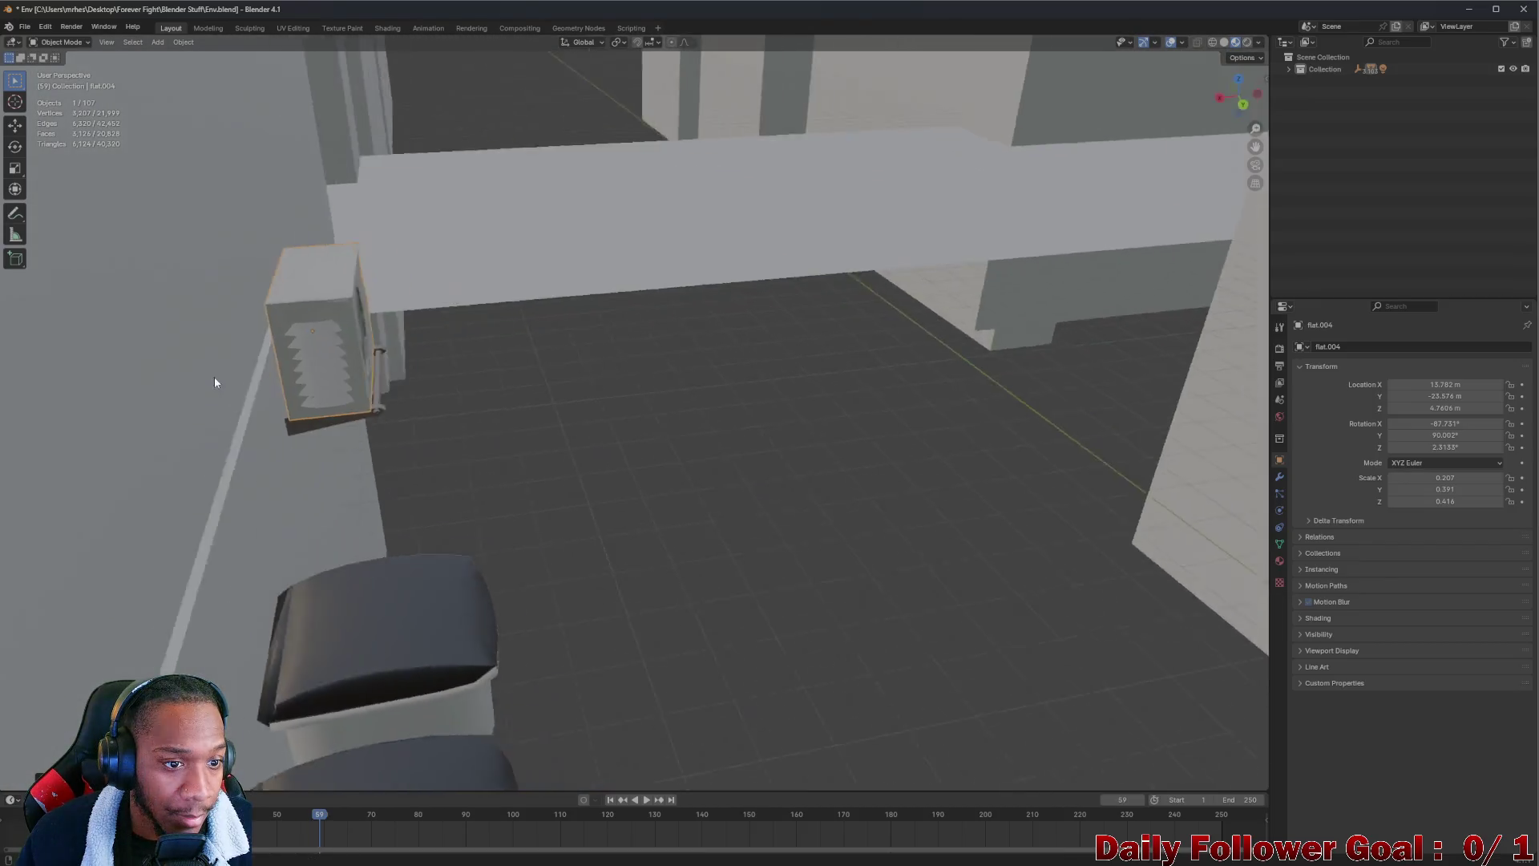
Confirm the air-conditioner unit's pending move and orbit around the rooftop scene
{"action": "left_click", "coordinate": [14, 360]}
{"action": "mouse_move", "coordinate": [14, 360]}
{"action": "left_mouse_down"}
{"action": "mouse_move", "coordinate": [1223, 347]}
{"action": "mouse_move", "coordinate": [80, 345]}
{"action": "mouse_move", "coordinate": [171, 347]}
{"action": "mouse_move", "coordinate": [147, 369]}
{"action": "mouse_move", "coordinate": [178, 404]}
{"action": "mouse_move", "coordinate": [533, 404]}
{"action": "mouse_move", "coordinate": [563, 476]}
{"action": "mouse_move", "coordinate": [560, 456]}
{"action": "mouse_move", "coordinate": [570, 481]}
{"action": "mouse_move", "coordinate": [638, 502]}
{"action": "mouse_move", "coordinate": [715, 343]}
{"action": "mouse_move", "coordinate": [481, 440]}
{"action": "mouse_move", "coordinate": [450, 473]}
{"action": "mouse_move", "coordinate": [574, 336]}
{"action": "mouse_move", "coordinate": [484, 479]}
{"action": "mouse_move", "coordinate": [469, 398]}
{"action": "left_mouse_up"}
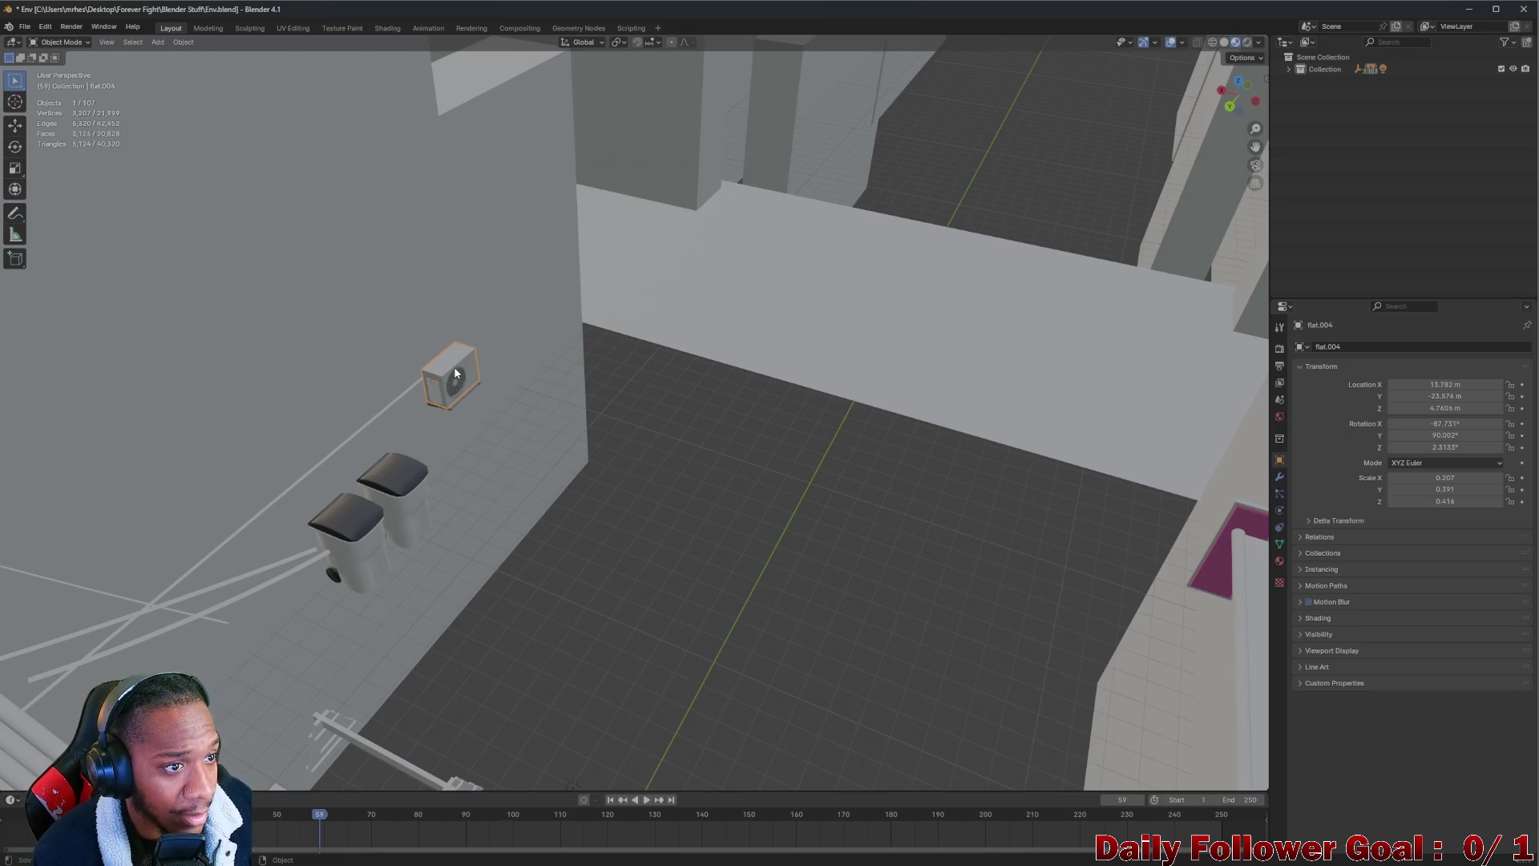
{"action": "scroll", "coordinate": [455, 372], "scroll_direction": "up", "scroll_amount": 5}
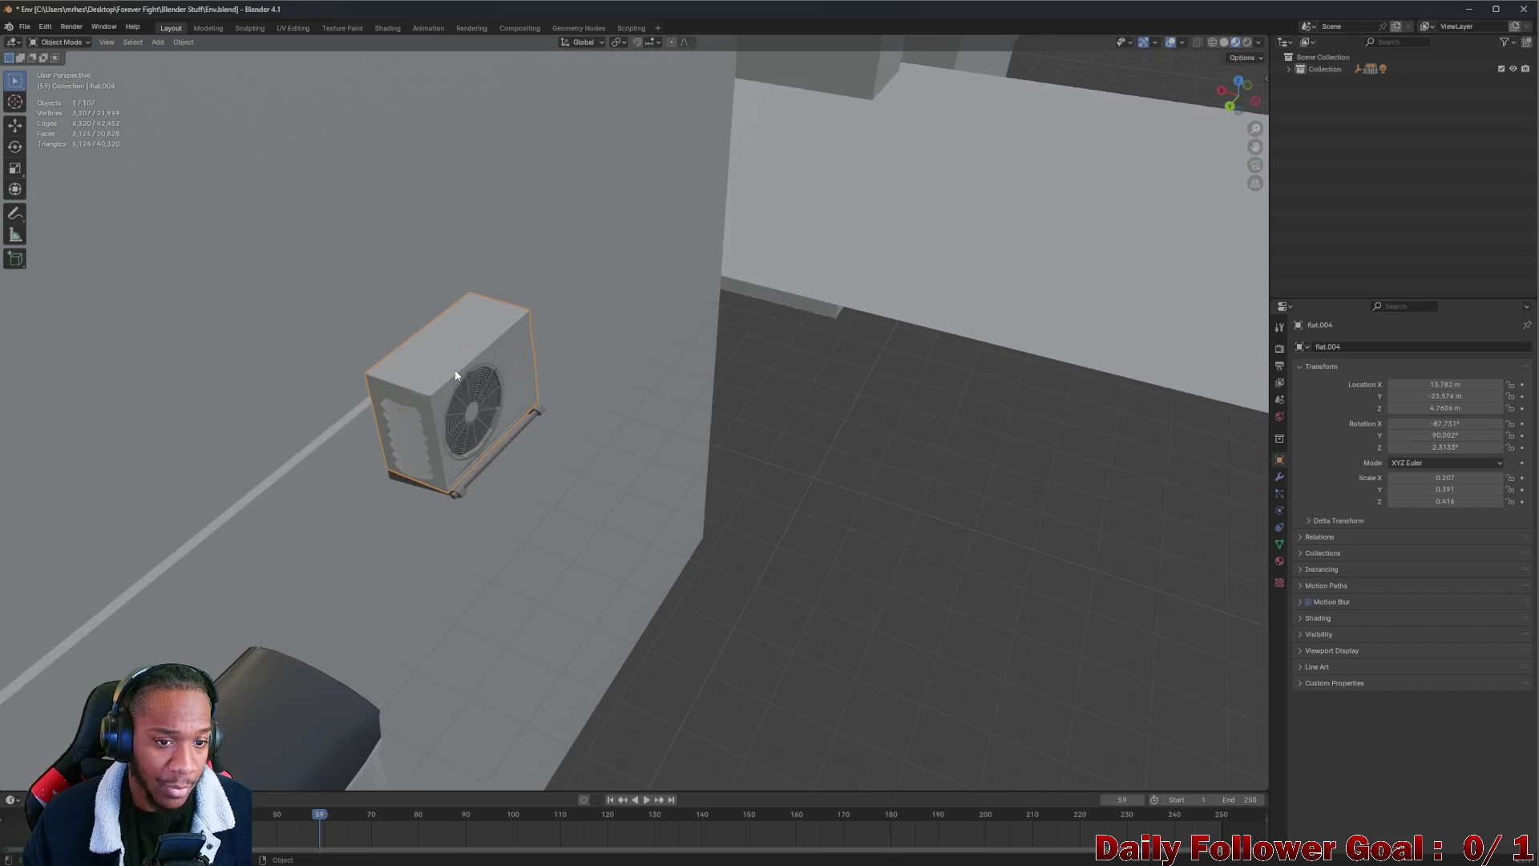
Shift the air-conditioner unit along X and center the view on it
{"action": "key", "text": "g"}
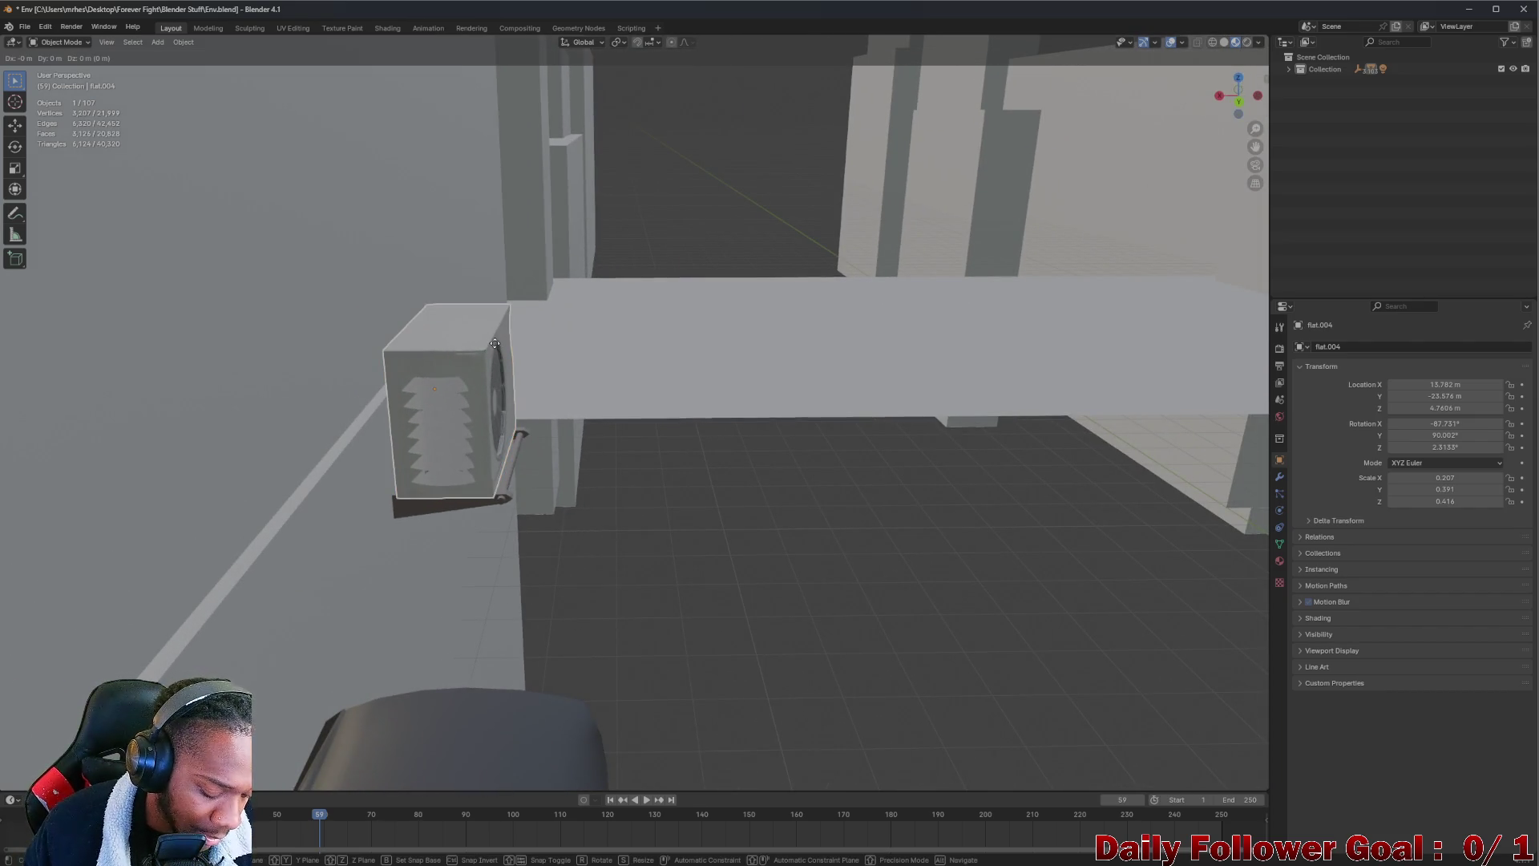
{"action": "key", "text": "x"}
{"action": "key", "text": "Return"}
{"action": "key", "text": "KP_Decimal"}
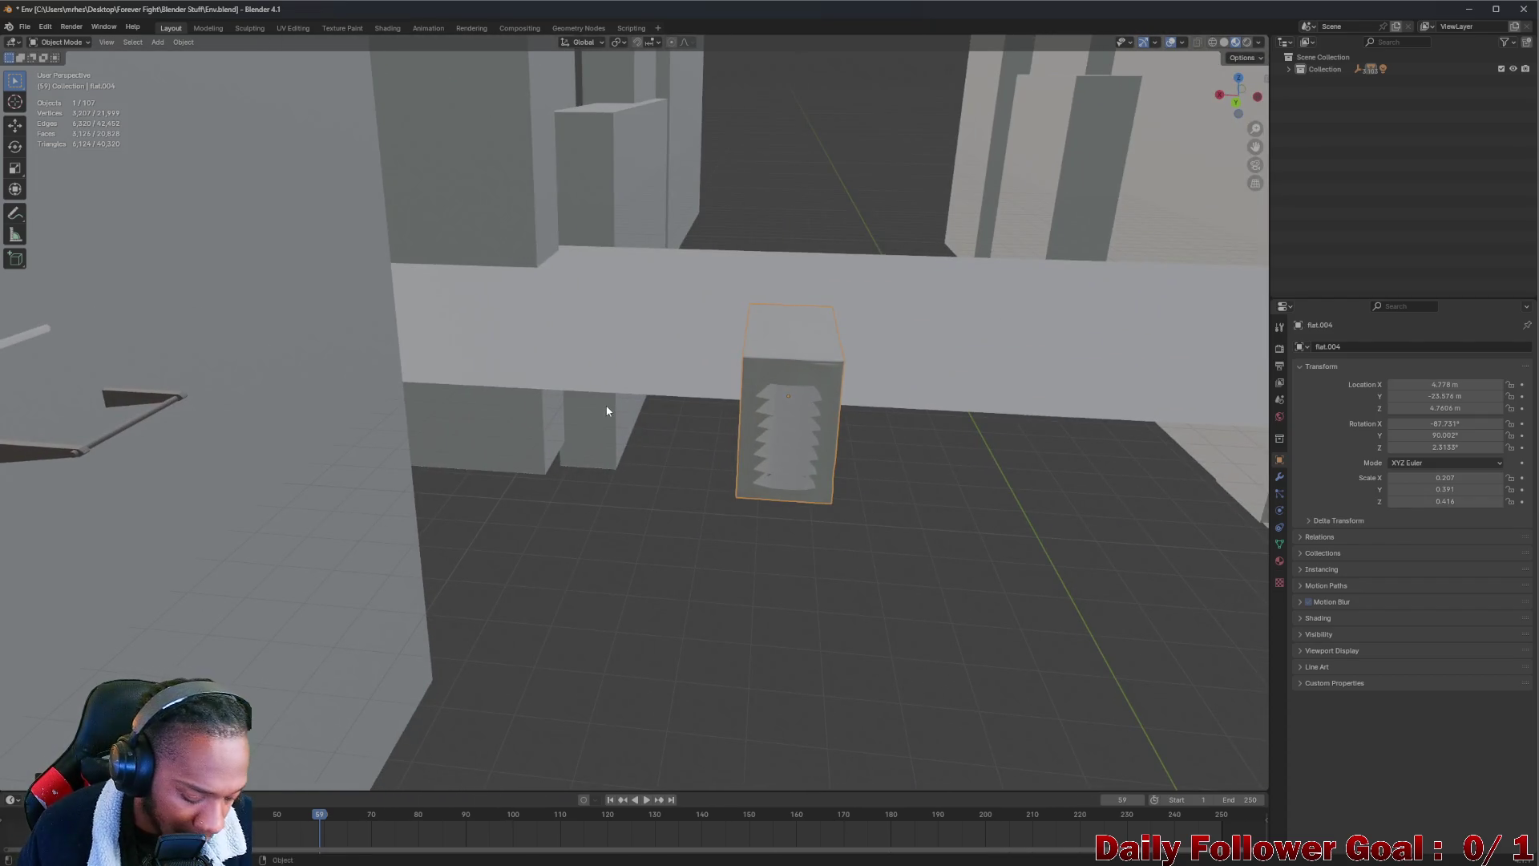
Move the air-conditioner unit along global X to 13.863 m
{"action": "key", "text": "g"}
{"action": "key", "text": "x"}
{"action": "left_click", "coordinate": [1010, 365]}
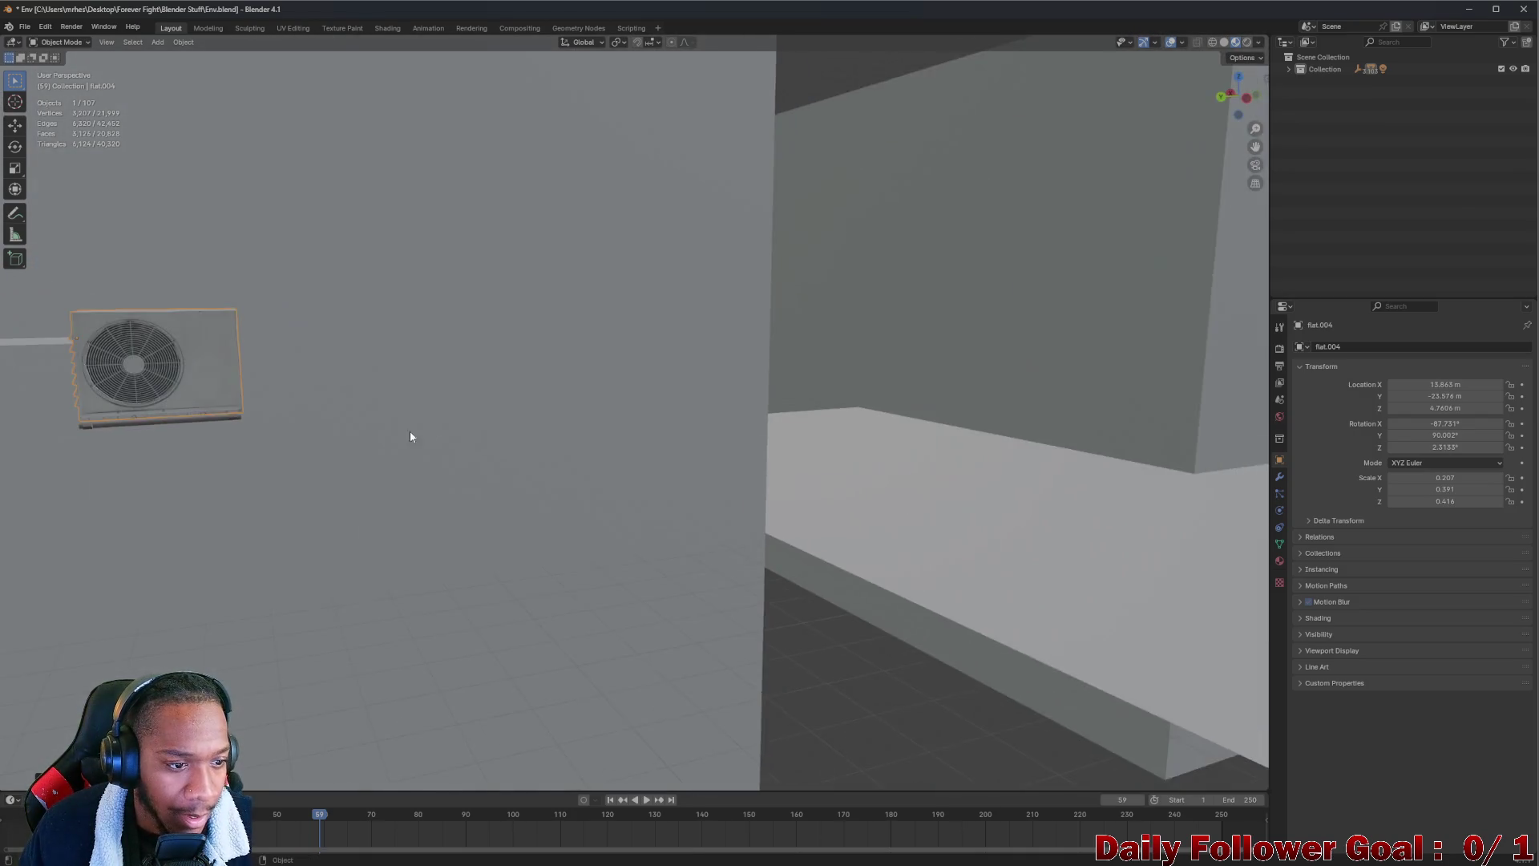
{"action": "mouse_move", "coordinate": [411, 436]}
{"action": "left_mouse_down"}
{"action": "mouse_move", "coordinate": [570, 398]}
{"action": "mouse_move", "coordinate": [622, 432]}
{"action": "mouse_move", "coordinate": [649, 550]}
{"action": "mouse_move", "coordinate": [607, 389]}
{"action": "mouse_move", "coordinate": [728, 436]}
{"action": "mouse_move", "coordinate": [643, 481]}
{"action": "mouse_move", "coordinate": [602, 310]}
{"action": "mouse_move", "coordinate": [593, 321]}
{"action": "mouse_move", "coordinate": [625, 304]}
{"action": "mouse_move", "coordinate": [561, 321]}
{"action": "mouse_move", "coordinate": [446, 274]}
{"action": "mouse_move", "coordinate": [396, 357]}
{"action": "mouse_move", "coordinate": [604, 396]}
{"action": "mouse_move", "coordinate": [540, 367]}
{"action": "mouse_move", "coordinate": [600, 229]}
{"action": "mouse_move", "coordinate": [550, 158]}
{"action": "mouse_move", "coordinate": [446, 179]}
{"action": "mouse_move", "coordinate": [460, 216]}
{"action": "mouse_move", "coordinate": [595, 235]}
{"action": "mouse_move", "coordinate": [737, 202]}
{"action": "mouse_move", "coordinate": [725, 219]}
{"action": "mouse_move", "coordinate": [593, 242]}
{"action": "left_mouse_up"}
{"action": "left_click", "coordinate": [42, 45]}
Put the air-conditioner unit in Edit Mode, orbit around it, and select the fan's linked mesh
{"action": "left_click", "coordinate": [60, 69]}
{"action": "mouse_move", "coordinate": [553, 166]}
{"action": "left_mouse_down"}
{"action": "mouse_move", "coordinate": [488, 130]}
{"action": "mouse_move", "coordinate": [419, 151]}
{"action": "mouse_move", "coordinate": [443, 219]}
{"action": "mouse_move", "coordinate": [437, 291]}
{"action": "mouse_move", "coordinate": [457, 330]}
{"action": "mouse_move", "coordinate": [588, 172]}
{"action": "mouse_move", "coordinate": [718, 261]}
{"action": "mouse_move", "coordinate": [721, 286]}
{"action": "mouse_move", "coordinate": [642, 411]}
{"action": "mouse_move", "coordinate": [555, 376]}
{"action": "mouse_move", "coordinate": [631, 448]}
{"action": "left_mouse_up"}
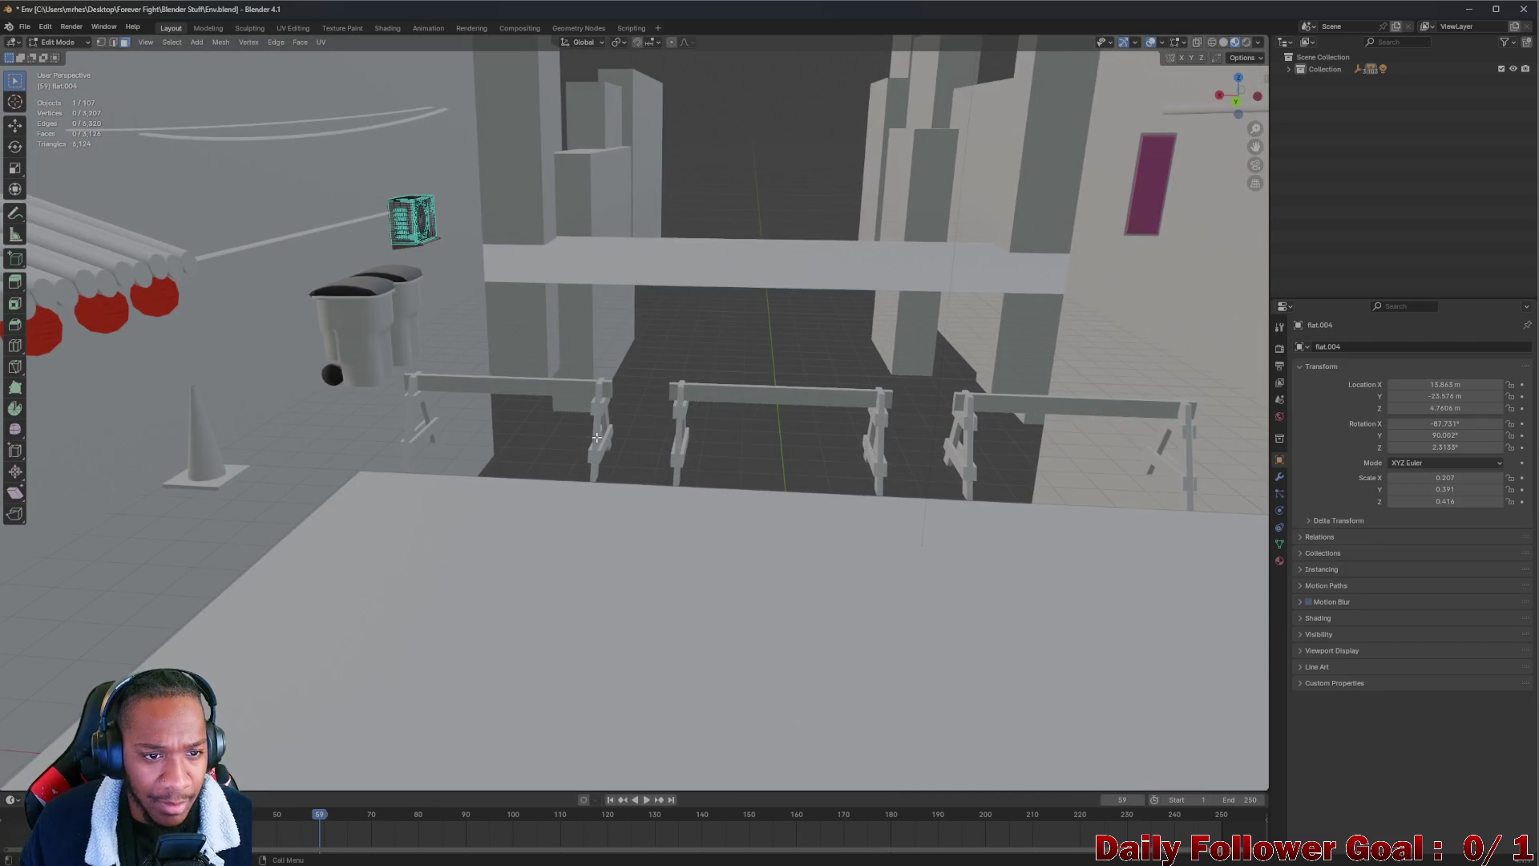
{"action": "mouse_move", "coordinate": [523, 426]}
{"action": "left_mouse_down"}
{"action": "mouse_move", "coordinate": [622, 416]}
{"action": "mouse_move", "coordinate": [597, 386]}
{"action": "left_mouse_up"}
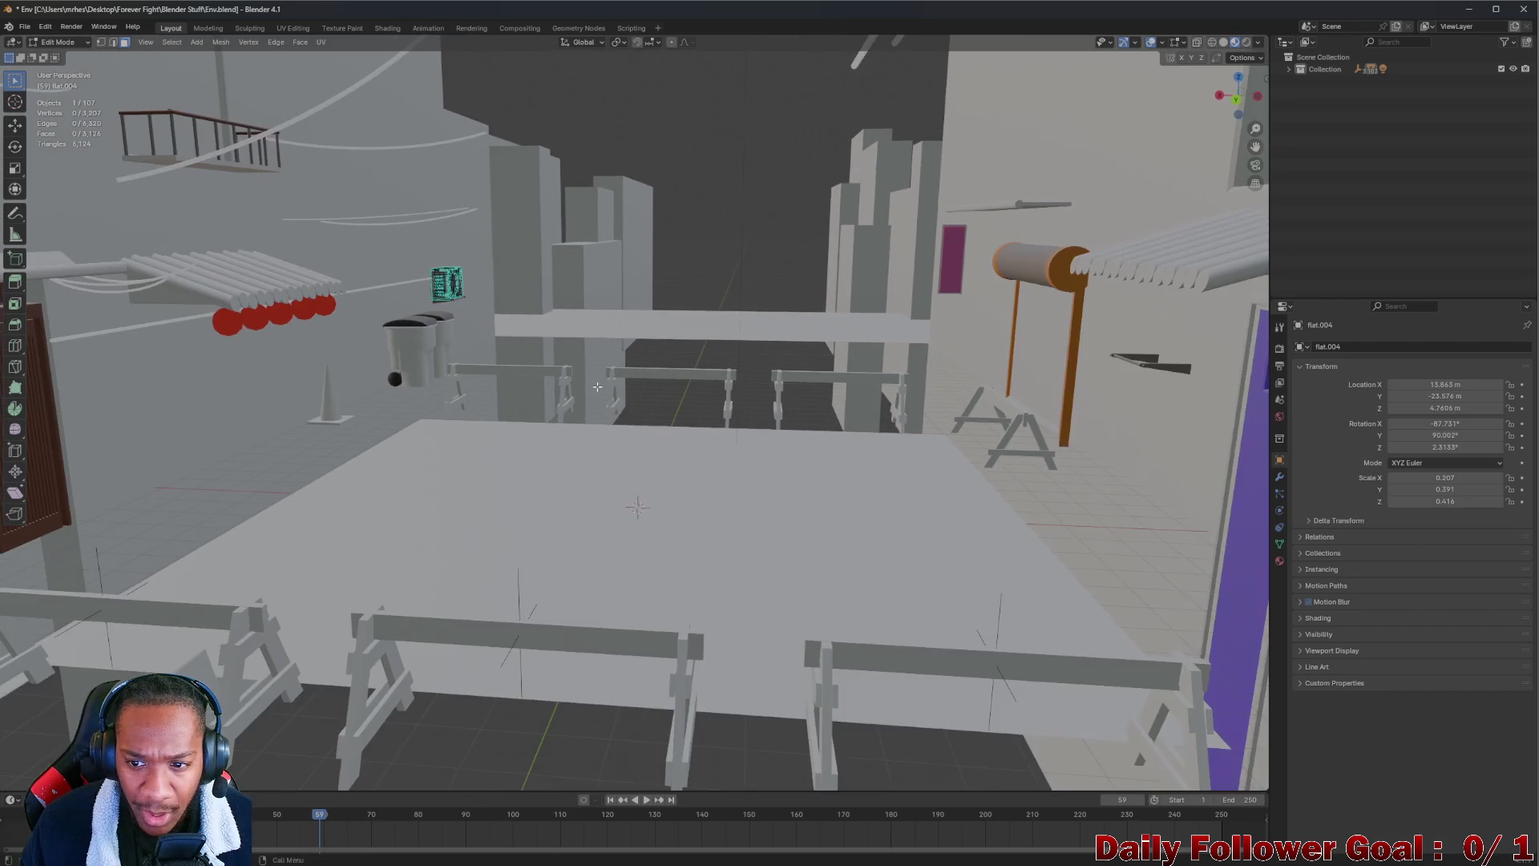
{"action": "scroll", "coordinate": [470, 317], "scroll_direction": "up", "scroll_amount": 8}
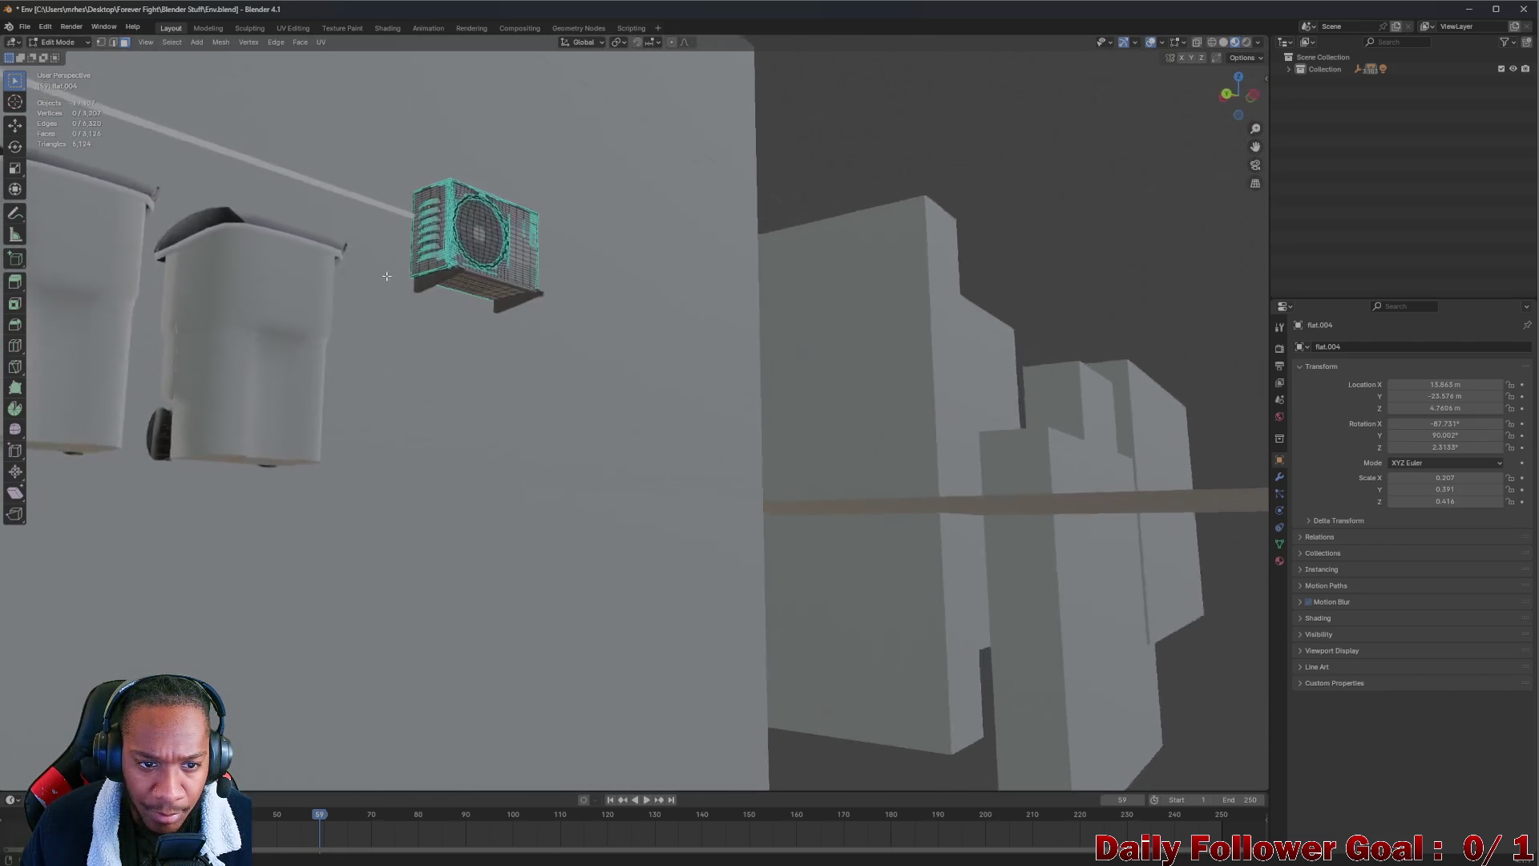
{"action": "mouse_move", "coordinate": [386, 275]}
{"action": "left_mouse_down"}
{"action": "mouse_move", "coordinate": [350, 250]}
{"action": "mouse_move", "coordinate": [250, 268]}
{"action": "mouse_move", "coordinate": [364, 234]}
{"action": "mouse_move", "coordinate": [528, 323]}
{"action": "left_mouse_up"}
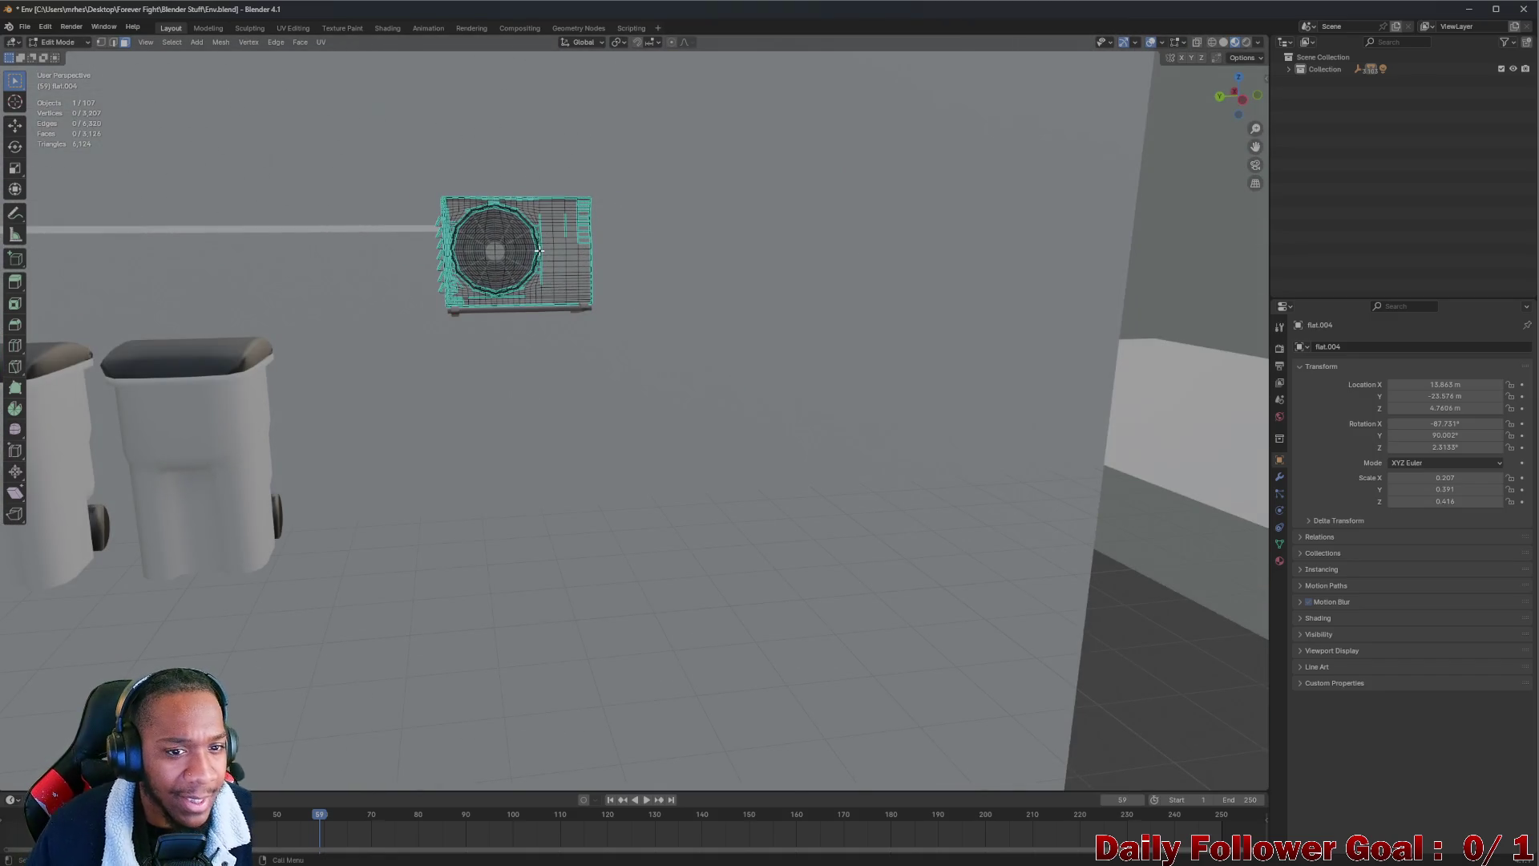
{"action": "key", "text": "l"}
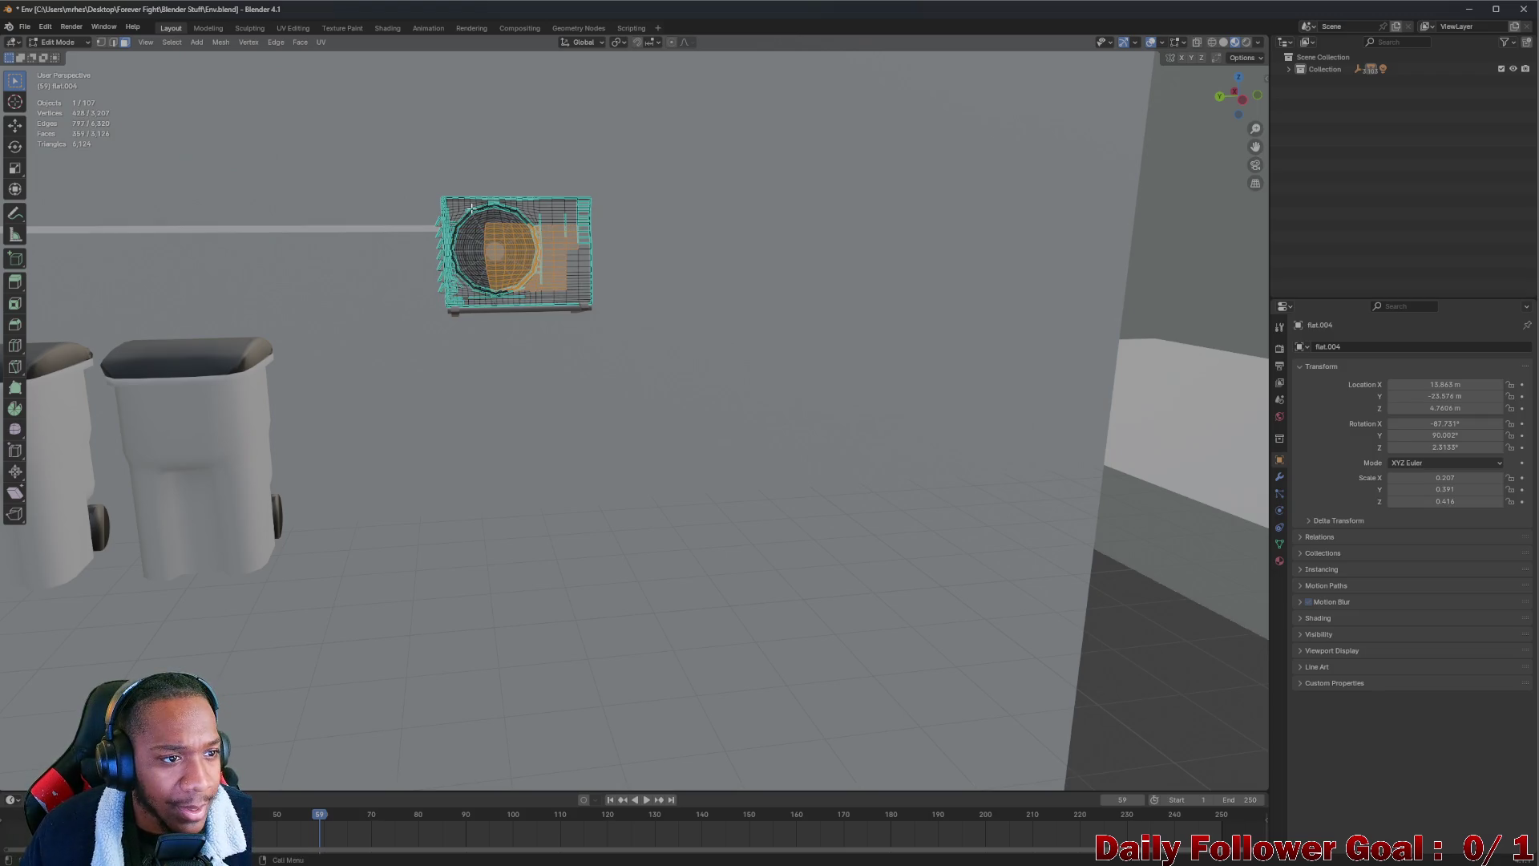
{"action": "mouse_move", "coordinate": [592, 312]}
{"action": "left_mouse_down"}
{"action": "mouse_move", "coordinate": [577, 330]}
{"action": "mouse_move", "coordinate": [634, 310]}
{"action": "mouse_move", "coordinate": [635, 268]}
{"action": "mouse_move", "coordinate": [378, 193]}
{"action": "mouse_move", "coordinate": [561, 220]}
{"action": "mouse_move", "coordinate": [721, 273]}
{"action": "left_mouse_up"}
{"action": "key", "text": "shift+l"}
{"action": "scroll", "coordinate": [505, 210], "scroll_direction": "up", "scroll_amount": 3}
{"action": "scroll", "coordinate": [731, 275], "scroll_direction": "up", "scroll_amount": 4}
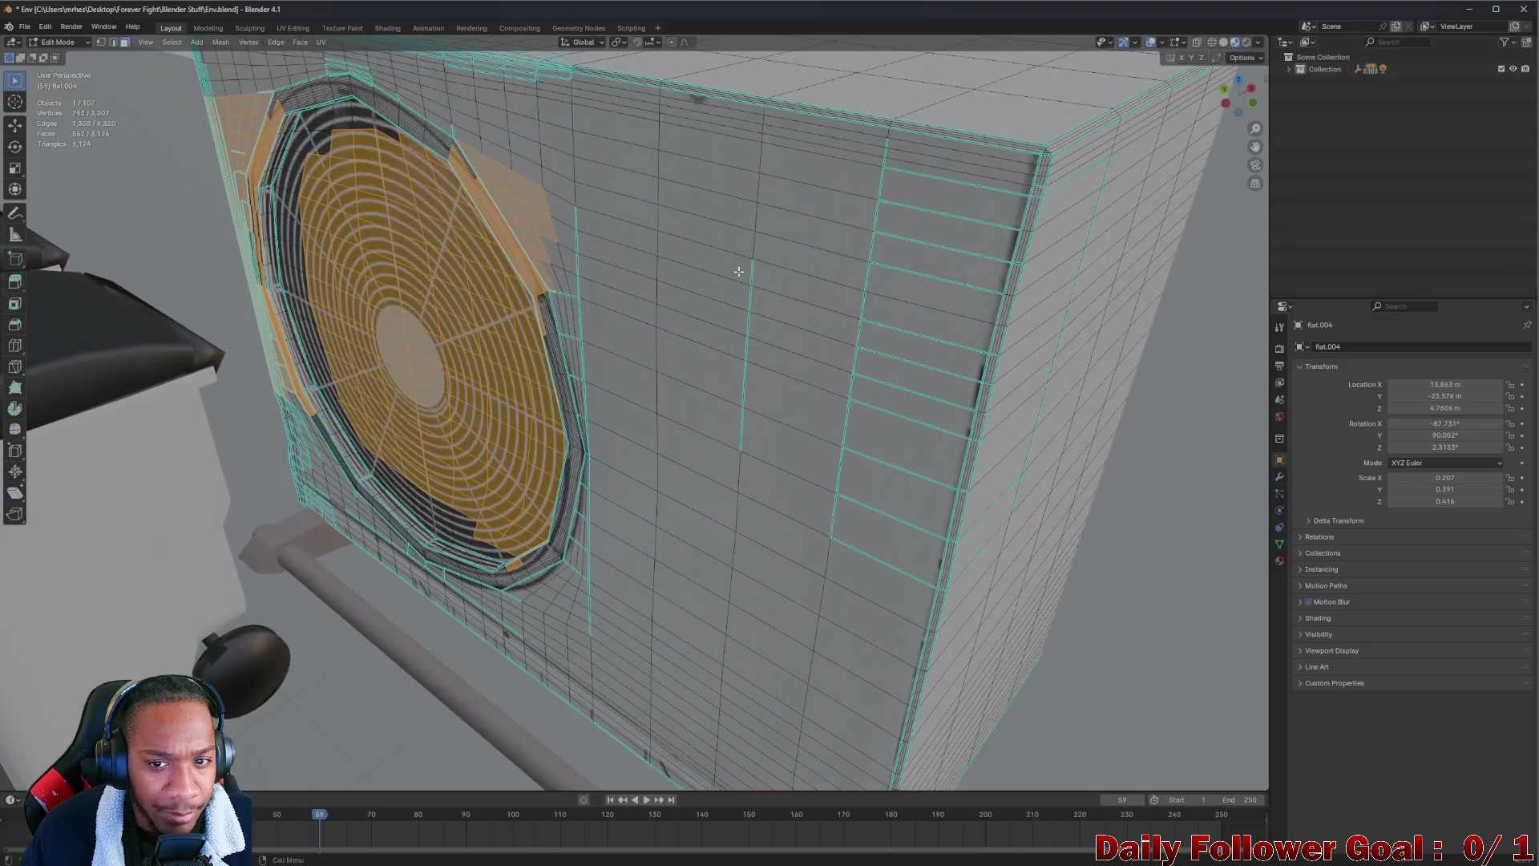
{"action": "scroll", "coordinate": [808, 270], "scroll_direction": "down", "scroll_amount": 5}
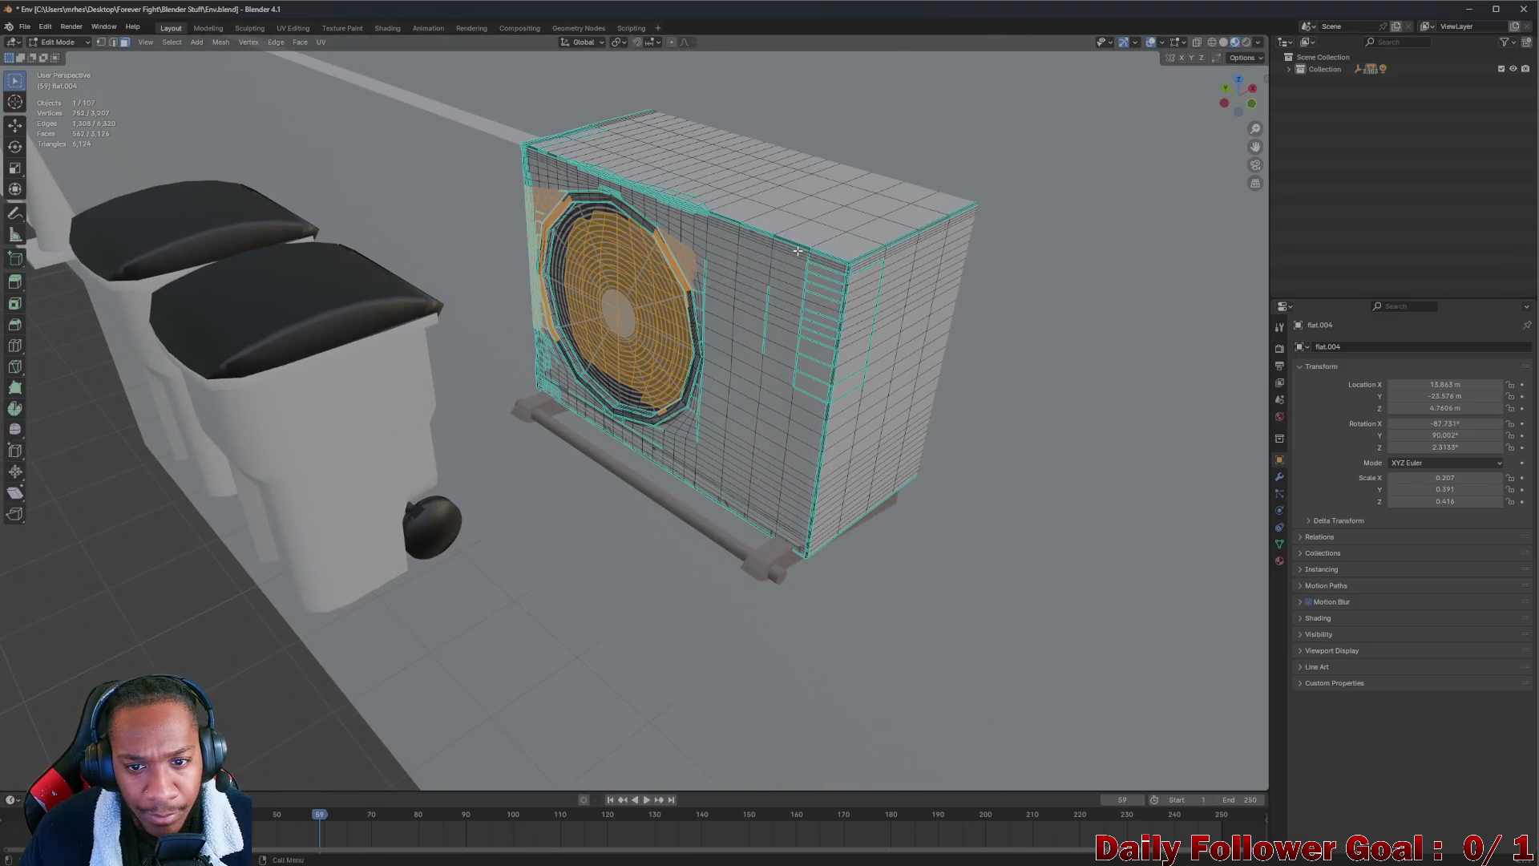
{"action": "scroll", "coordinate": [798, 251], "scroll_direction": "up", "scroll_amount": 6}
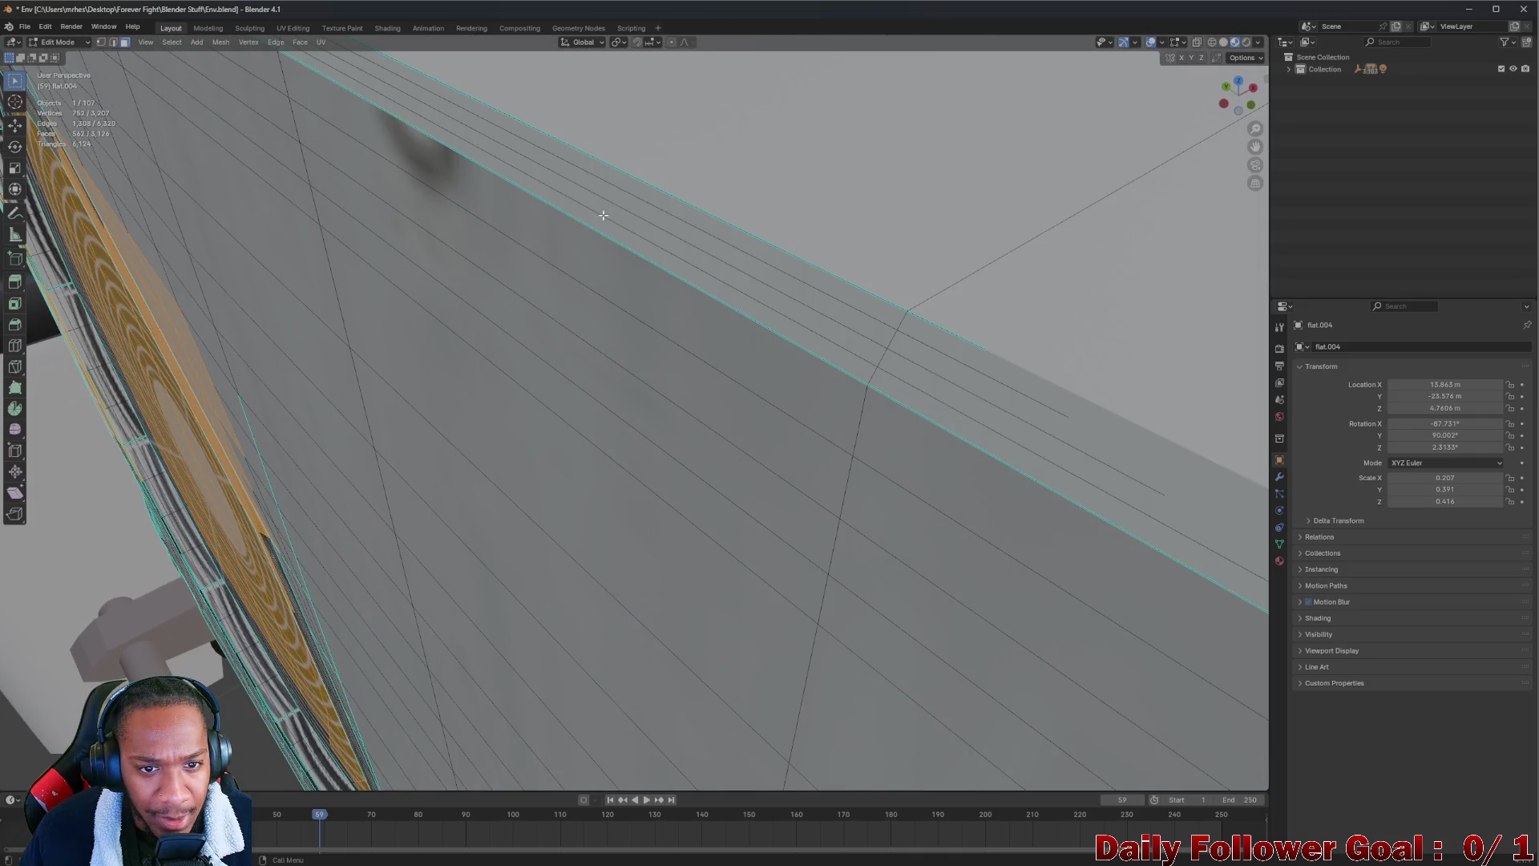
{"action": "scroll", "coordinate": [601, 214], "scroll_direction": "down", "scroll_amount": 6}
{"action": "scroll", "coordinate": [596, 210], "scroll_direction": "up", "scroll_amount": 2}
{"action": "mouse_move", "coordinate": [596, 210]}
{"action": "left_mouse_down"}
{"action": "mouse_move", "coordinate": [633, 220]}
{"action": "mouse_move", "coordinate": [602, 241]}
{"action": "mouse_move", "coordinate": [564, 346]}
{"action": "mouse_move", "coordinate": [633, 389]}
{"action": "mouse_move", "coordinate": [696, 341]}
{"action": "left_mouse_up"}
{"action": "mouse_move", "coordinate": [527, 346]}
{"action": "left_mouse_down"}
{"action": "mouse_move", "coordinate": [508, 406]}
{"action": "mouse_move", "coordinate": [519, 344]}
{"action": "mouse_move", "coordinate": [560, 323]}
{"action": "mouse_move", "coordinate": [818, 344]}
{"action": "mouse_move", "coordinate": [731, 302]}
{"action": "mouse_move", "coordinate": [700, 315]}
{"action": "mouse_move", "coordinate": [729, 342]}
{"action": "mouse_move", "coordinate": [791, 333]}
{"action": "mouse_move", "coordinate": [601, 448]}
{"action": "mouse_move", "coordinate": [655, 297]}
{"action": "mouse_move", "coordinate": [561, 449]}
{"action": "mouse_move", "coordinate": [525, 465]}
{"action": "mouse_move", "coordinate": [667, 292]}
{"action": "mouse_move", "coordinate": [593, 457]}
{"action": "mouse_move", "coordinate": [577, 410]}
{"action": "mouse_move", "coordinate": [565, 470]}
{"action": "left_mouse_up"}
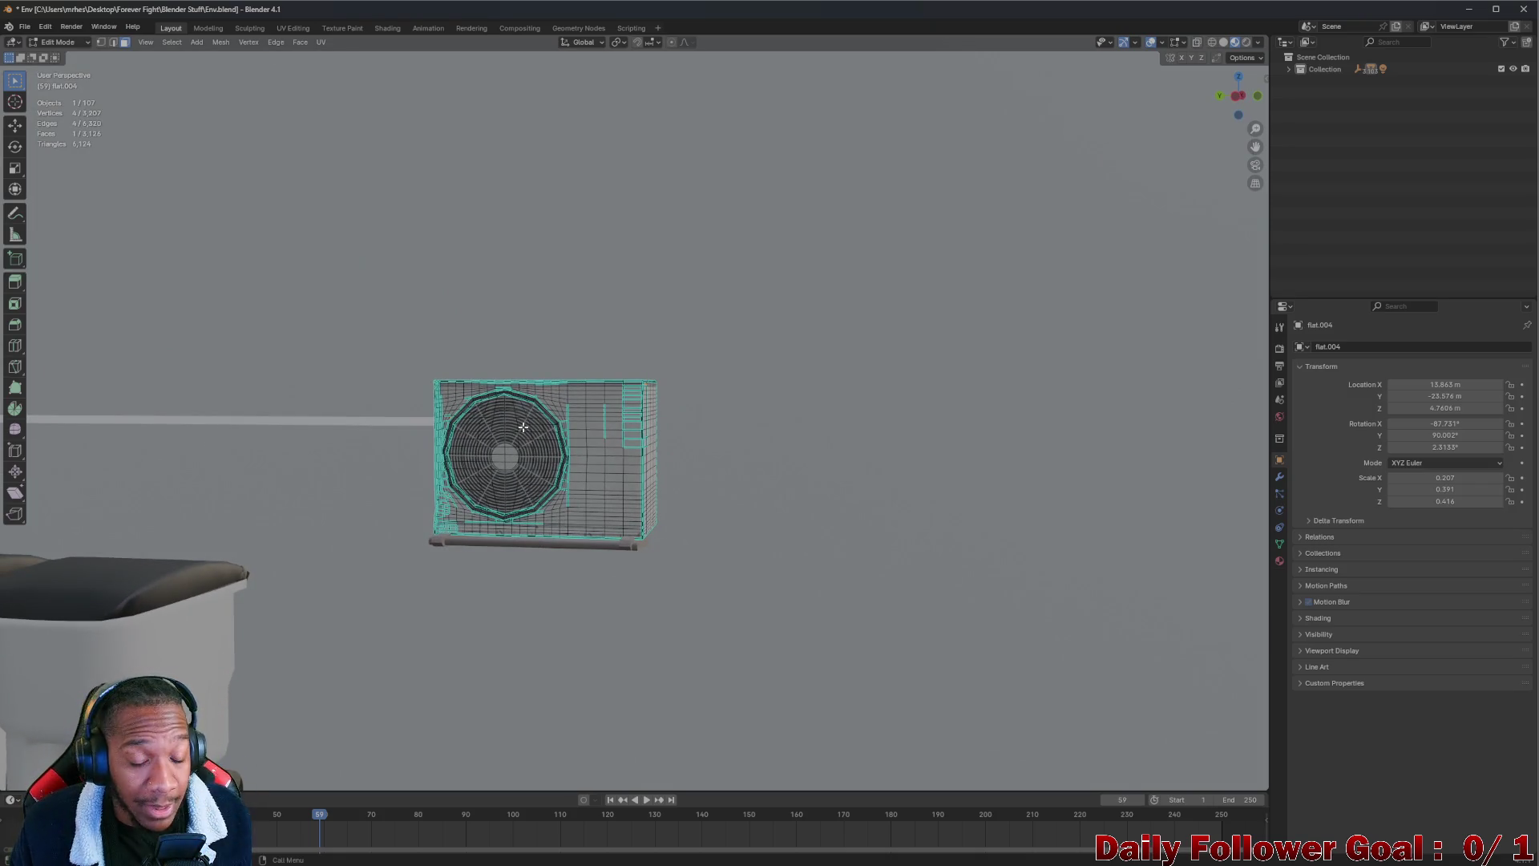
{"action": "scroll", "coordinate": [523, 427], "scroll_direction": "up", "scroll_amount": 2}
{"action": "left_click_drag", "start_coordinate": [523, 427], "coordinate": [521, 502]}
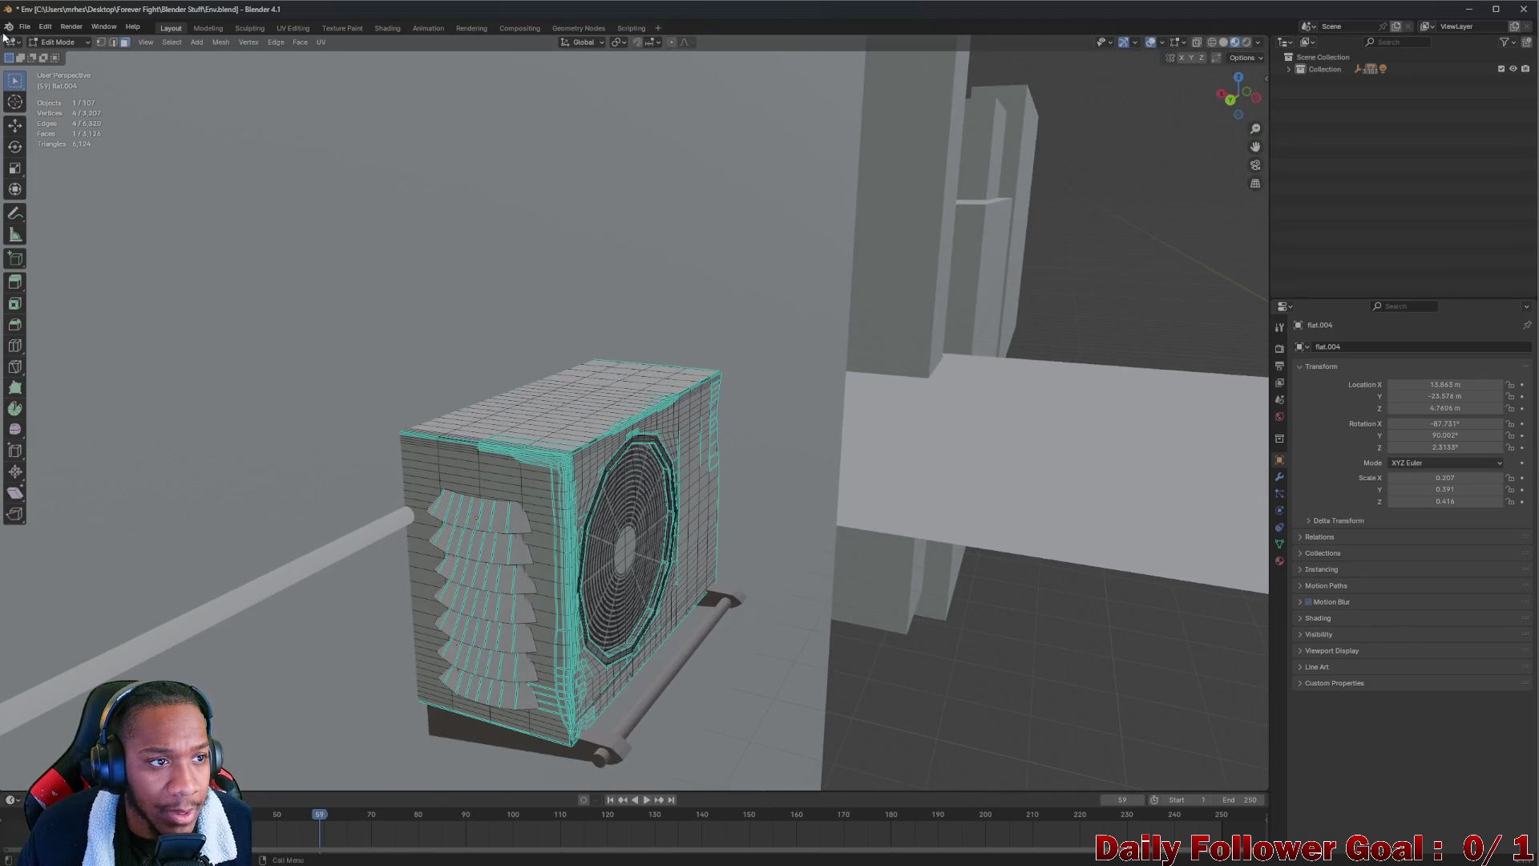
{"action": "left_click", "coordinate": [54, 42]}
Return to Object Mode and move the unit along global X to 11.532 m
{"action": "left_click", "coordinate": [78, 59]}
{"action": "scroll", "coordinate": [444, 400], "scroll_direction": "down", "scroll_amount": 4}
{"action": "left_click_drag", "start_coordinate": [444, 401], "coordinate": [459, 437]}
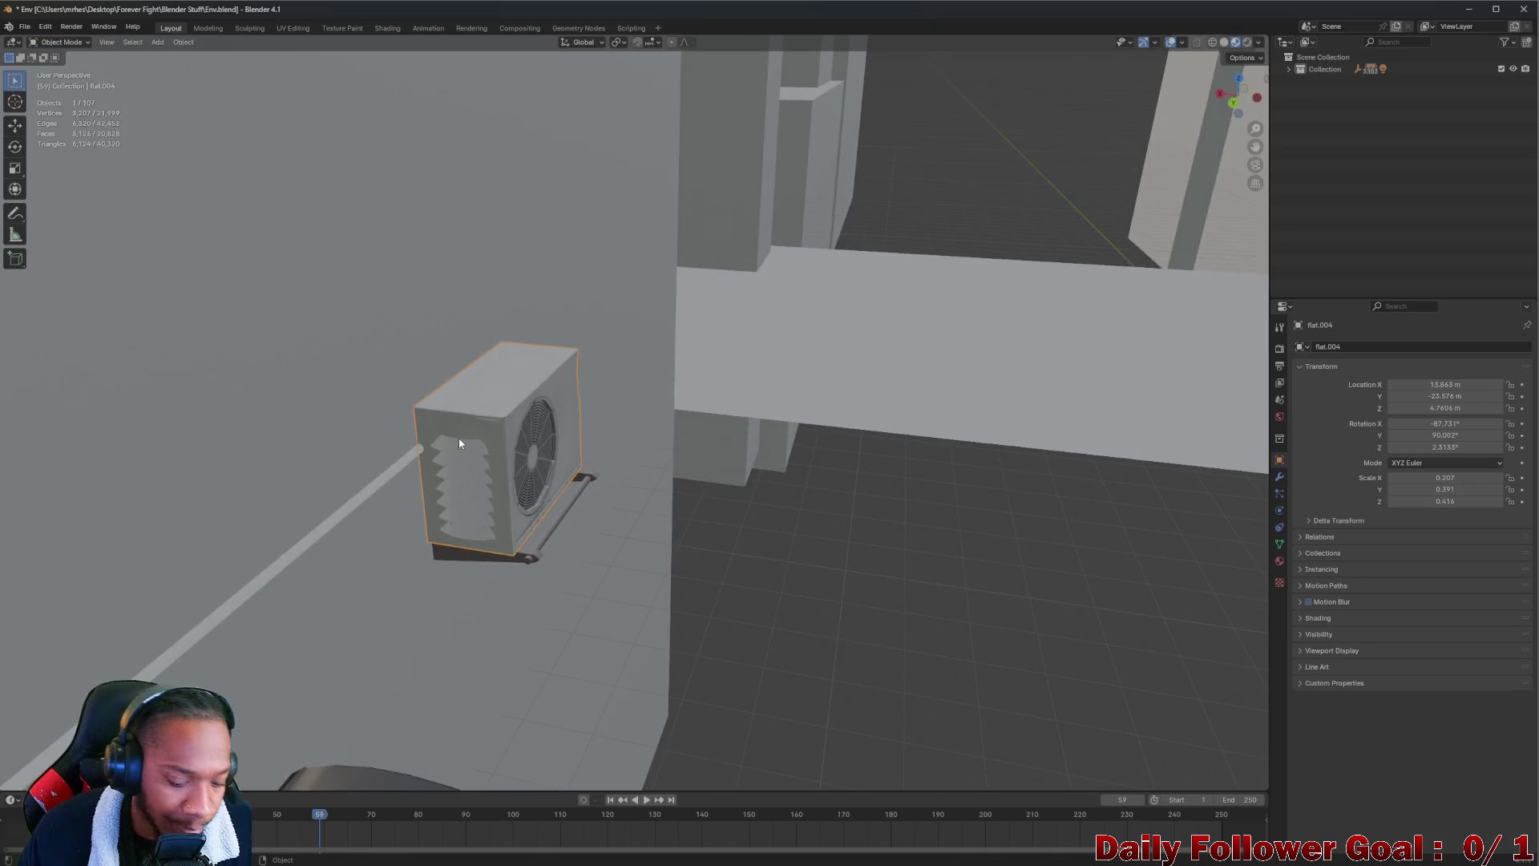
{"action": "key", "text": "g"}
{"action": "key", "text": "x"}
{"action": "left_click", "coordinate": [425, 440]}
Export the scene as an FBX file named Env.fbx
{"action": "scroll", "coordinate": [561, 449], "scroll_direction": "up", "scroll_amount": 3}
{"action": "mouse_move", "coordinate": [561, 449]}
{"action": "left_mouse_down"}
{"action": "mouse_move", "coordinate": [675, 444]}
{"action": "mouse_move", "coordinate": [729, 508]}
{"action": "mouse_move", "coordinate": [723, 470]}
{"action": "left_mouse_up"}
{"action": "scroll", "coordinate": [668, 417], "scroll_direction": "down", "scroll_amount": 2}
{"action": "mouse_move", "coordinate": [776, 615]}
{"action": "left_mouse_down"}
{"action": "mouse_move", "coordinate": [841, 567]}
{"action": "mouse_move", "coordinate": [704, 502]}
{"action": "left_mouse_up"}
{"action": "left_click_drag", "start_coordinate": [745, 564], "coordinate": [477, 326]}
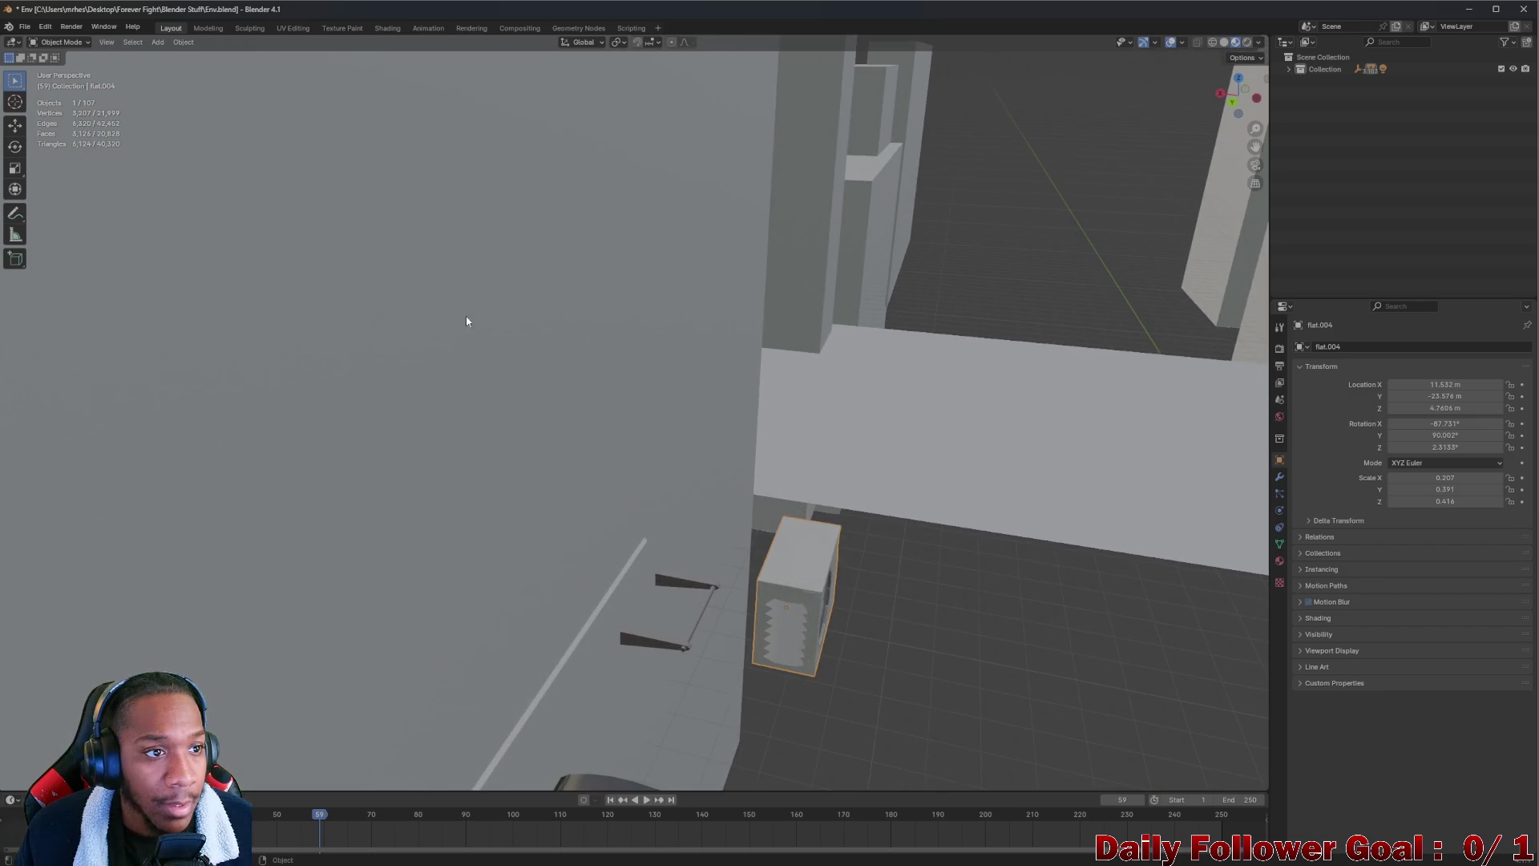
{"action": "left_click", "coordinate": [24, 28]}
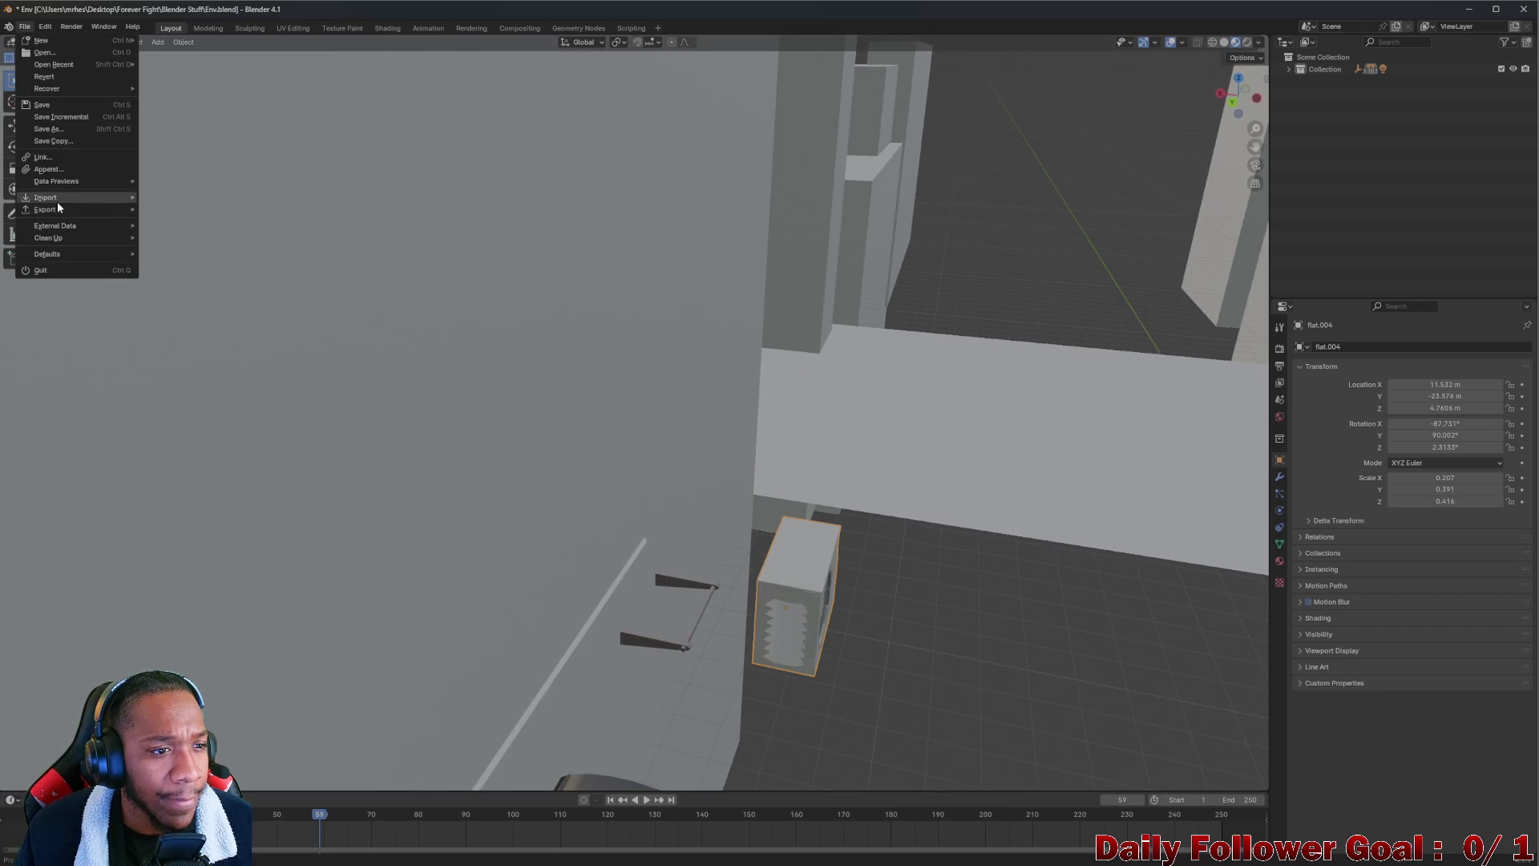
{"action": "mouse_move", "coordinate": [61, 211]}
{"action": "left_click", "coordinate": [191, 327]}
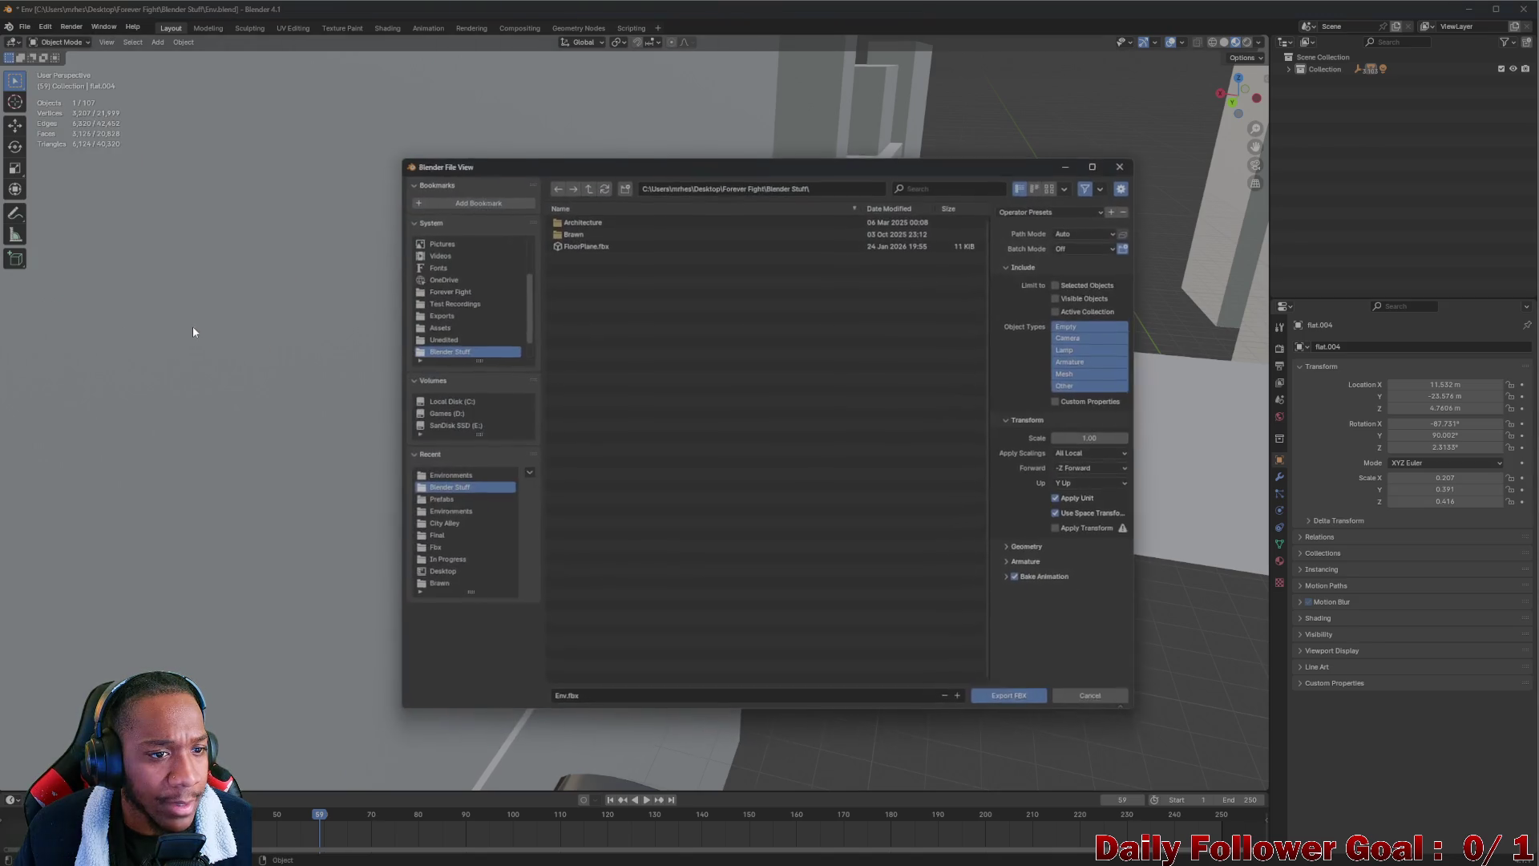
{"action": "mouse_move", "coordinate": [692, 152]}
{"action": "left_mouse_down"}
{"action": "mouse_move", "coordinate": [489, 251]}
{"action": "mouse_move", "coordinate": [0, 48]}
{"action": "left_mouse_up"}
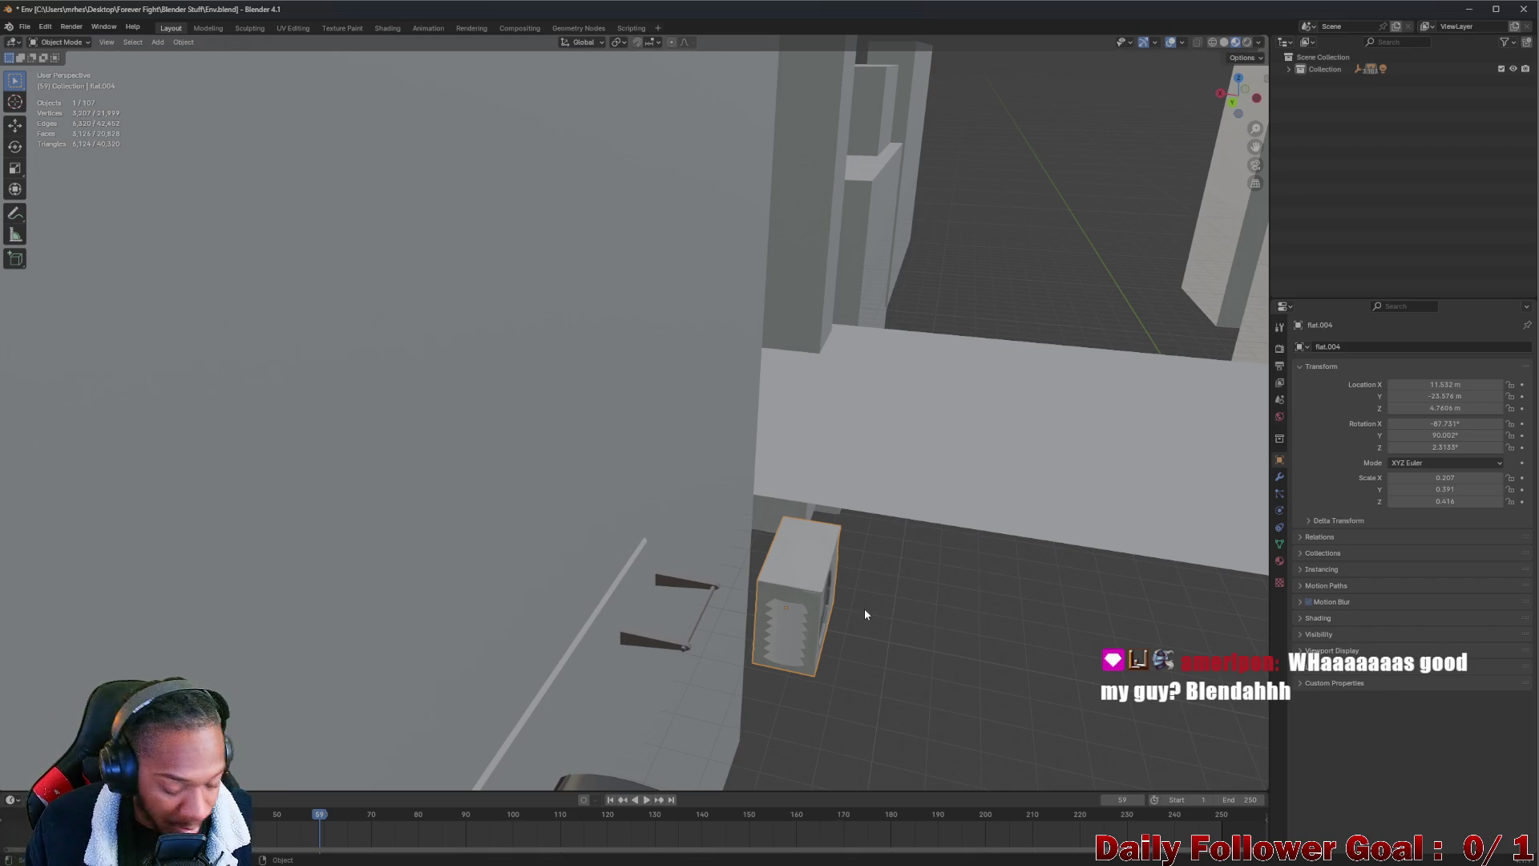
Minimize Blender and bring Unity's Scene view round to the police barriers
{"action": "mouse_move", "coordinate": [1040, 729]}
{"action": "left_mouse_down"}
{"action": "mouse_move", "coordinate": [699, 570]}
{"action": "mouse_move", "coordinate": [1076, 234]}
{"action": "left_mouse_up"}
{"action": "left_click", "coordinate": [1469, 9]}
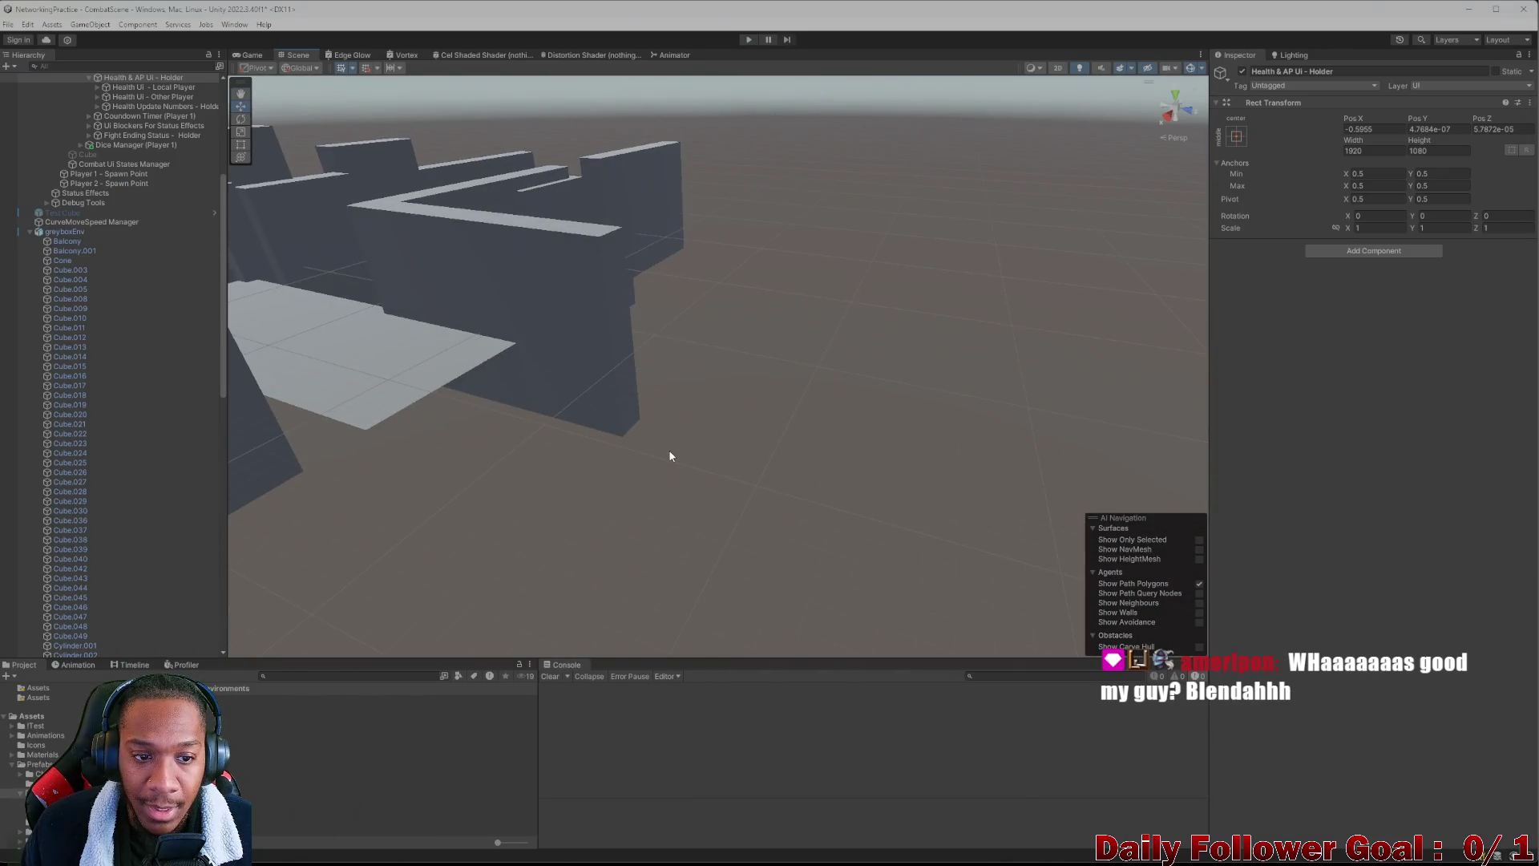
{"action": "mouse_move", "coordinate": [670, 456]}
{"action": "left_mouse_down"}
{"action": "mouse_move", "coordinate": [825, 422]}
{"action": "mouse_move", "coordinate": [767, 419]}
{"action": "mouse_move", "coordinate": [823, 516]}
{"action": "mouse_move", "coordinate": [549, 453]}
{"action": "mouse_move", "coordinate": [849, 362]}
{"action": "mouse_move", "coordinate": [697, 426]}
{"action": "mouse_move", "coordinate": [736, 505]}
{"action": "left_mouse_up"}
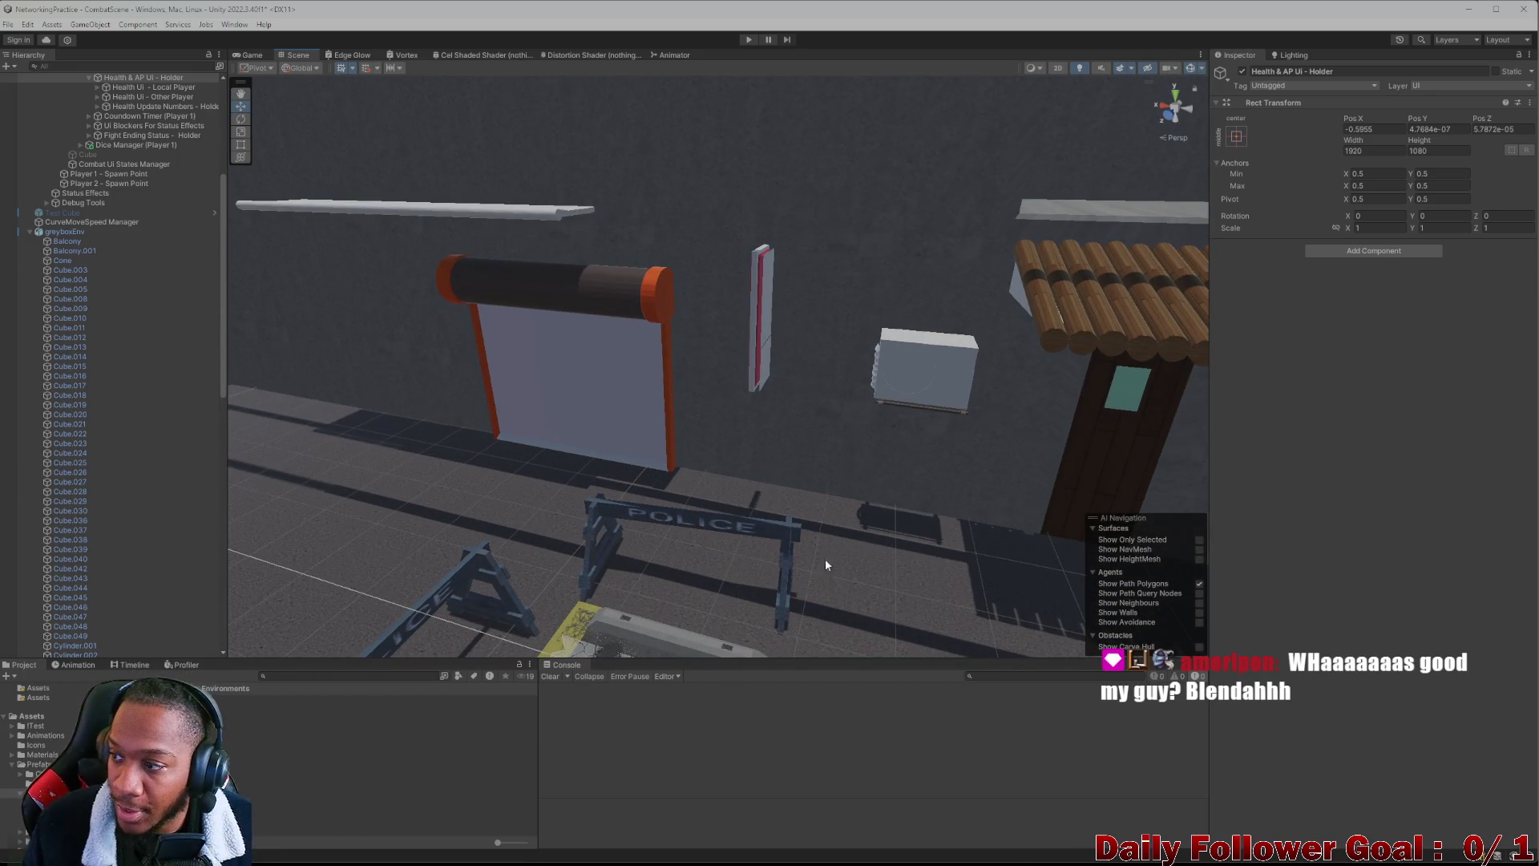
{"action": "mouse_move", "coordinate": [818, 572]}
{"action": "left_mouse_down"}
{"action": "mouse_move", "coordinate": [556, 429]}
{"action": "mouse_move", "coordinate": [697, 487]}
{"action": "mouse_move", "coordinate": [685, 481]}
{"action": "left_mouse_up"}
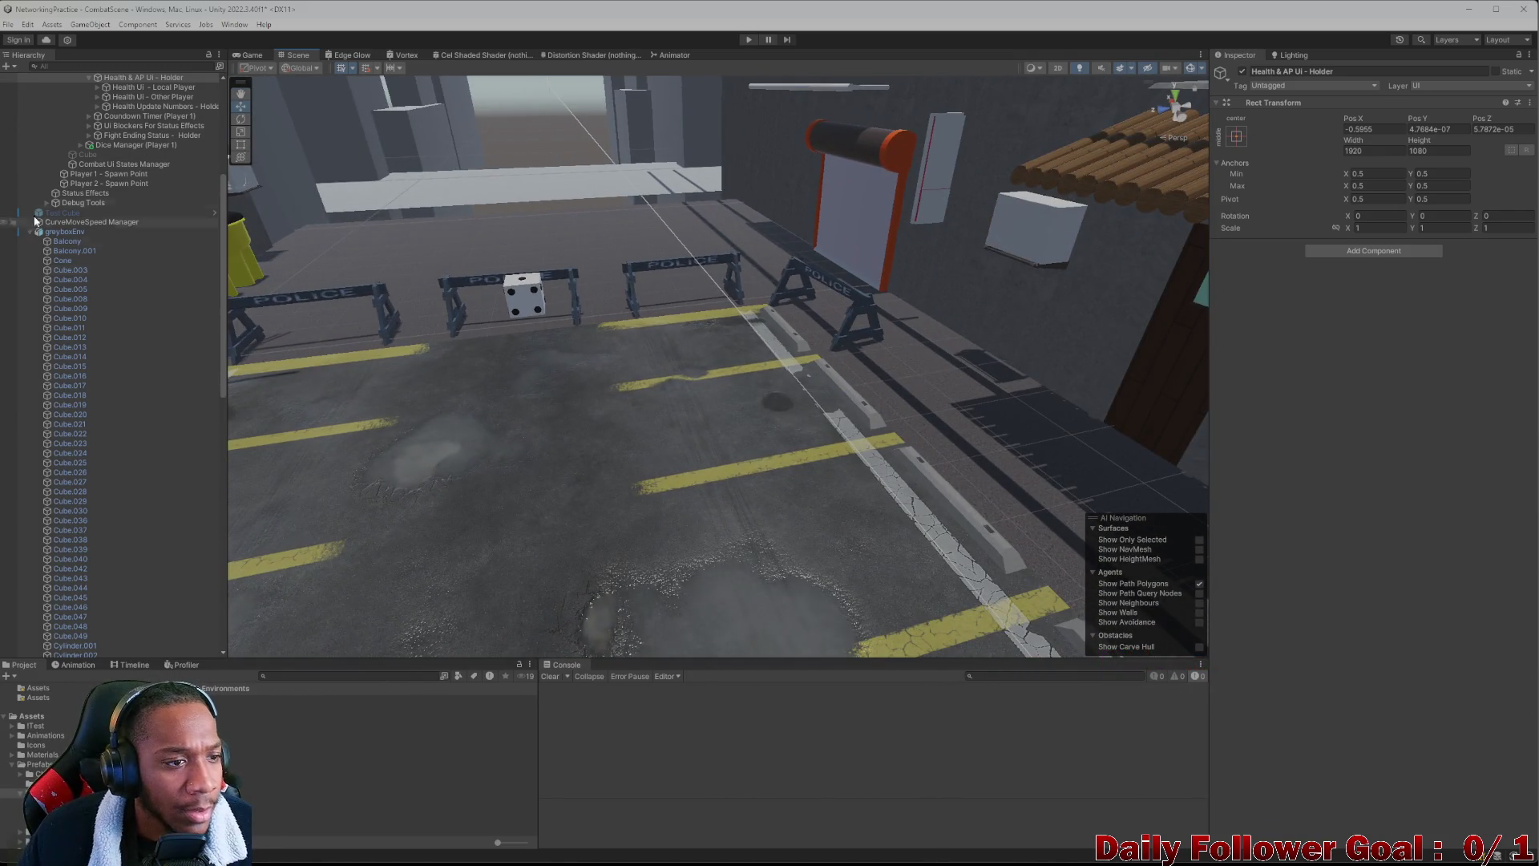
Delete the stray boxes flat.001 and flat.004 from the scene
{"action": "left_click", "coordinate": [1018, 241]}
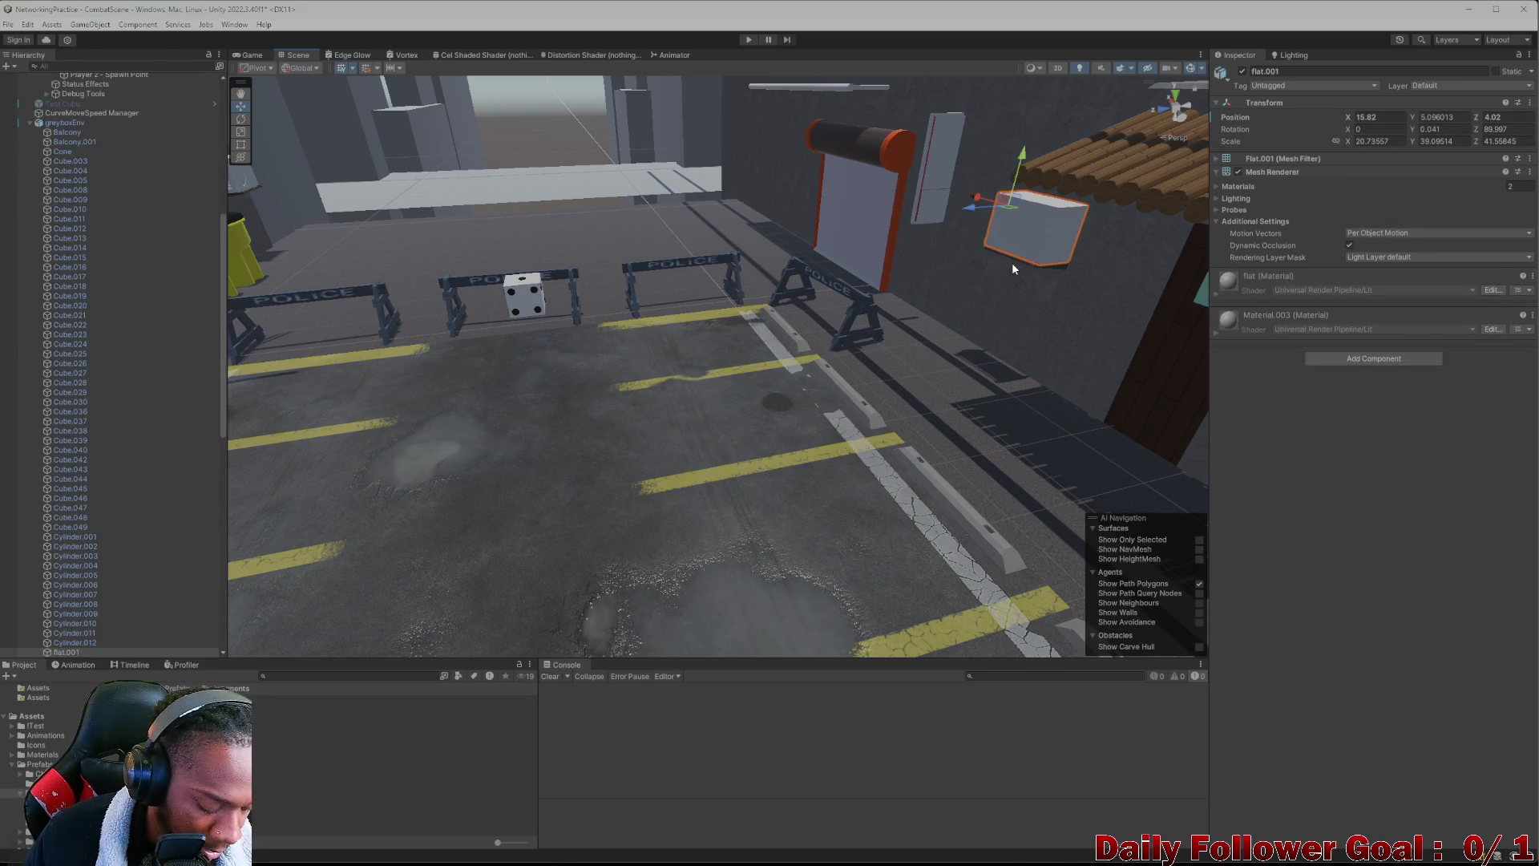
{"action": "key", "text": "Delete"}
{"action": "scroll", "coordinate": [285, 201], "scroll_direction": "up", "scroll_amount": 10}
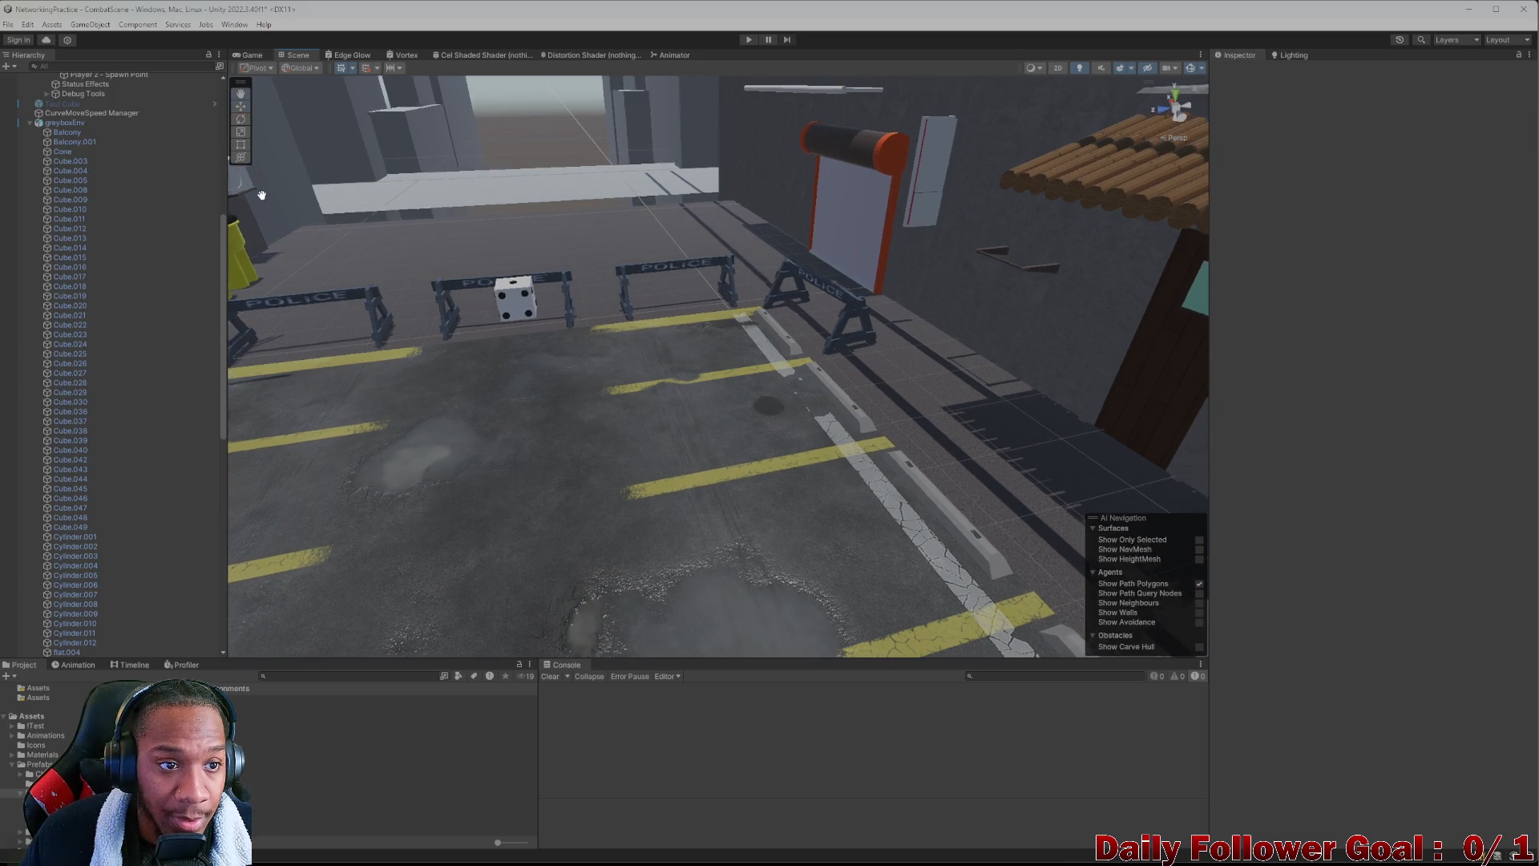
{"action": "scroll", "coordinate": [669, 243], "scroll_direction": "down", "scroll_amount": 10}
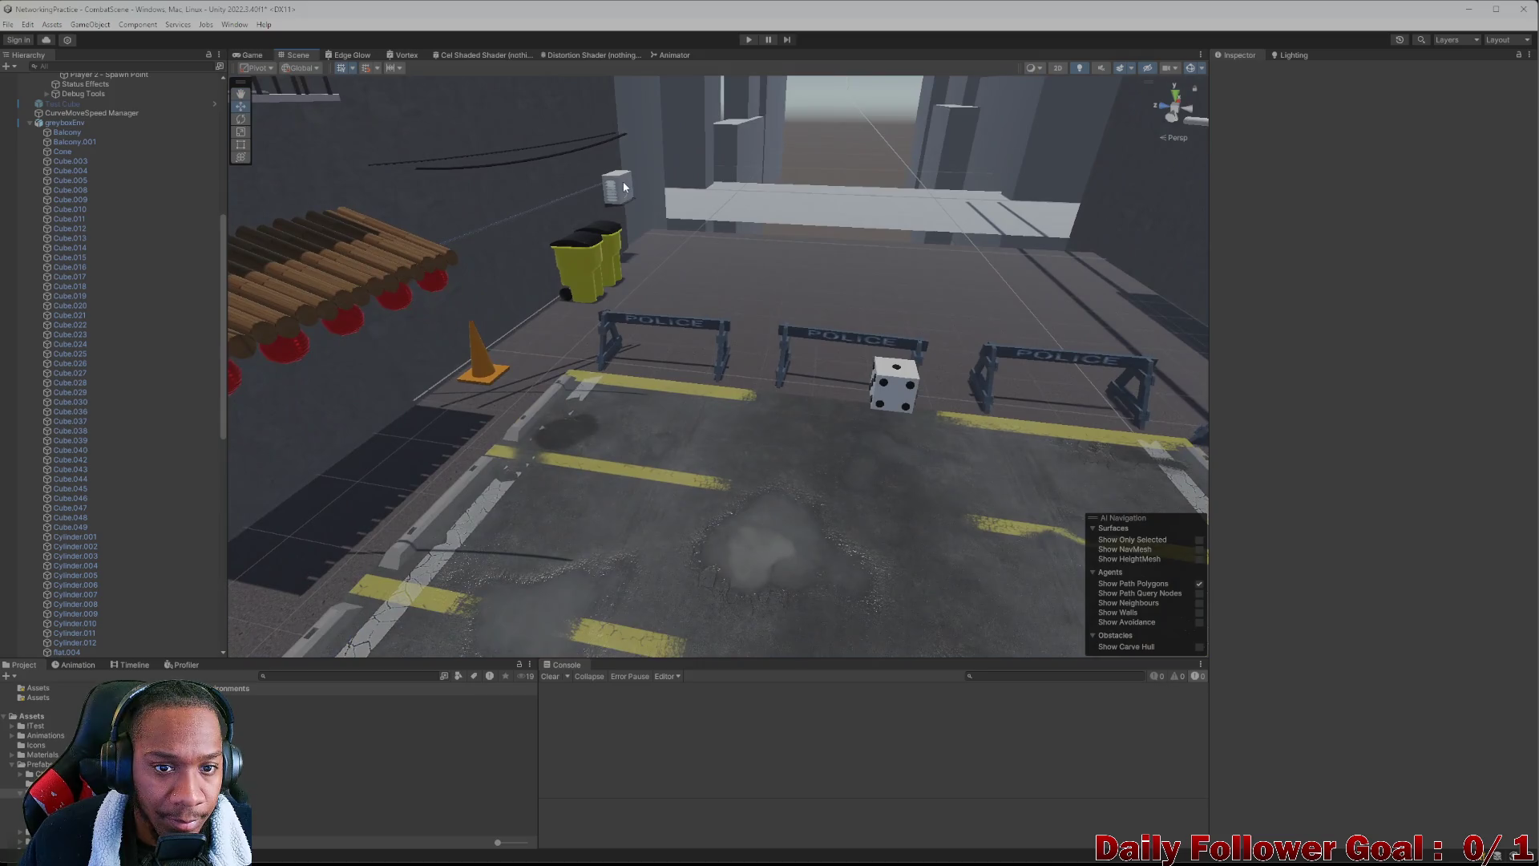
{"action": "left_click", "coordinate": [625, 187]}
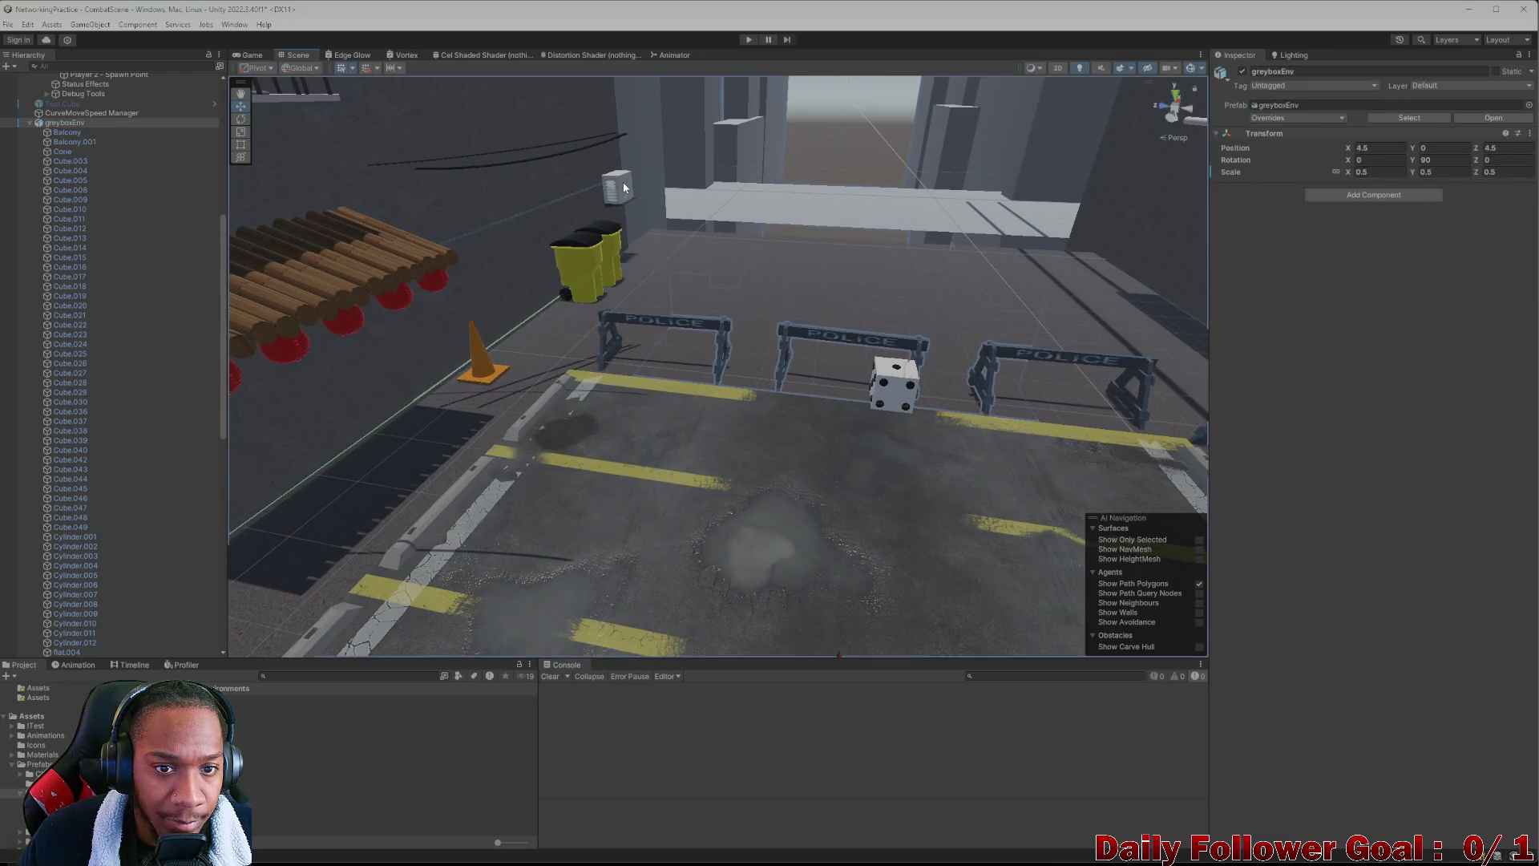
{"action": "key", "text": "Delete"}
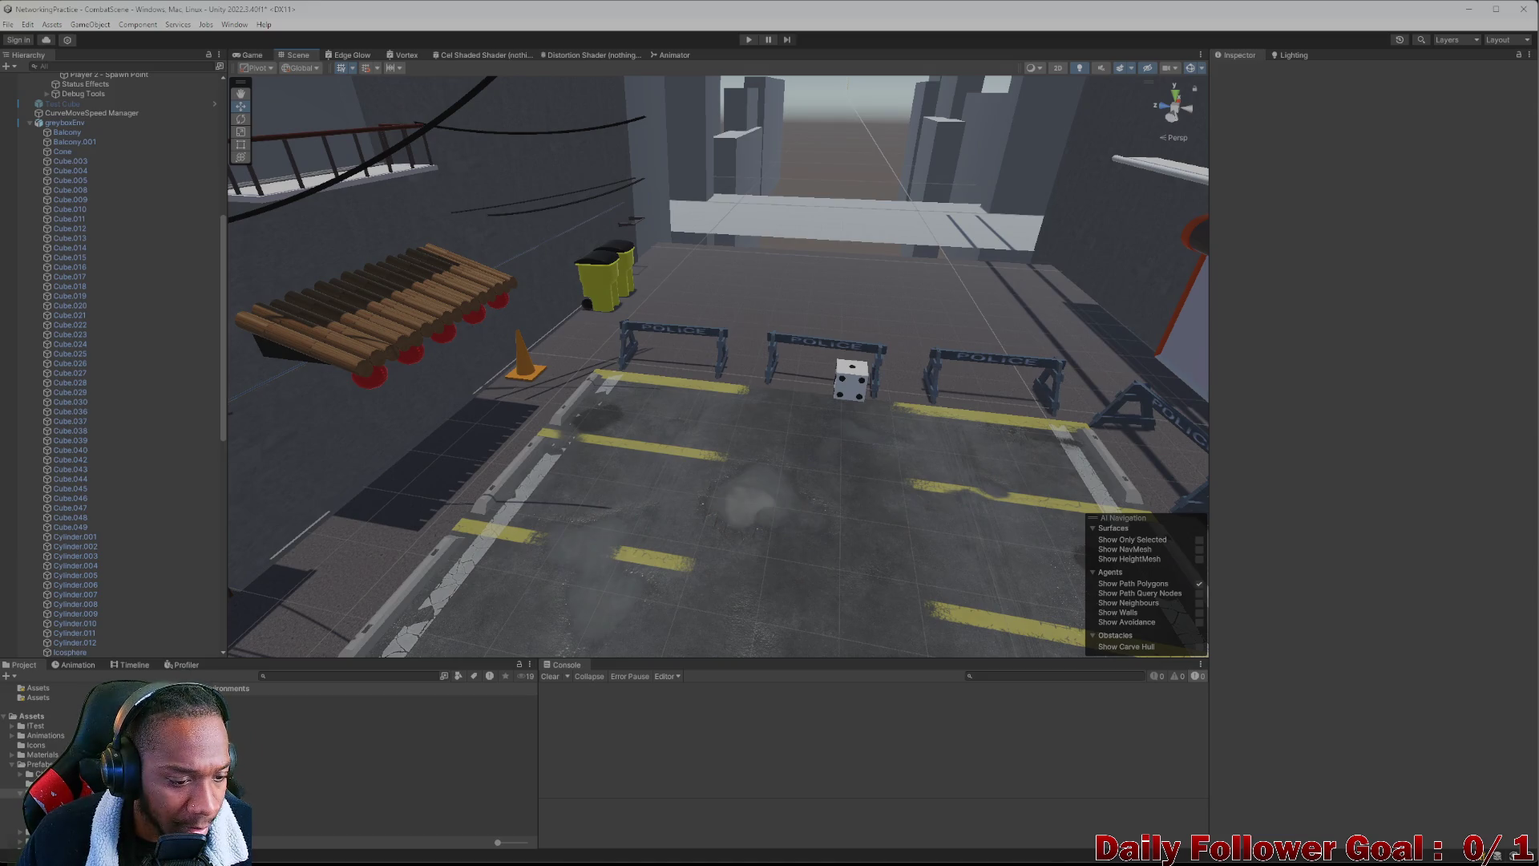
{"action": "right_click", "coordinate": [178, 705]}
Create an Air Conditioner folder and drop the AirConditioner prefab beside the police barricades
{"action": "mouse_move", "coordinate": [232, 460]}
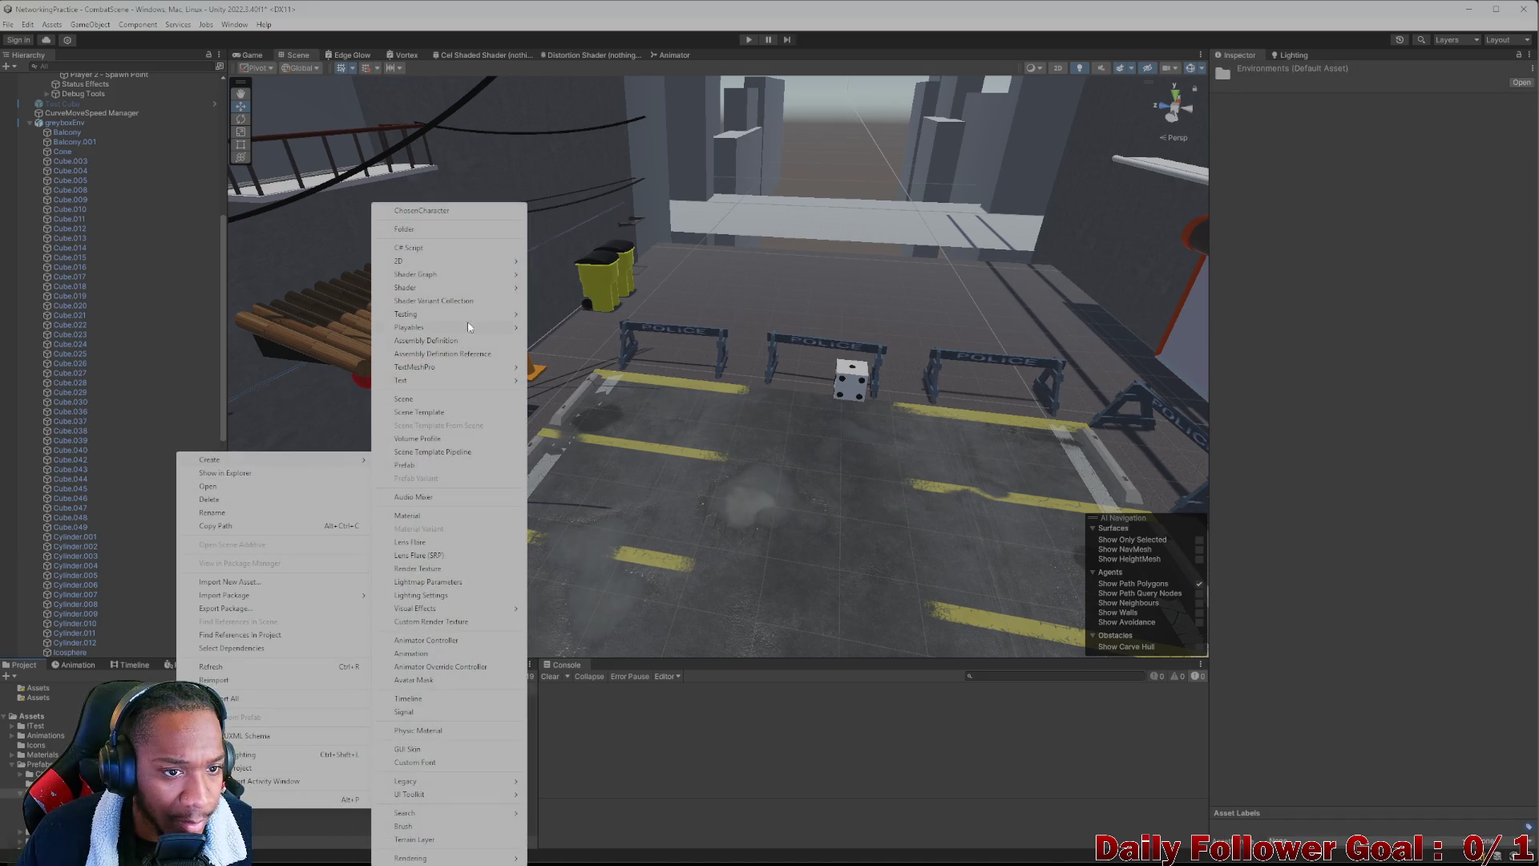
{"action": "left_click", "coordinate": [440, 230]}
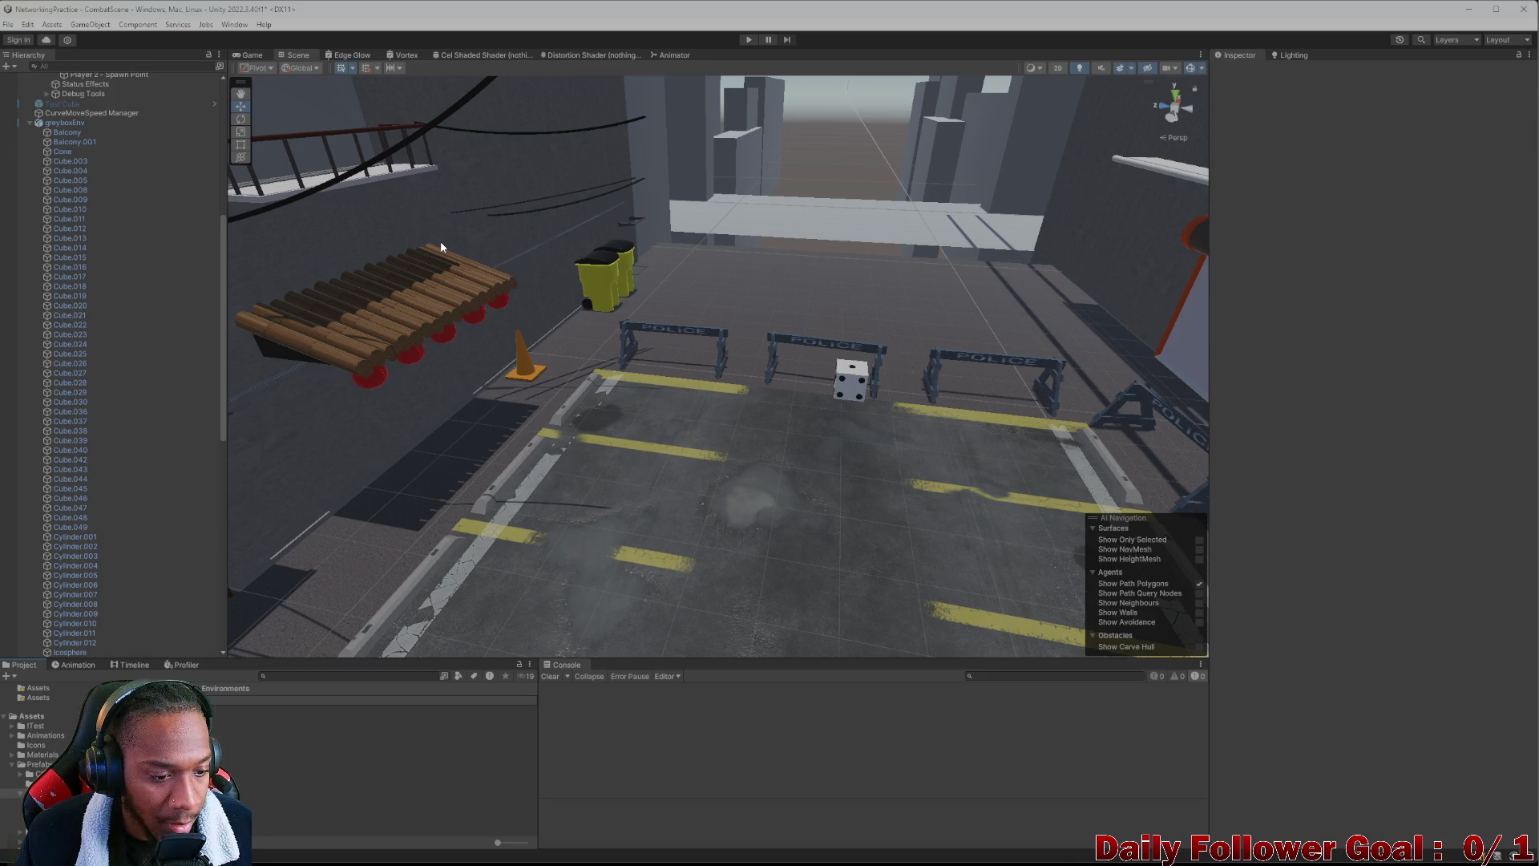
{"action": "left_click", "coordinate": [49, 783]}
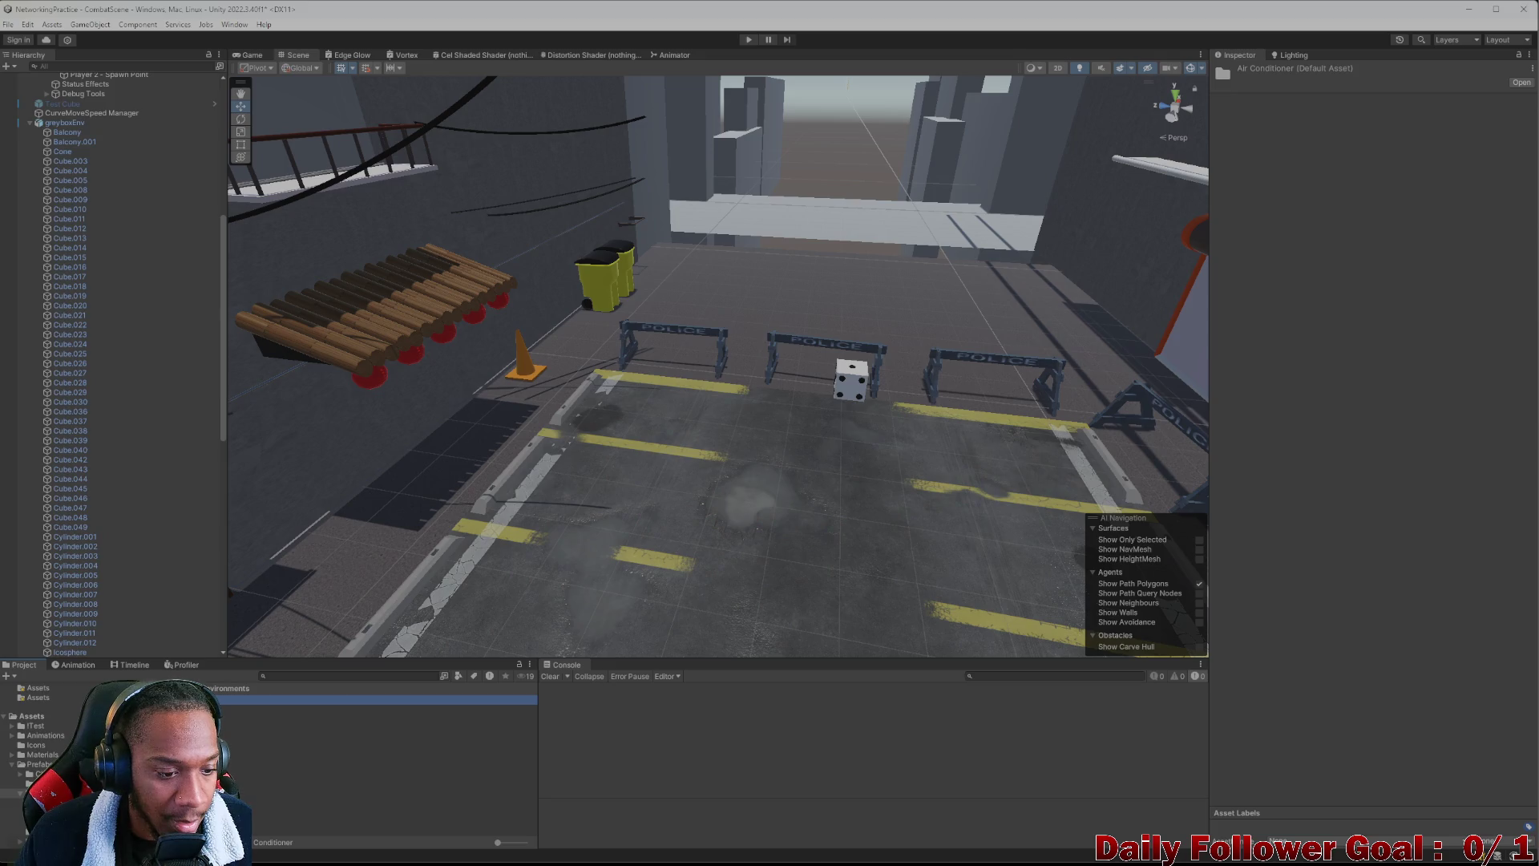
{"action": "left_click_drag", "start_coordinate": [672, 363], "coordinate": [799, 375]}
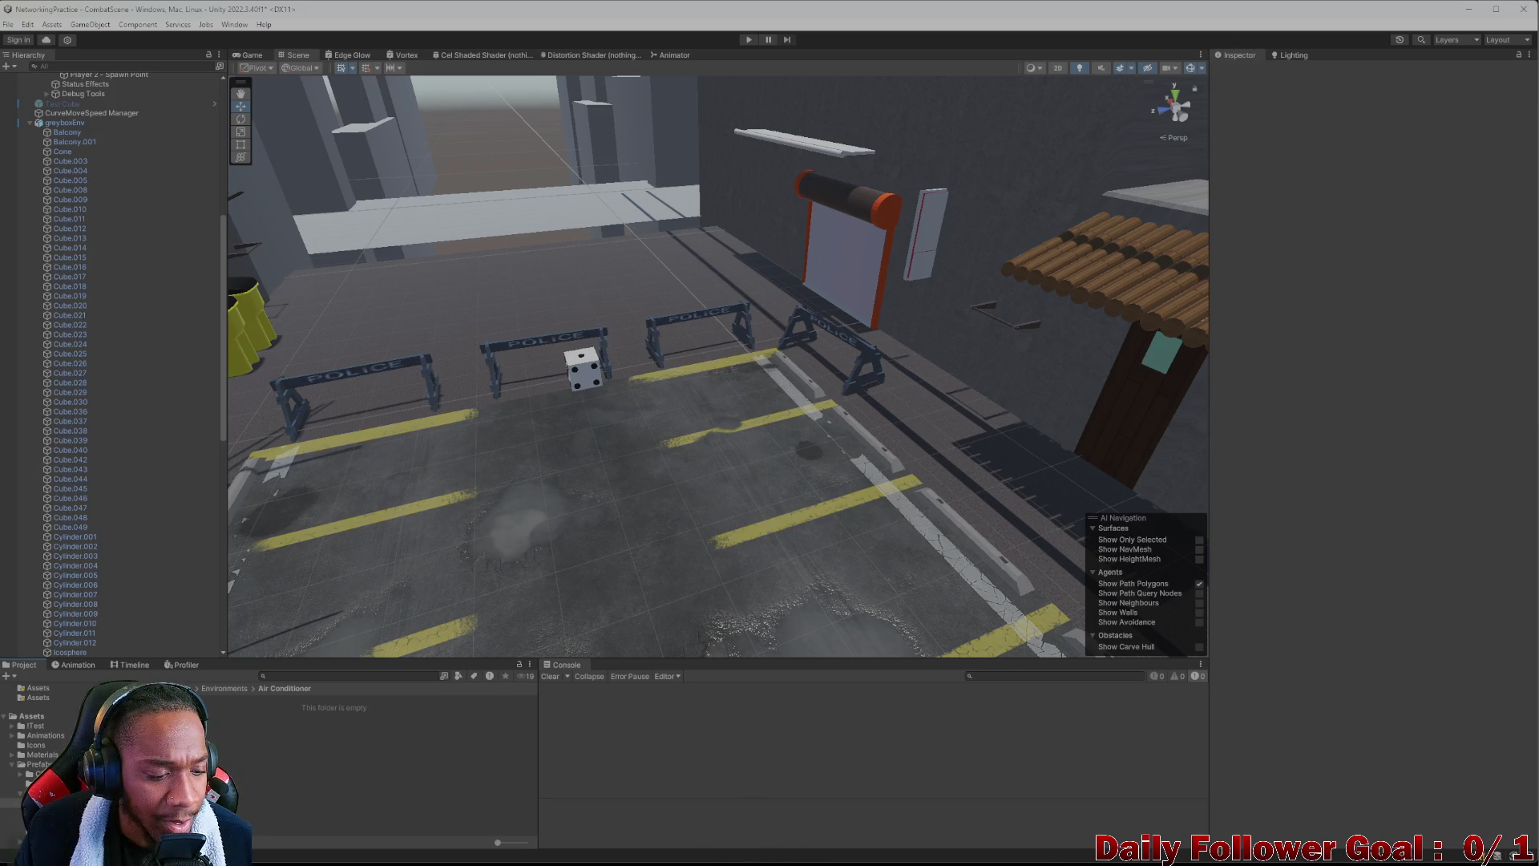
{"action": "mouse_move", "coordinate": [826, 862]}
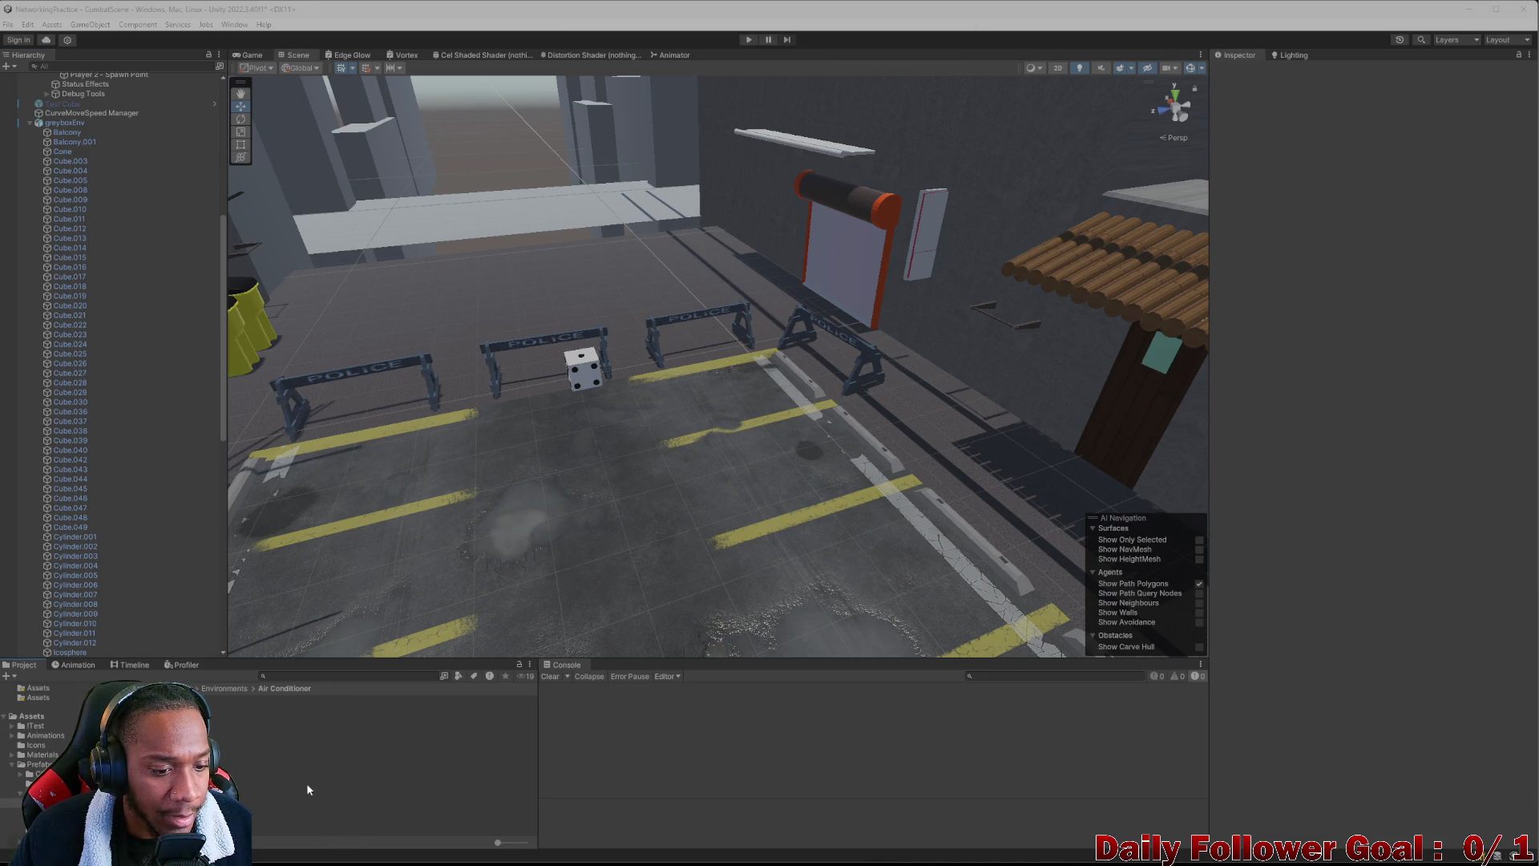
{"action": "mouse_move", "coordinate": [321, 700]}
{"action": "left_mouse_down"}
{"action": "mouse_move", "coordinate": [385, 700]}
{"action": "mouse_move", "coordinate": [1037, 334]}
{"action": "mouse_move", "coordinate": [870, 409]}
{"action": "mouse_move", "coordinate": [900, 422]}
{"action": "mouse_move", "coordinate": [849, 461]}
{"action": "mouse_move", "coordinate": [819, 458]}
{"action": "left_mouse_up"}
{"action": "scroll", "coordinate": [895, 464], "scroll_direction": "up", "scroll_amount": 4}
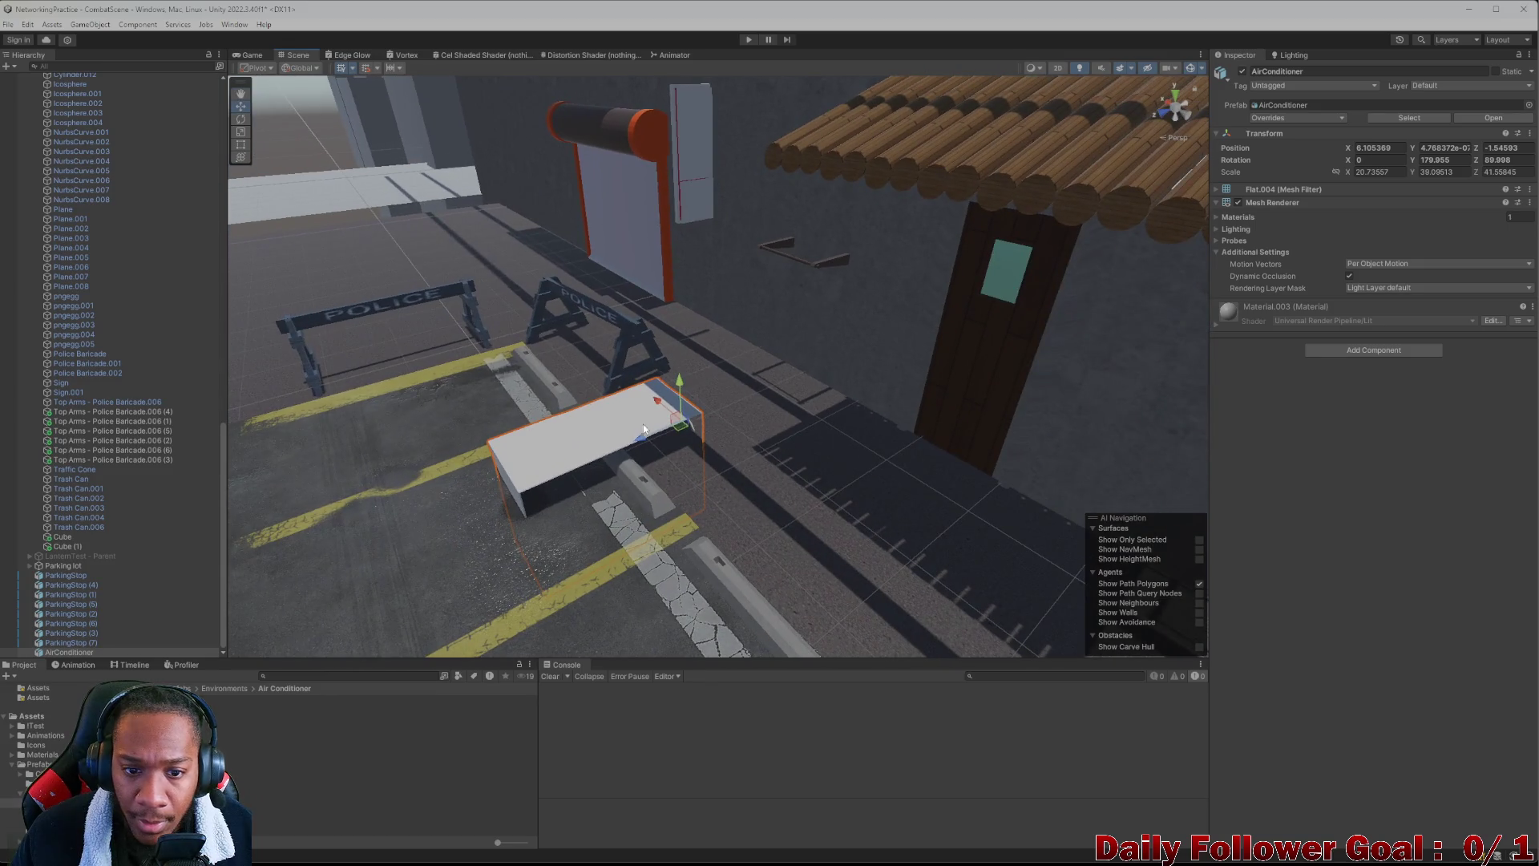
Raise the AirConditioner to Y 1.837 and rotate it 90° on Y and Z
{"action": "left_click_drag", "start_coordinate": [682, 392], "coordinate": [671, 254]}
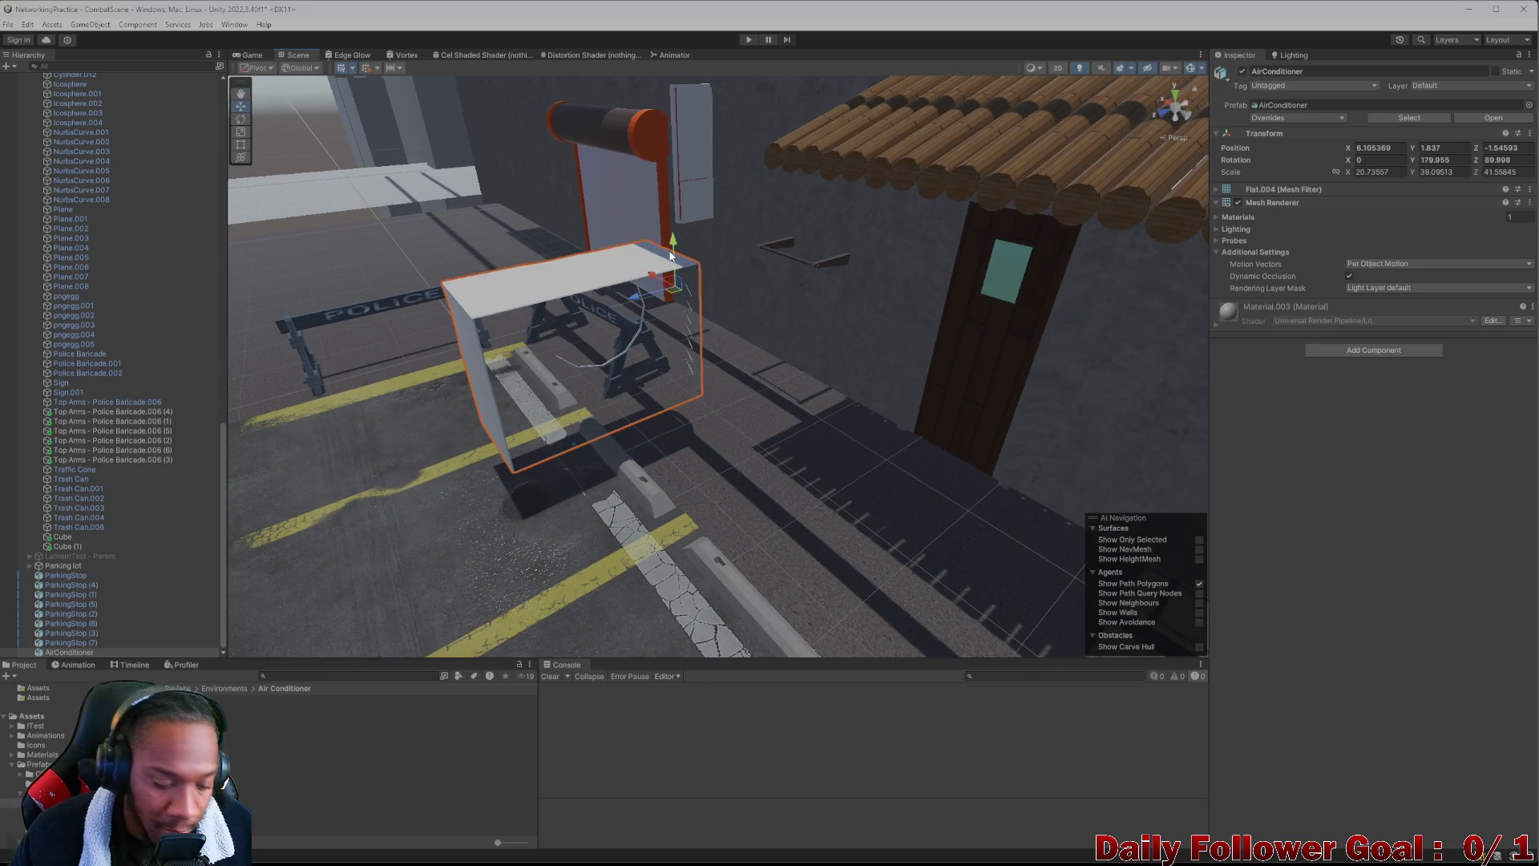
{"action": "key", "text": "e"}
{"action": "left_click_drag", "start_coordinate": [681, 308], "coordinate": [784, 313]}
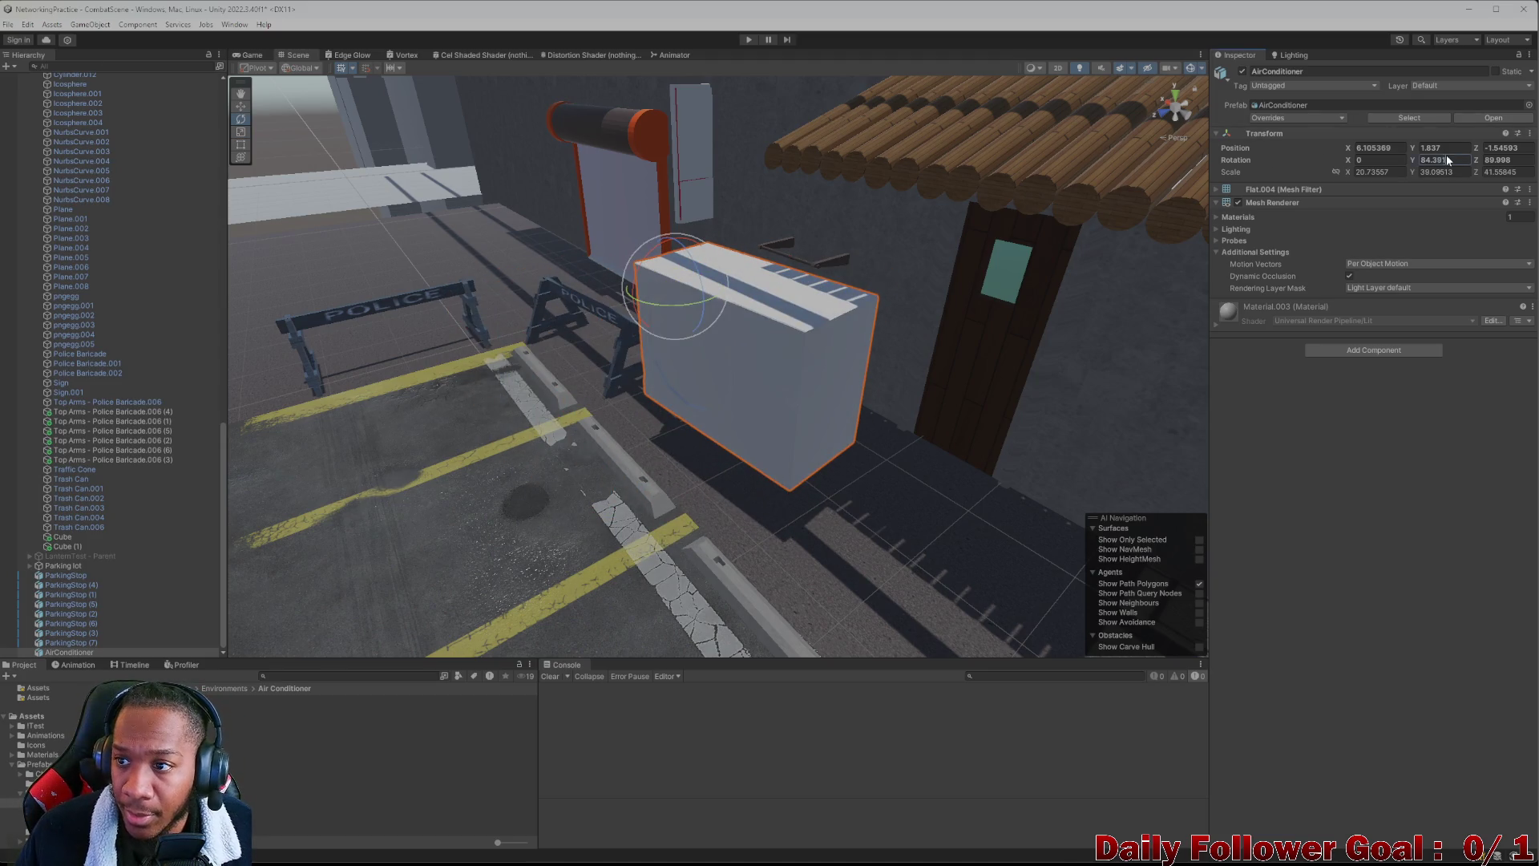
{"action": "type", "text": "90"}
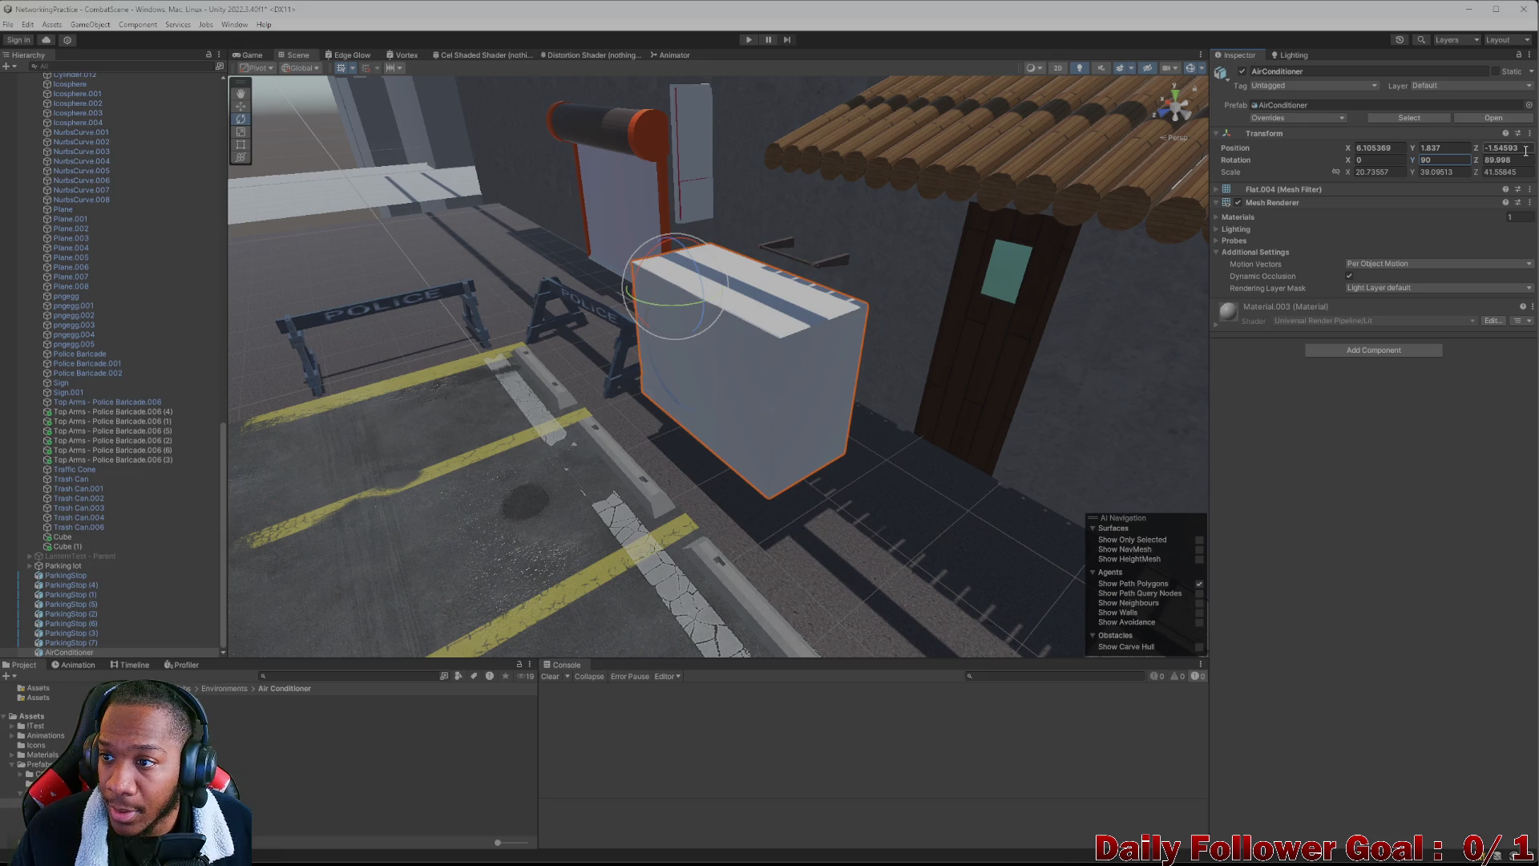
{"action": "type", "text": "90"}
{"action": "mouse_move", "coordinate": [723, 317]}
{"action": "left_mouse_down"}
{"action": "mouse_move", "coordinate": [670, 395]}
{"action": "mouse_move", "coordinate": [986, 241]}
{"action": "left_mouse_up"}
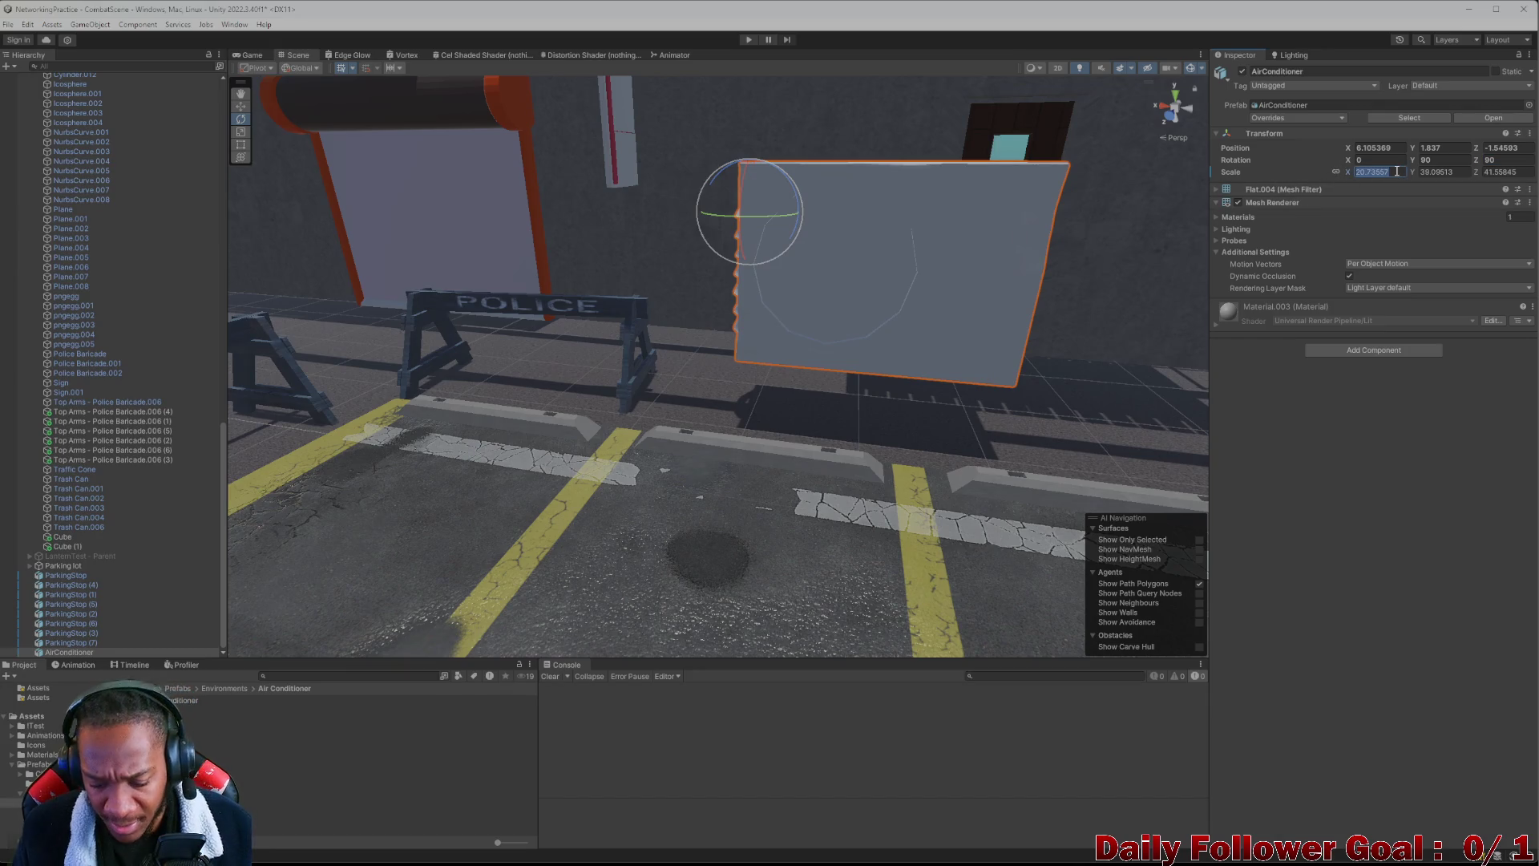
Set the AirConditioner's Scale X to 8
{"action": "type", "text": "5"}
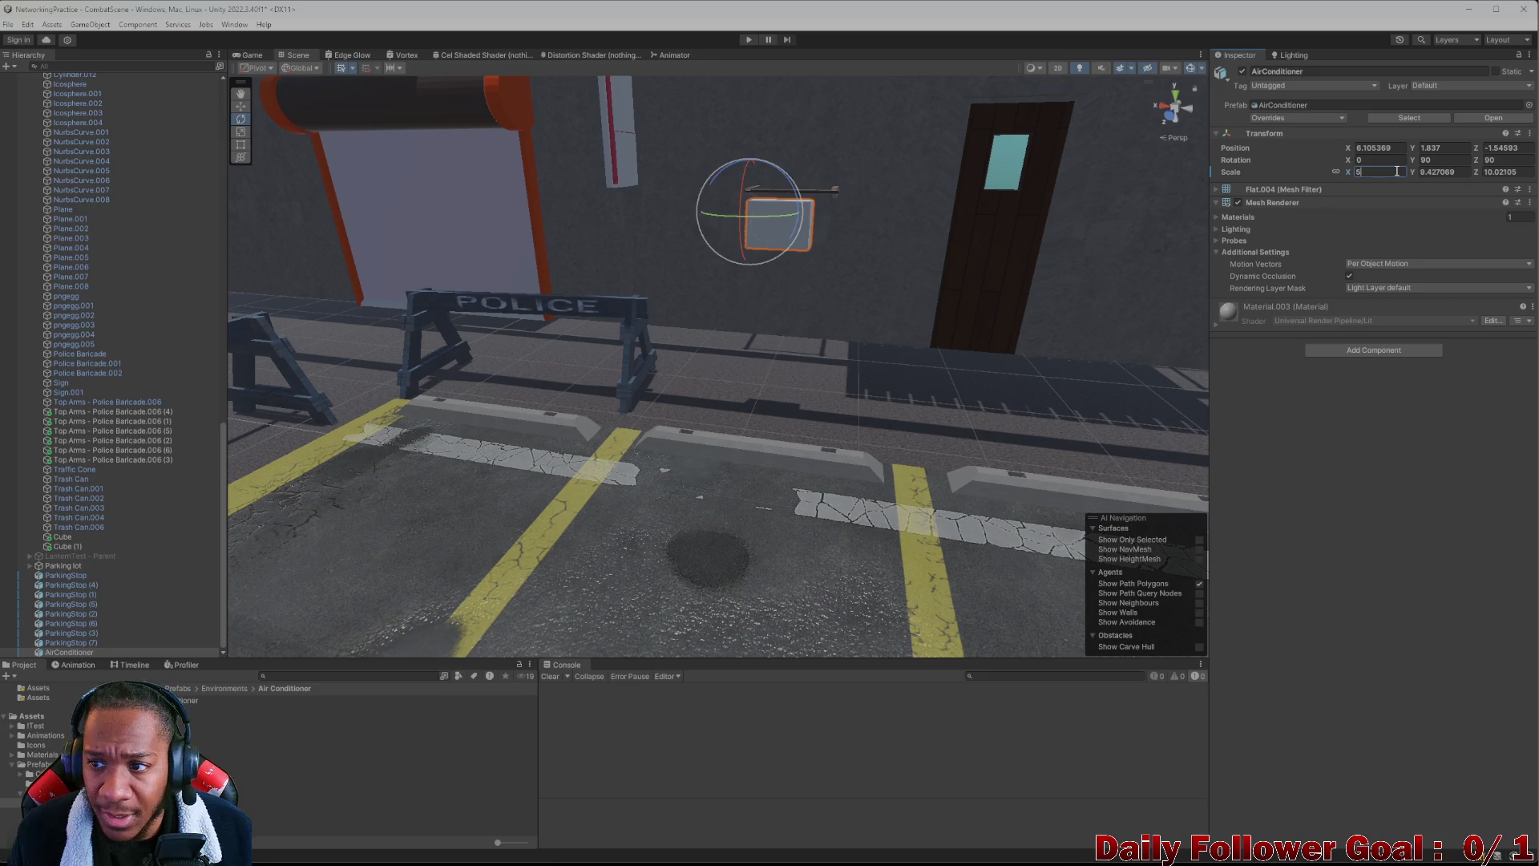
{"action": "key", "text": "BackSpace"}
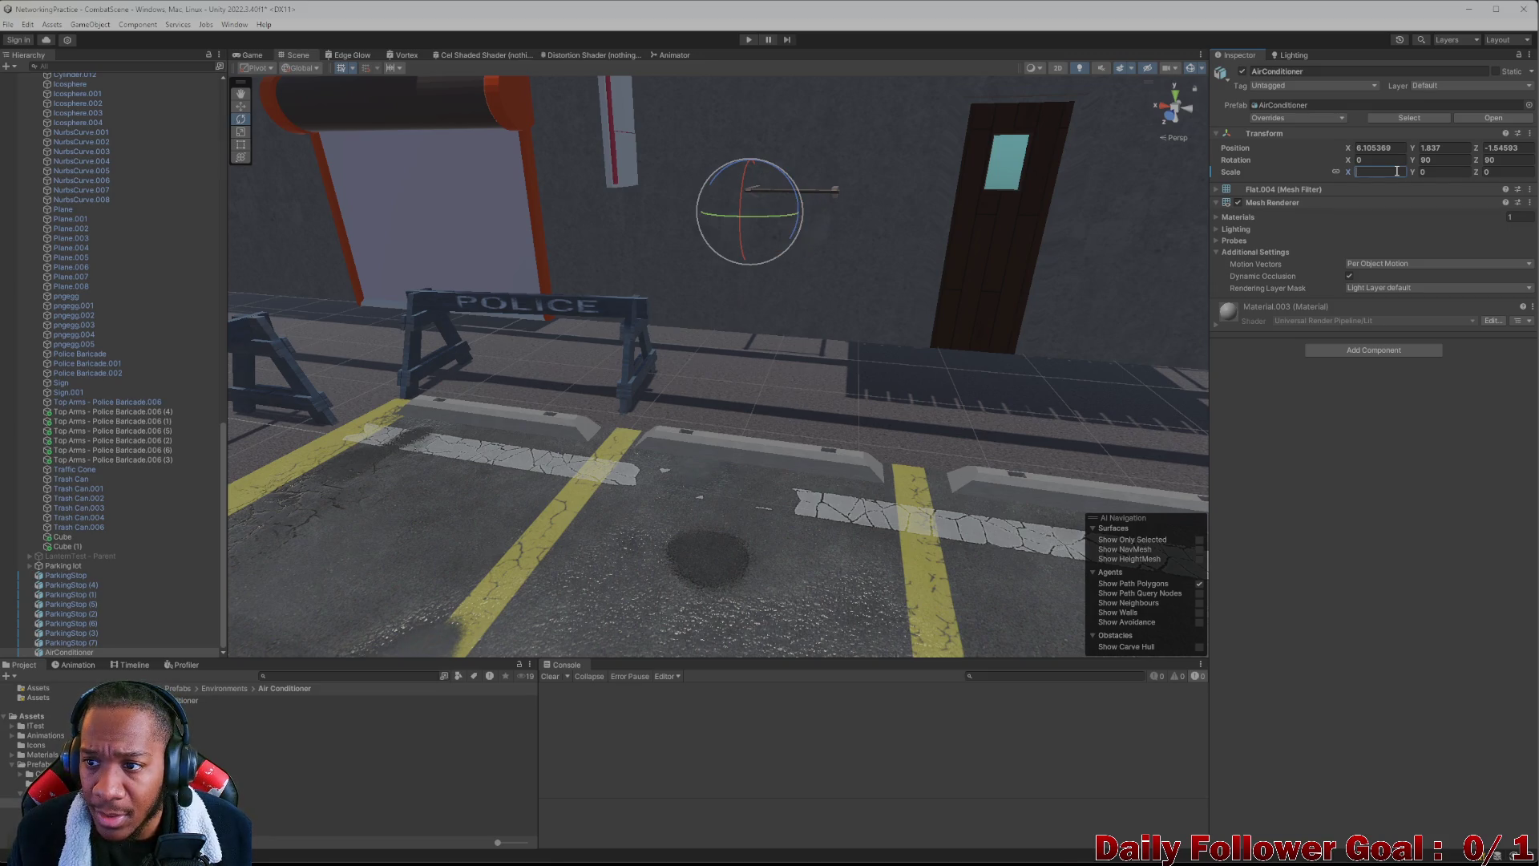
{"action": "type", "text": "10"}
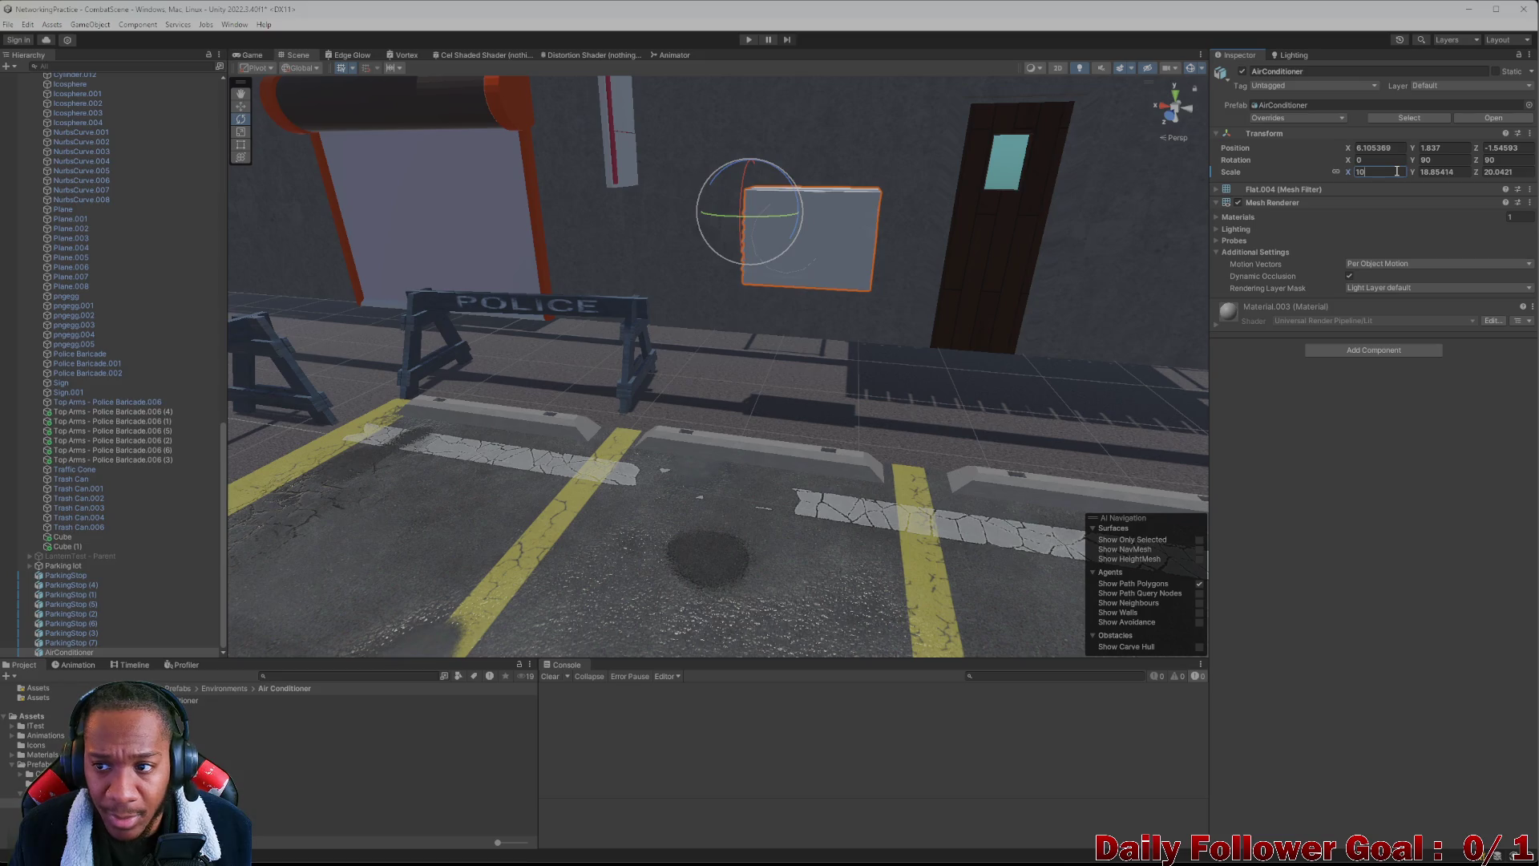
{"action": "key", "text": "BackSpace"}
{"action": "key", "text": "BackSpace"}
{"action": "type", "text": "8"}
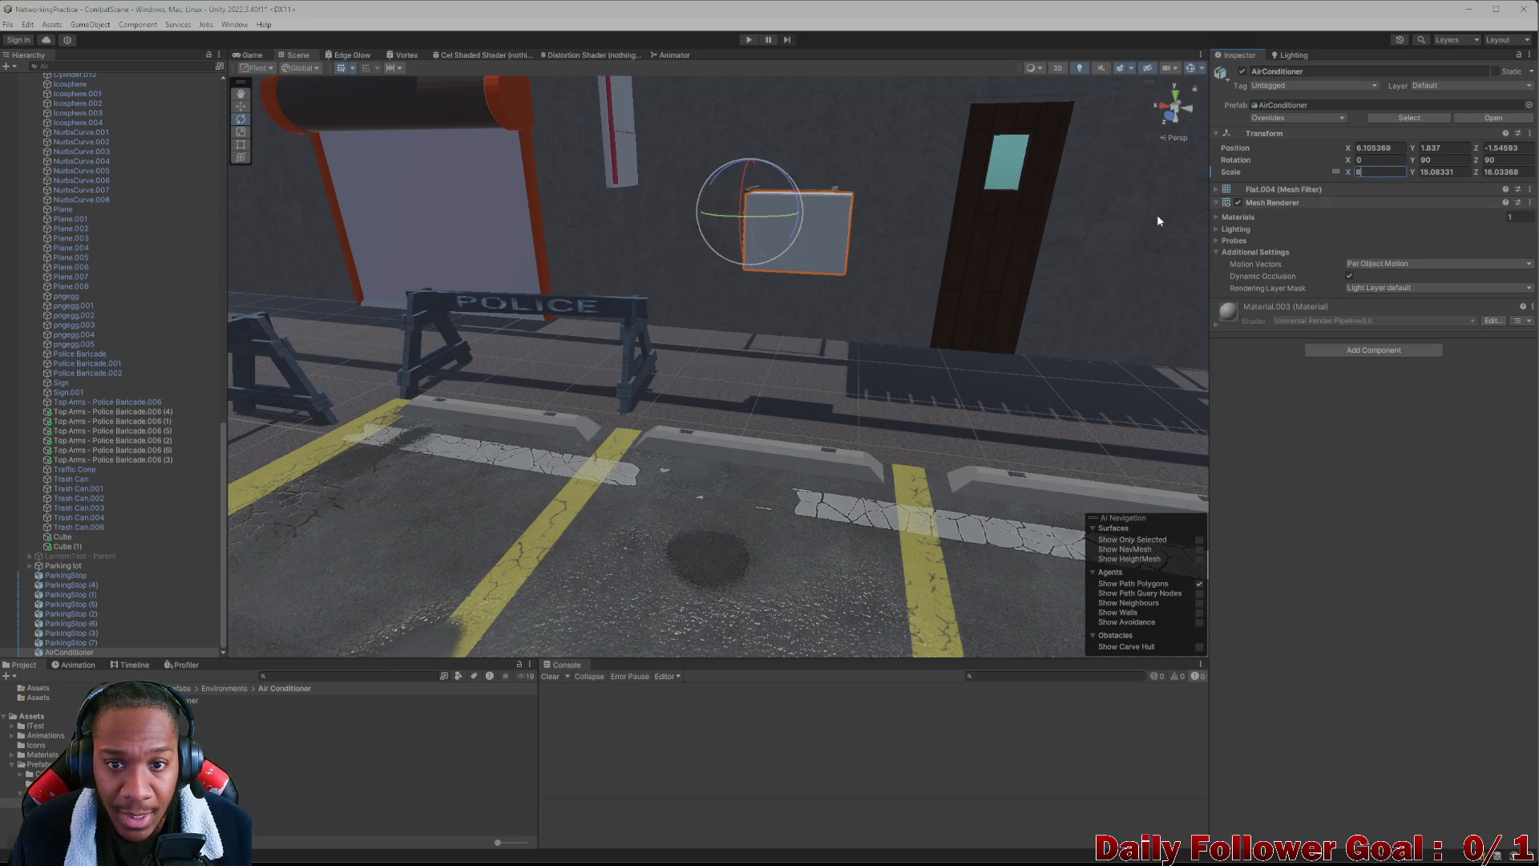
{"action": "scroll", "coordinate": [836, 180], "scroll_direction": "up", "scroll_amount": 10}
{"action": "scroll", "coordinate": [697, 296], "scroll_direction": "down", "scroll_amount": 10}
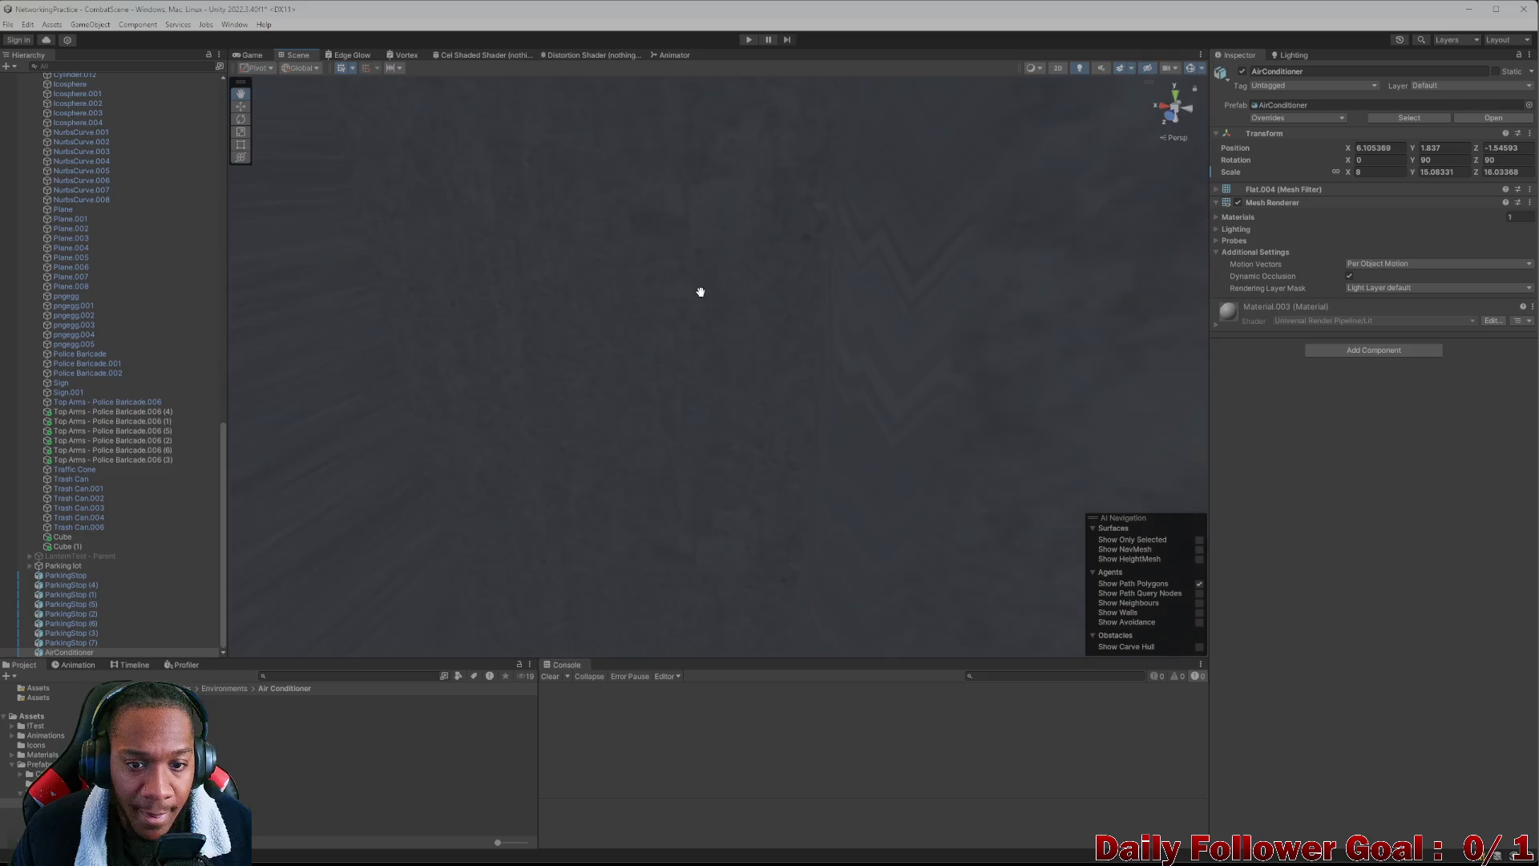
{"action": "scroll", "coordinate": [792, 432], "scroll_direction": "up", "scroll_amount": 10}
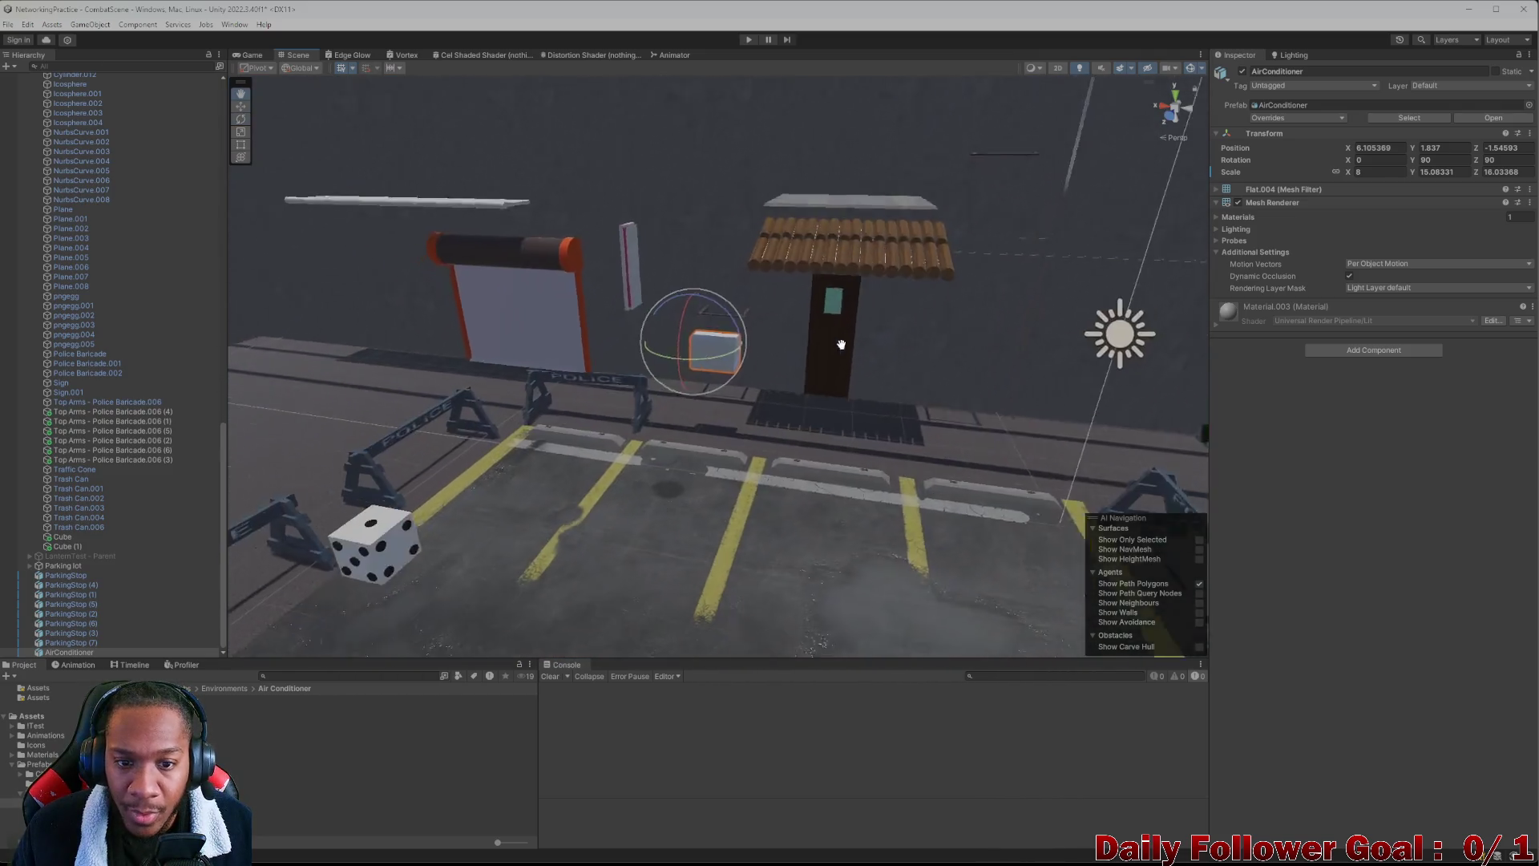
Frame the UI holder and Icosphere.001, then reselect and frame the AirConditioner from the side
{"action": "left_click", "coordinate": [785, 313]}
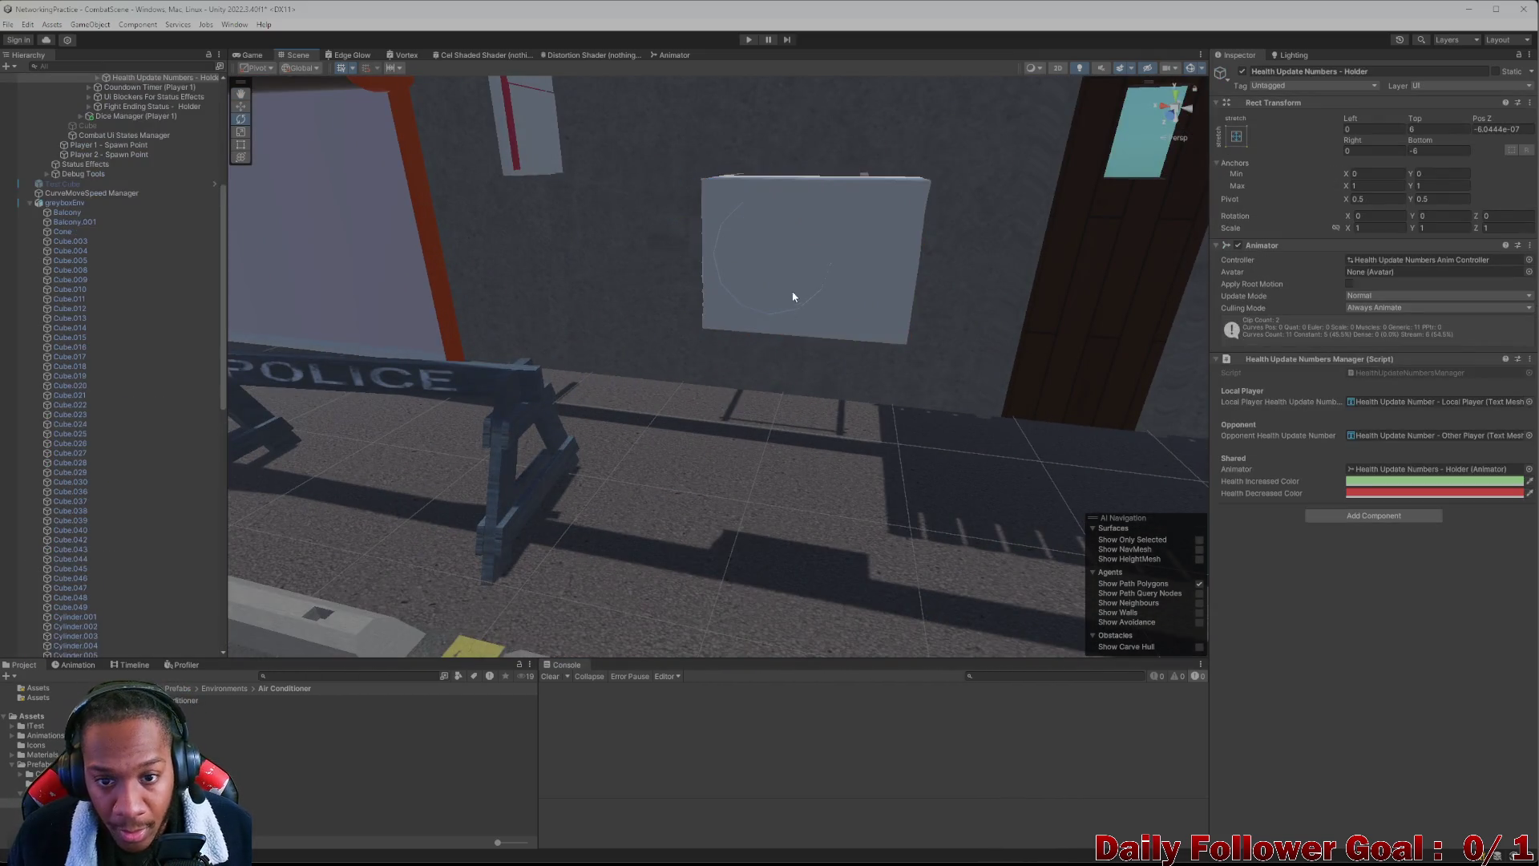
{"action": "key", "text": "f"}
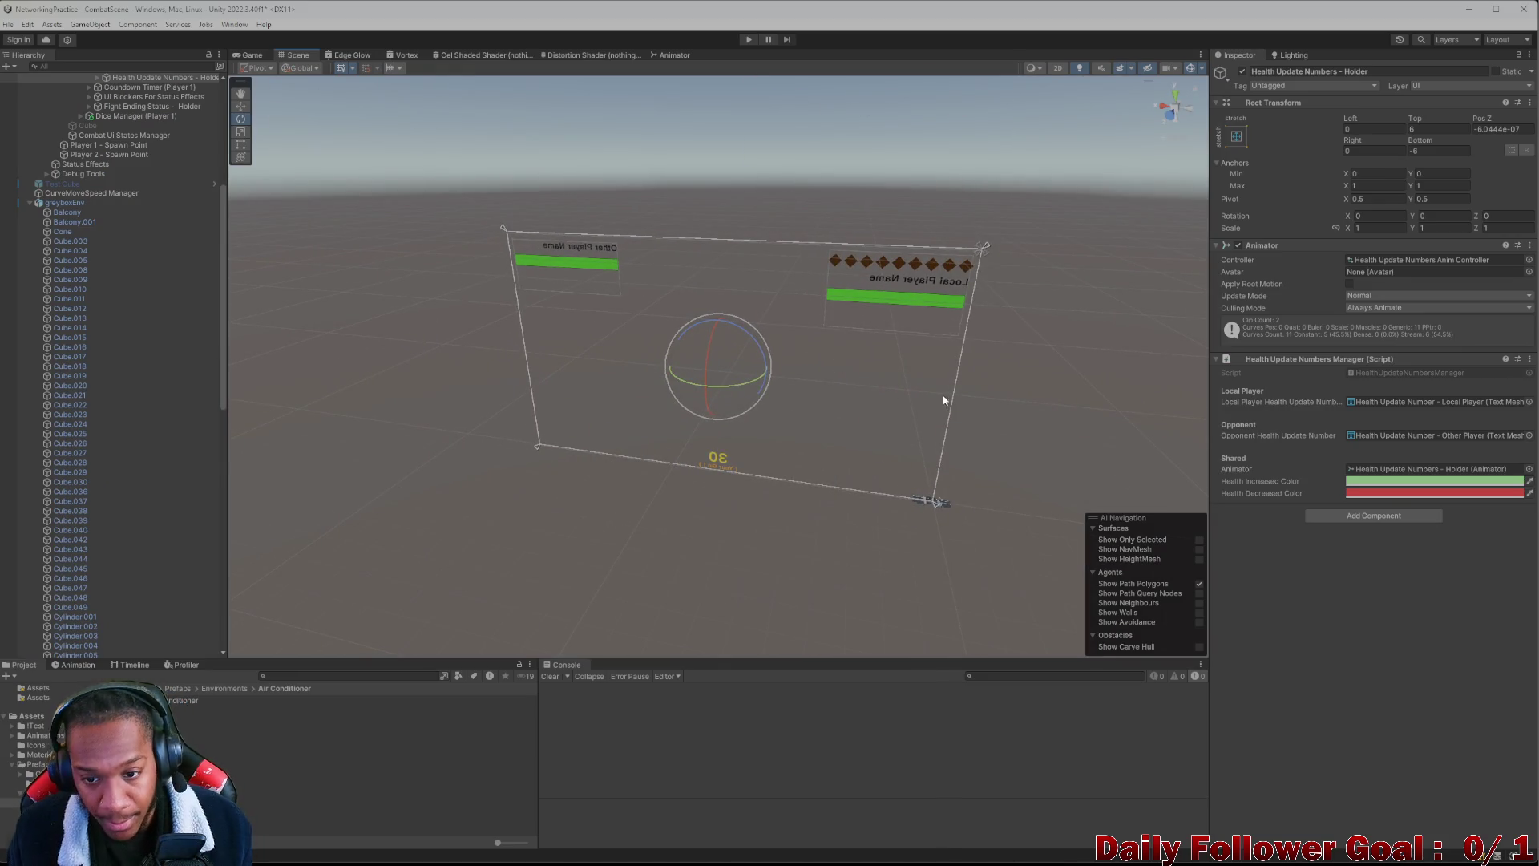
{"action": "left_click_drag", "start_coordinate": [936, 396], "coordinate": [762, 407]}
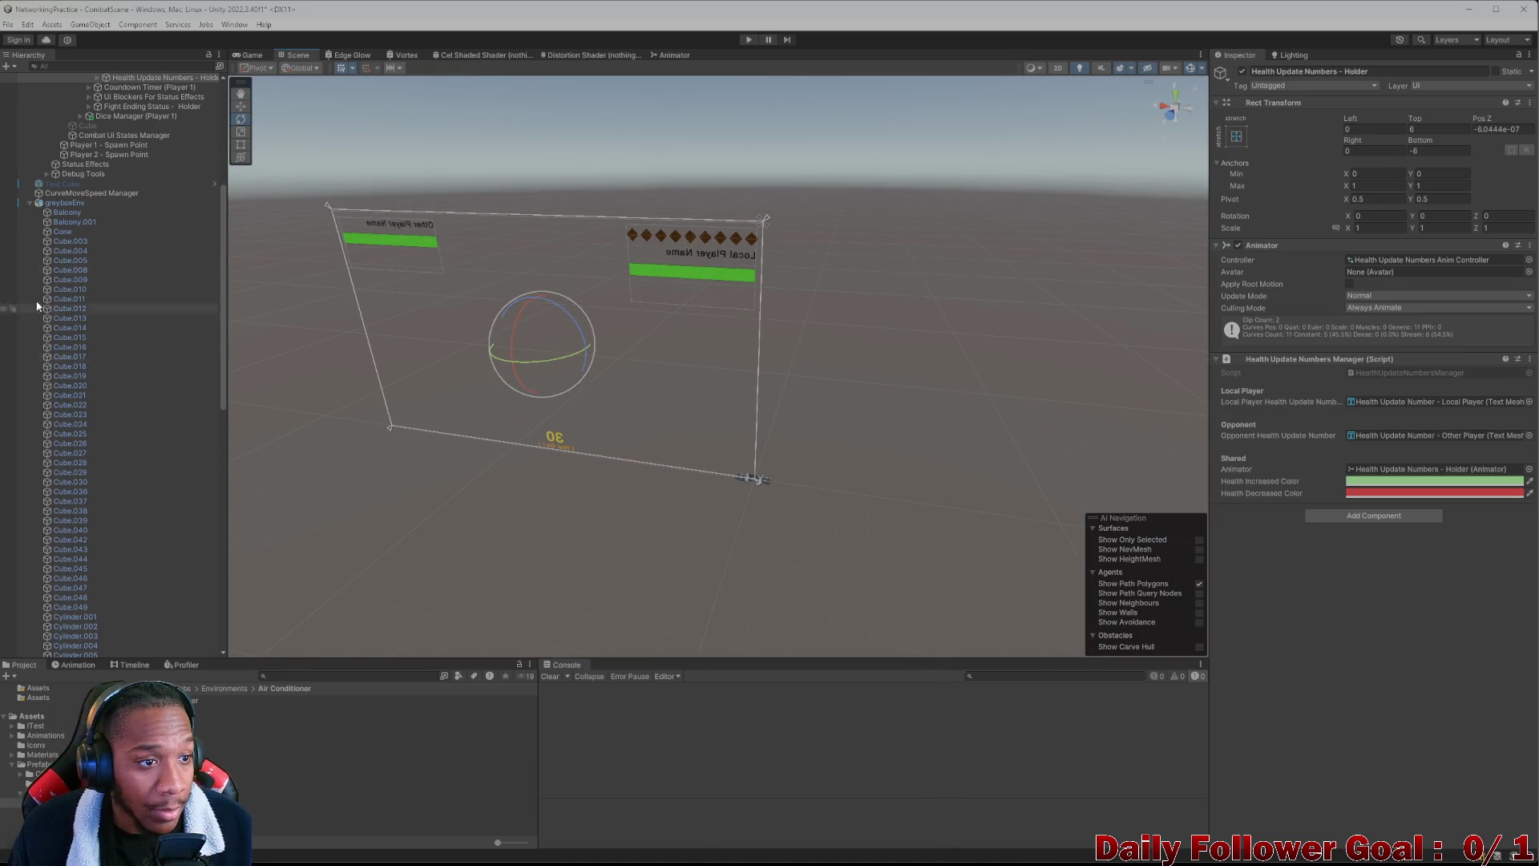
{"action": "scroll", "coordinate": [75, 204], "scroll_direction": "up", "scroll_amount": 3}
{"action": "scroll", "coordinate": [91, 309], "scroll_direction": "down", "scroll_amount": 3}
{"action": "scroll", "coordinate": [101, 275], "scroll_direction": "up", "scroll_amount": 5}
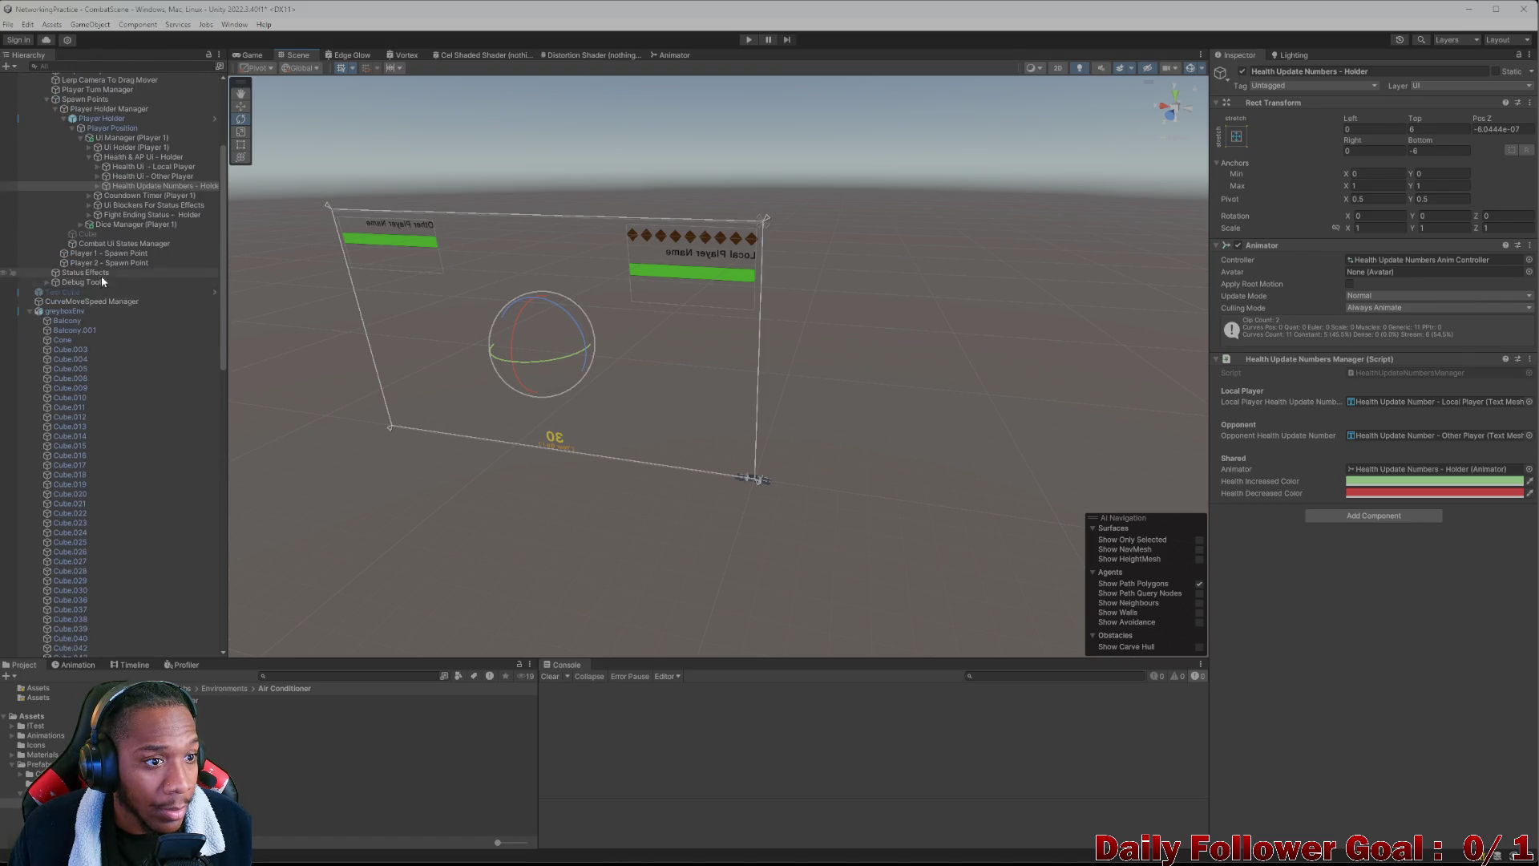
{"action": "scroll", "coordinate": [84, 401], "scroll_direction": "down", "scroll_amount": 10}
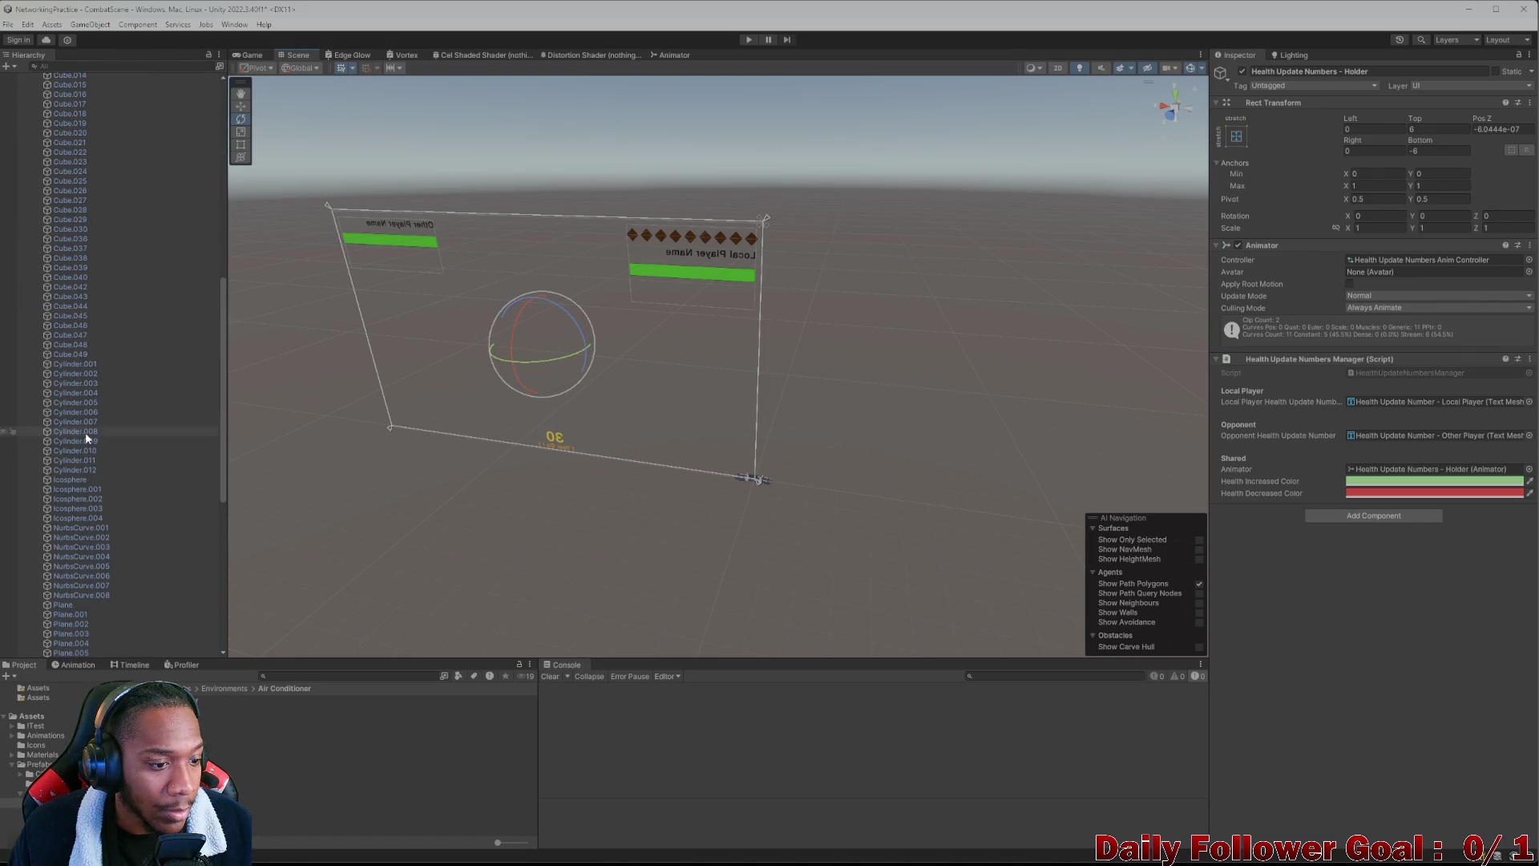
{"action": "left_click", "coordinate": [80, 489]}
{"action": "key", "text": "f"}
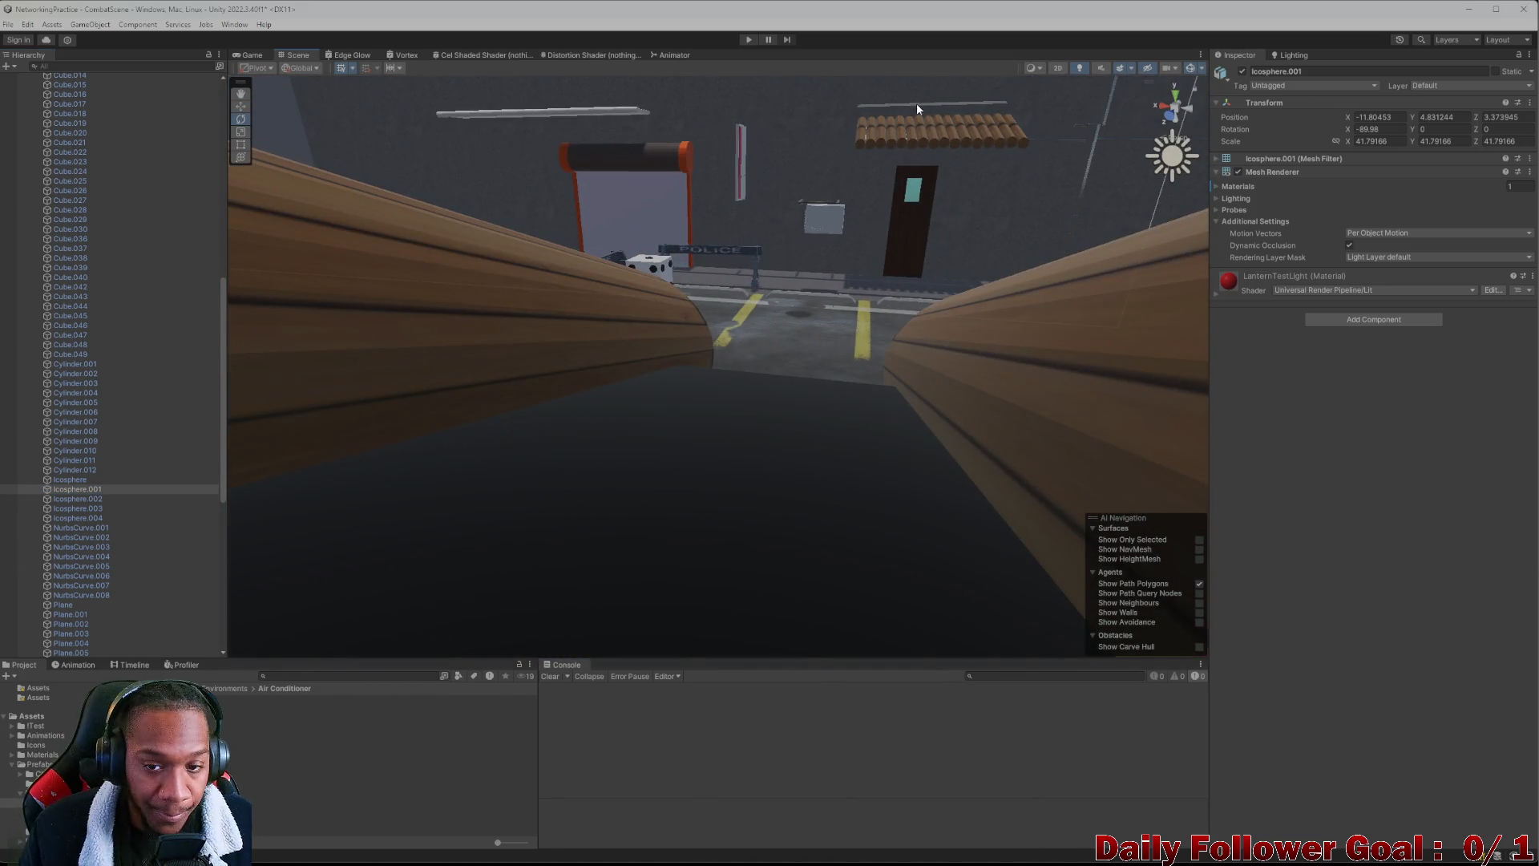
{"action": "scroll", "coordinate": [857, 144], "scroll_direction": "up", "scroll_amount": 2}
{"action": "left_click", "coordinate": [834, 206]}
{"action": "left_click", "coordinate": [829, 218]}
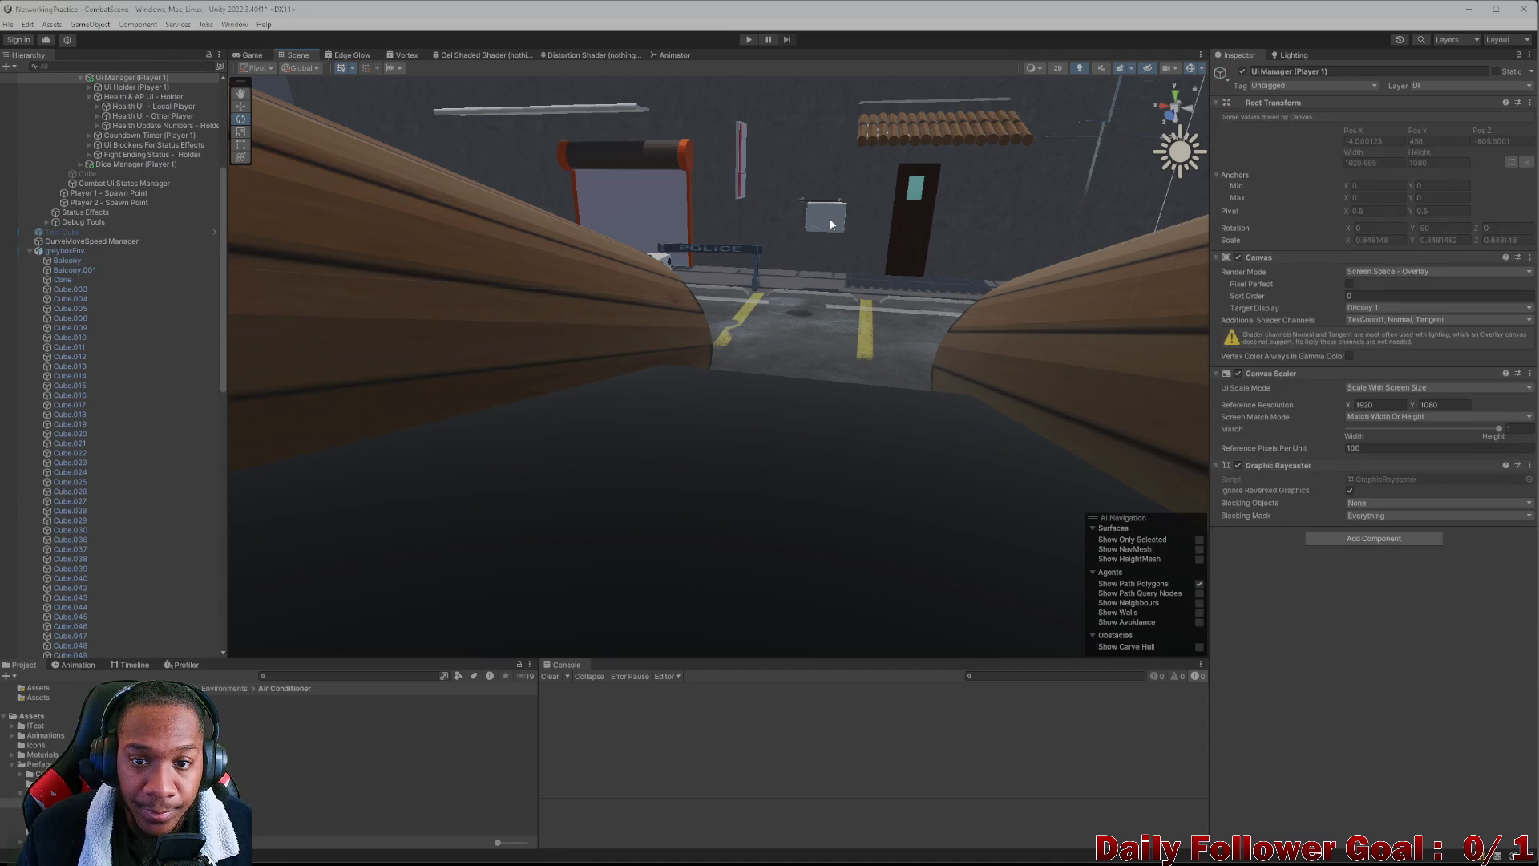
{"action": "key", "text": "f"}
{"action": "mouse_move", "coordinate": [790, 258]}
{"action": "left_mouse_down"}
{"action": "mouse_move", "coordinate": [607, 365]}
{"action": "mouse_move", "coordinate": [805, 276]}
{"action": "mouse_move", "coordinate": [421, 322]}
{"action": "mouse_move", "coordinate": [555, 357]}
{"action": "left_mouse_up"}
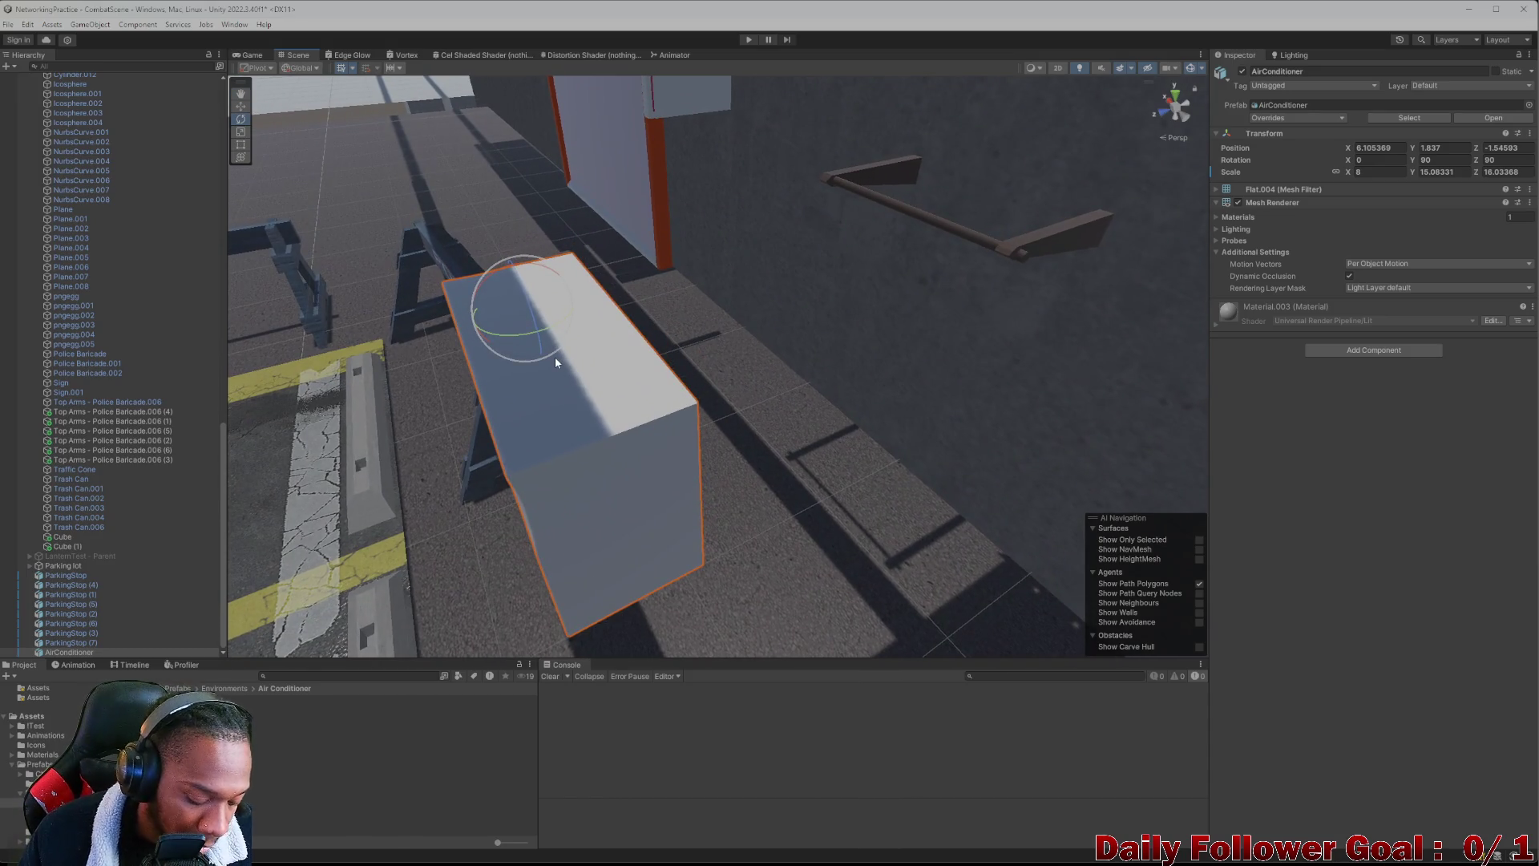
Move the AirConditioner to X 6.474, Y 2.556 and scale it to about 10.34 × 19.50 × 20.73
{"action": "key", "text": "w"}
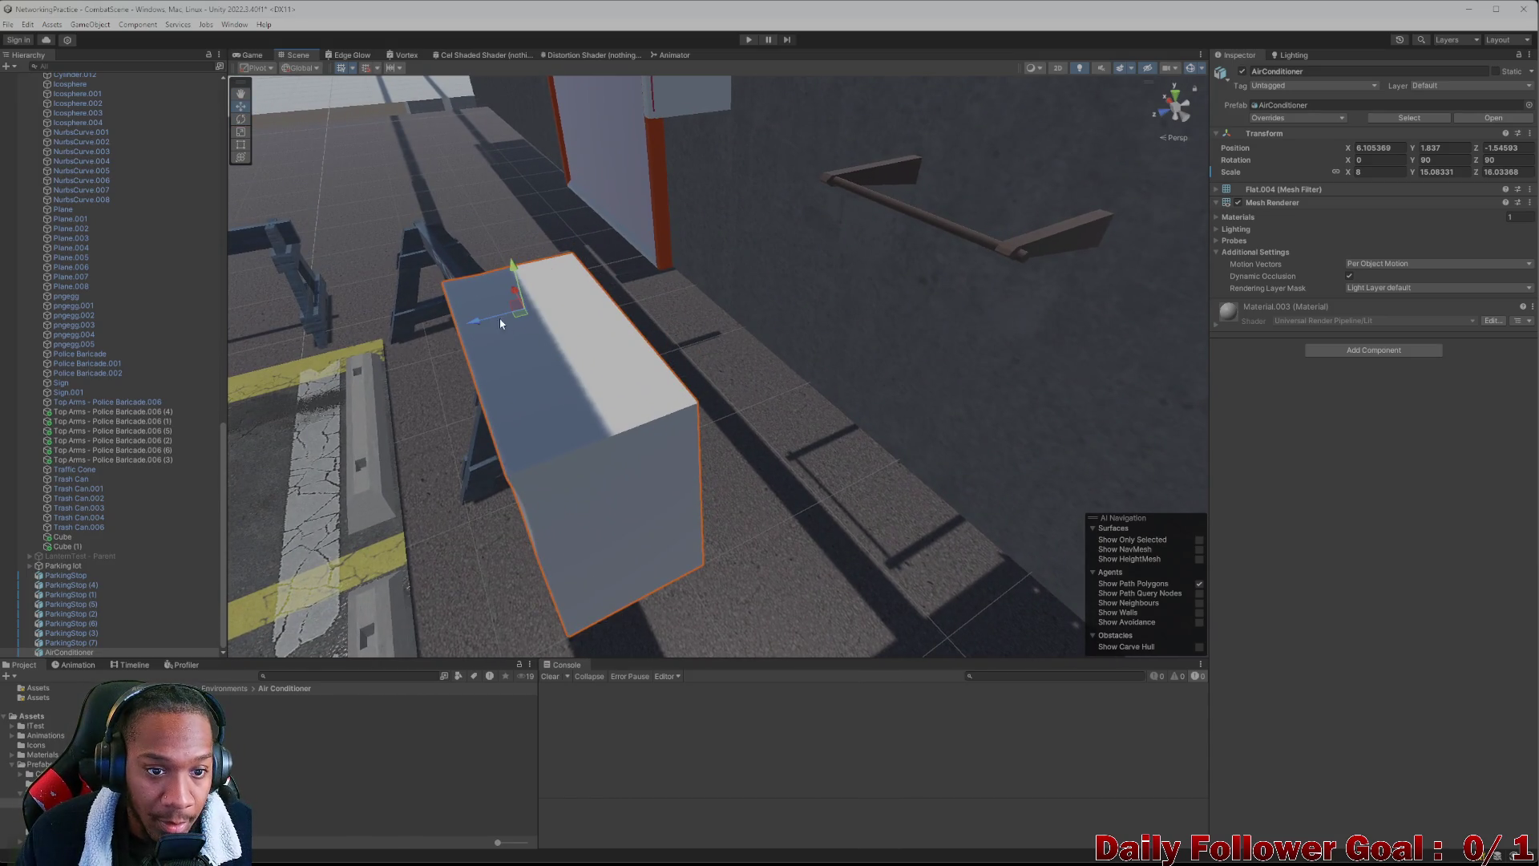
{"action": "mouse_move", "coordinate": [517, 274]}
{"action": "left_mouse_down"}
{"action": "mouse_move", "coordinate": [561, 80]}
{"action": "mouse_move", "coordinate": [892, 74]}
{"action": "mouse_move", "coordinate": [930, 59]}
{"action": "mouse_move", "coordinate": [795, 245]}
{"action": "mouse_move", "coordinate": [1256, 259]}
{"action": "mouse_move", "coordinate": [938, 264]}
{"action": "mouse_move", "coordinate": [896, 370]}
{"action": "left_mouse_up"}
{"action": "left_click_drag", "start_coordinate": [730, 386], "coordinate": [677, 396]}
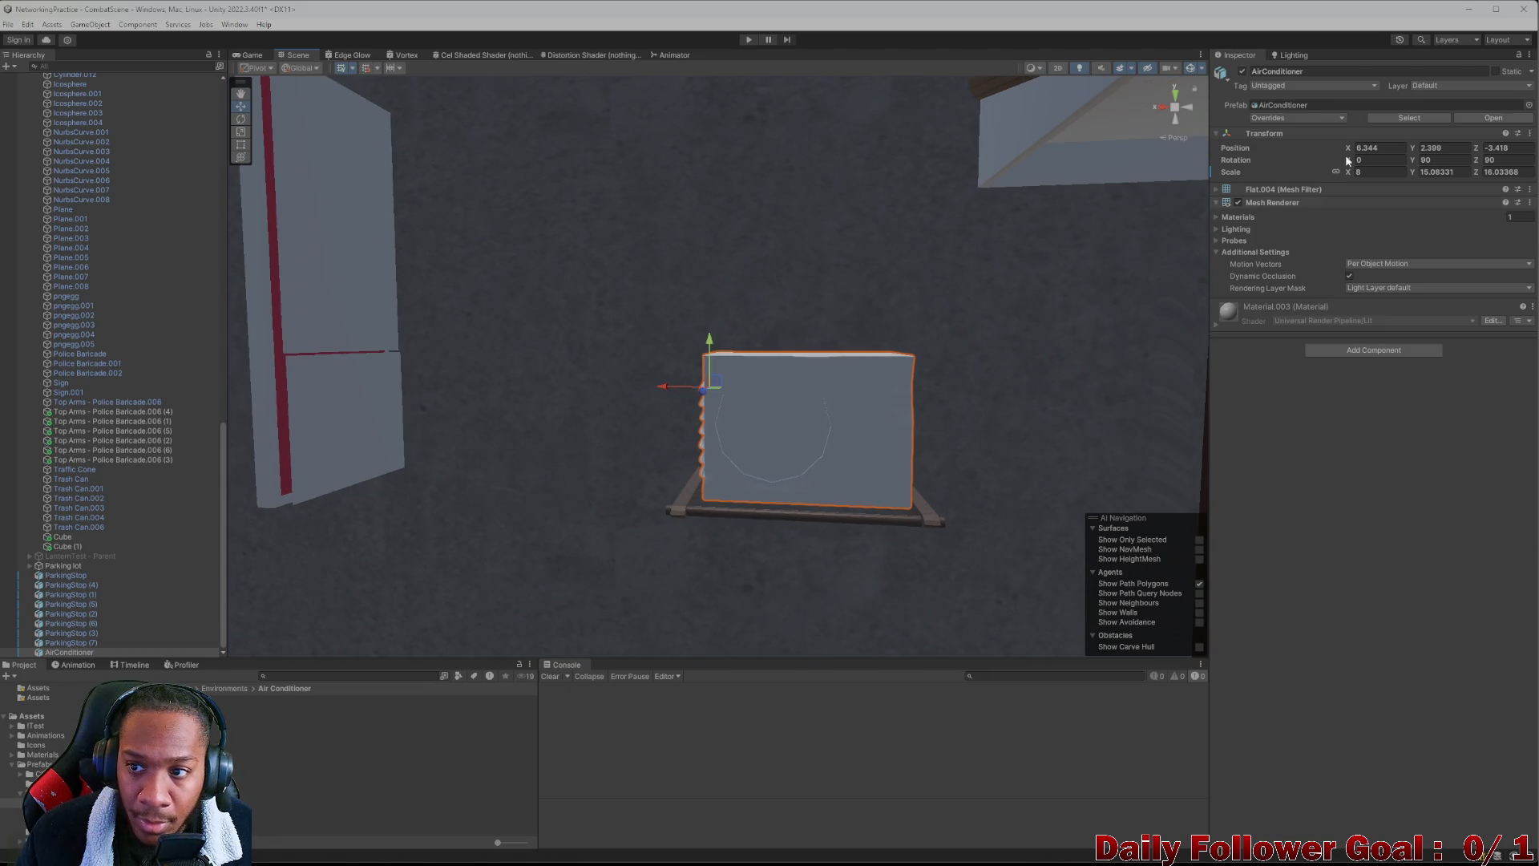
{"action": "key", "text": "e"}
{"action": "key", "text": "r"}
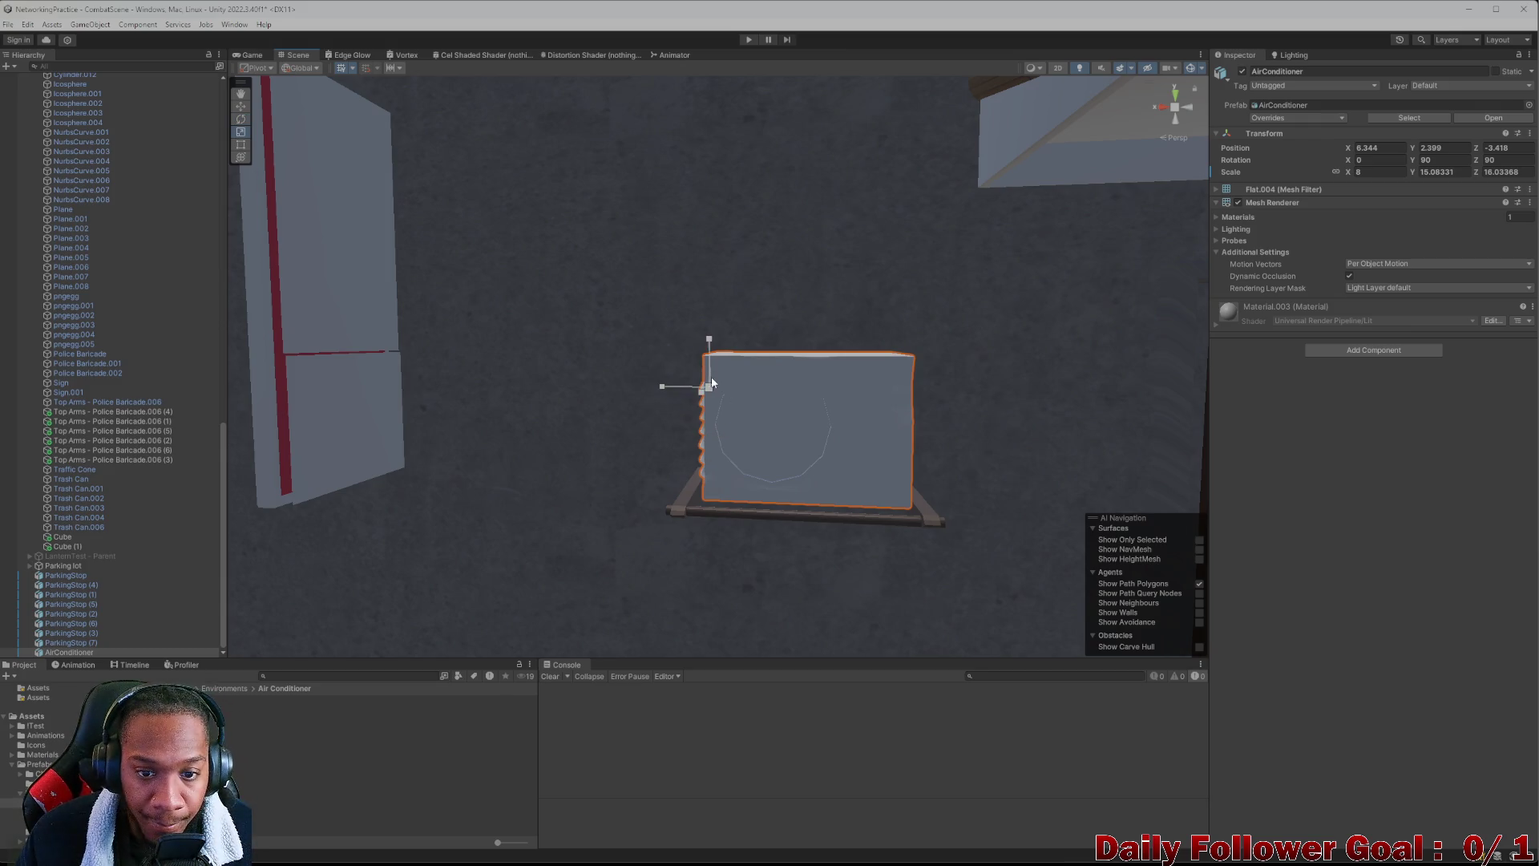
{"action": "left_click_drag", "start_coordinate": [714, 387], "coordinate": [722, 320]}
{"action": "mouse_move", "coordinate": [679, 371]}
{"action": "left_mouse_down"}
{"action": "mouse_move", "coordinate": [646, 366]}
{"action": "mouse_move", "coordinate": [699, 363]}
{"action": "mouse_move", "coordinate": [688, 312]}
{"action": "mouse_move", "coordinate": [633, 350]}
{"action": "mouse_move", "coordinate": [761, 382]}
{"action": "mouse_move", "coordinate": [660, 402]}
{"action": "mouse_move", "coordinate": [41, 332]}
{"action": "mouse_move", "coordinate": [793, 399]}
{"action": "mouse_move", "coordinate": [481, 423]}
{"action": "mouse_move", "coordinate": [422, 512]}
{"action": "mouse_move", "coordinate": [518, 437]}
{"action": "mouse_move", "coordinate": [291, 851]}
{"action": "left_mouse_up"}
{"action": "key", "text": "e"}
{"action": "key", "text": "r"}
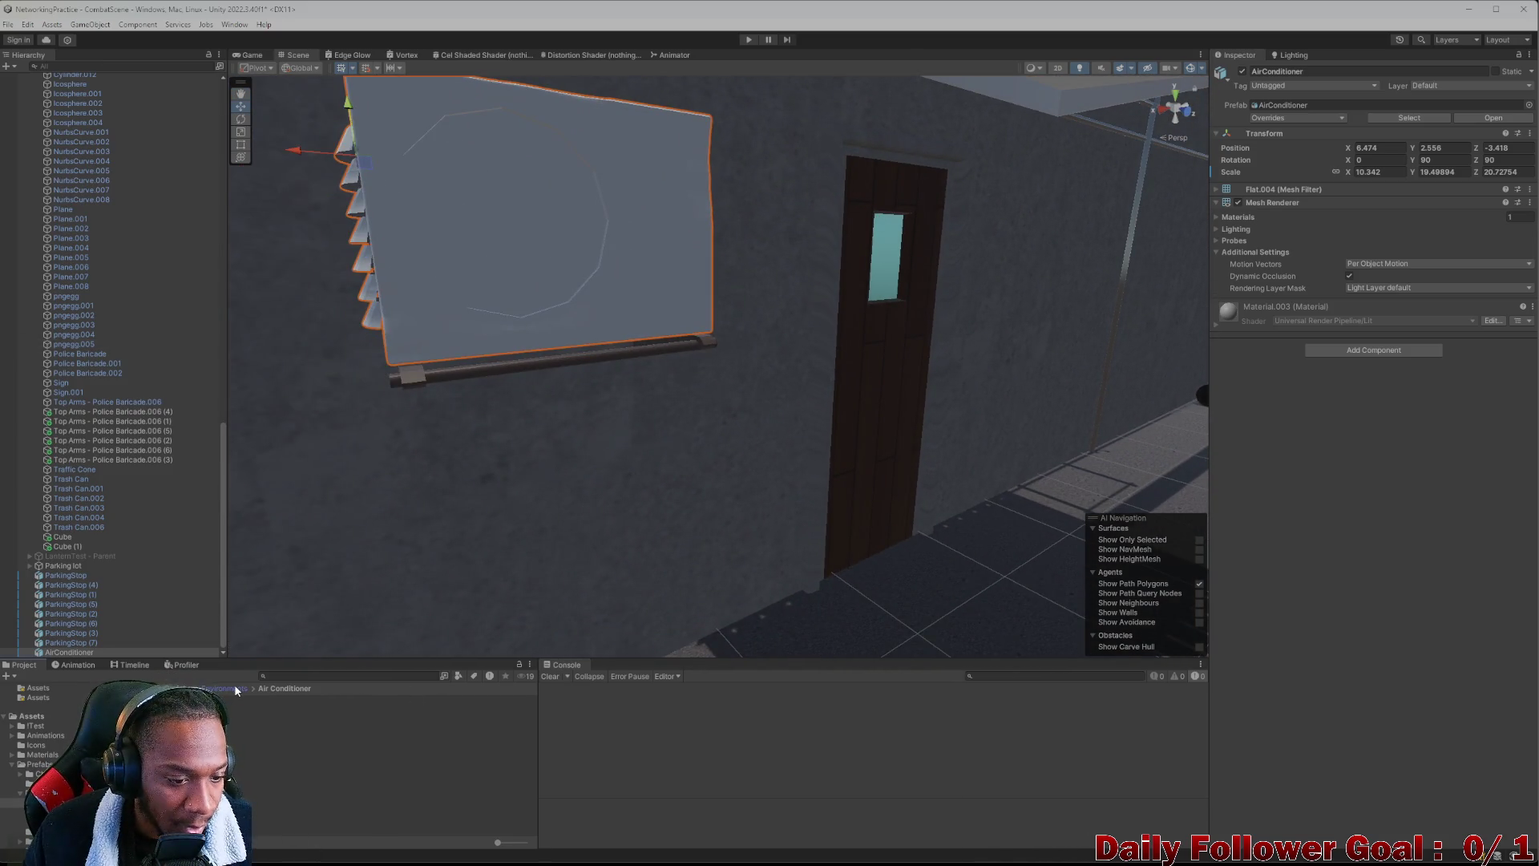
Create a Textures folder inside the Air Conditioner folder and open it
{"action": "left_click", "coordinate": [173, 734]}
{"action": "right_click", "coordinate": [173, 734]}
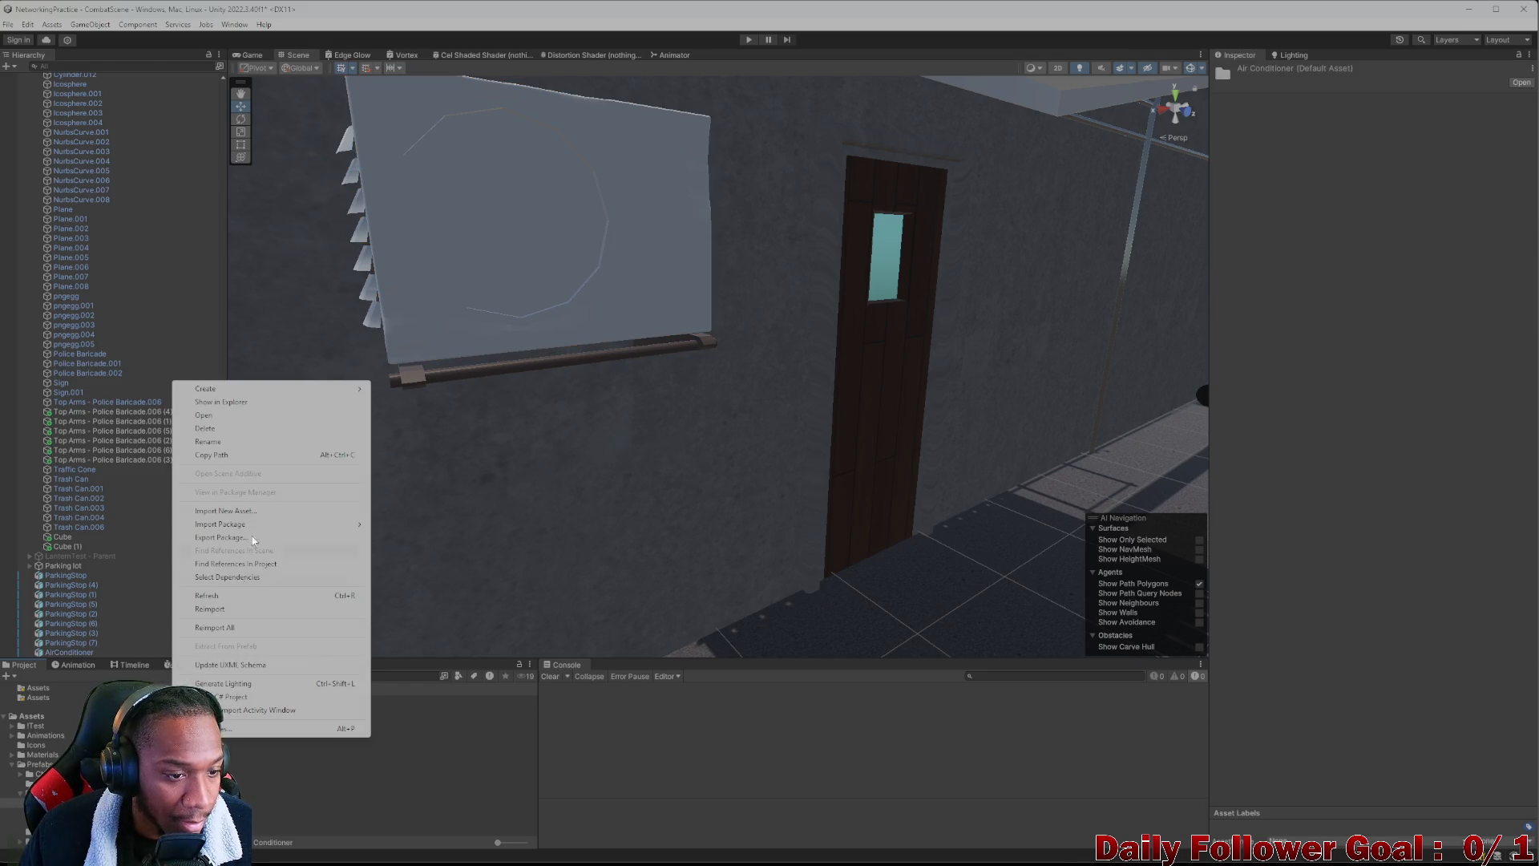
{"action": "mouse_move", "coordinate": [205, 389]}
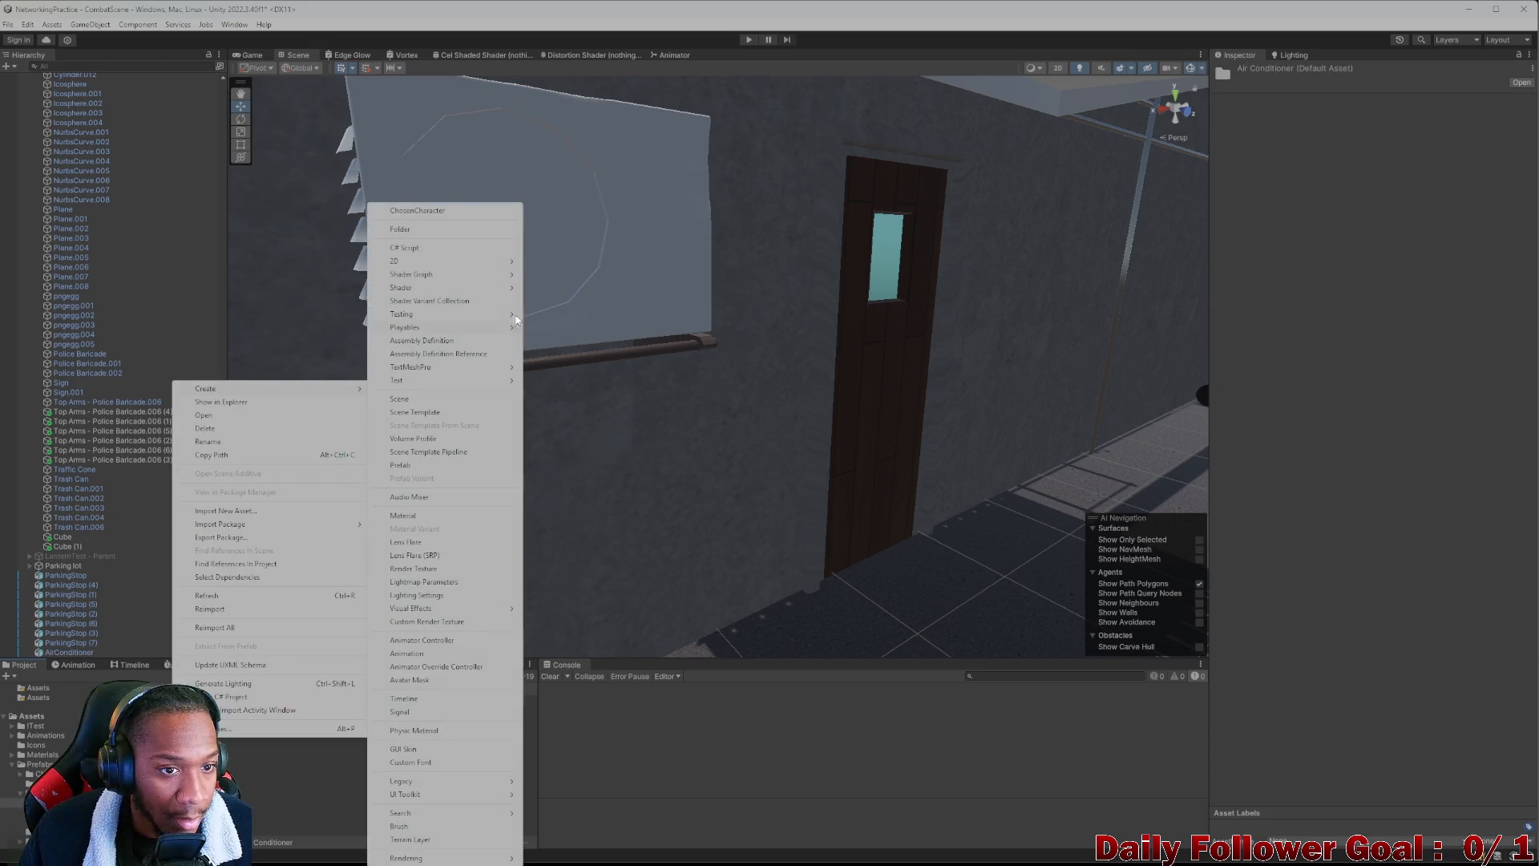
{"action": "left_click", "coordinate": [423, 232]}
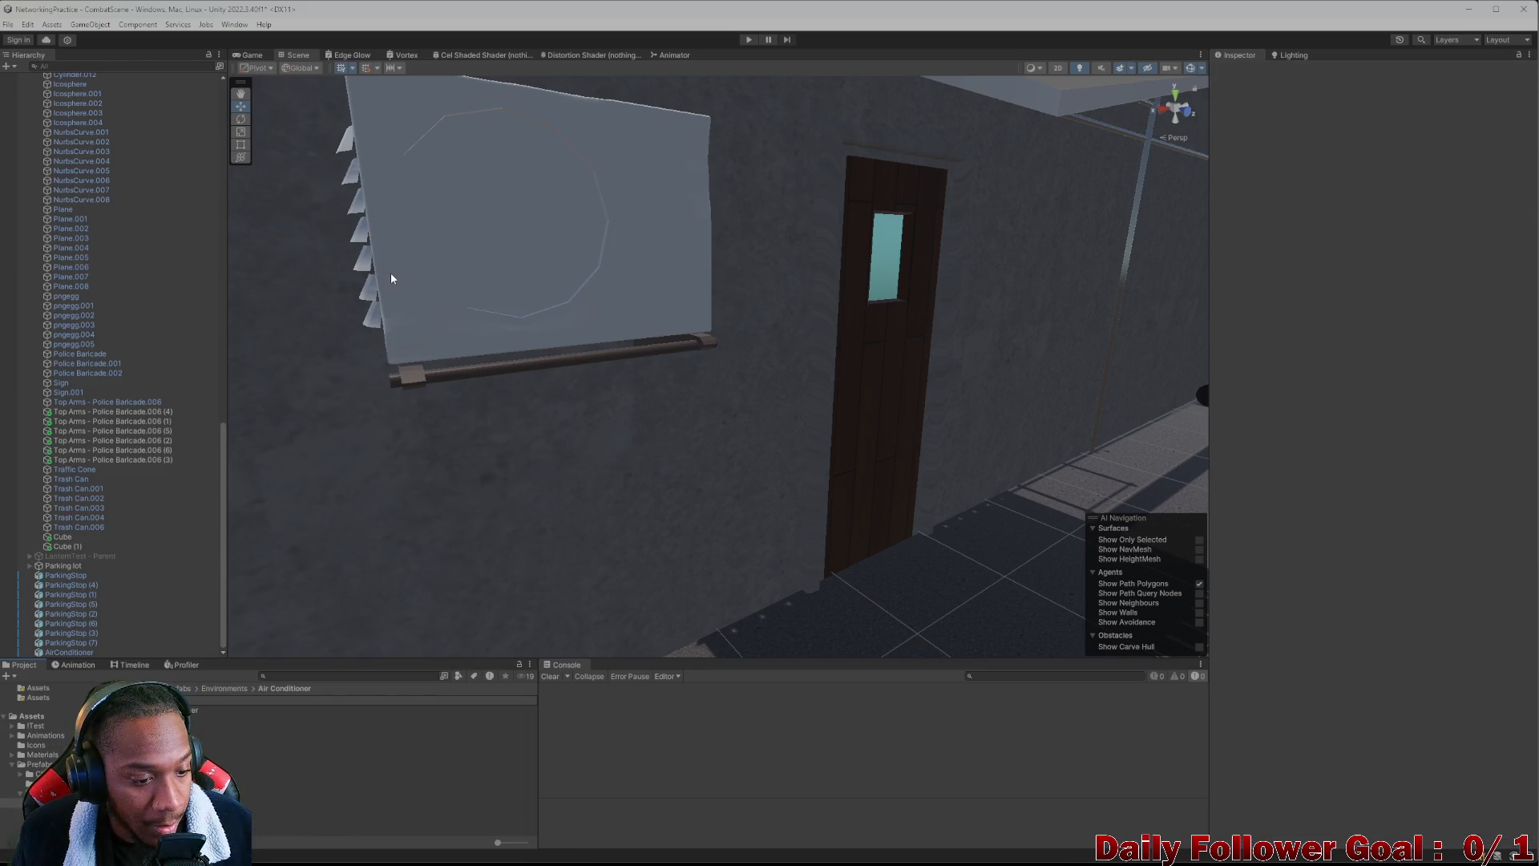
{"action": "double_click", "coordinate": [229, 699]}
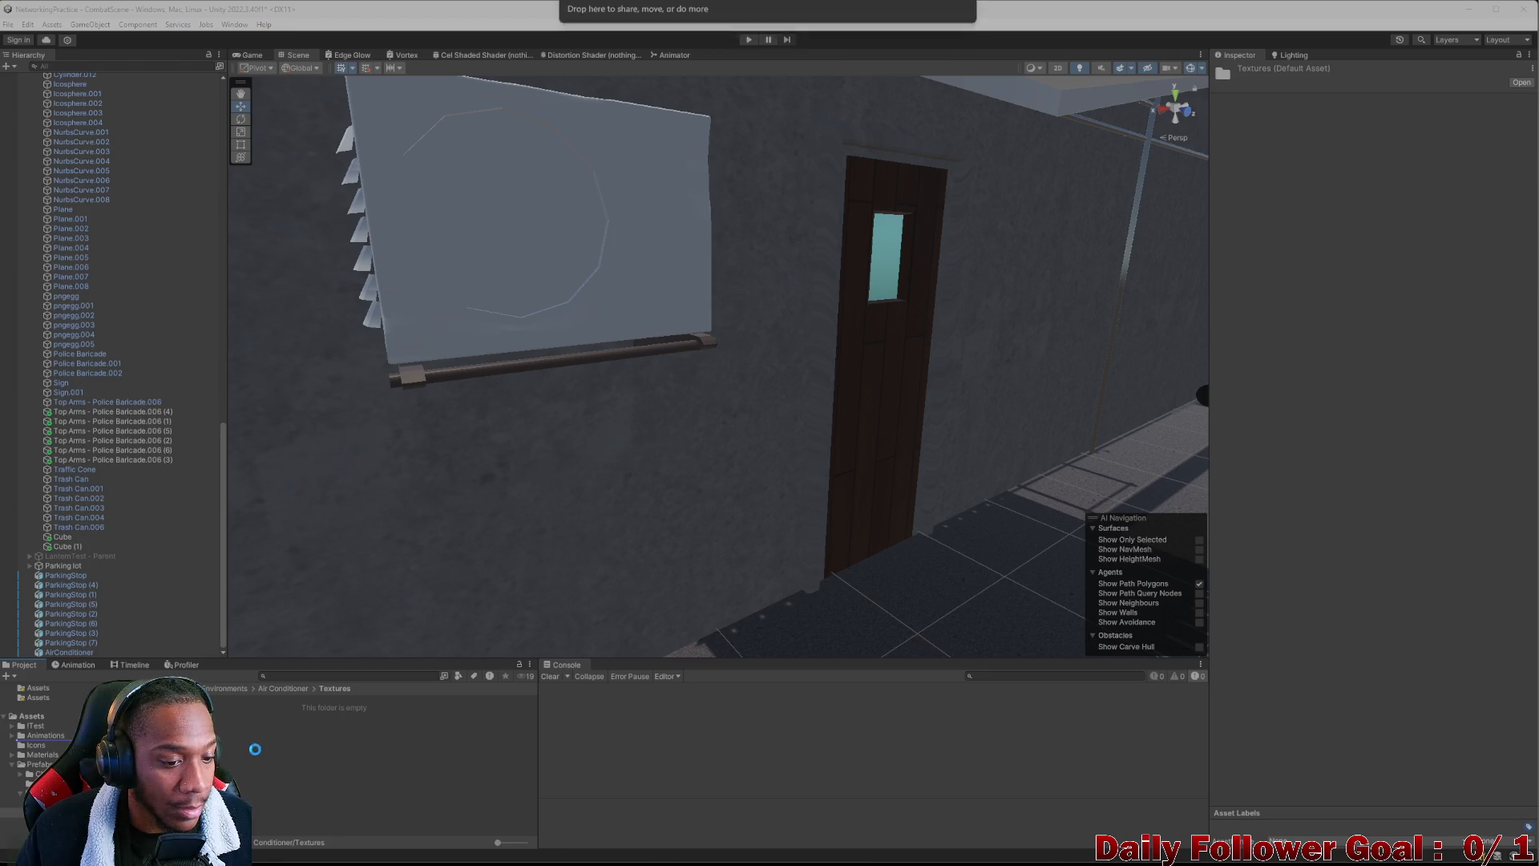
Inspect the imported Aircos0116_download600 fan texture and its import settings
{"action": "right_click", "coordinate": [232, 725]}
{"action": "mouse_move", "coordinate": [295, 391]}
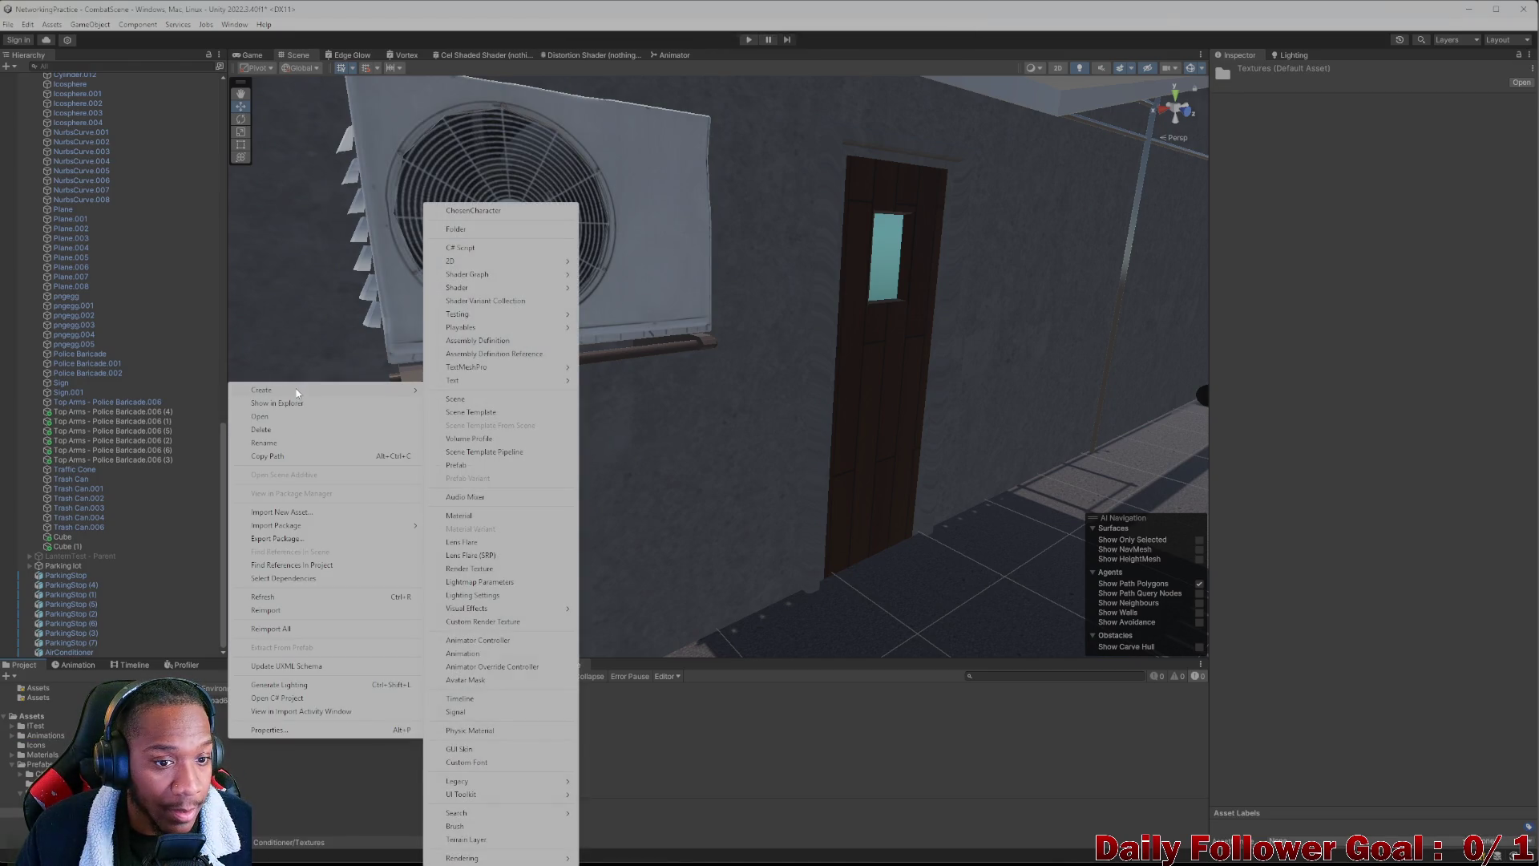
{"action": "left_click", "coordinate": [648, 772]}
{"action": "mouse_move", "coordinate": [617, 321]}
{"action": "left_mouse_down"}
{"action": "mouse_move", "coordinate": [440, 355]}
{"action": "mouse_move", "coordinate": [491, 367]}
{"action": "left_mouse_up"}
{"action": "left_click", "coordinate": [227, 700]}
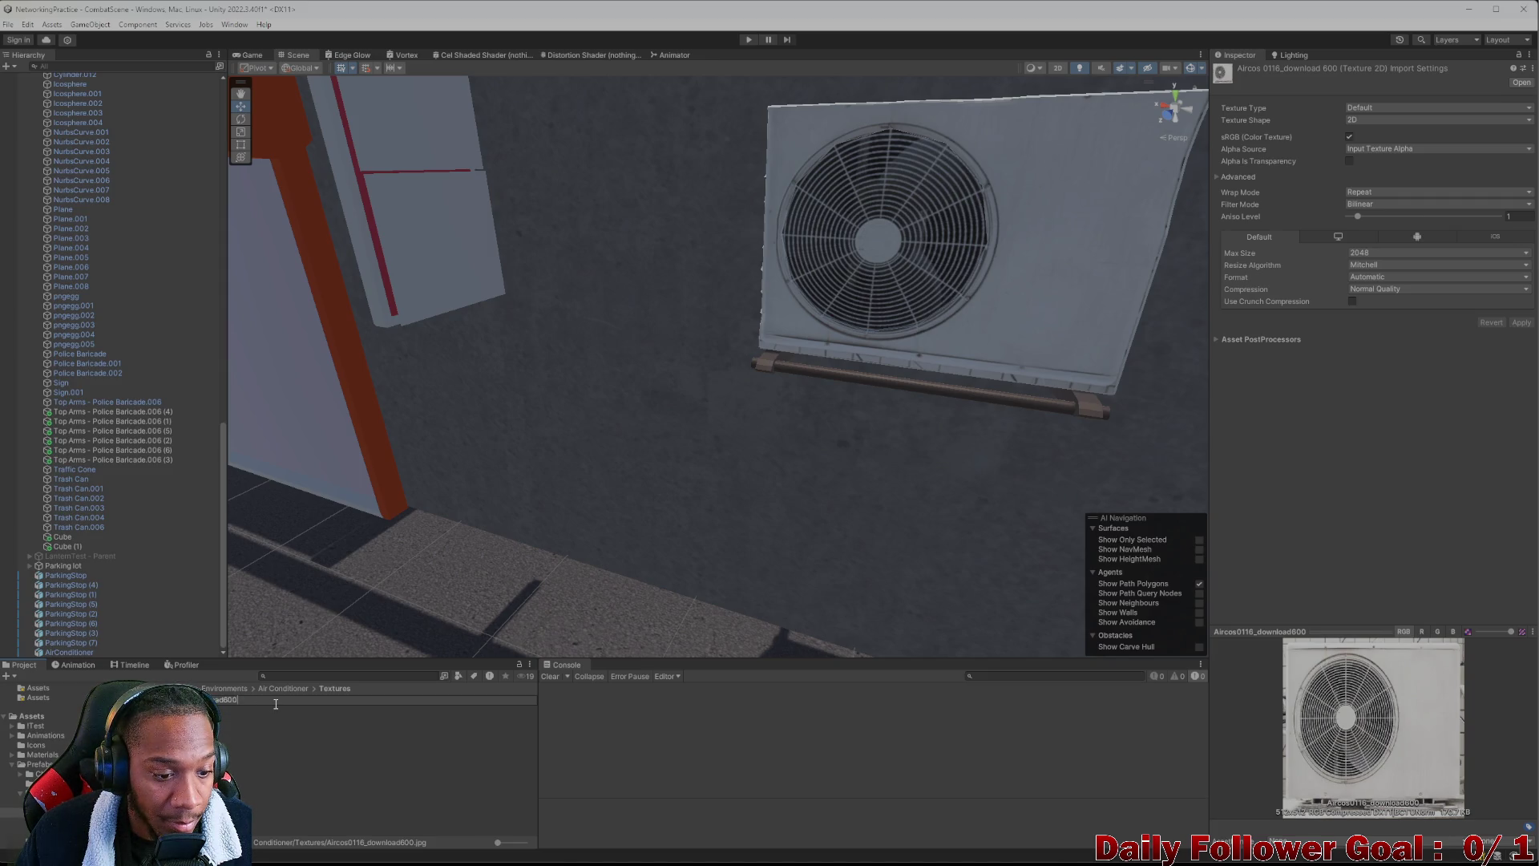
{"action": "key", "text": "BackSpace"}
{"action": "key", "text": "BackSpace"}
{"action": "key", "text": "BackSpace"}
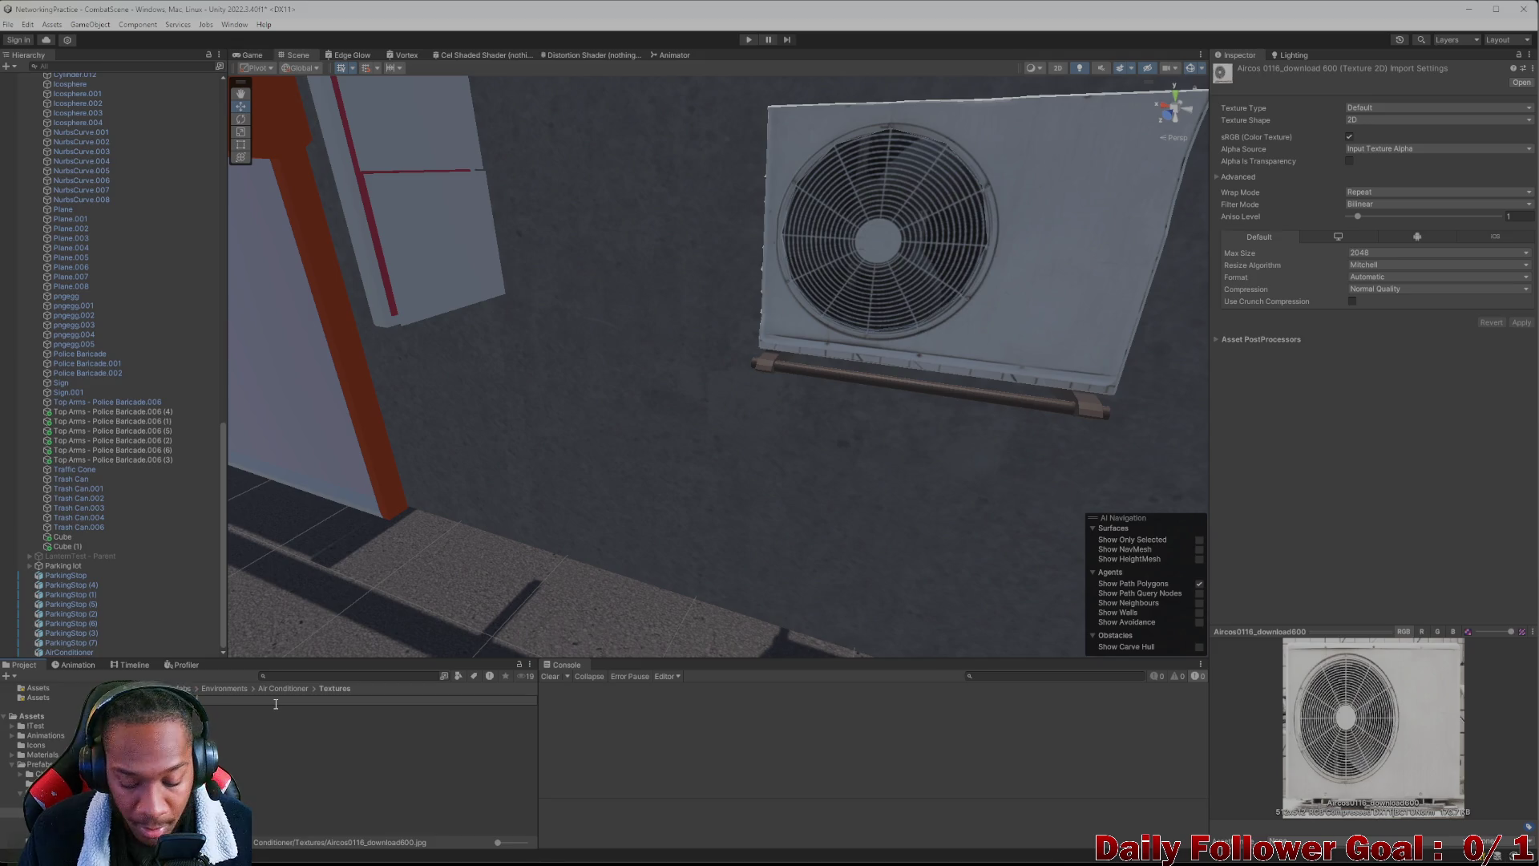
{"action": "type", "text": "Icon"}
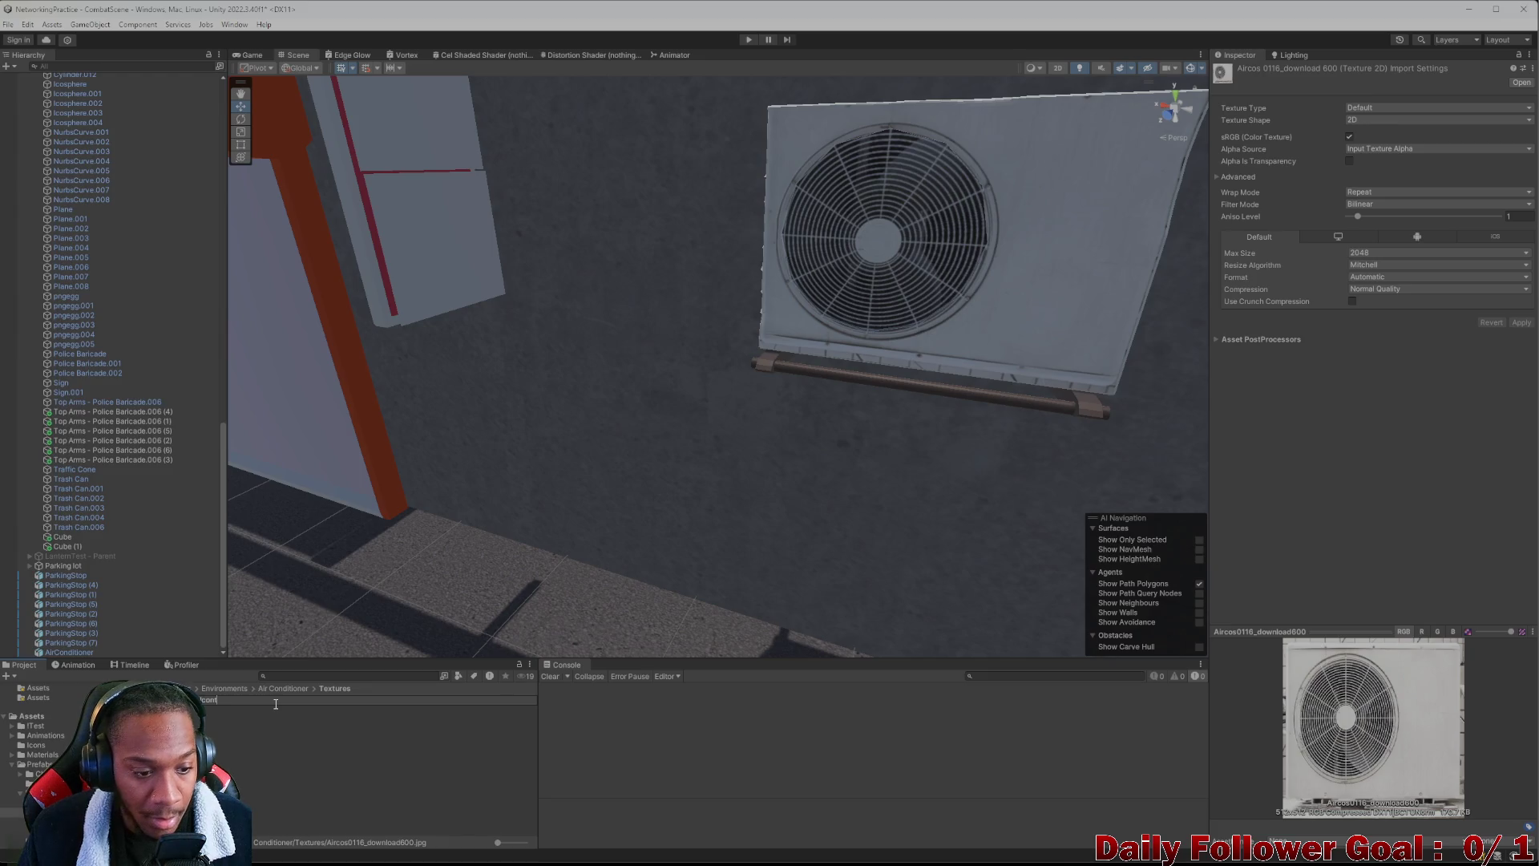
{"action": "key", "text": "Return"}
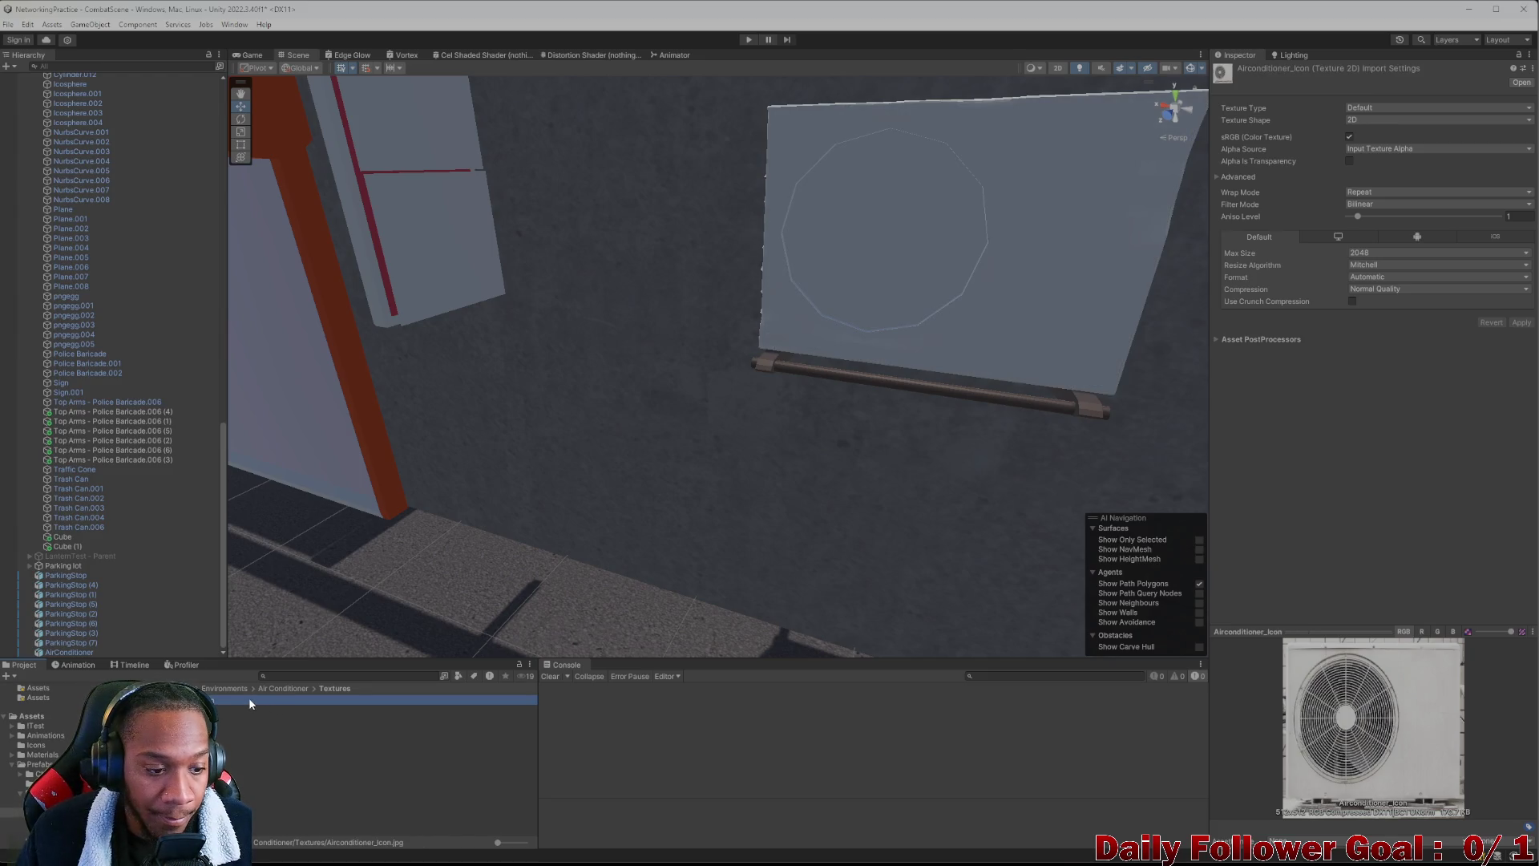
{"action": "key", "text": "ctrl+z"}
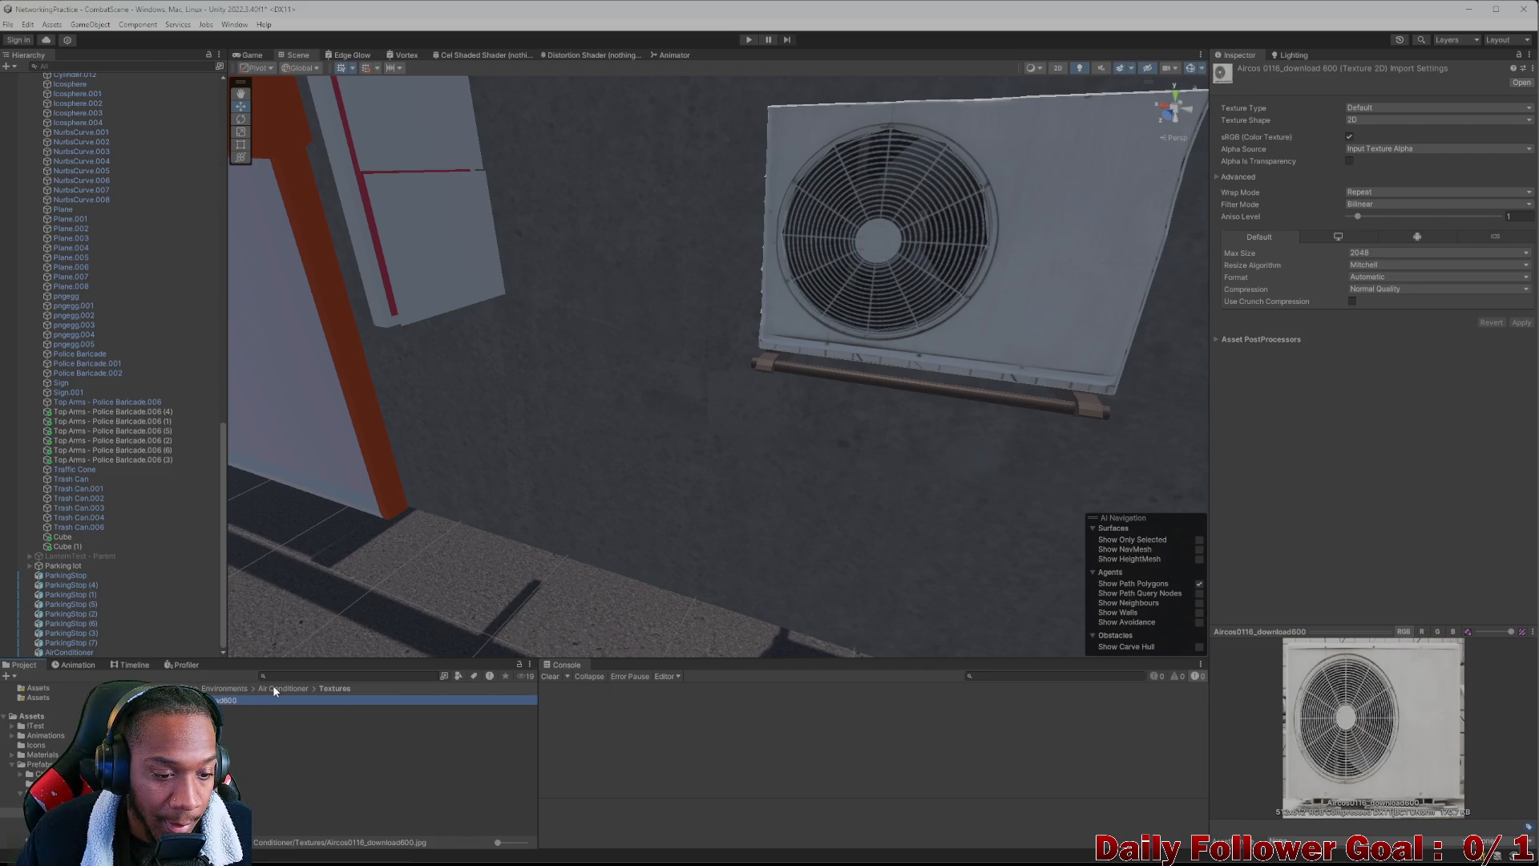
{"action": "mouse_move", "coordinate": [834, 392]}
{"action": "left_mouse_down"}
{"action": "mouse_move", "coordinate": [859, 402]}
{"action": "mouse_move", "coordinate": [646, 446]}
{"action": "mouse_move", "coordinate": [938, 440]}
{"action": "mouse_move", "coordinate": [686, 458]}
{"action": "mouse_move", "coordinate": [772, 484]}
{"action": "mouse_move", "coordinate": [529, 464]}
{"action": "mouse_move", "coordinate": [714, 440]}
{"action": "mouse_move", "coordinate": [690, 433]}
{"action": "left_mouse_up"}
{"action": "left_click", "coordinate": [371, 274]}
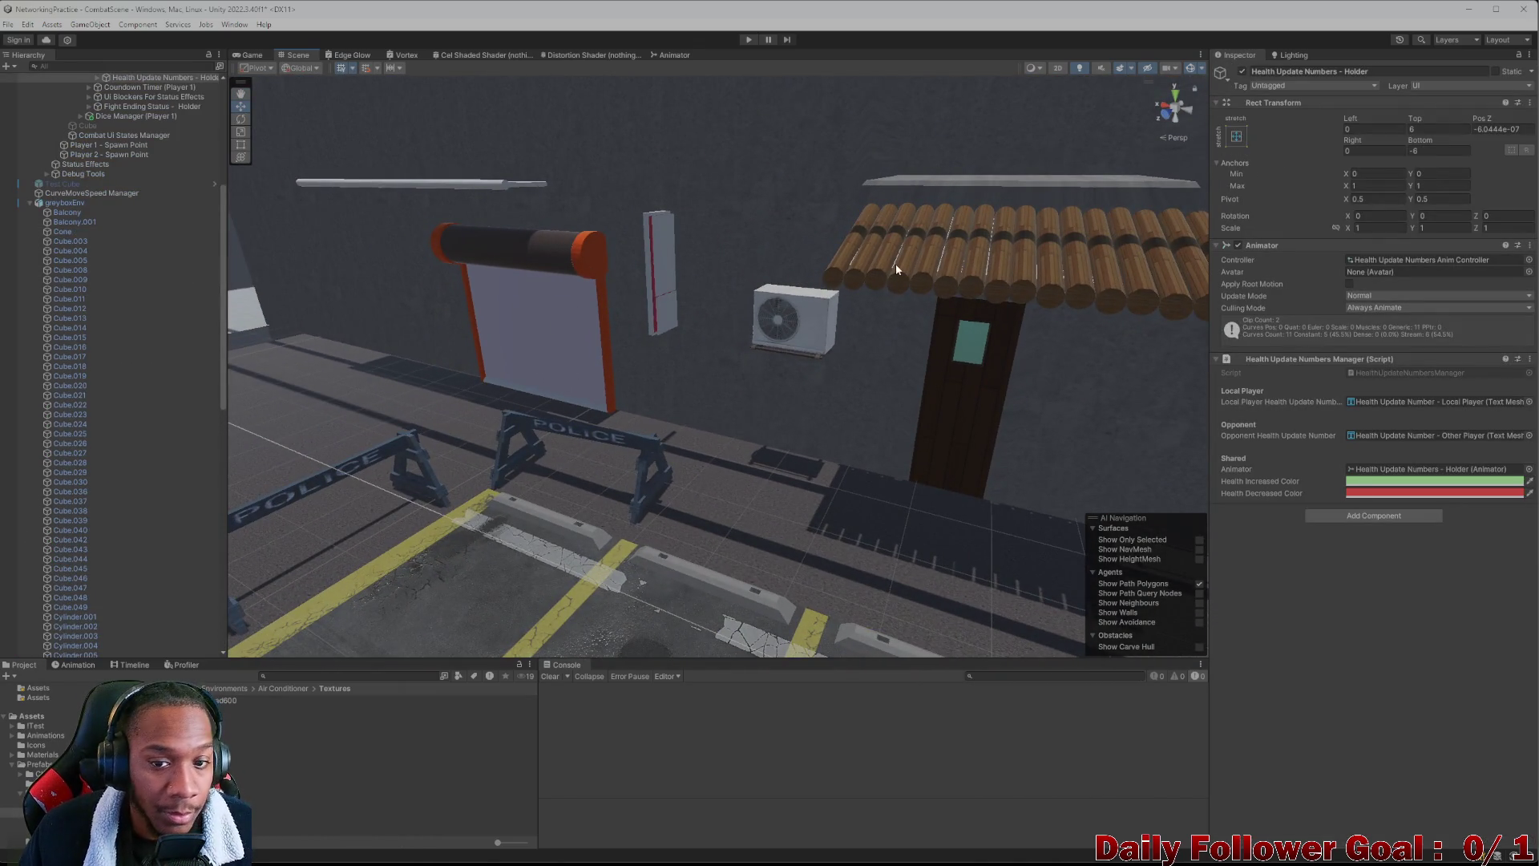
Duplicate the AirConditioner and slide the copy further along the alley
{"action": "left_click", "coordinate": [273, 688]}
{"action": "left_click_drag", "start_coordinate": [426, 565], "coordinate": [772, 491]}
{"action": "left_click_drag", "start_coordinate": [901, 411], "coordinate": [860, 384]}
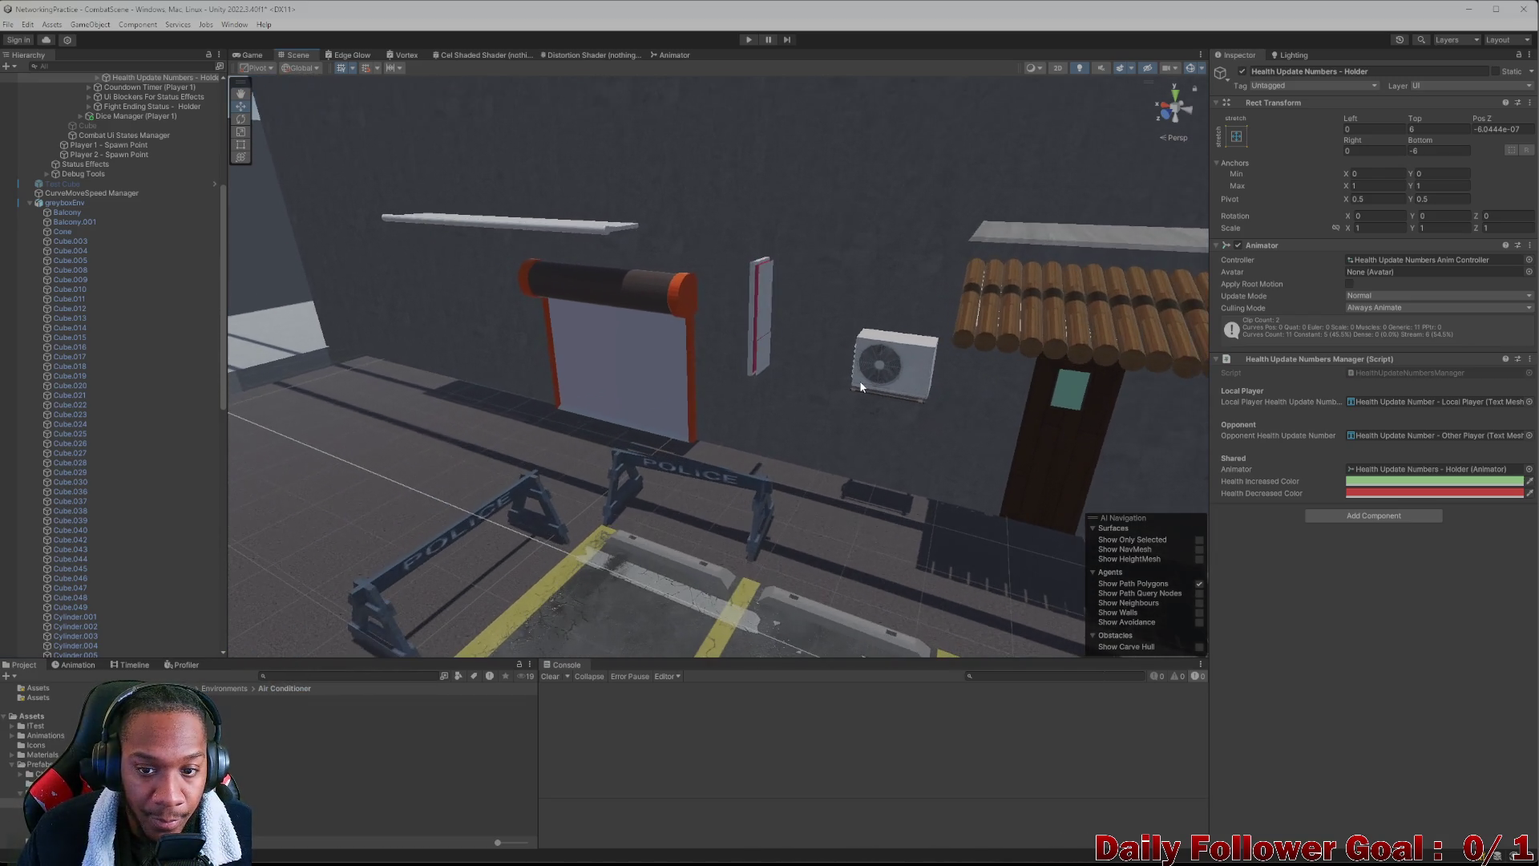
{"action": "scroll", "coordinate": [886, 361], "scroll_direction": "up", "scroll_amount": 3}
{"action": "left_click", "coordinate": [971, 362]}
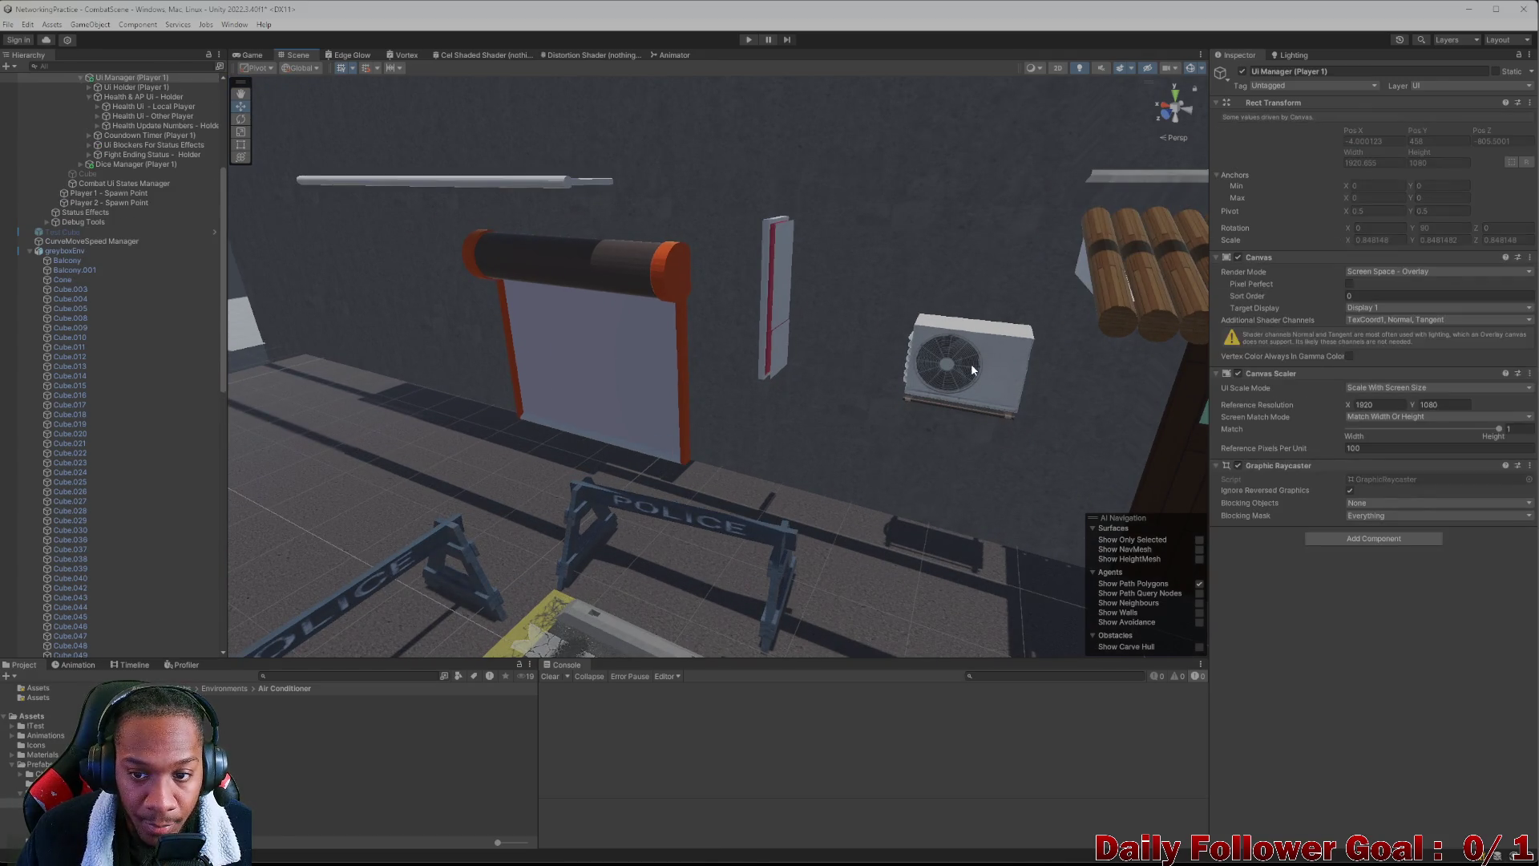
{"action": "mouse_move", "coordinate": [962, 373]}
{"action": "left_mouse_down"}
{"action": "mouse_move", "coordinate": [680, 523]}
{"action": "mouse_move", "coordinate": [574, 526]}
{"action": "mouse_move", "coordinate": [706, 525]}
{"action": "left_mouse_up"}
{"action": "key", "text": "ctrl+d"}
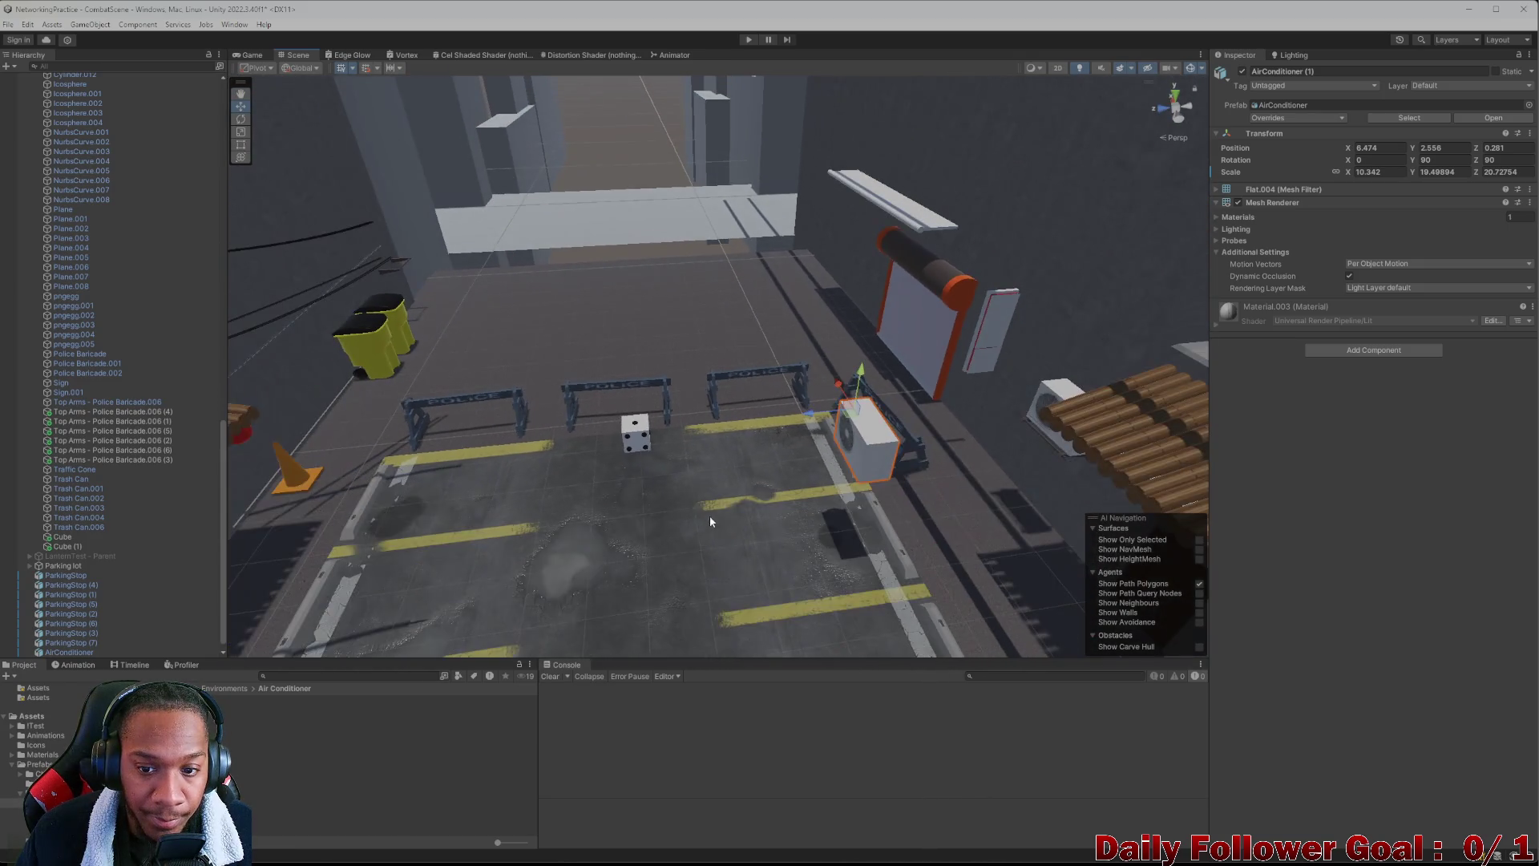
{"action": "left_click_drag", "start_coordinate": [813, 418], "coordinate": [219, 468]}
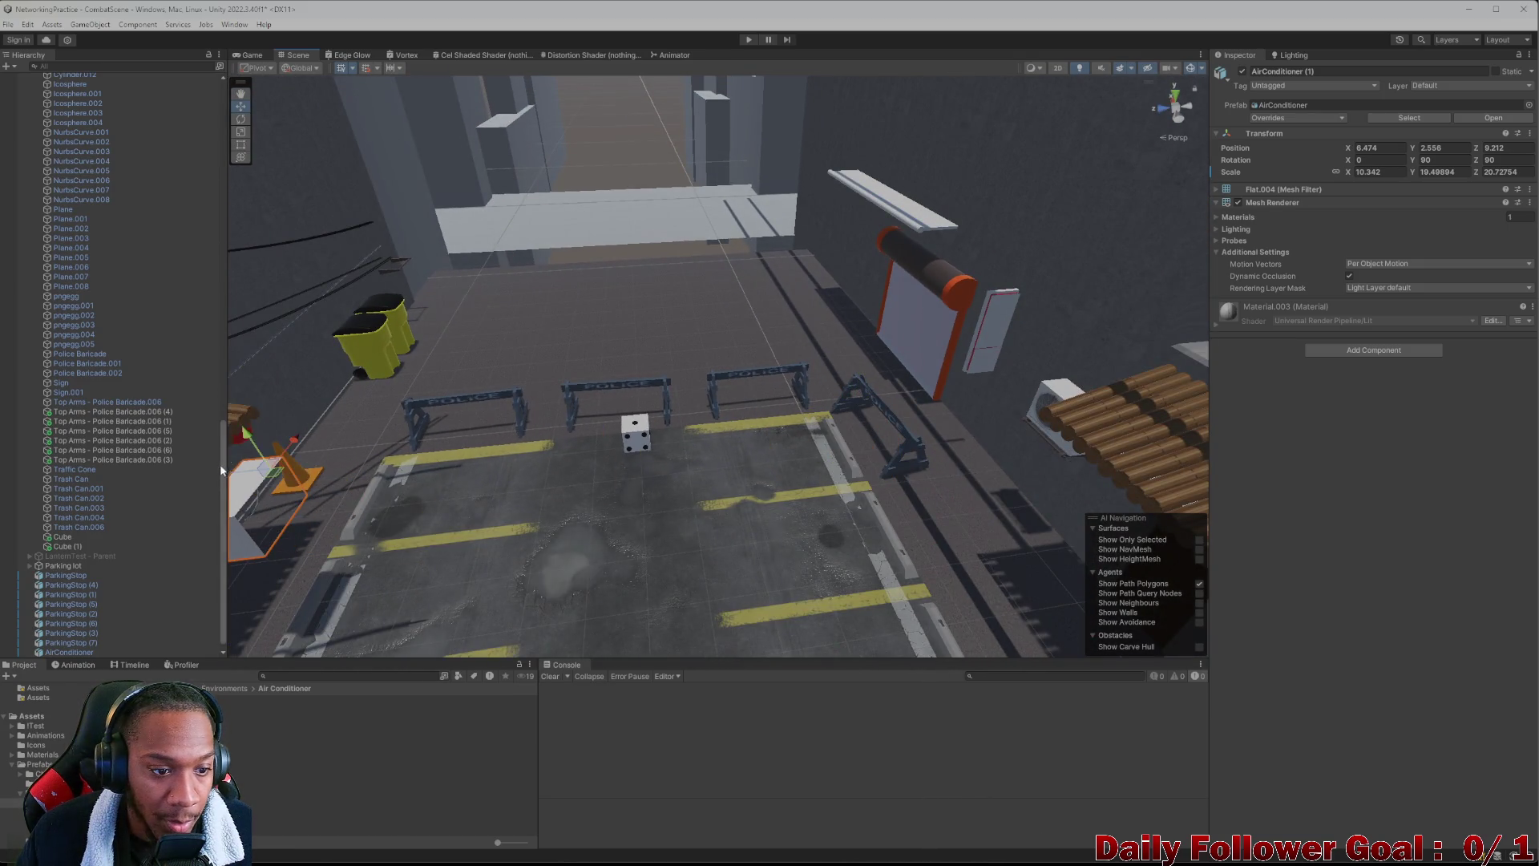
Frame the floor Plane, then select the copy AirConditioner (1)
{"action": "left_click", "coordinate": [282, 446]}
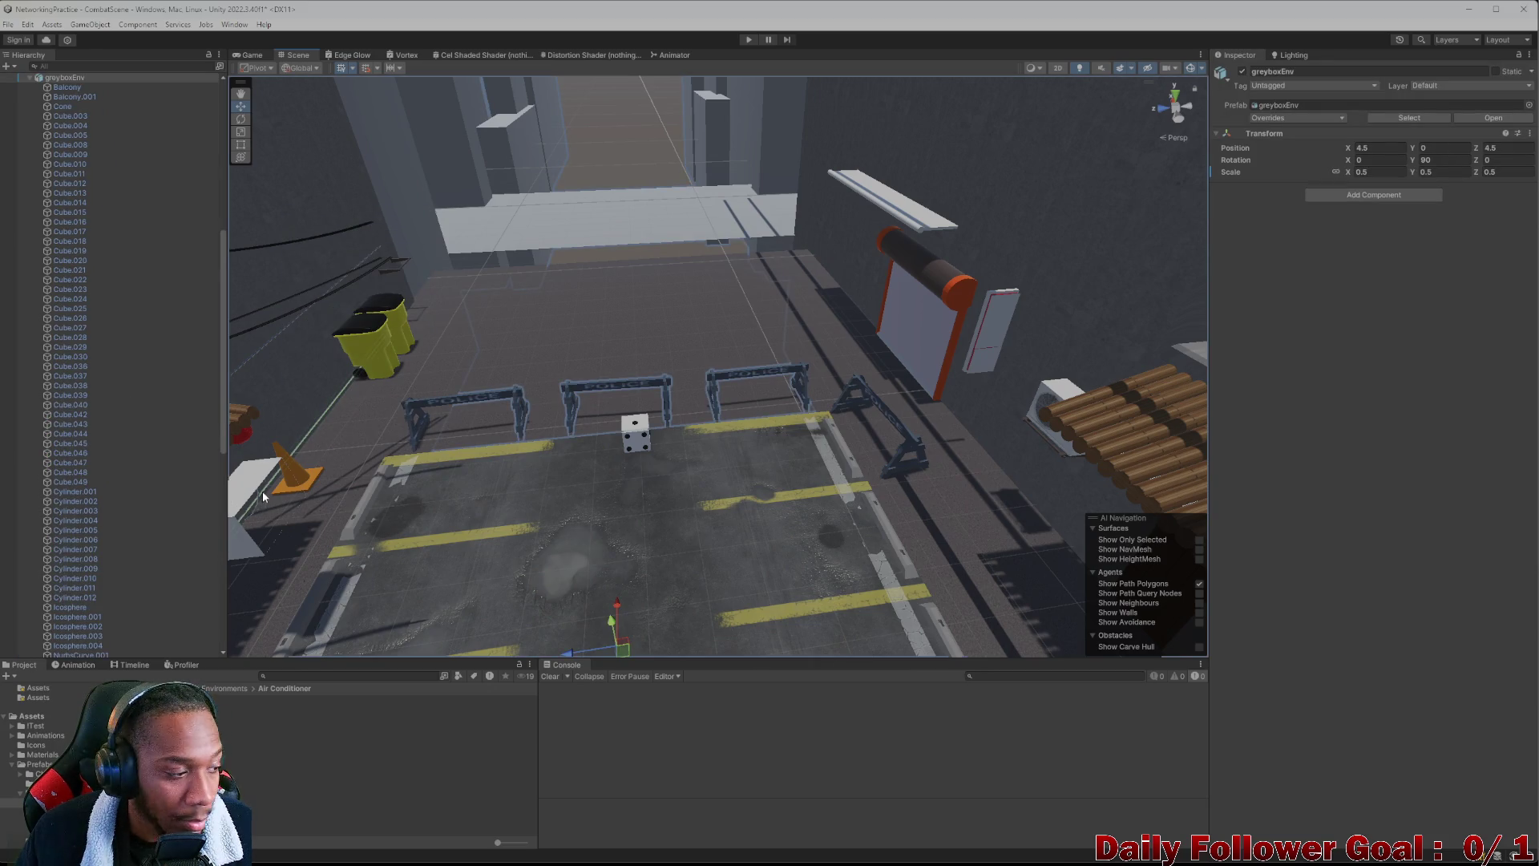
{"action": "left_click", "coordinate": [484, 436]}
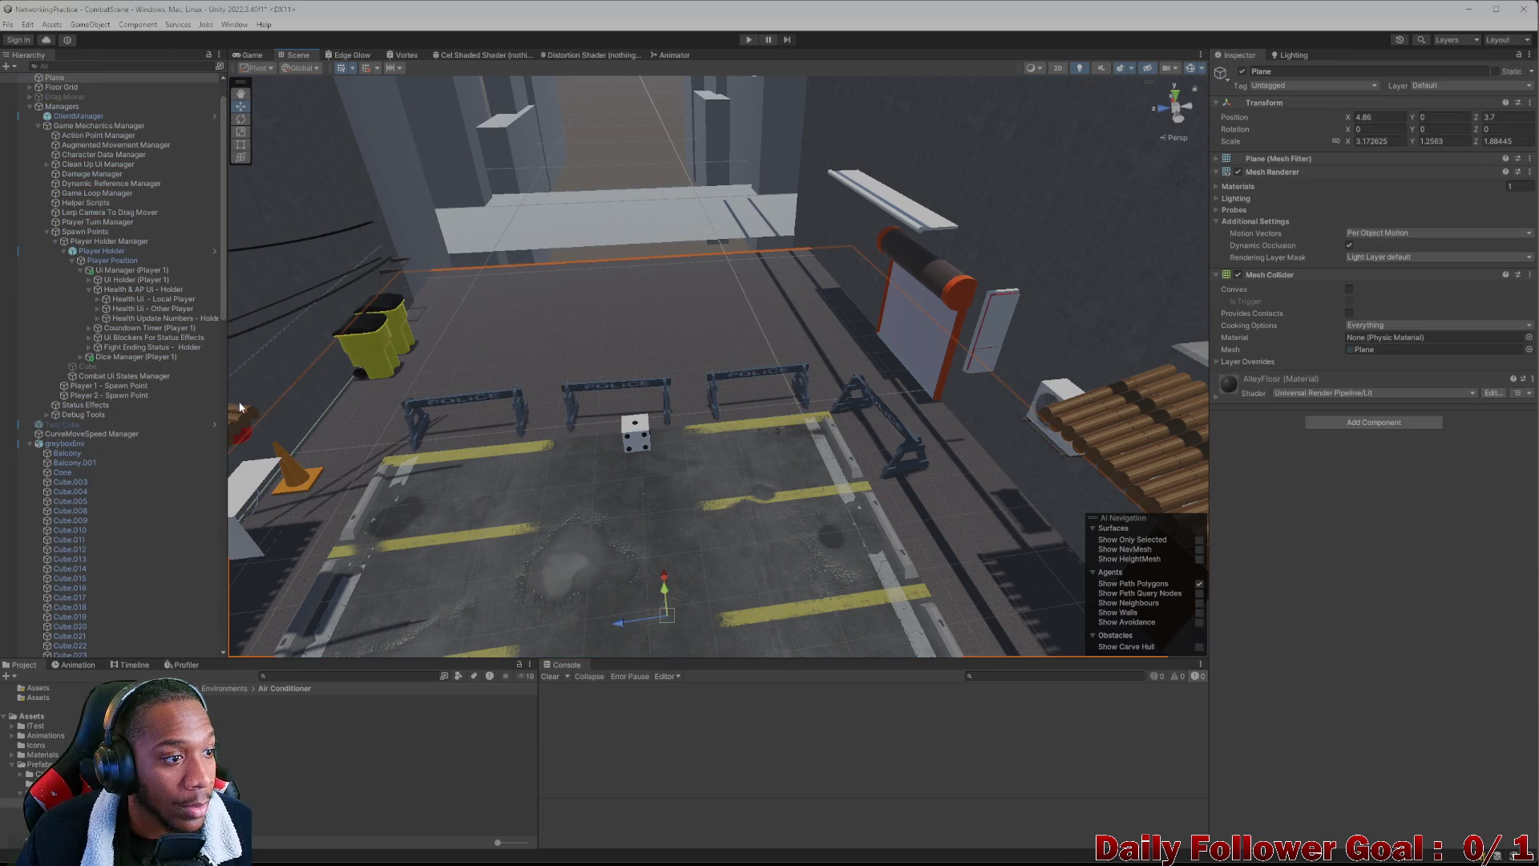
{"action": "key", "text": "f"}
{"action": "mouse_move", "coordinate": [755, 408]}
{"action": "left_mouse_down"}
{"action": "mouse_move", "coordinate": [594, 412]}
{"action": "mouse_move", "coordinate": [585, 336]}
{"action": "mouse_move", "coordinate": [544, 436]}
{"action": "mouse_move", "coordinate": [826, 399]}
{"action": "mouse_move", "coordinate": [709, 403]}
{"action": "mouse_move", "coordinate": [708, 494]}
{"action": "mouse_move", "coordinate": [741, 432]}
{"action": "mouse_move", "coordinate": [886, 309]}
{"action": "left_mouse_up"}
{"action": "left_click", "coordinate": [697, 497]}
Set AirConditioner (1)'s Position X and Rotation Y to -90 in the Inspector
{"action": "scroll", "coordinate": [896, 313], "scroll_direction": "up", "scroll_amount": 2}
{"action": "scroll", "coordinate": [896, 313], "scroll_direction": "up", "scroll_amount": 3}
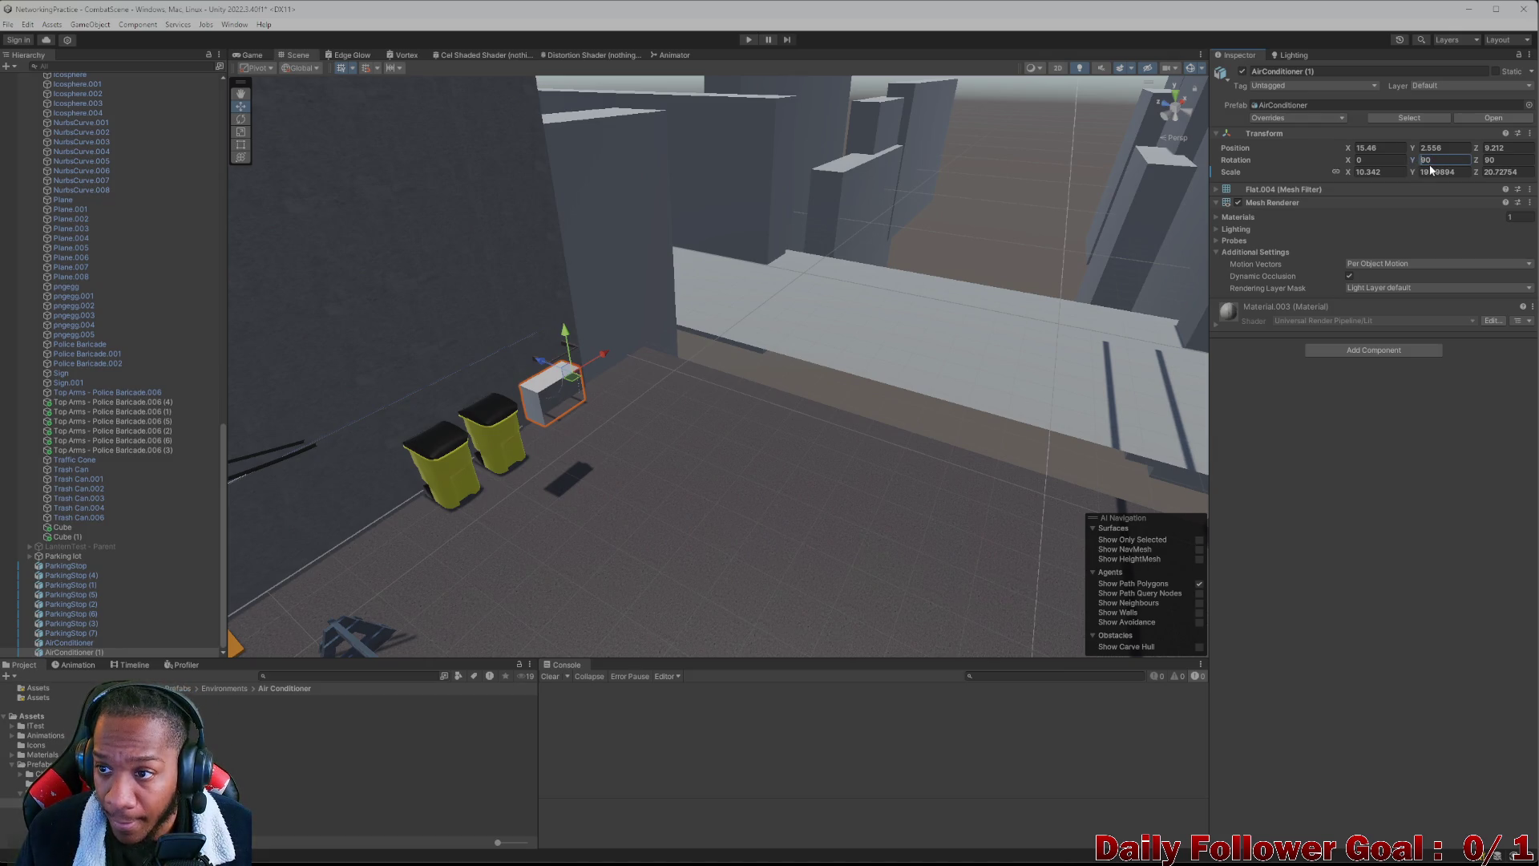
{"action": "type", "text": "-"}
{"action": "scroll", "coordinate": [776, 350], "scroll_direction": "up", "scroll_amount": 3}
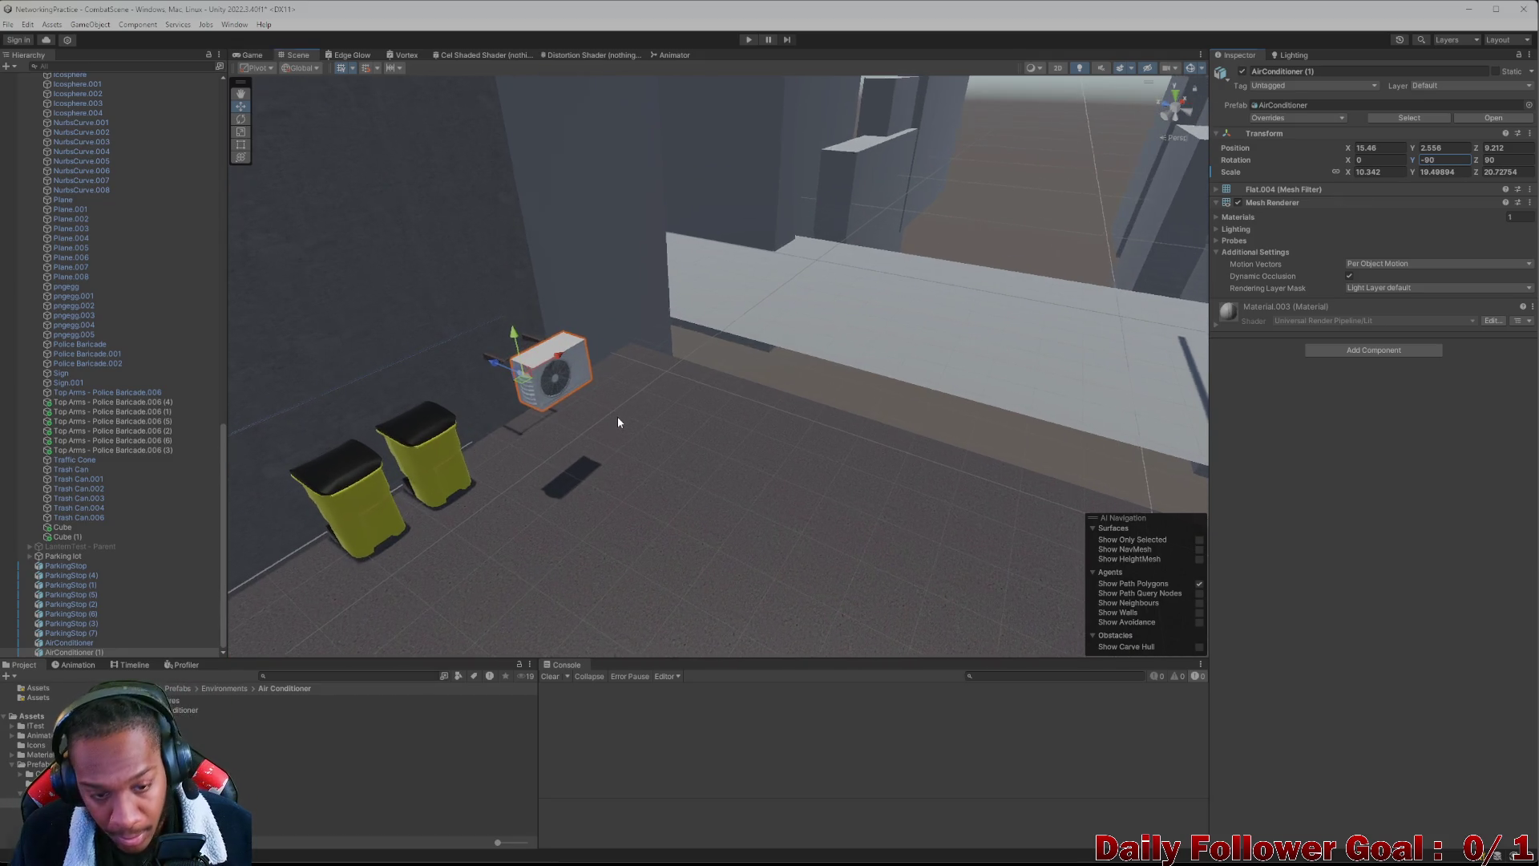
{"action": "scroll", "coordinate": [617, 422], "scroll_direction": "up", "scroll_amount": 5}
Mount AirConditioner (1) on the wall above the yellow bins at 16.284, 2.39, 11.388
{"action": "key", "text": "w"}
{"action": "mouse_move", "coordinate": [677, 370]}
{"action": "left_mouse_down"}
{"action": "mouse_move", "coordinate": [798, 373]}
{"action": "mouse_move", "coordinate": [842, 395]}
{"action": "mouse_move", "coordinate": [814, 232]}
{"action": "mouse_move", "coordinate": [834, 186]}
{"action": "mouse_move", "coordinate": [825, 205]}
{"action": "left_mouse_up"}
{"action": "mouse_move", "coordinate": [1008, 326]}
{"action": "left_mouse_down"}
{"action": "mouse_move", "coordinate": [795, 195]}
{"action": "mouse_move", "coordinate": [768, 277]}
{"action": "mouse_move", "coordinate": [839, 309]}
{"action": "mouse_move", "coordinate": [828, 401]}
{"action": "mouse_move", "coordinate": [893, 433]}
{"action": "mouse_move", "coordinate": [869, 457]}
{"action": "mouse_move", "coordinate": [483, 380]}
{"action": "mouse_move", "coordinate": [564, 298]}
{"action": "left_mouse_up"}
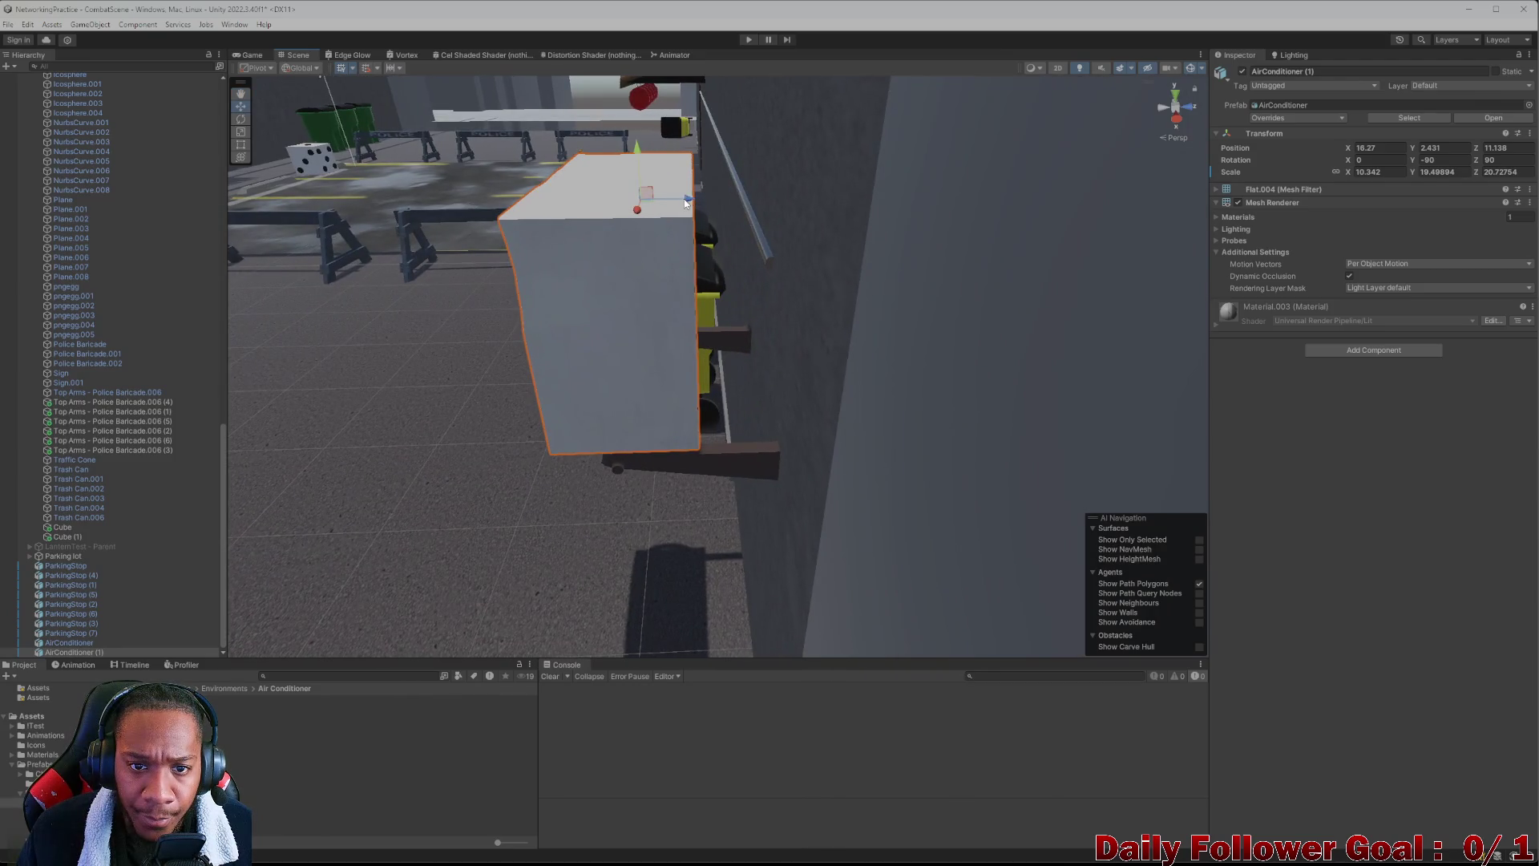
{"action": "mouse_move", "coordinate": [687, 202]}
{"action": "left_mouse_down"}
{"action": "mouse_move", "coordinate": [705, 199]}
{"action": "mouse_move", "coordinate": [577, 453]}
{"action": "mouse_move", "coordinate": [814, 323]}
{"action": "left_mouse_up"}
{"action": "key", "text": "f"}
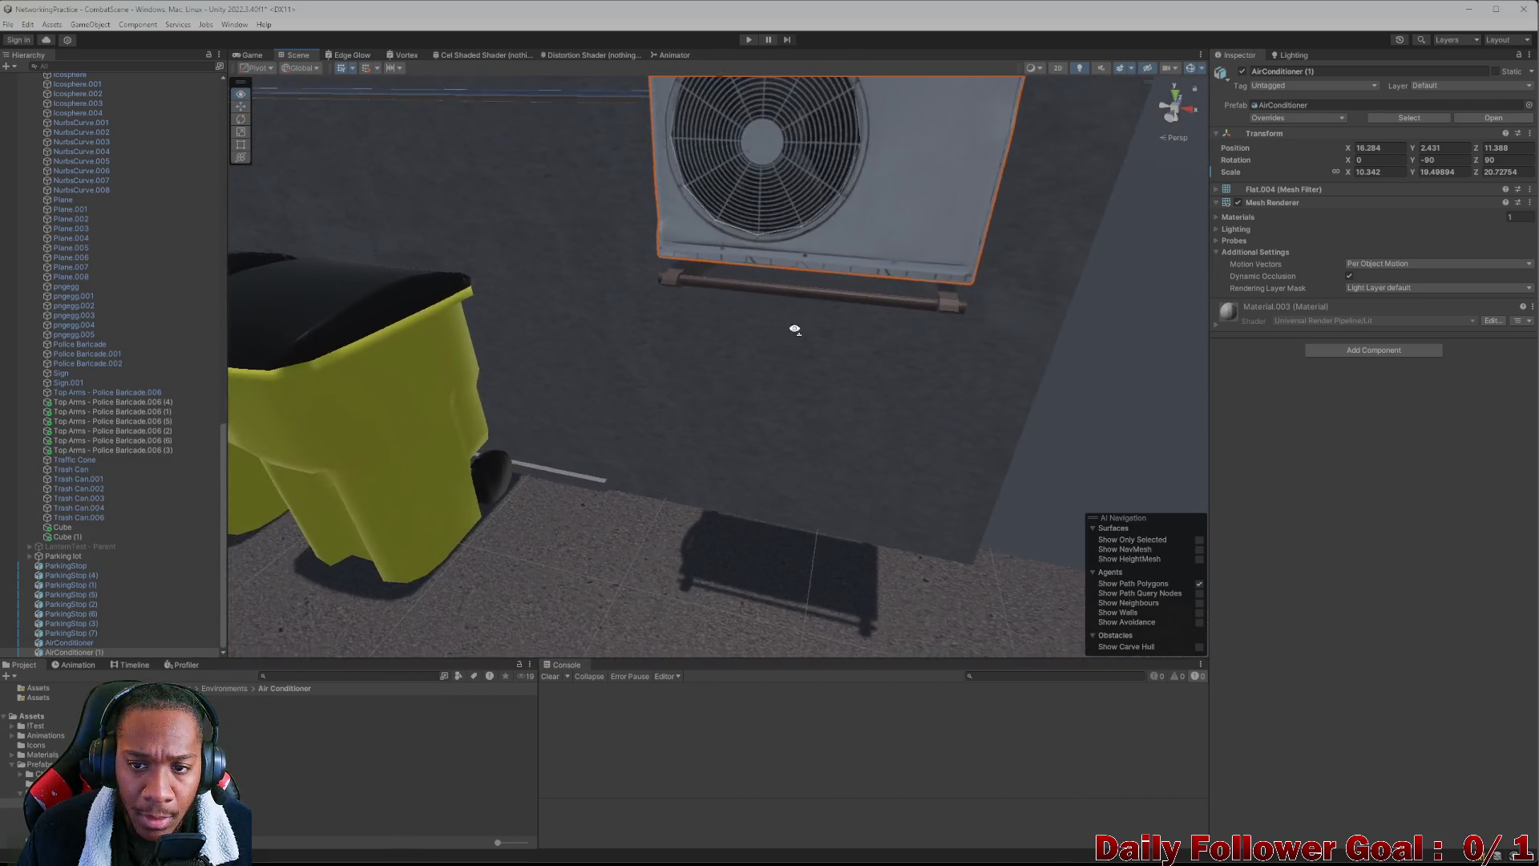
{"action": "left_click_drag", "start_coordinate": [618, 259], "coordinate": [622, 270]}
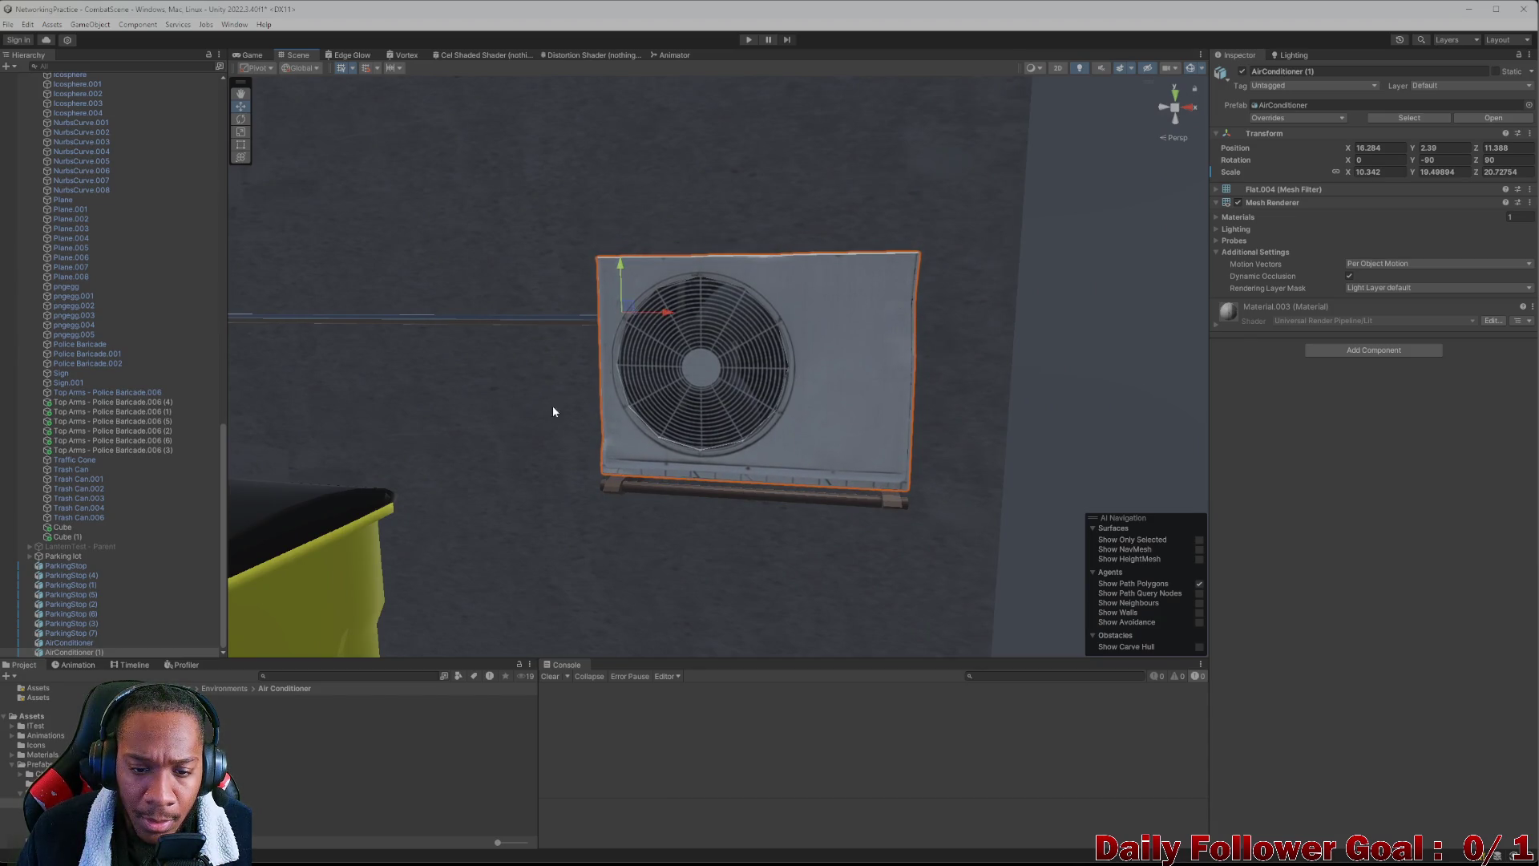
{"action": "scroll", "coordinate": [550, 408], "scroll_direction": "down", "scroll_amount": 10}
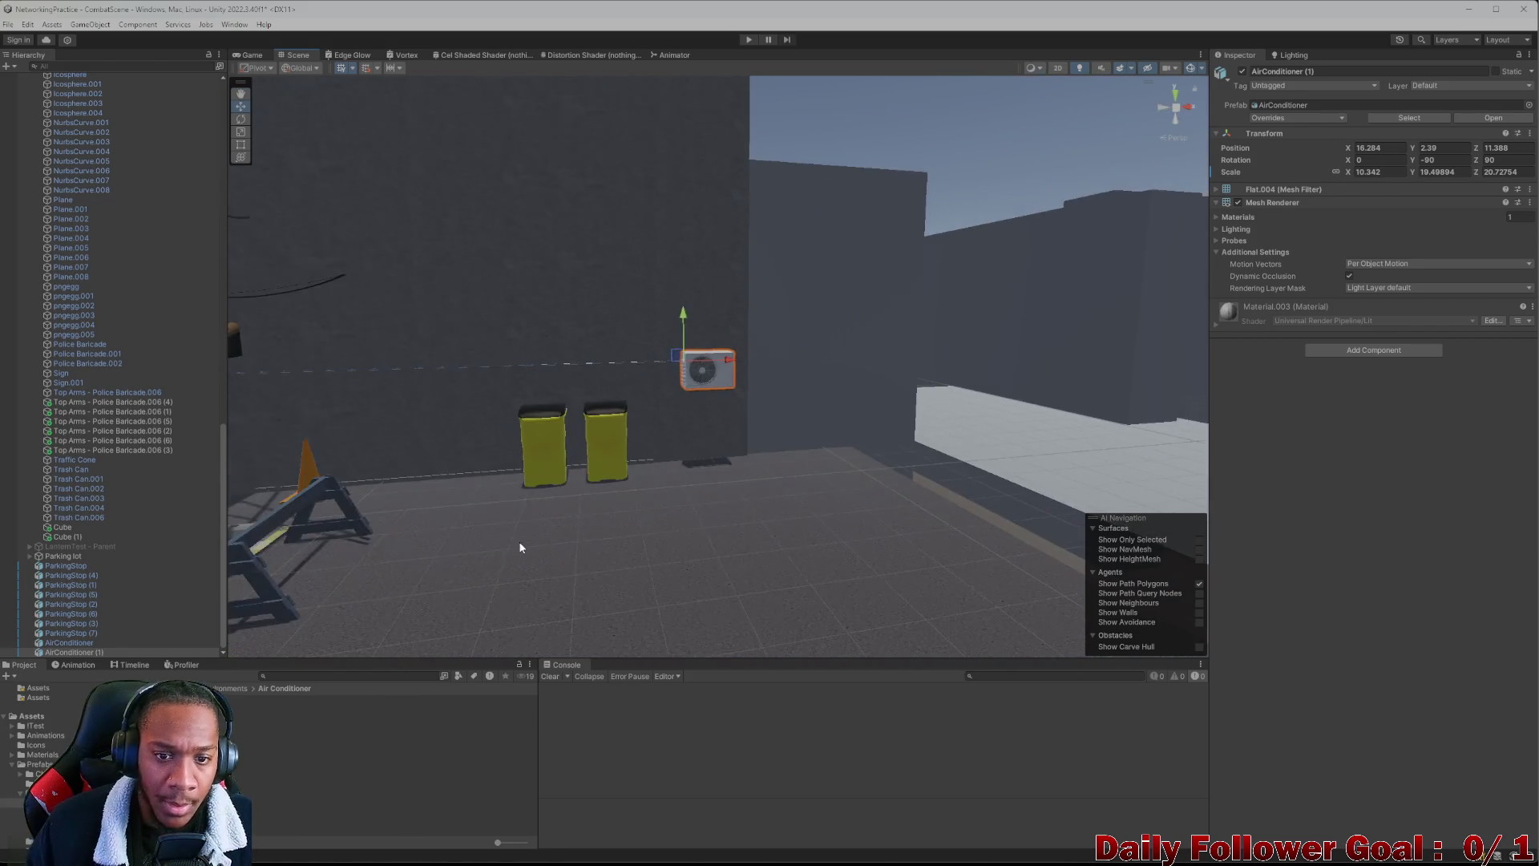
{"action": "left_click_drag", "start_coordinate": [520, 547], "coordinate": [833, 584]}
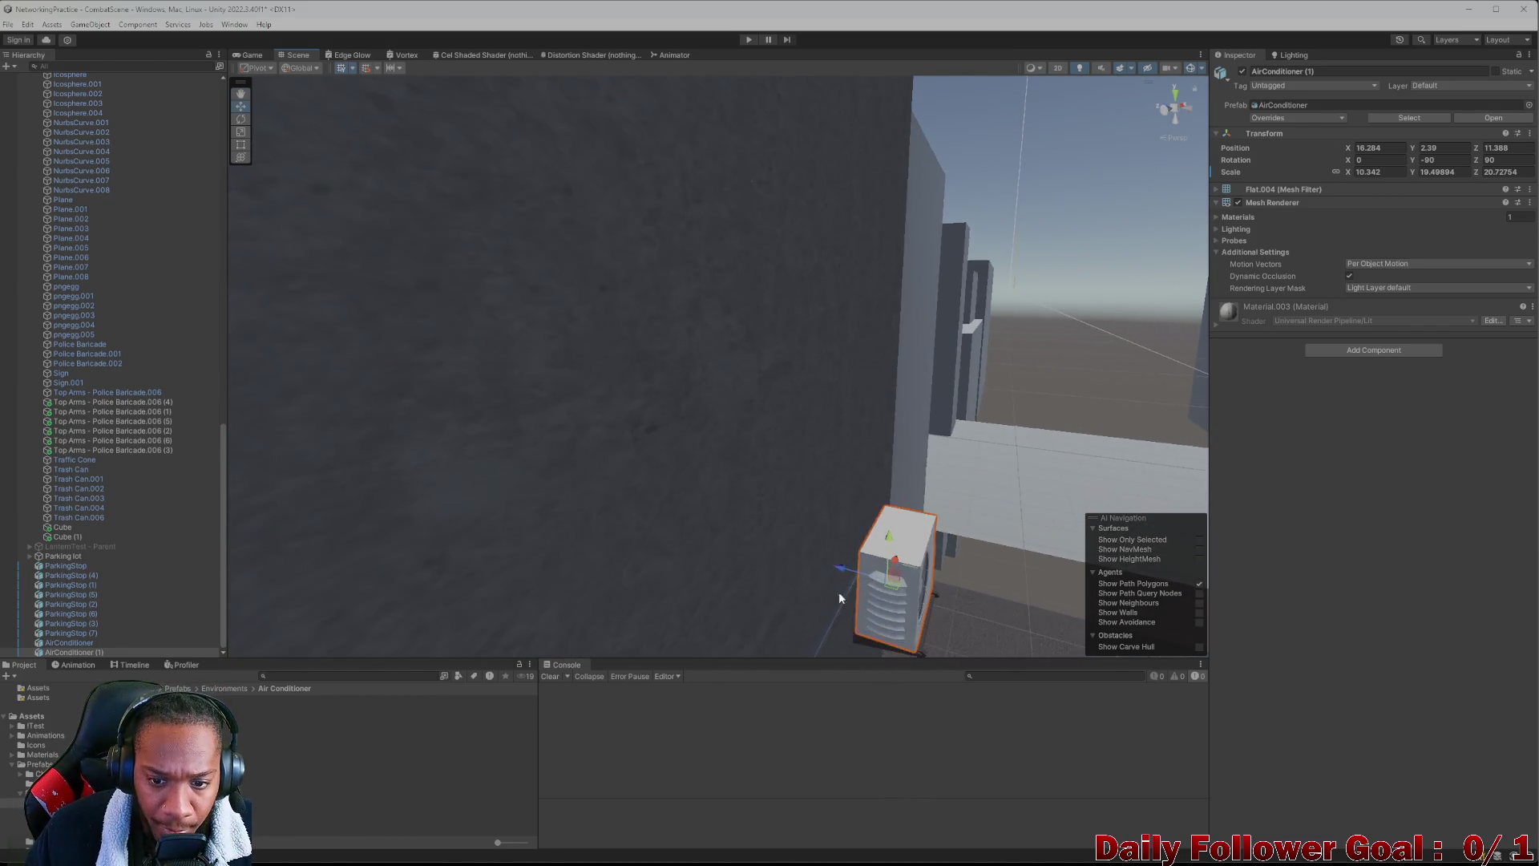
{"action": "scroll", "coordinate": [859, 609], "scroll_direction": "down", "scroll_amount": 6}
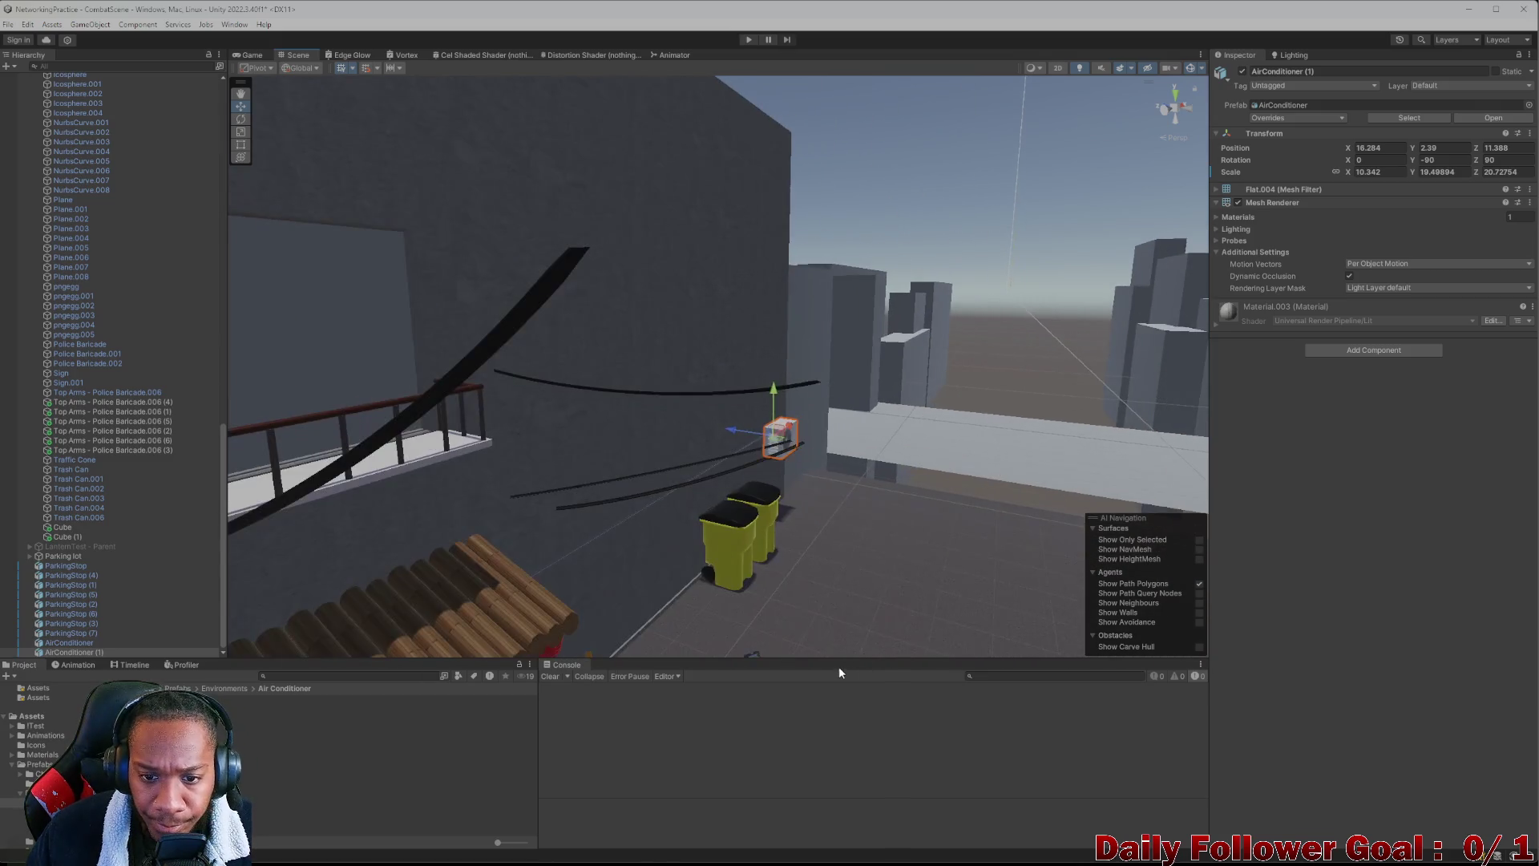
{"action": "scroll", "coordinate": [738, 545], "scroll_direction": "down", "scroll_amount": 5}
{"action": "mouse_move", "coordinate": [737, 545]}
{"action": "left_mouse_down"}
{"action": "mouse_move", "coordinate": [742, 460]}
{"action": "mouse_move", "coordinate": [734, 474]}
{"action": "mouse_move", "coordinate": [846, 493]}
{"action": "mouse_move", "coordinate": [773, 437]}
{"action": "mouse_move", "coordinate": [732, 446]}
{"action": "mouse_move", "coordinate": [729, 425]}
{"action": "mouse_move", "coordinate": [752, 414]}
{"action": "mouse_move", "coordinate": [556, 449]}
{"action": "mouse_move", "coordinate": [450, 430]}
{"action": "left_mouse_up"}
{"action": "left_click", "coordinate": [734, 473]}
Duplicate the thin Cube strip and push the copy, Cube (2), against the shutter wall base
{"action": "left_click", "coordinate": [573, 427]}
{"action": "left_click", "coordinate": [574, 423]}
{"action": "mouse_move", "coordinate": [574, 423]}
{"action": "left_mouse_down"}
{"action": "mouse_move", "coordinate": [589, 443]}
{"action": "mouse_move", "coordinate": [645, 443]}
{"action": "left_mouse_up"}
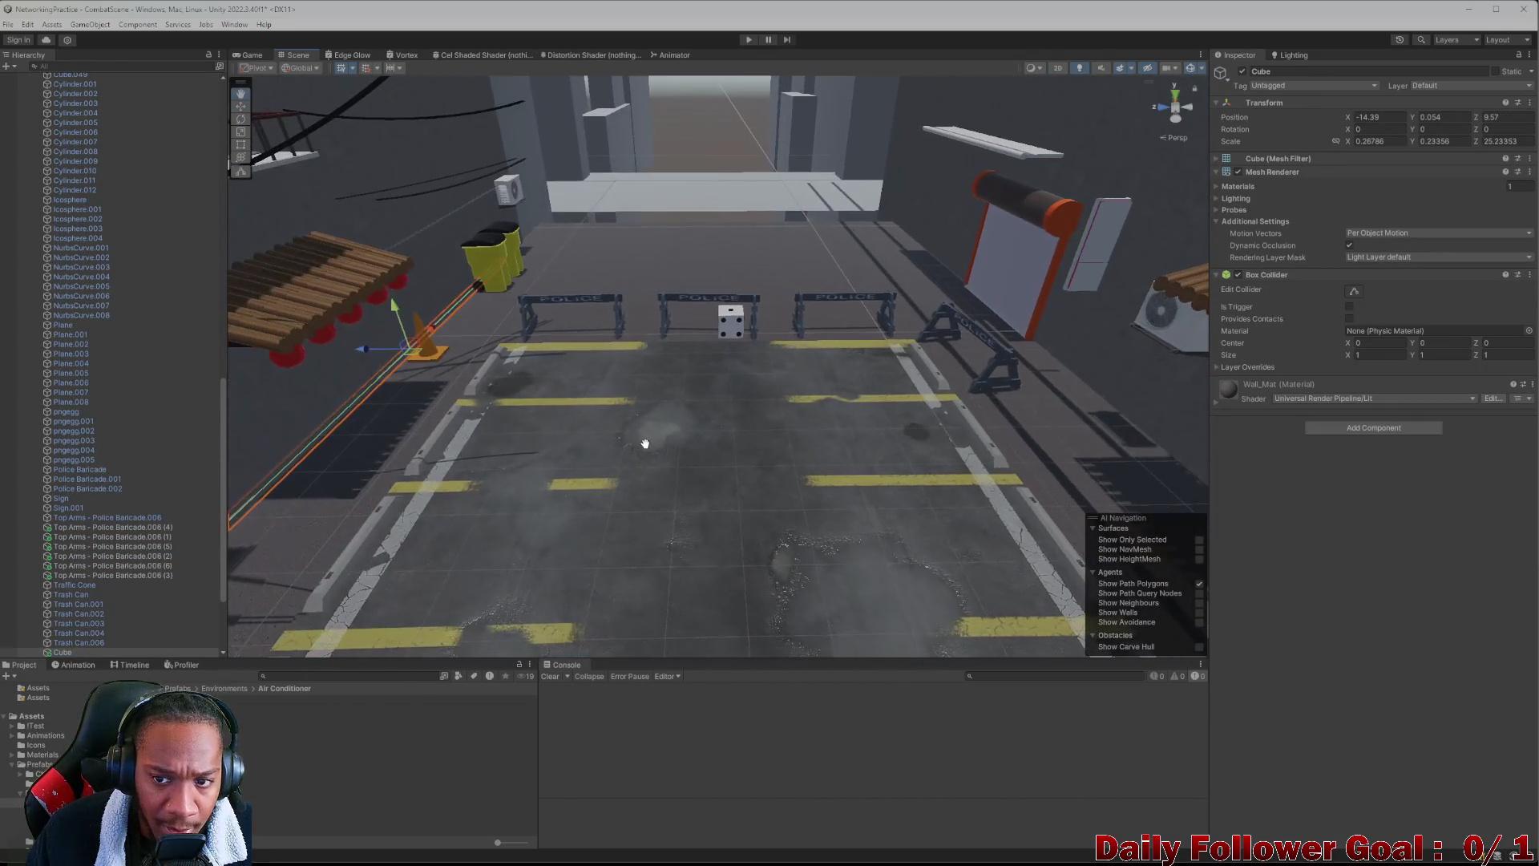
{"action": "key", "text": "ctrl+d"}
{"action": "mouse_move", "coordinate": [358, 353]}
{"action": "left_mouse_down"}
{"action": "mouse_move", "coordinate": [871, 425]}
{"action": "mouse_move", "coordinate": [1011, 418]}
{"action": "mouse_move", "coordinate": [994, 432]}
{"action": "mouse_move", "coordinate": [1071, 452]}
{"action": "mouse_move", "coordinate": [702, 454]}
{"action": "mouse_move", "coordinate": [500, 426]}
{"action": "mouse_move", "coordinate": [587, 464]}
{"action": "mouse_move", "coordinate": [559, 386]}
{"action": "mouse_move", "coordinate": [472, 368]}
{"action": "mouse_move", "coordinate": [609, 443]}
{"action": "mouse_move", "coordinate": [481, 396]}
{"action": "mouse_move", "coordinate": [499, 413]}
{"action": "mouse_move", "coordinate": [605, 430]}
{"action": "left_mouse_up"}
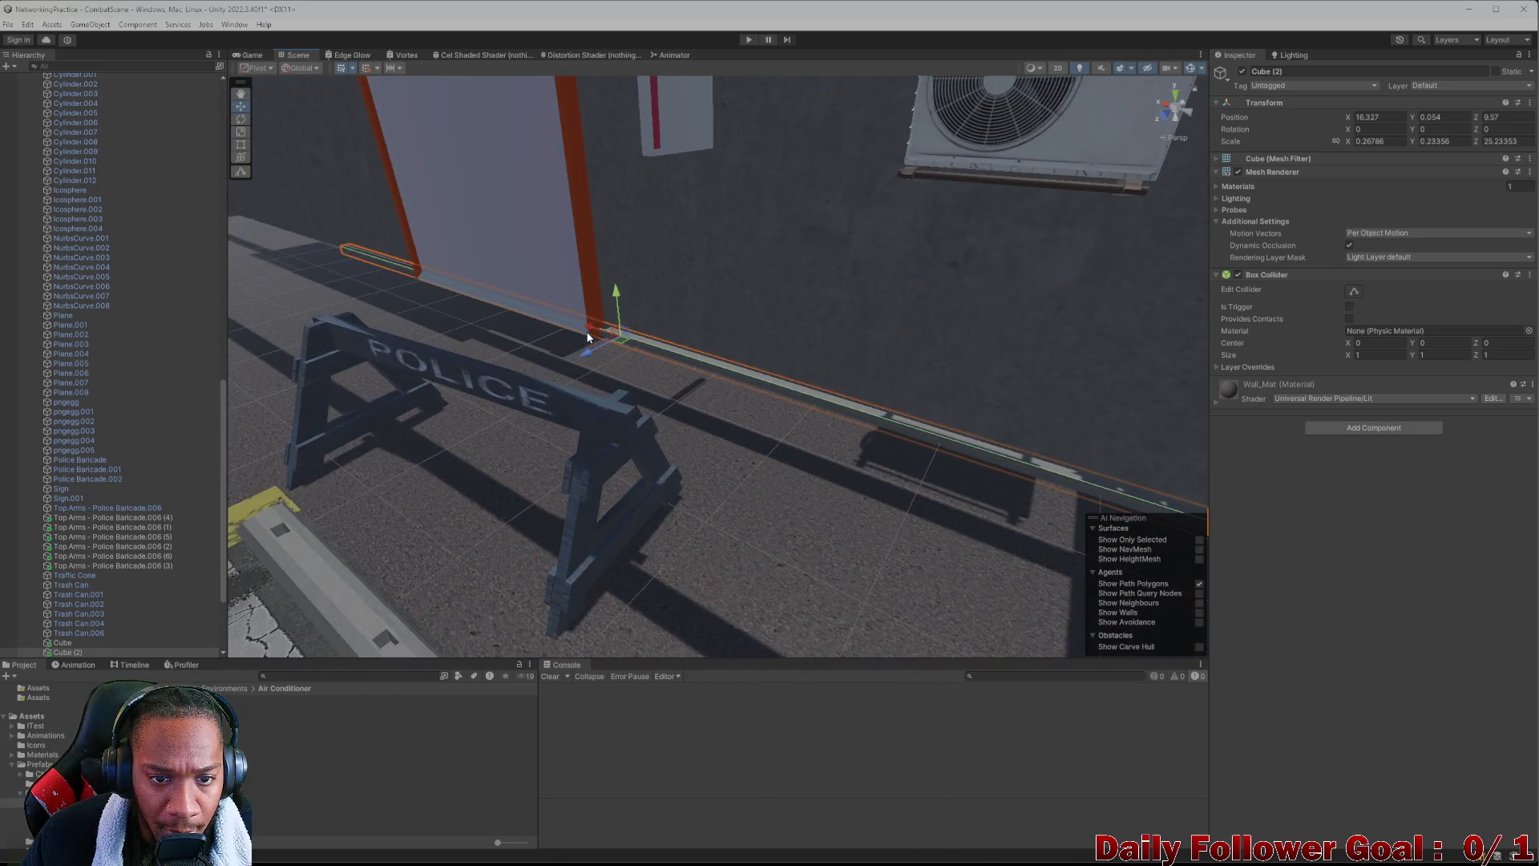
{"action": "mouse_move", "coordinate": [574, 328]}
{"action": "left_mouse_down"}
{"action": "mouse_move", "coordinate": [743, 413]}
{"action": "mouse_move", "coordinate": [497, 322]}
{"action": "mouse_move", "coordinate": [521, 298]}
{"action": "mouse_move", "coordinate": [497, 293]}
{"action": "left_mouse_up"}
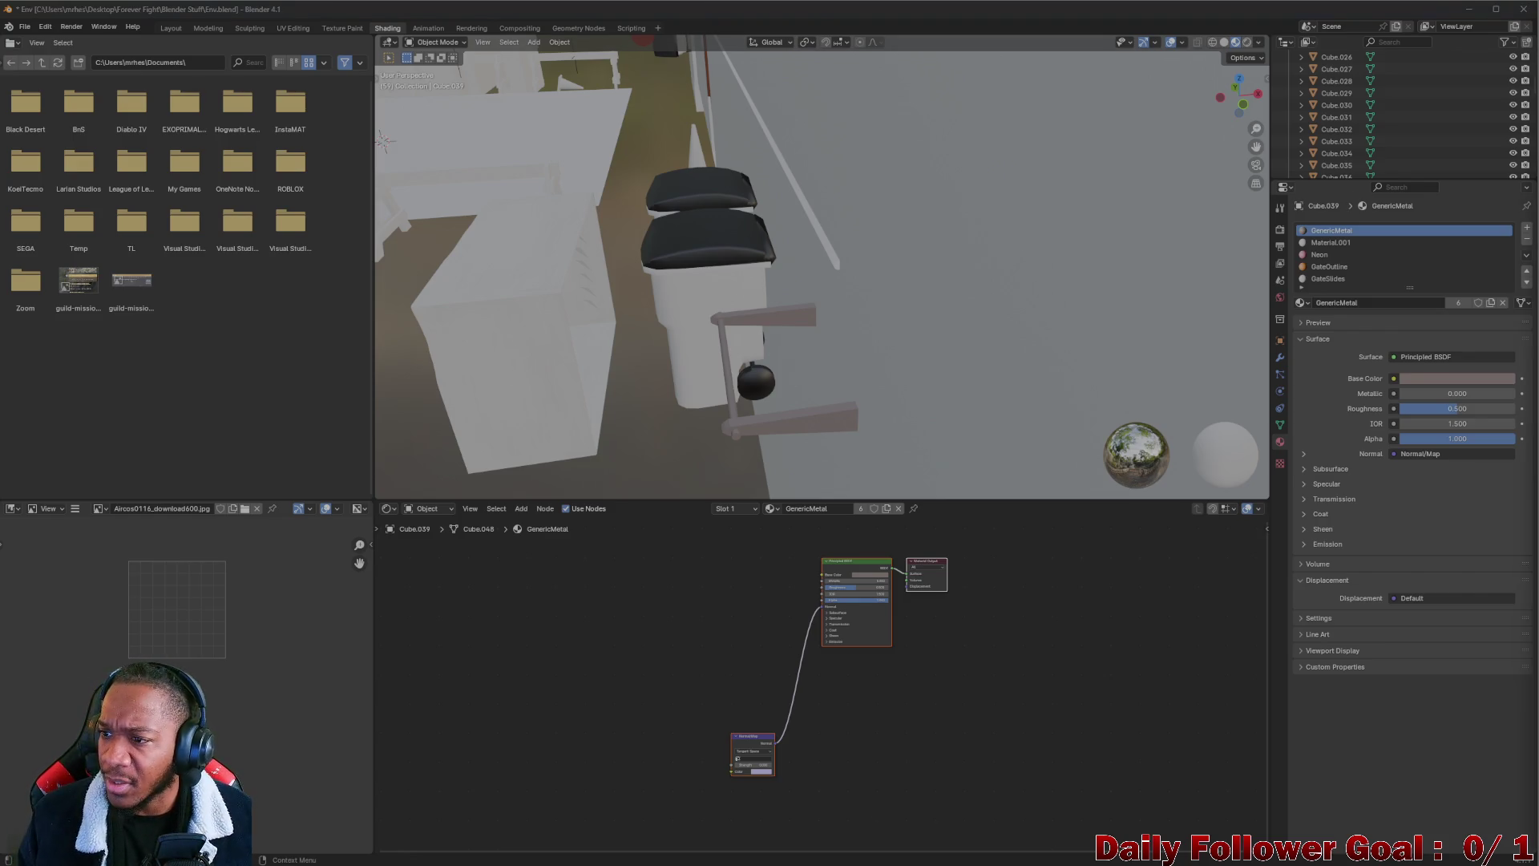
{"action": "mouse_move", "coordinate": [708, 338]}
{"action": "left_mouse_down"}
{"action": "mouse_move", "coordinate": [787, 281]}
{"action": "mouse_move", "coordinate": [513, 285]}
{"action": "mouse_move", "coordinate": [663, 281]}
{"action": "mouse_move", "coordinate": [732, 334]}
{"action": "mouse_move", "coordinate": [831, 319]}
{"action": "mouse_move", "coordinate": [503, 171]}
{"action": "mouse_move", "coordinate": [585, 256]}
{"action": "mouse_move", "coordinate": [416, 203]}
{"action": "mouse_move", "coordinate": [449, 208]}
{"action": "left_mouse_up"}
{"action": "mouse_move", "coordinate": [821, 258]}
{"action": "left_mouse_down"}
{"action": "mouse_move", "coordinate": [983, 315]}
{"action": "mouse_move", "coordinate": [223, 365]}
{"action": "left_mouse_up"}
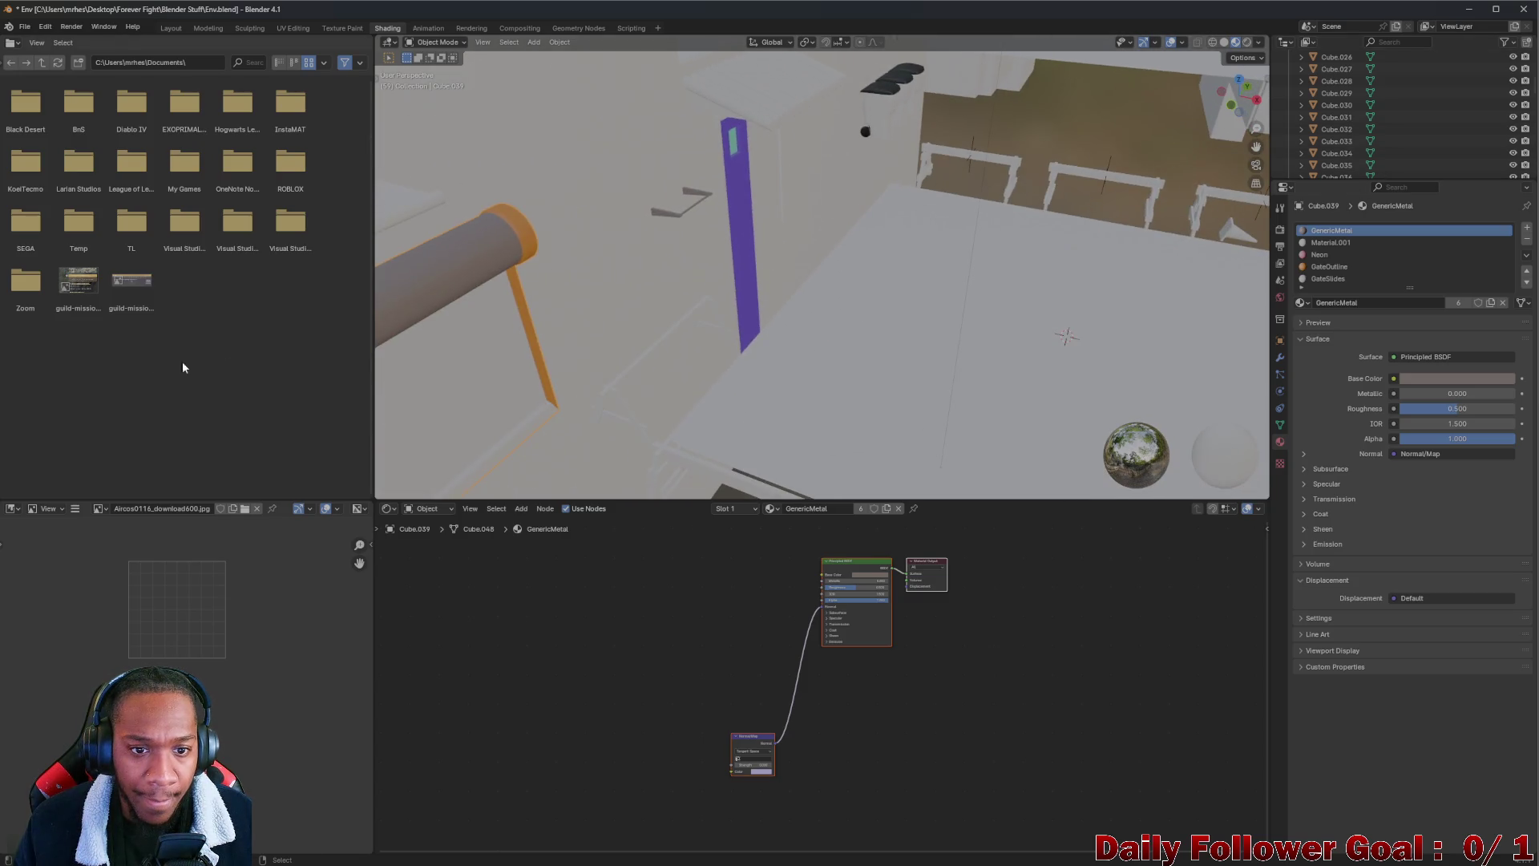
{"action": "mouse_move", "coordinate": [751, 299]}
{"action": "left_mouse_down"}
{"action": "mouse_move", "coordinate": [663, 299]}
{"action": "mouse_move", "coordinate": [633, 265]}
{"action": "mouse_move", "coordinate": [698, 217]}
{"action": "mouse_move", "coordinate": [789, 248]}
{"action": "left_mouse_up"}
{"action": "scroll", "coordinate": [782, 245], "scroll_direction": "up", "scroll_amount": 1}
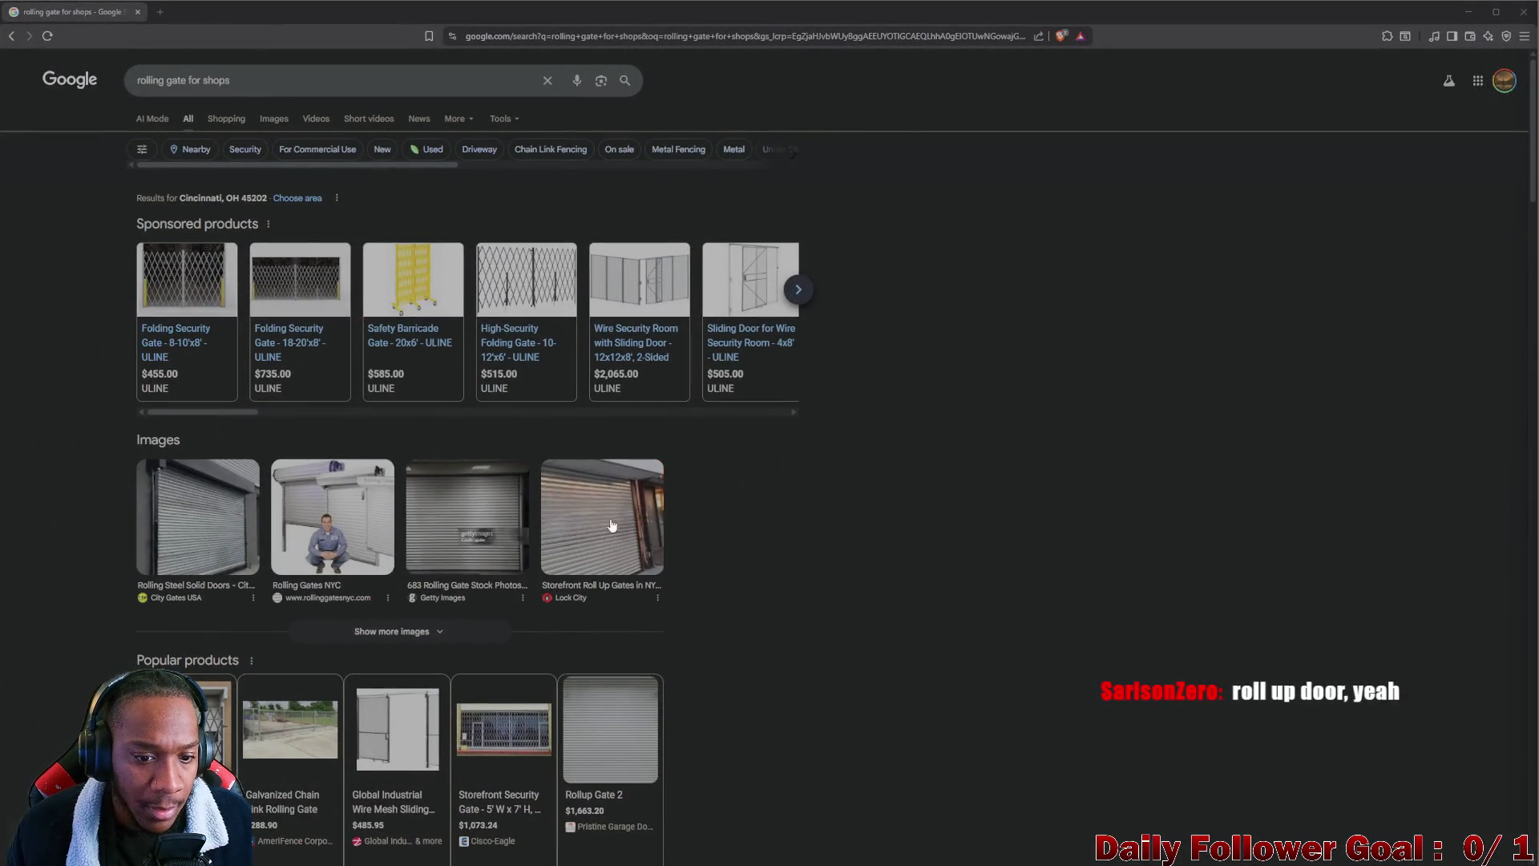
Search Google for 'storefront rollup gate' and browse the image results
{"action": "triple_click", "coordinate": [264, 80]}
{"action": "type", "text": "storefr"}
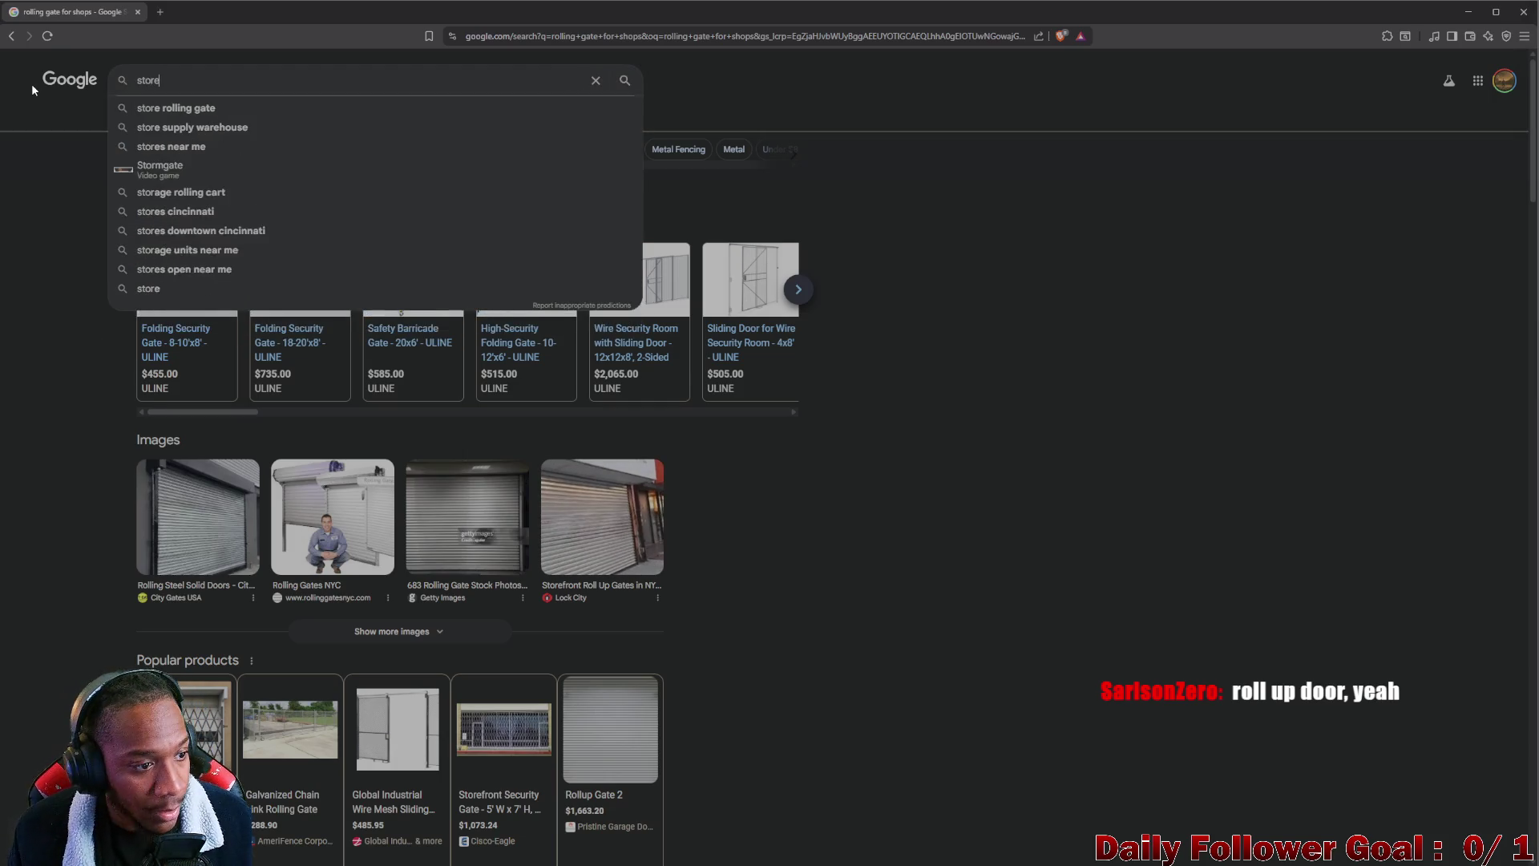
{"action": "type", "text": "on"}
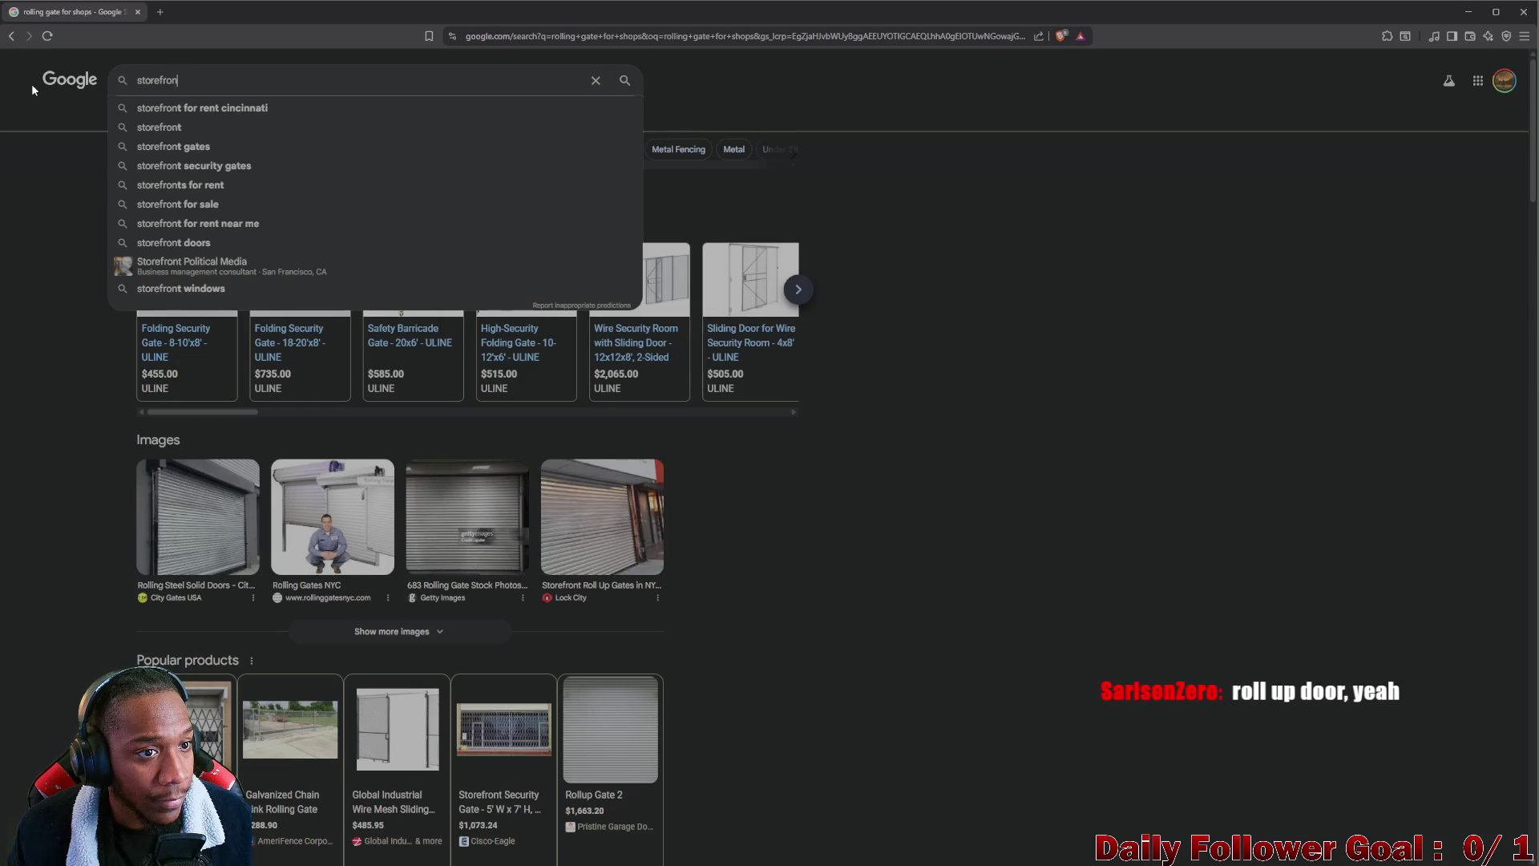
{"action": "type", "text": "t rollup gate"}
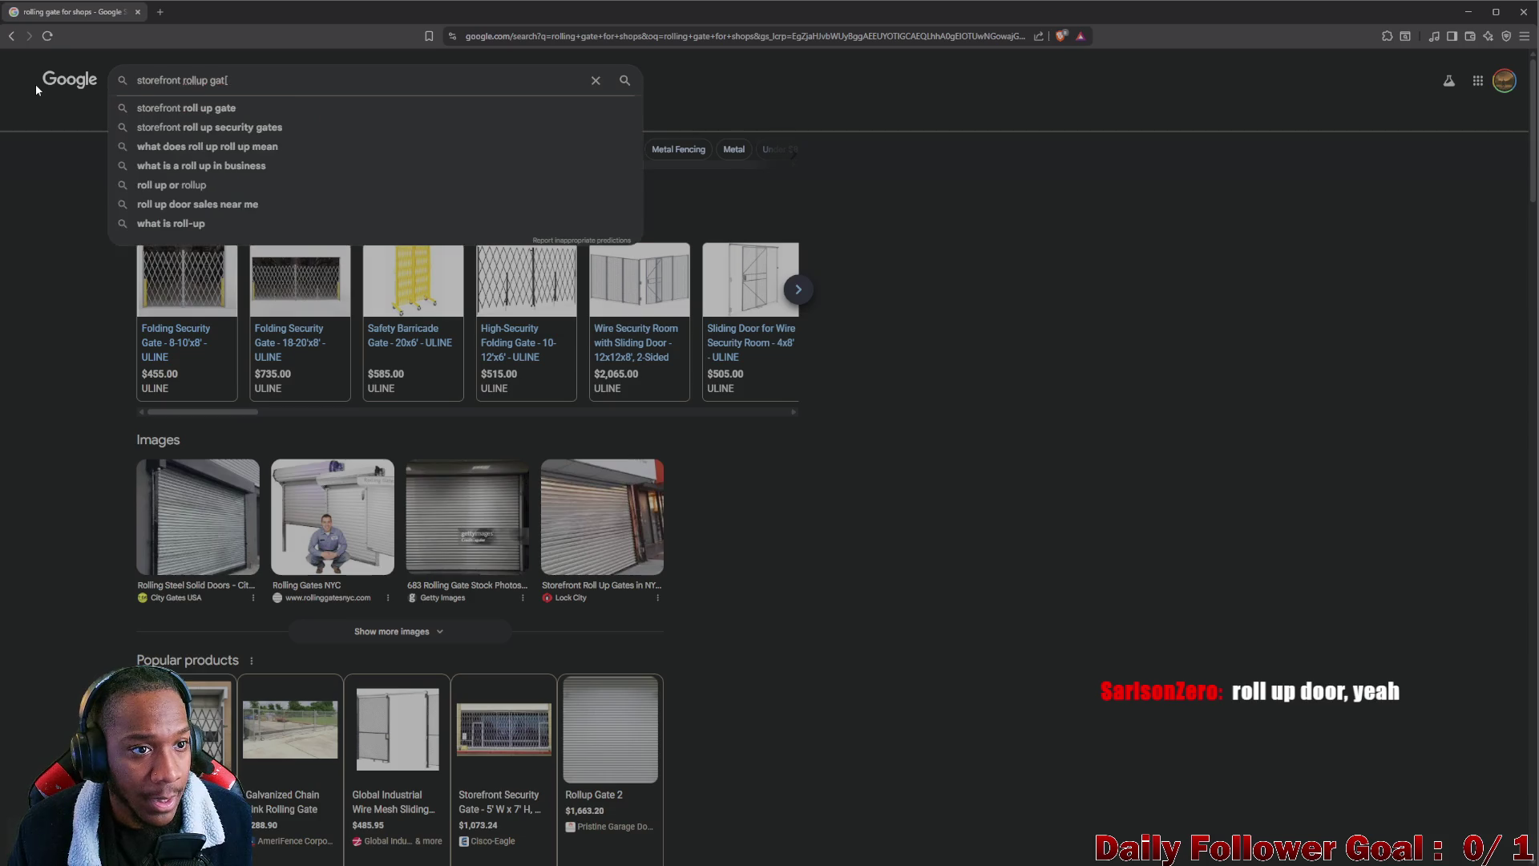
{"action": "key", "text": "Return"}
{"action": "left_click", "coordinate": [222, 120]}
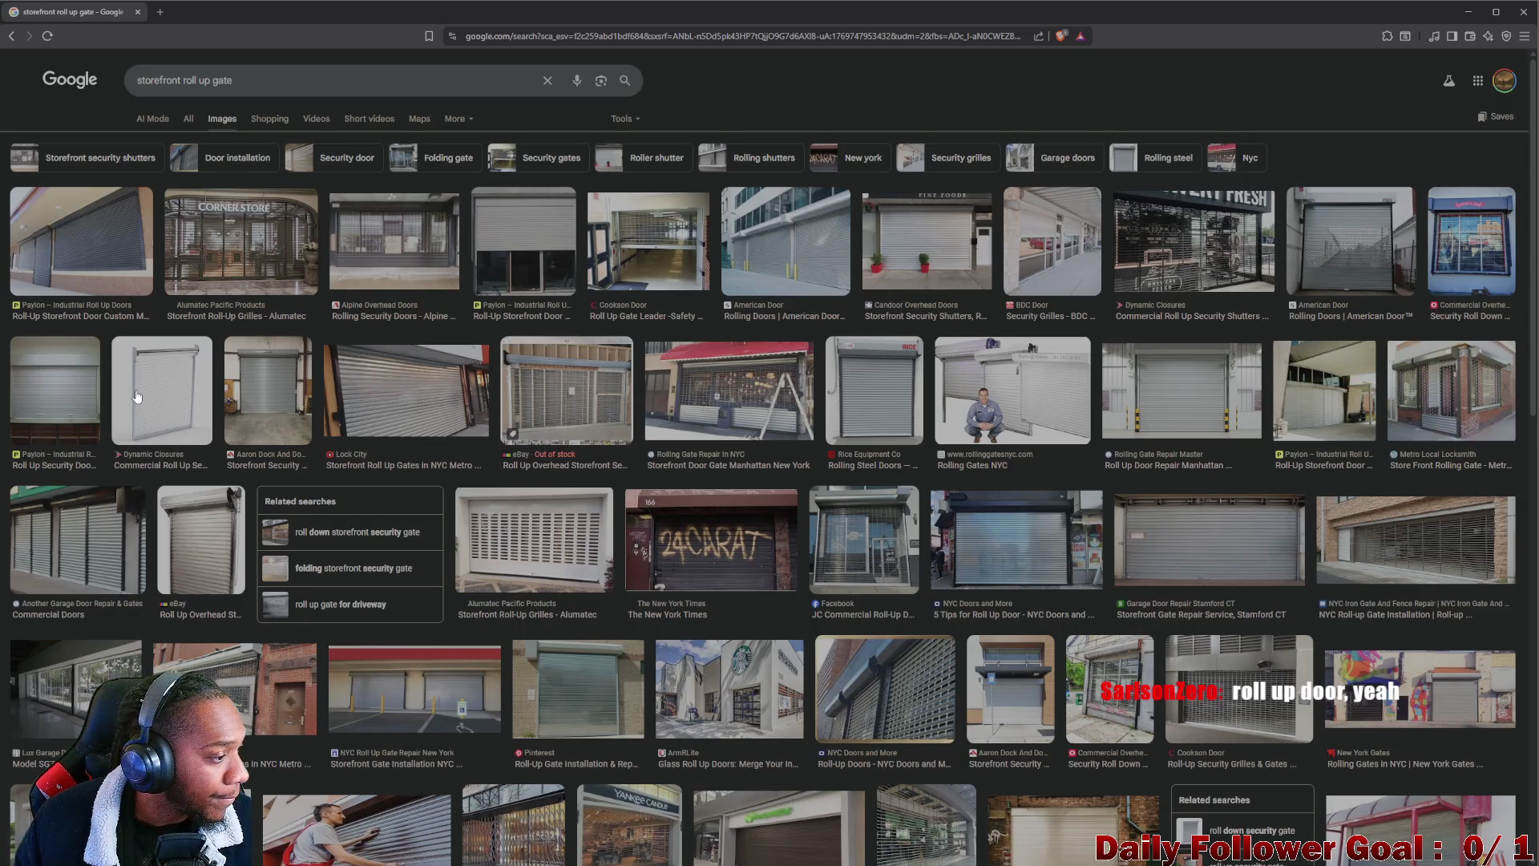
{"action": "scroll", "coordinate": [214, 392], "scroll_direction": "down", "scroll_amount": 3}
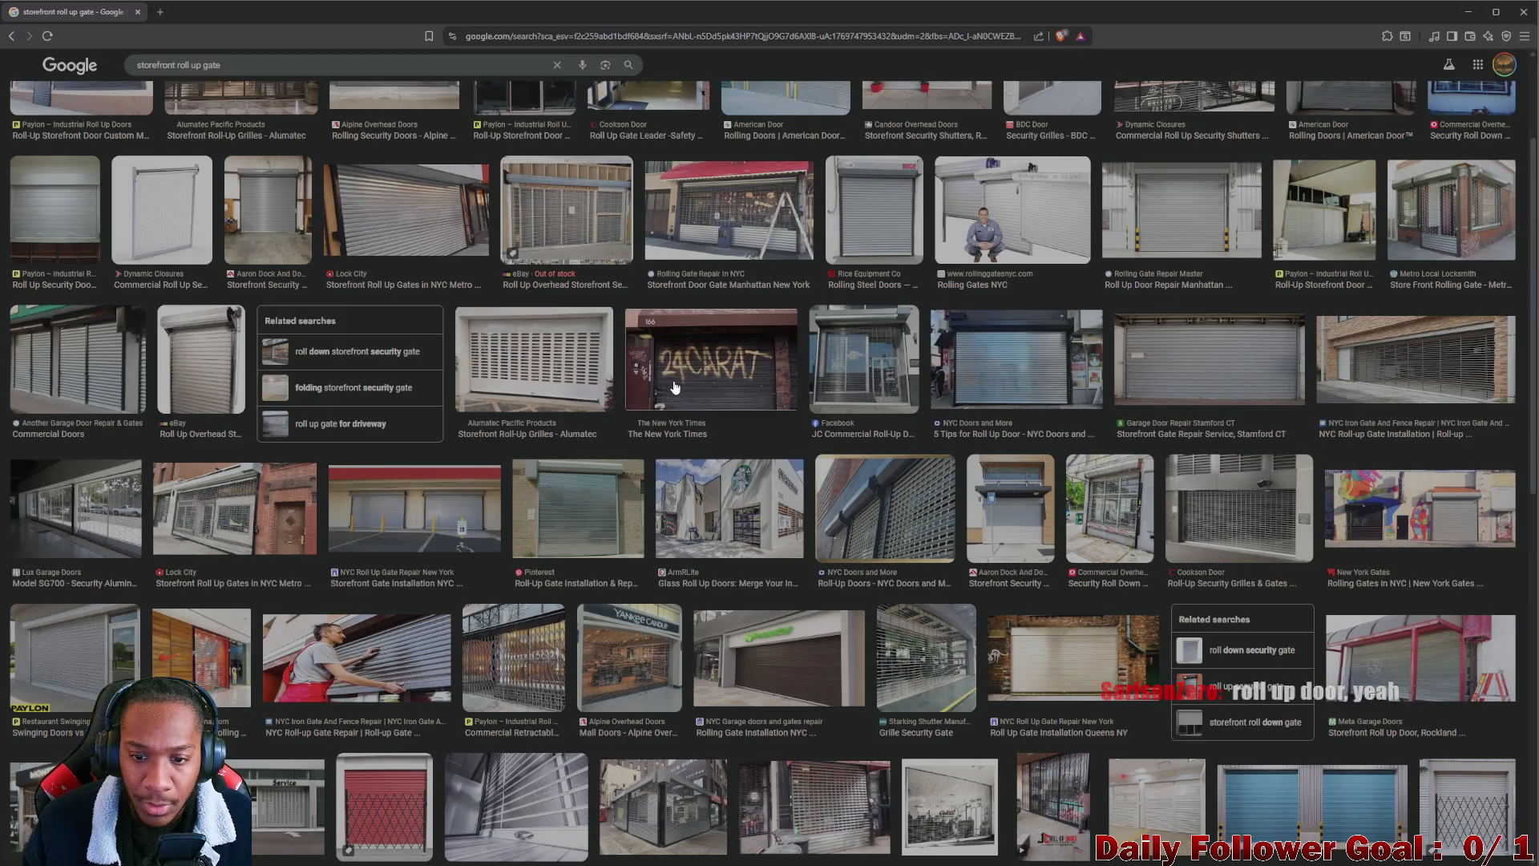
{"action": "scroll", "coordinate": [687, 359], "scroll_direction": "up", "scroll_amount": 3}
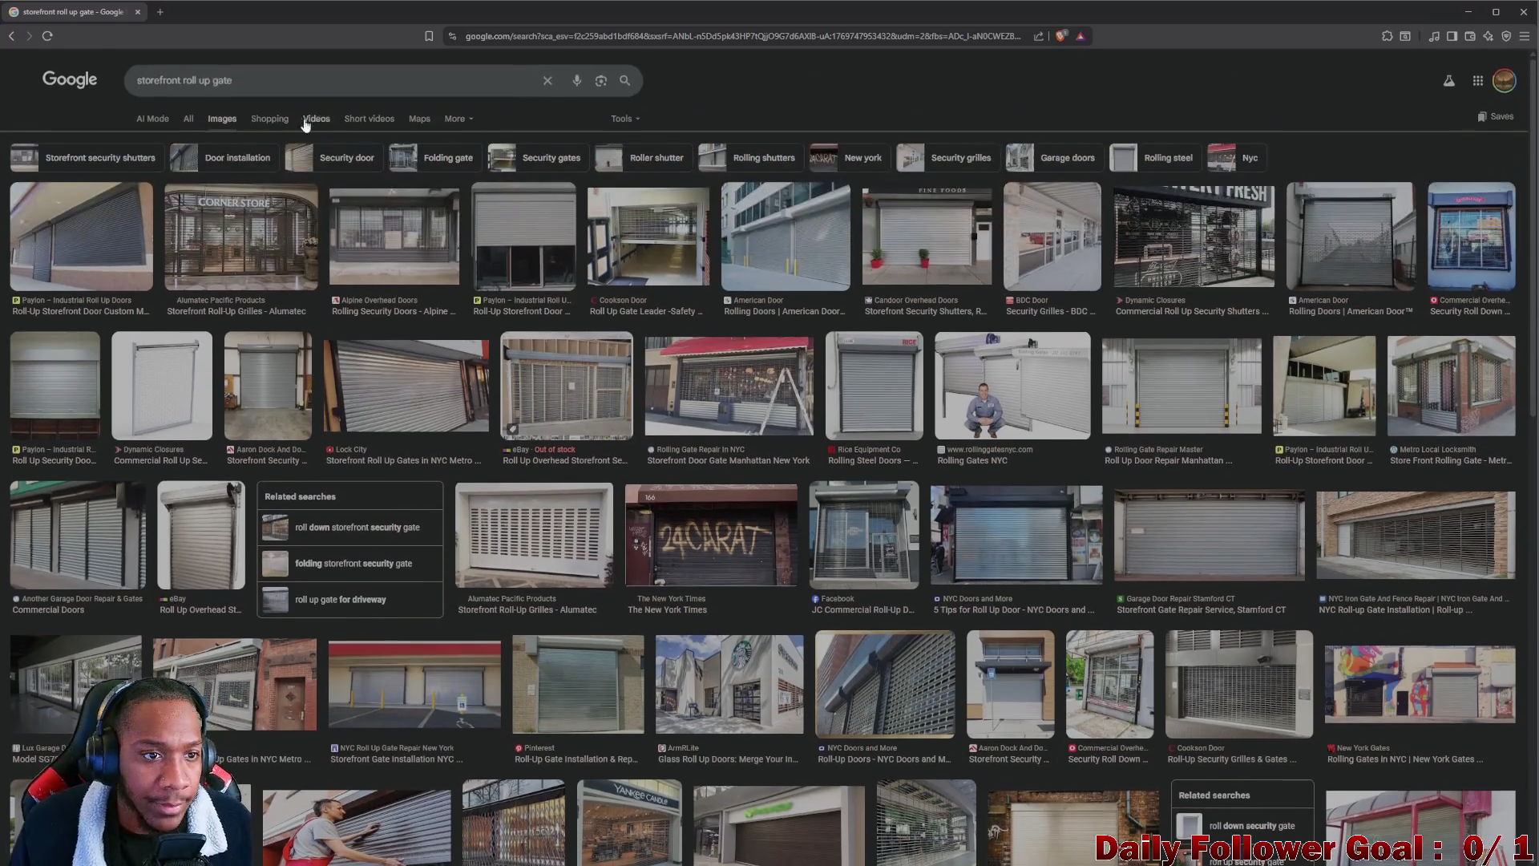
Replace 'gate' with 'shutter' in the query and show the storefront roll up shutter image results
{"action": "left_click", "coordinate": [189, 119]}
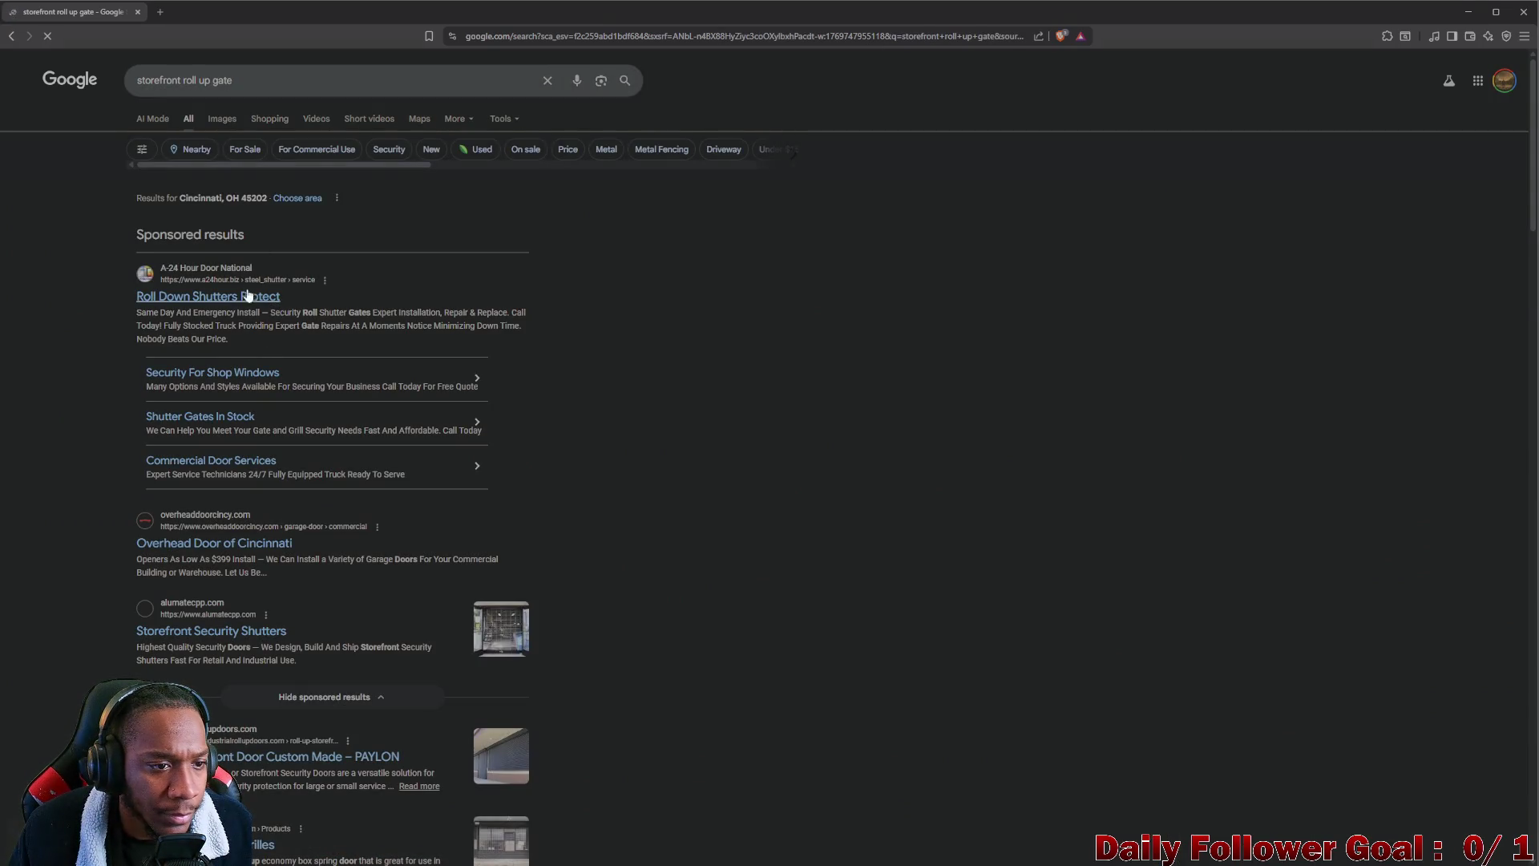
{"action": "scroll", "coordinate": [253, 464], "scroll_direction": "down", "scroll_amount": 1}
{"action": "scroll", "coordinate": [253, 463], "scroll_direction": "up", "scroll_amount": 1}
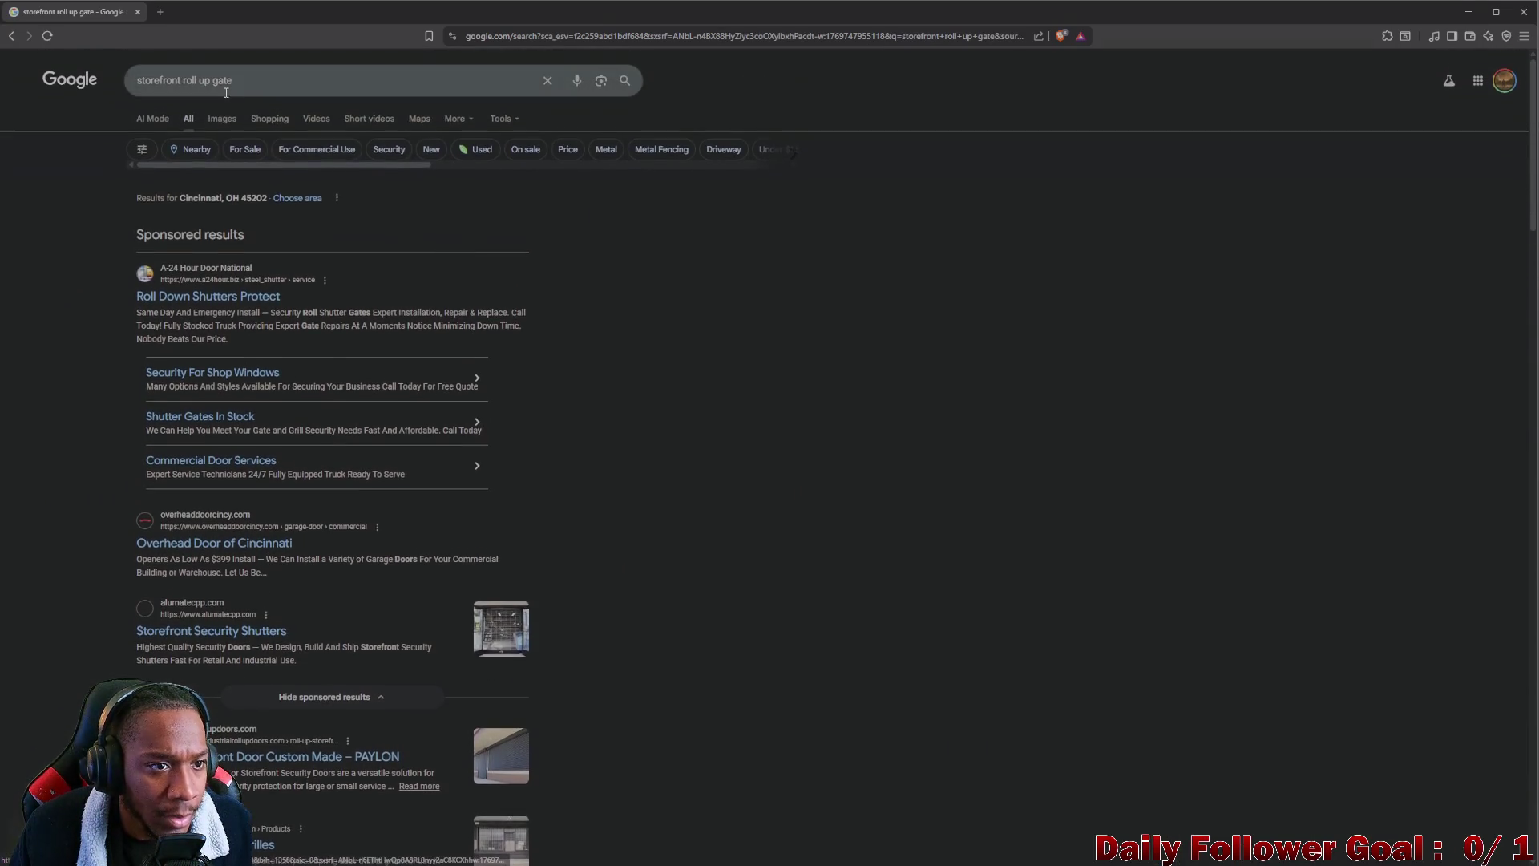
{"action": "double_click", "coordinate": [211, 84]}
{"action": "key", "text": "BackSpace"}
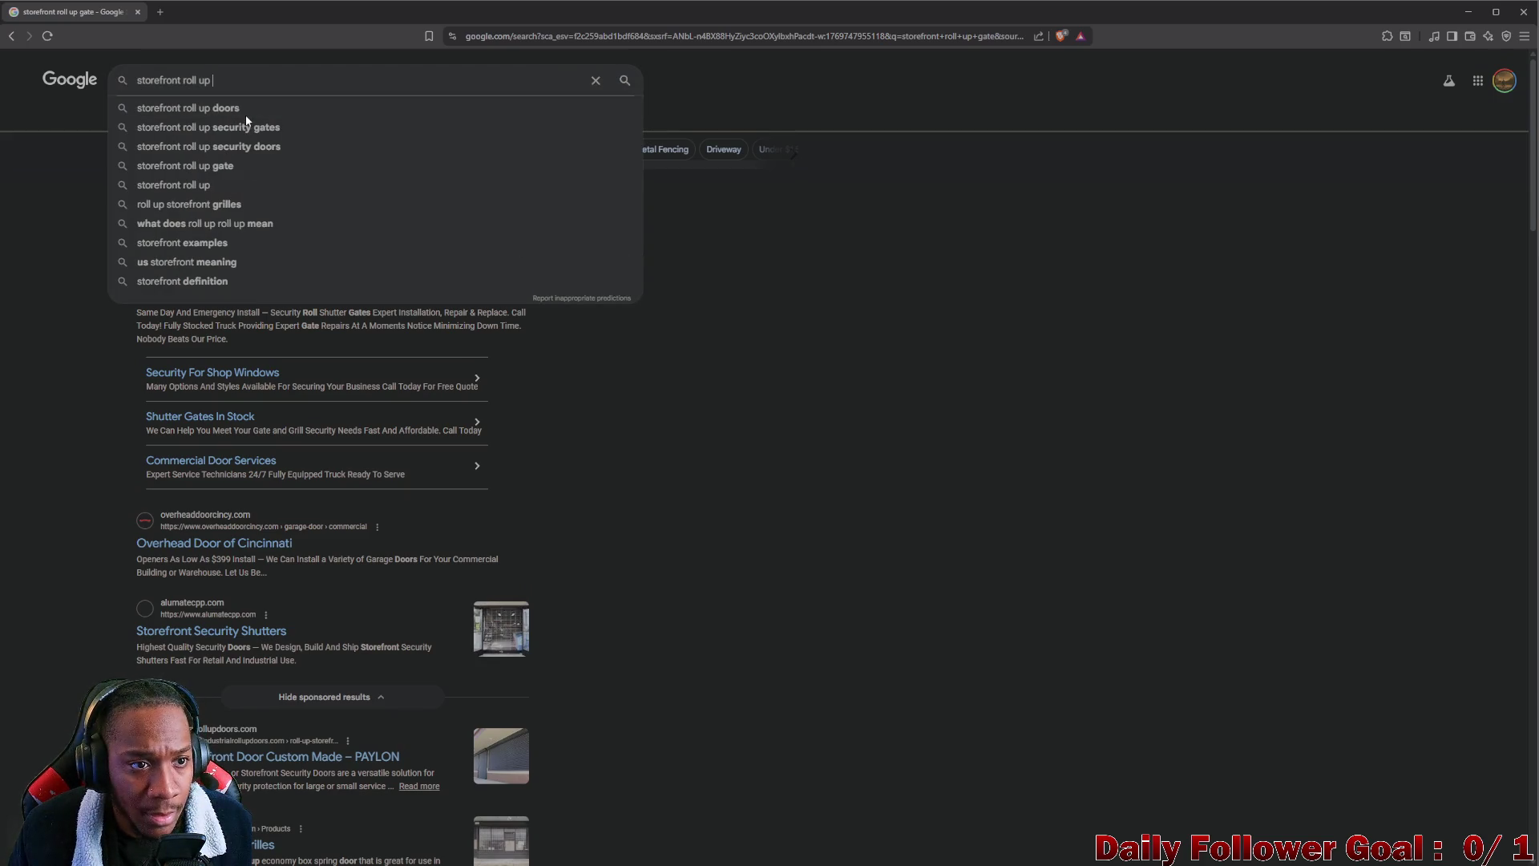
{"action": "type", "text": "shutt"}
{"action": "left_click", "coordinate": [238, 119]}
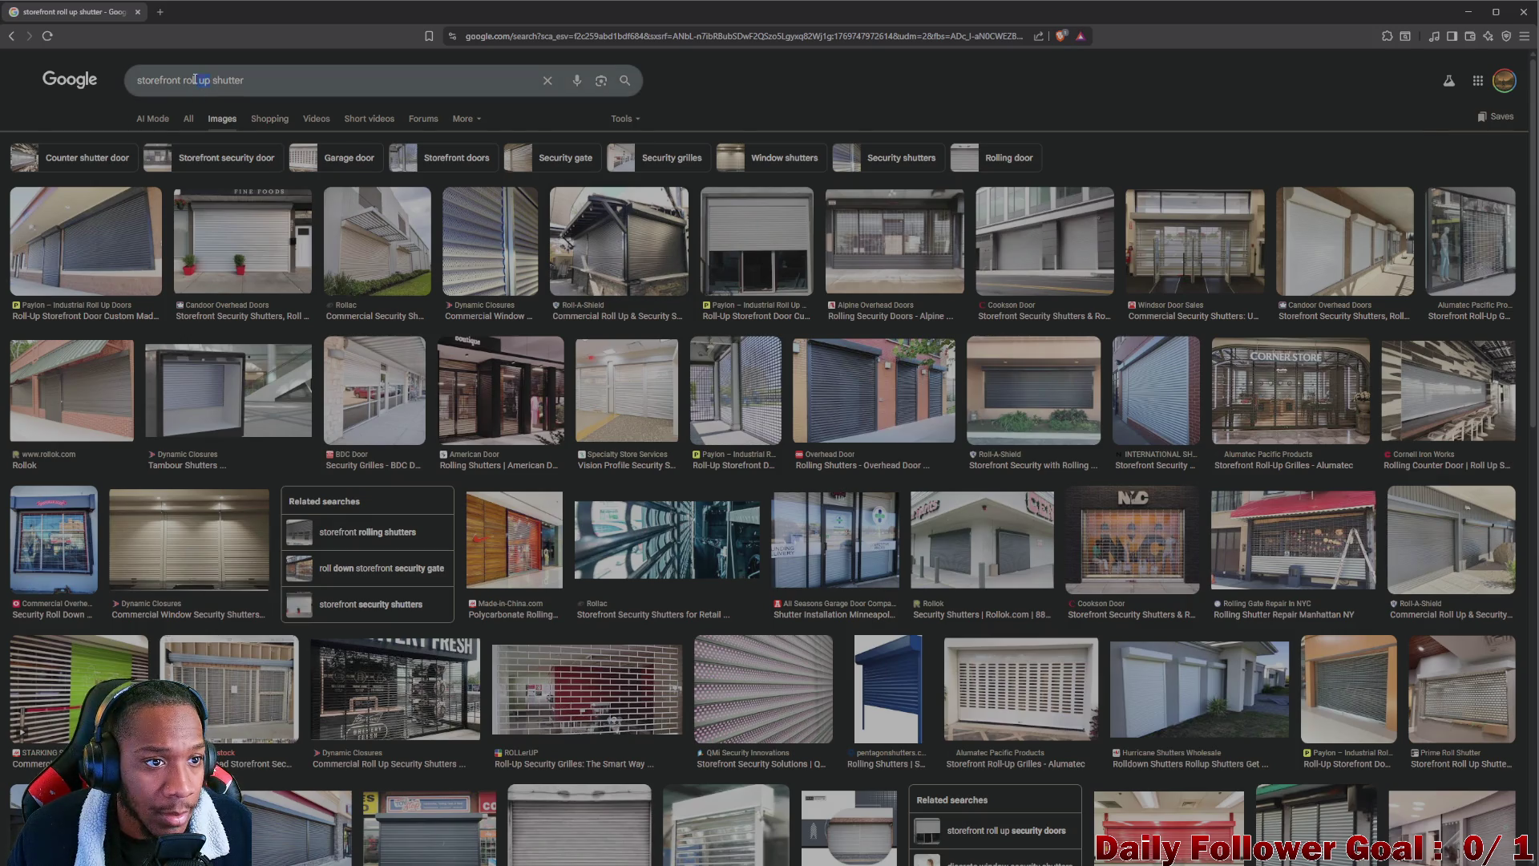
Change the image search to 'storefront security shutter texture'
{"action": "left_click_drag", "start_coordinate": [200, 80], "coordinate": [192, 83]}
{"action": "key", "text": "BackSpace"}
{"action": "type", "text": "se"}
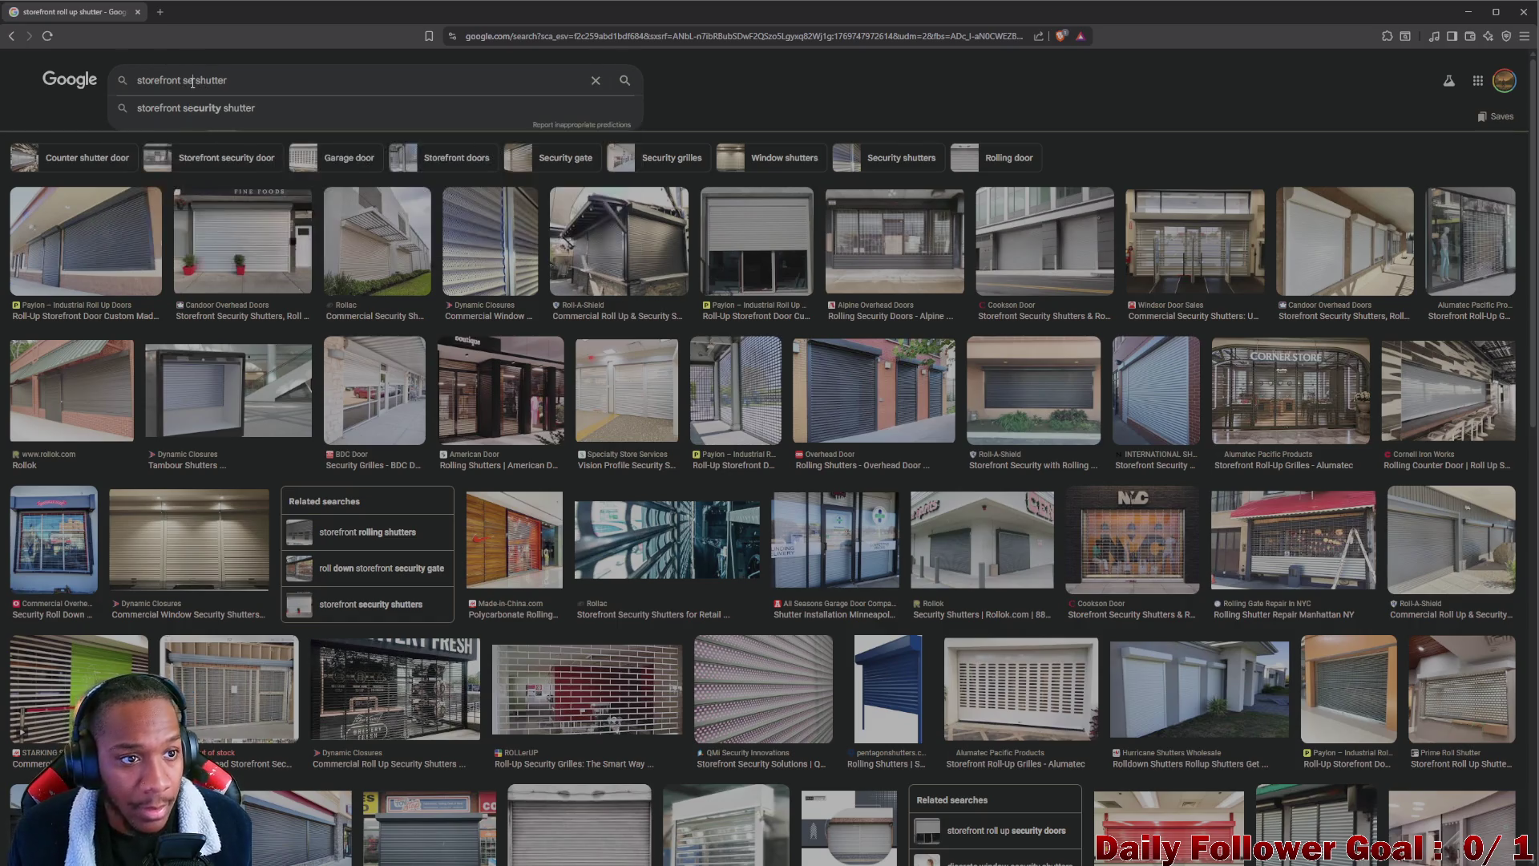
{"action": "left_click", "coordinate": [199, 107]}
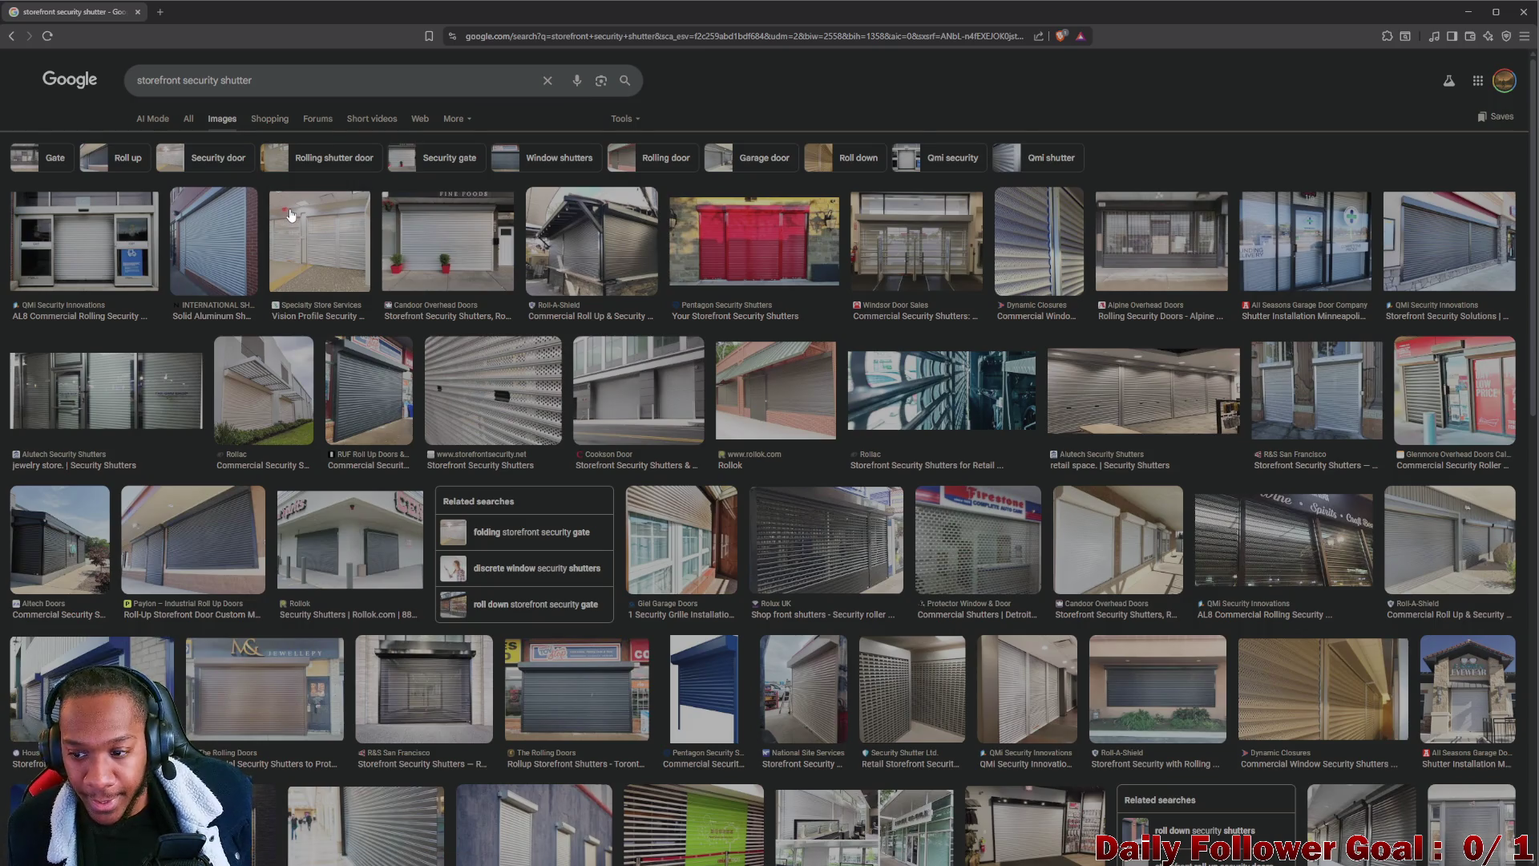
{"action": "left_click", "coordinate": [189, 118]}
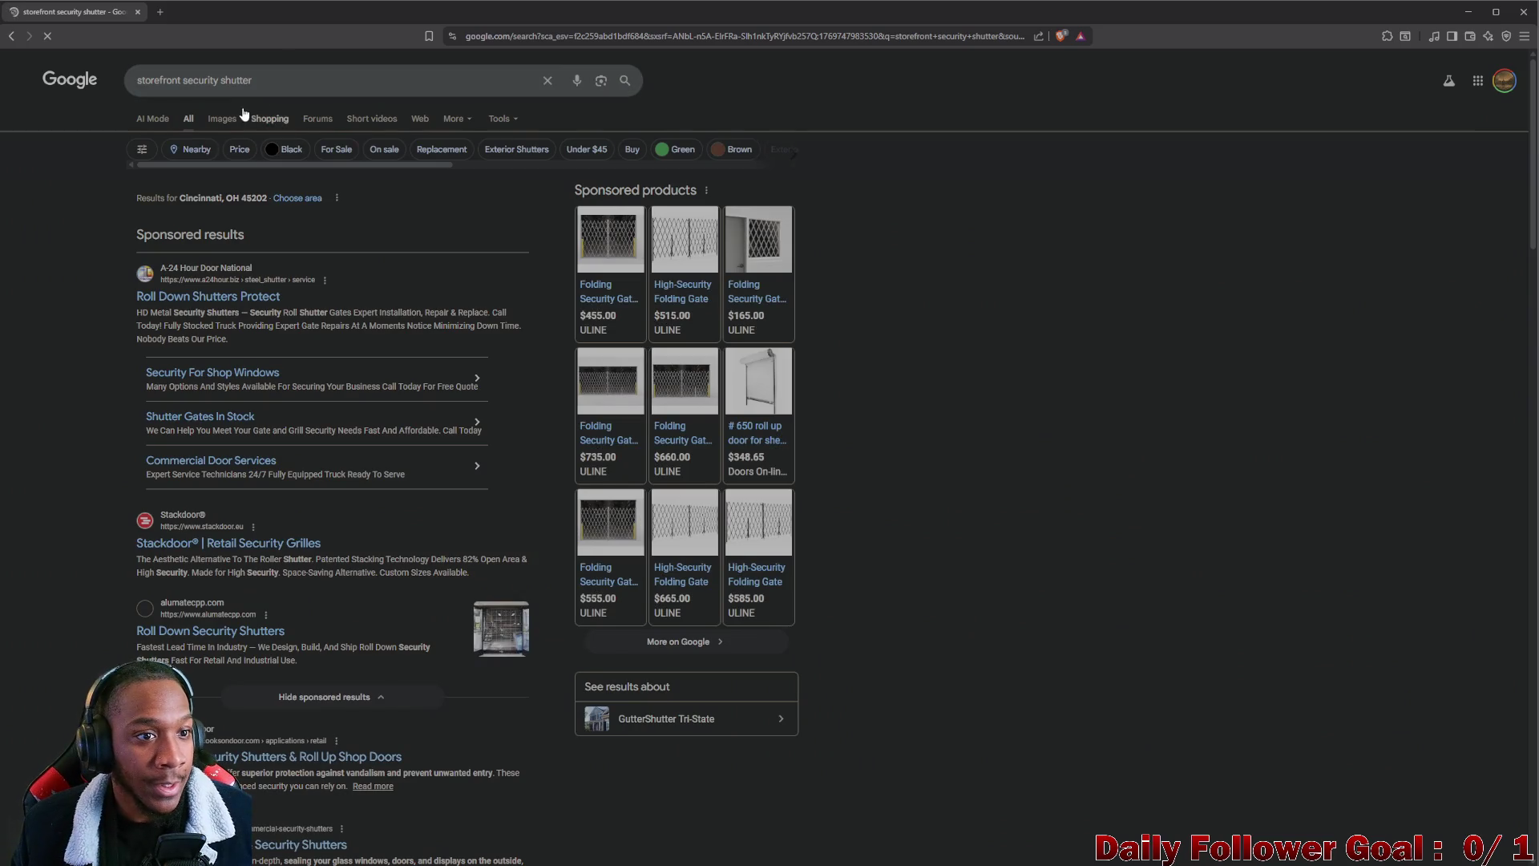
{"action": "left_click", "coordinate": [234, 120]}
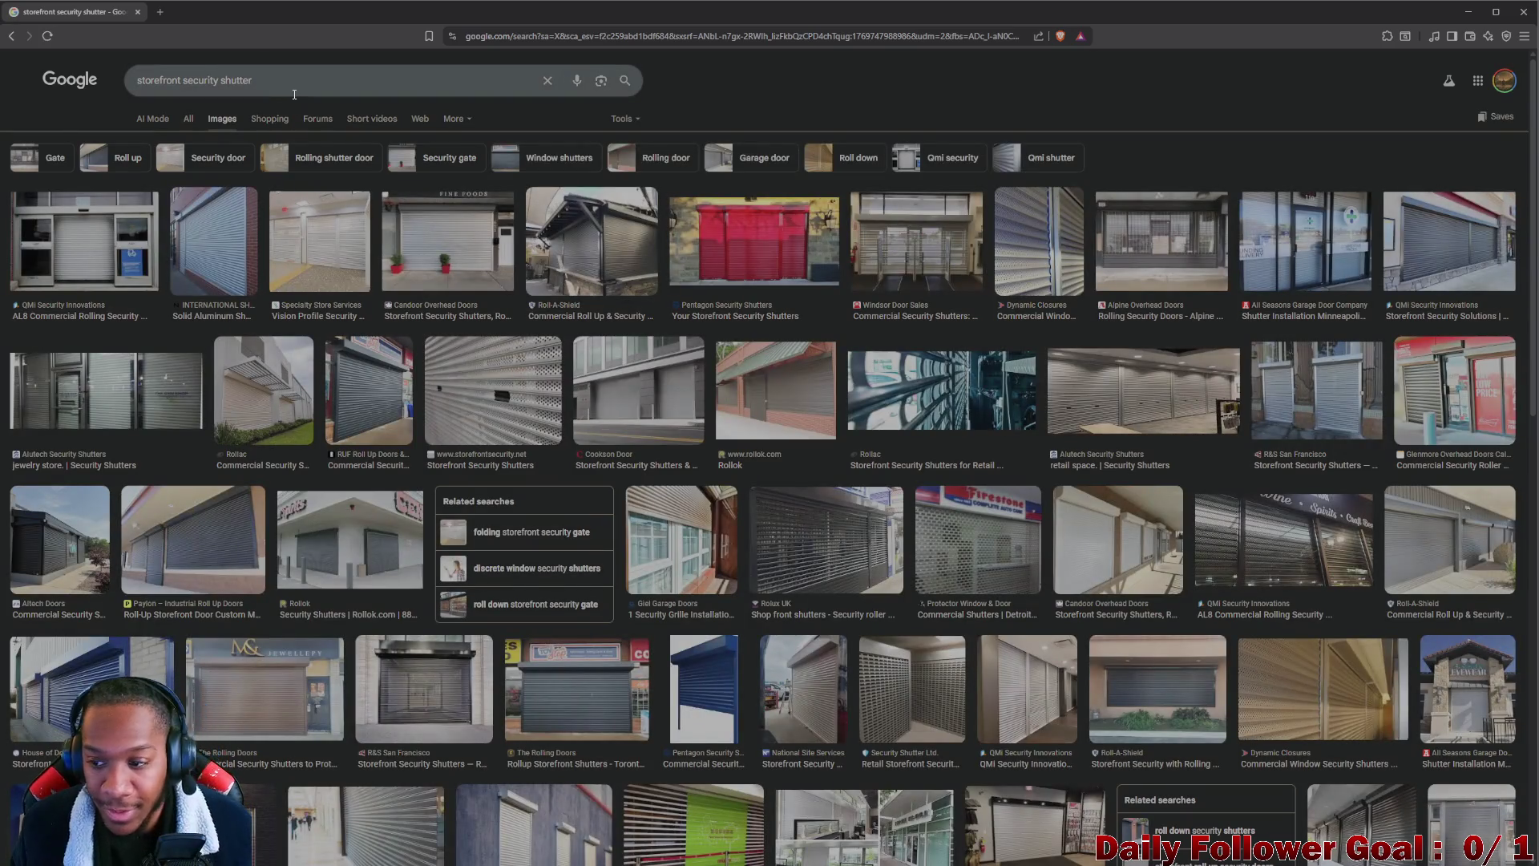
{"action": "left_click", "coordinate": [268, 95]}
{"action": "type", "text": "te"}
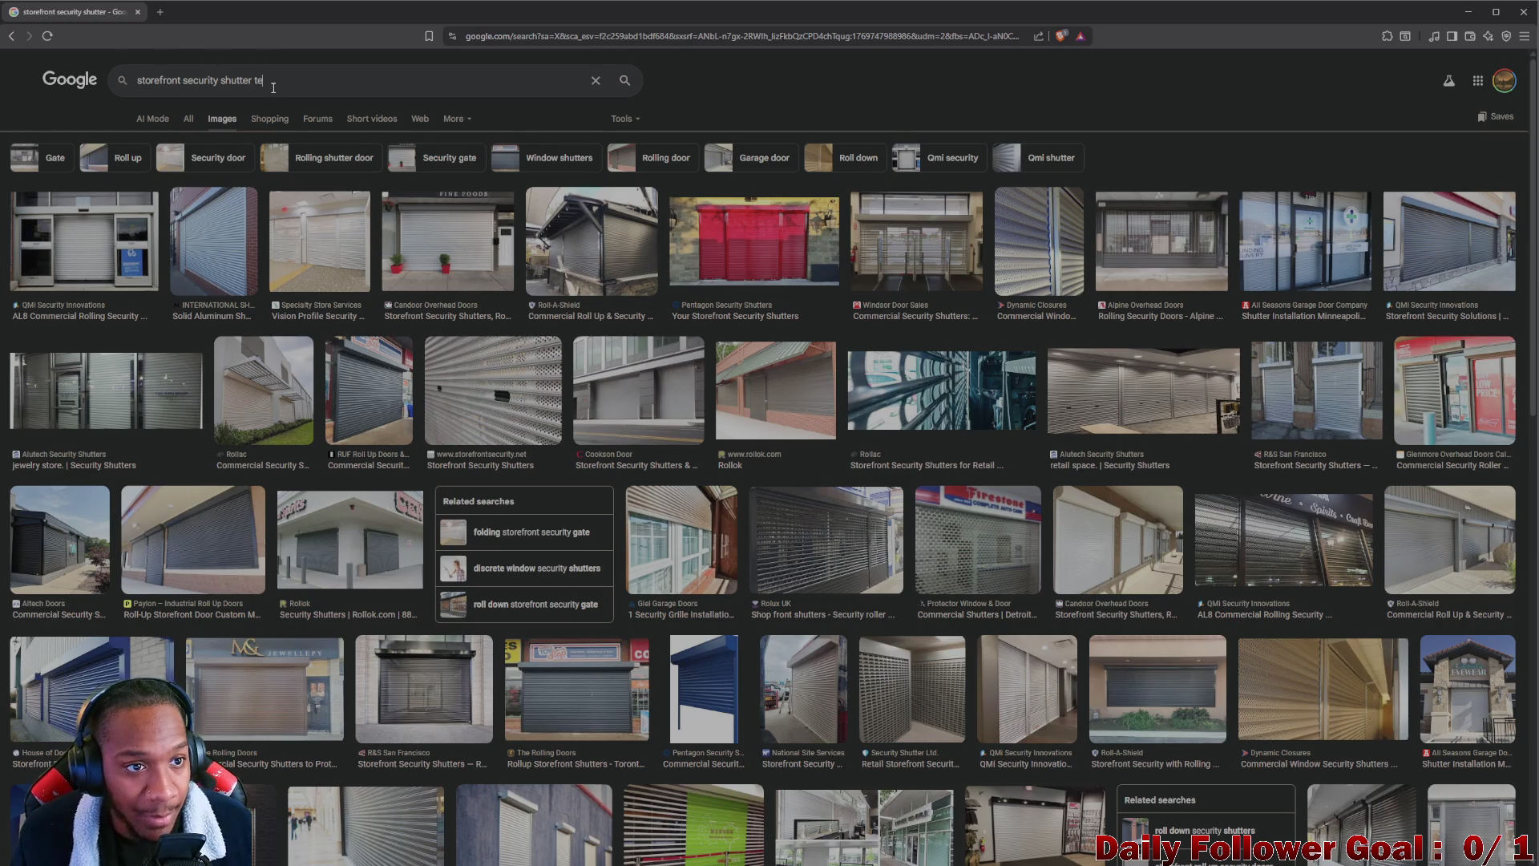
{"action": "key", "text": "Return"}
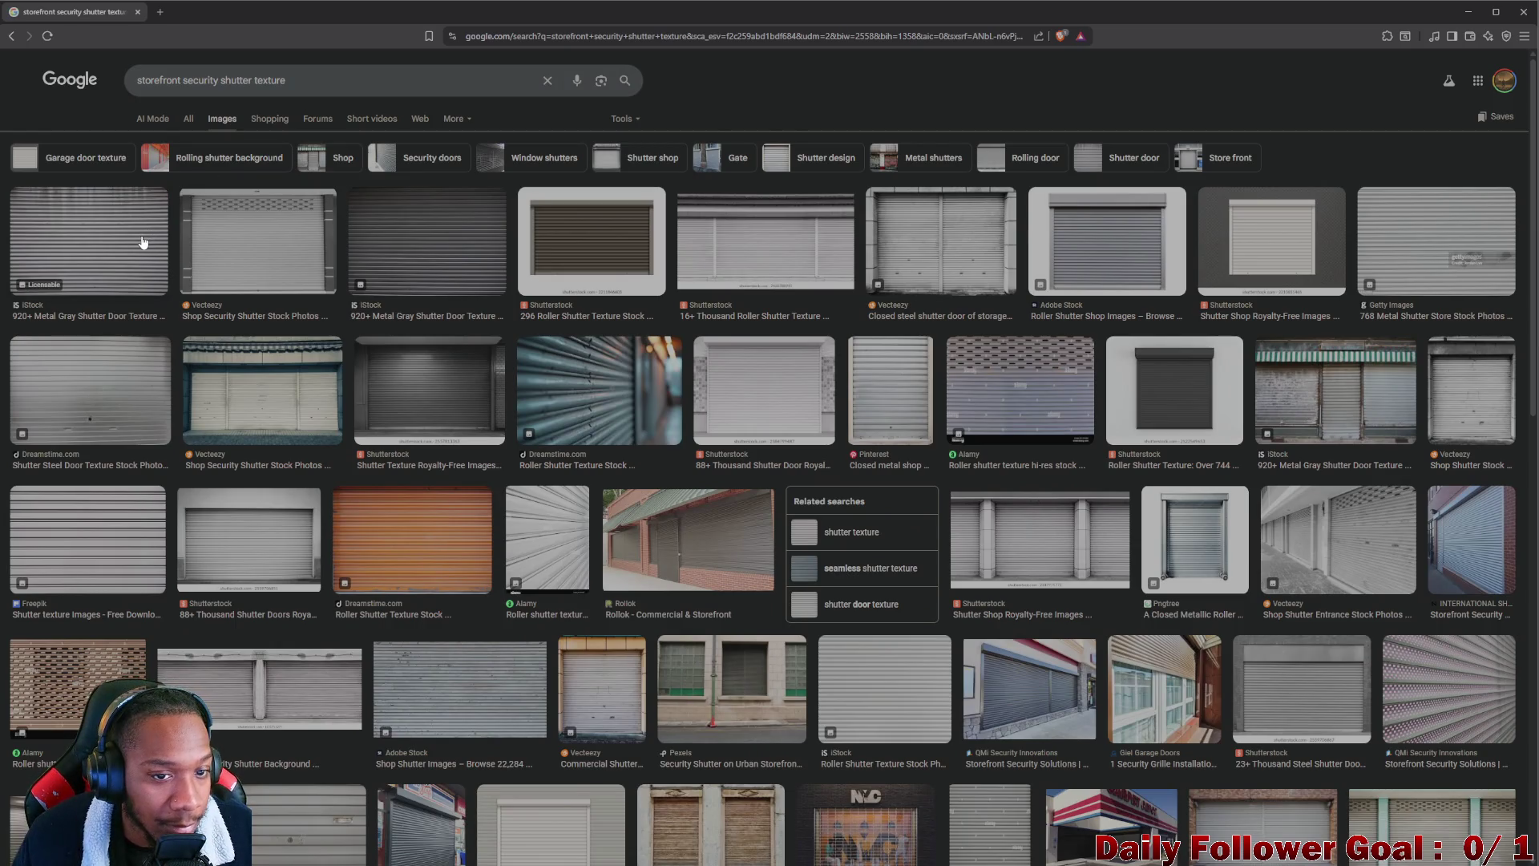
Save the gray metal shutter texture image as a JPG and minimize the browser
{"action": "left_click", "coordinate": [142, 242]}
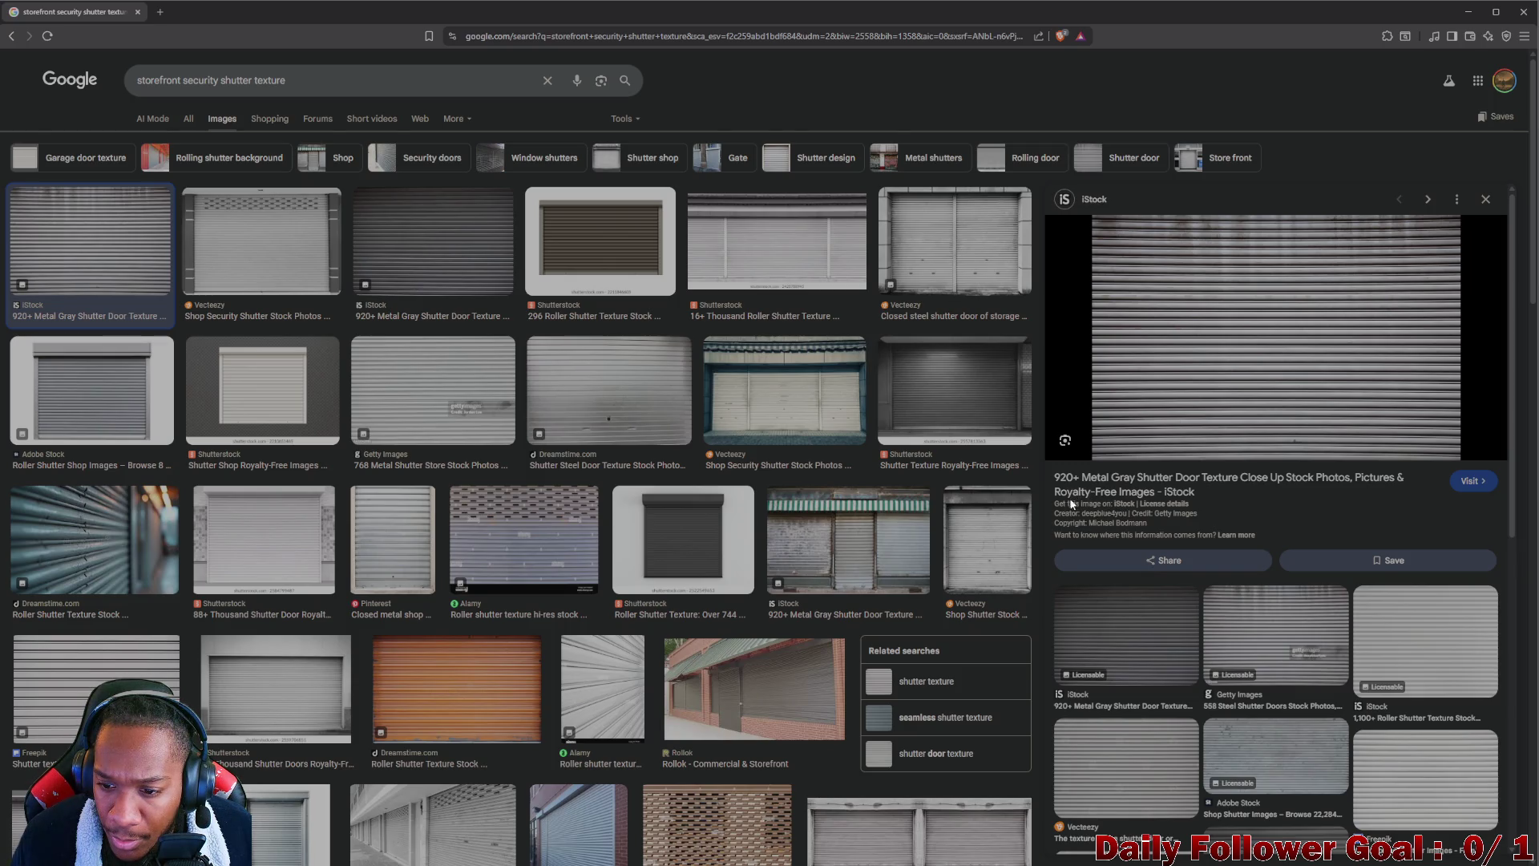
{"action": "right_click", "coordinate": [1213, 343]}
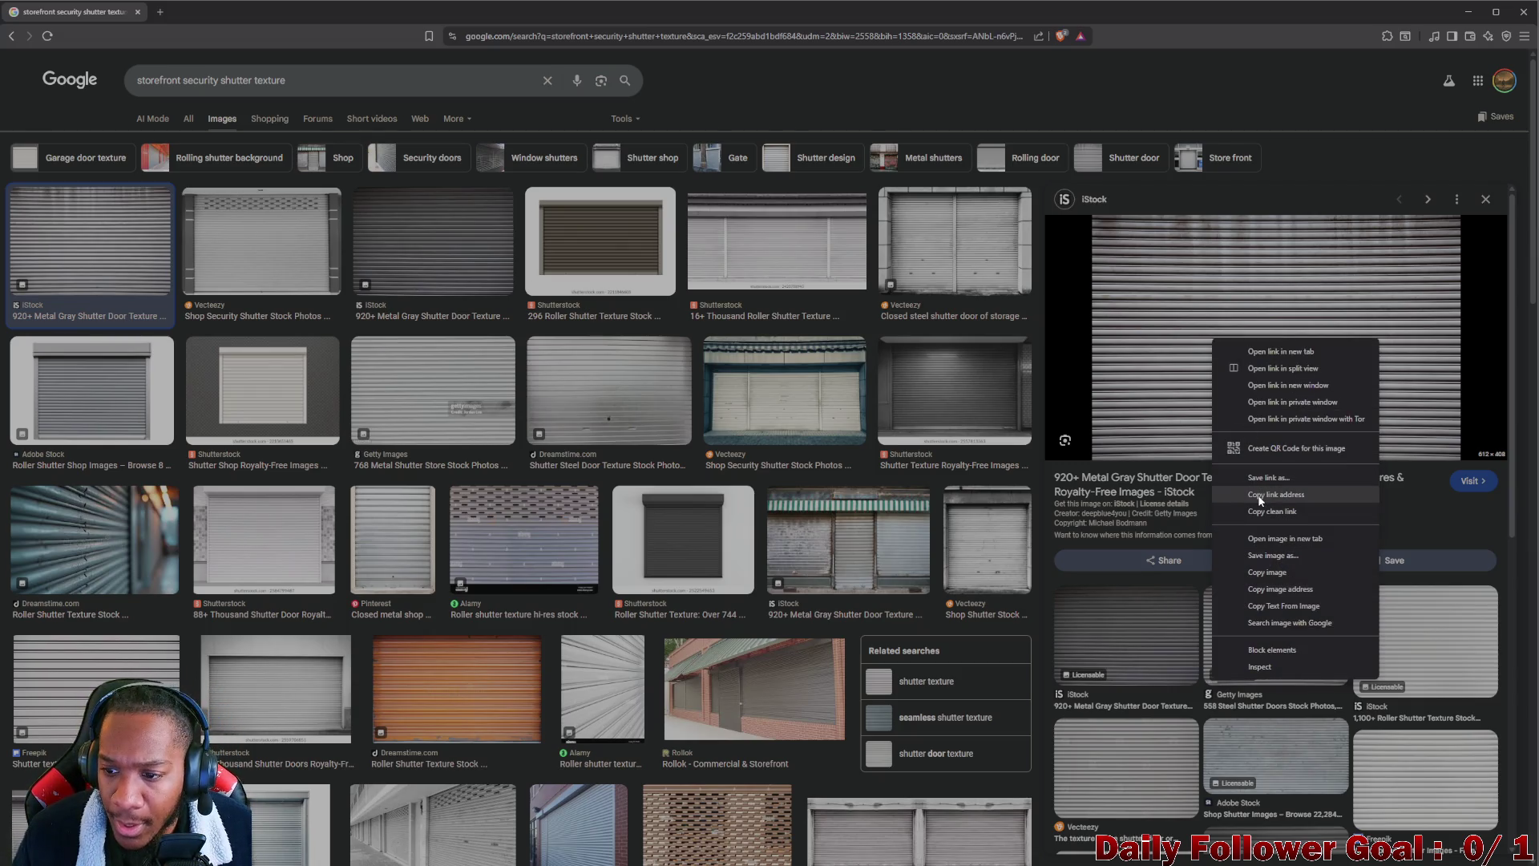
{"action": "left_click", "coordinate": [1285, 556]}
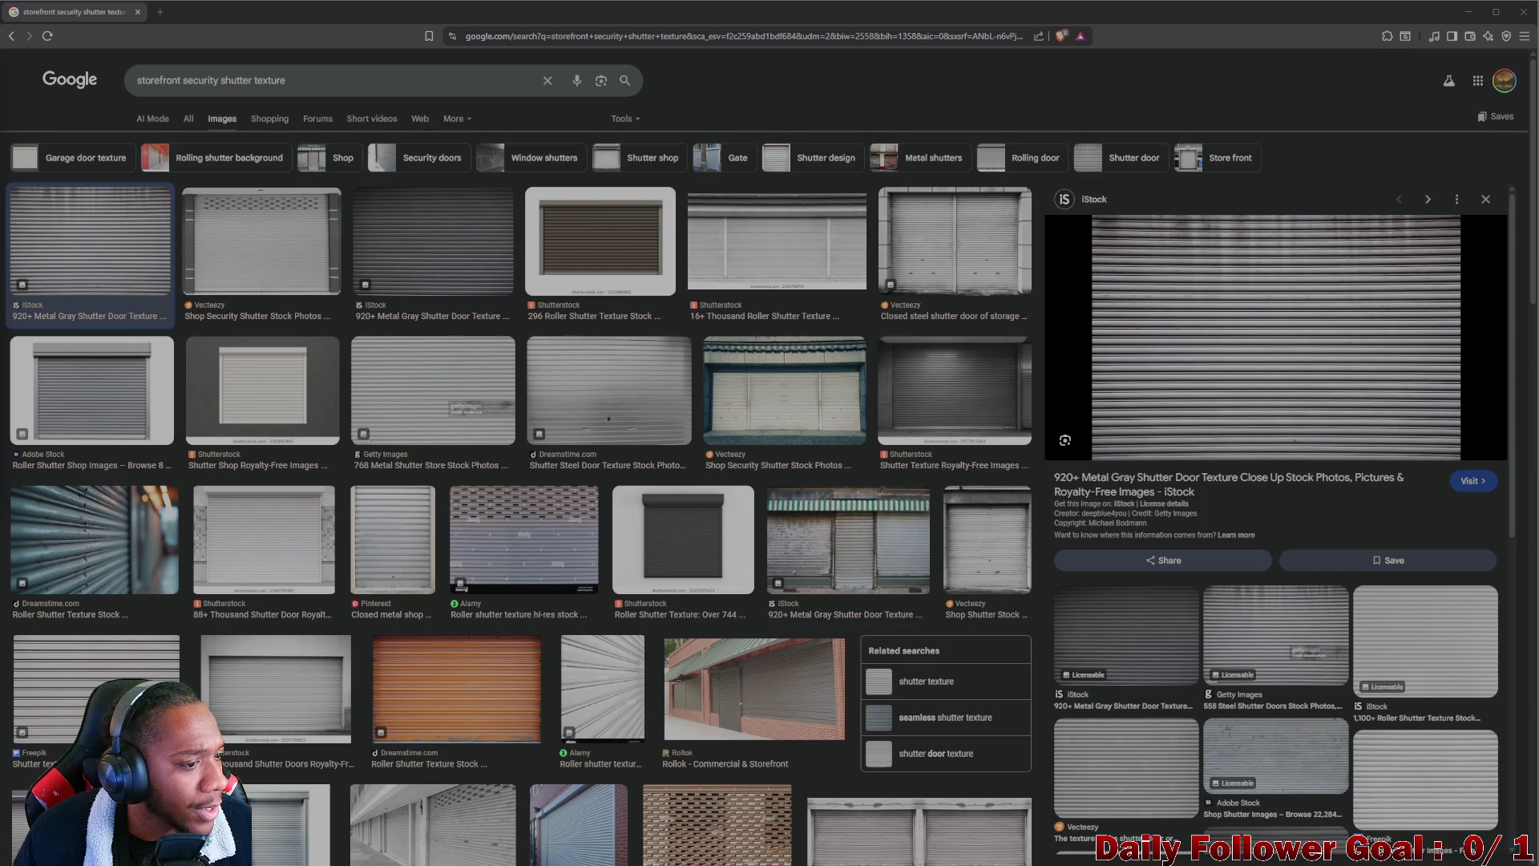
{"action": "left_click", "coordinate": [1468, 12]}
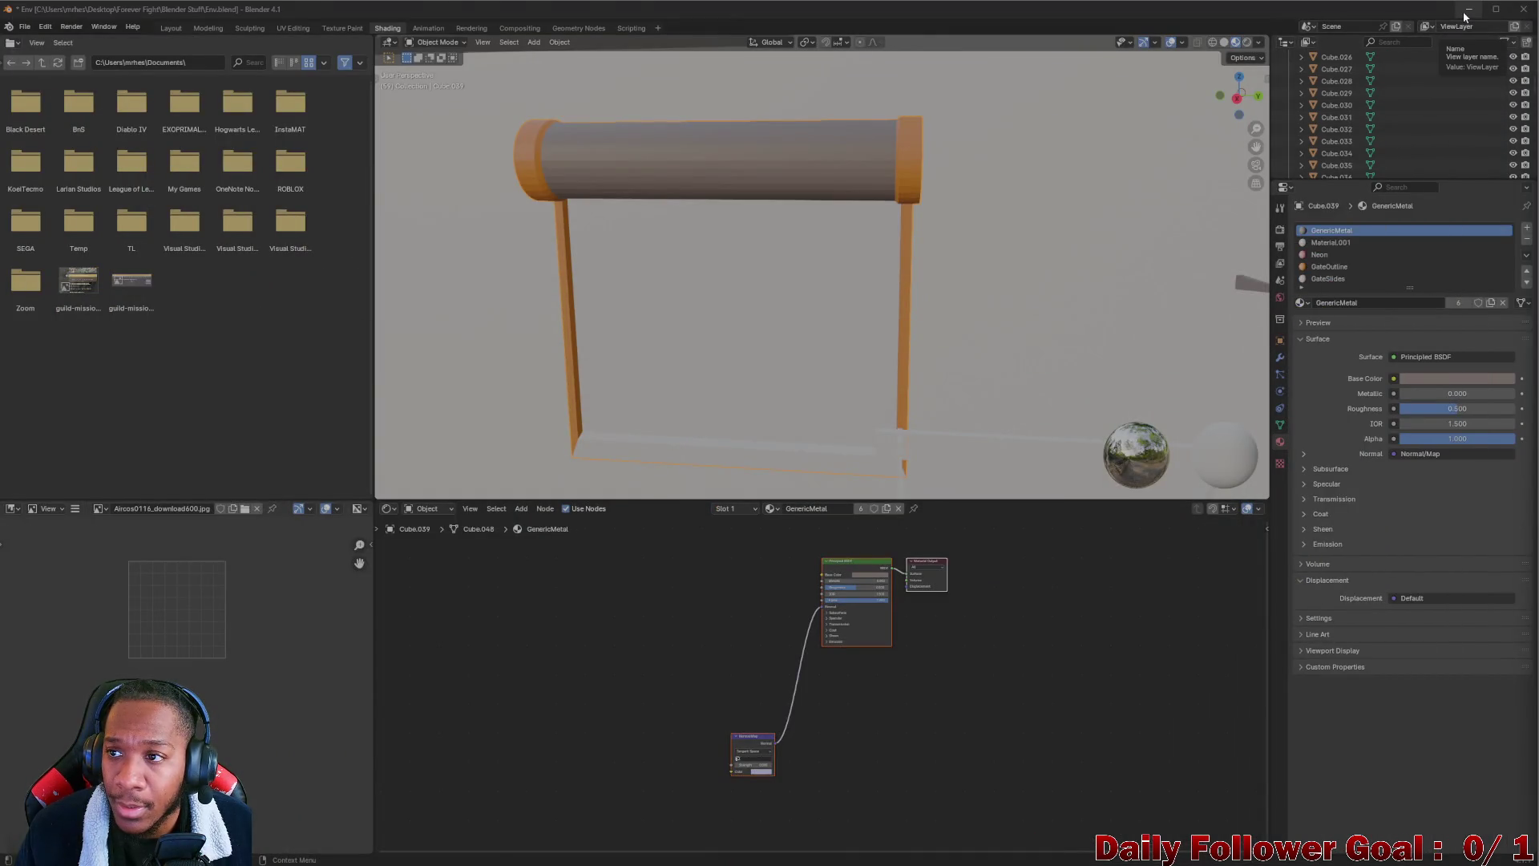
Minimize Blender, Unity, Unity Hub and Wave Link, close the shutter image preview, and return to Blender
{"action": "left_click", "coordinate": [1467, 11]}
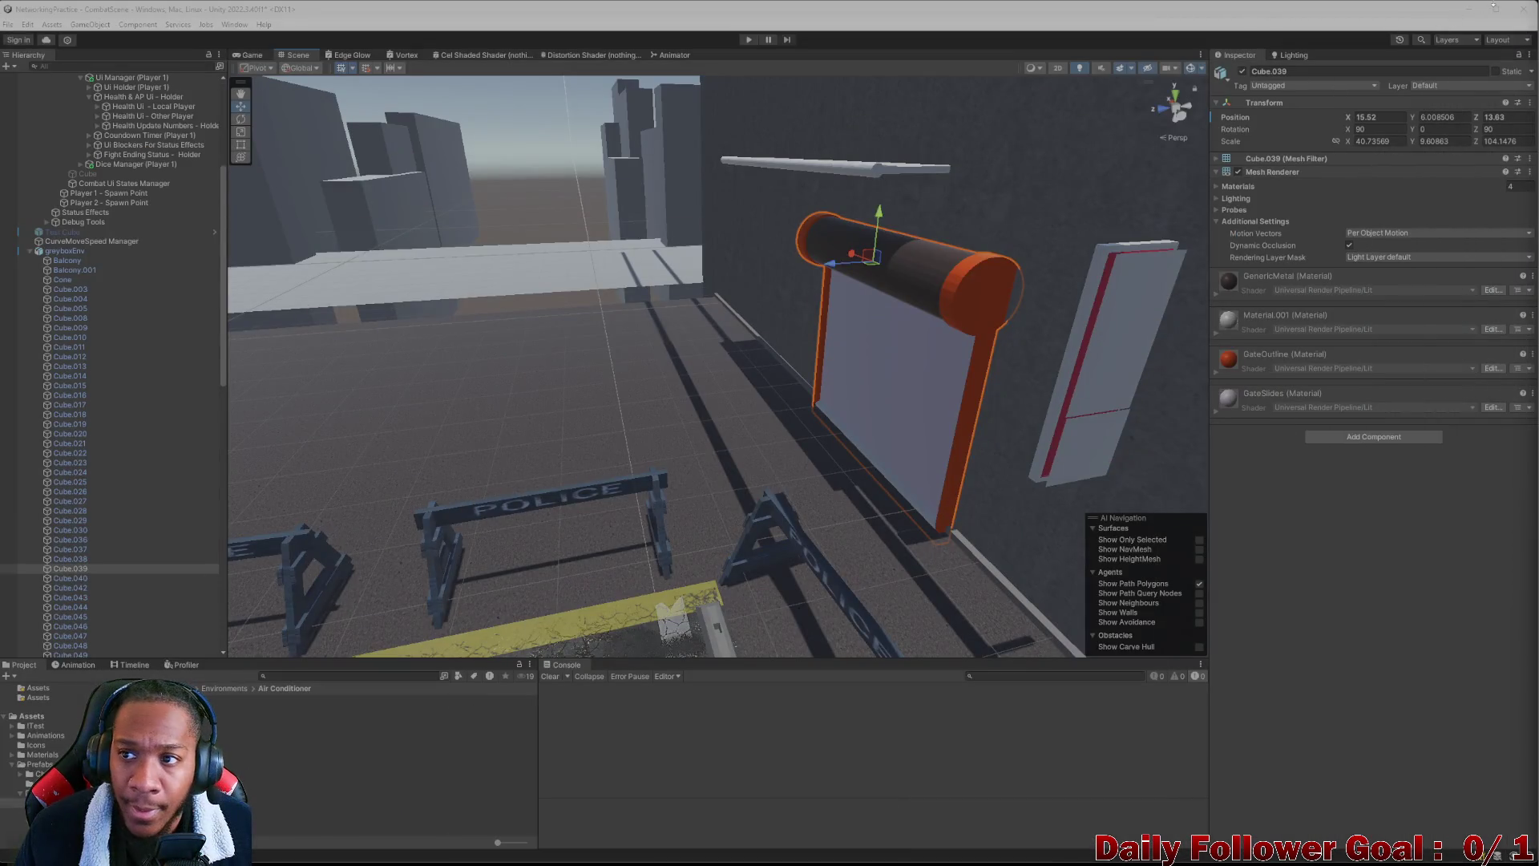
{"action": "left_click", "coordinate": [1470, 11]}
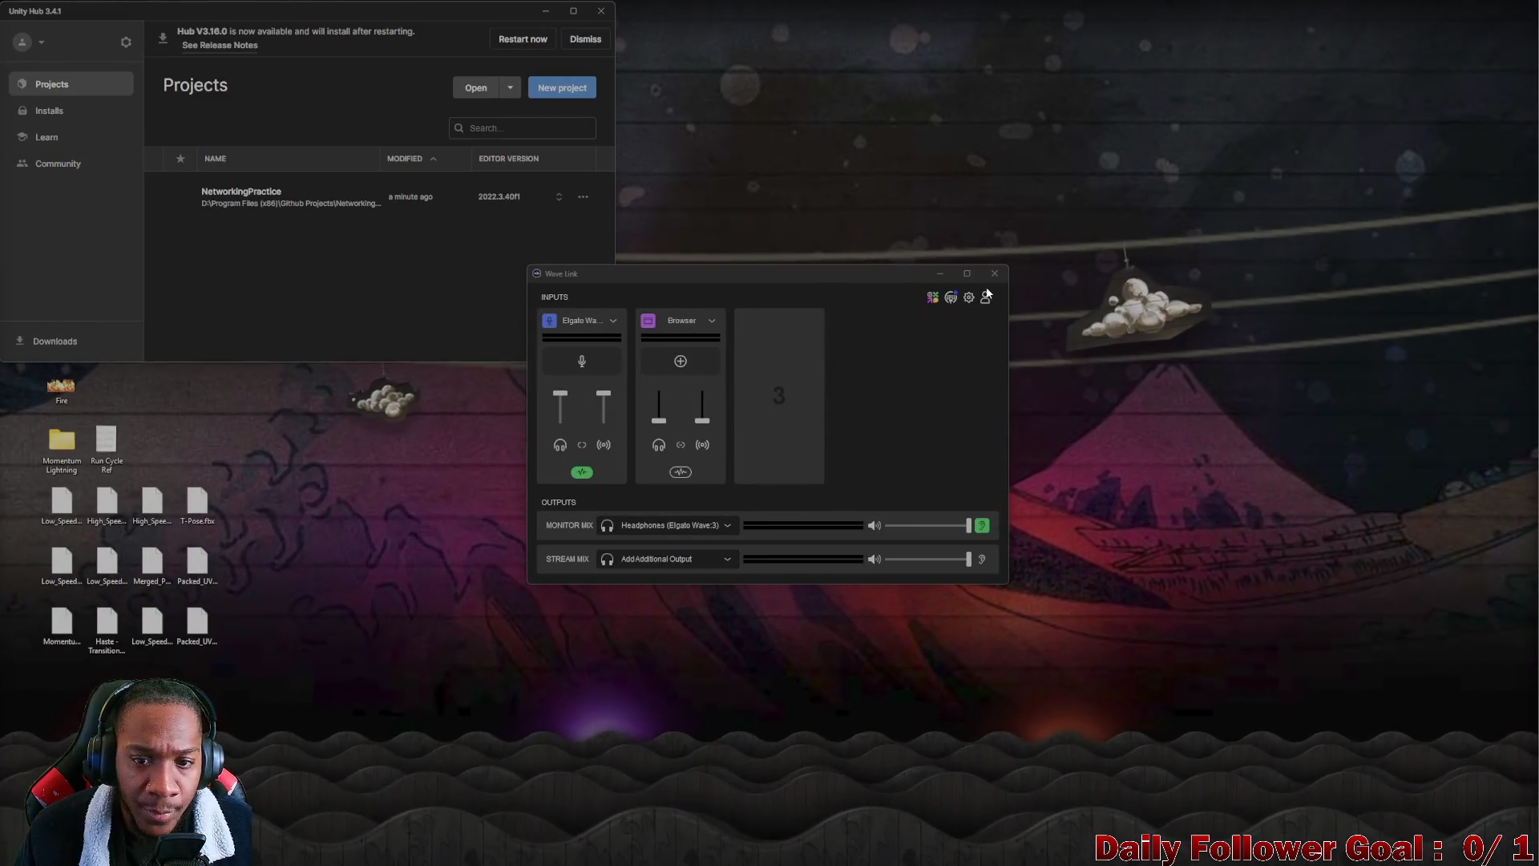
{"action": "left_click_drag", "start_coordinate": [300, 17], "coordinate": [727, 53]}
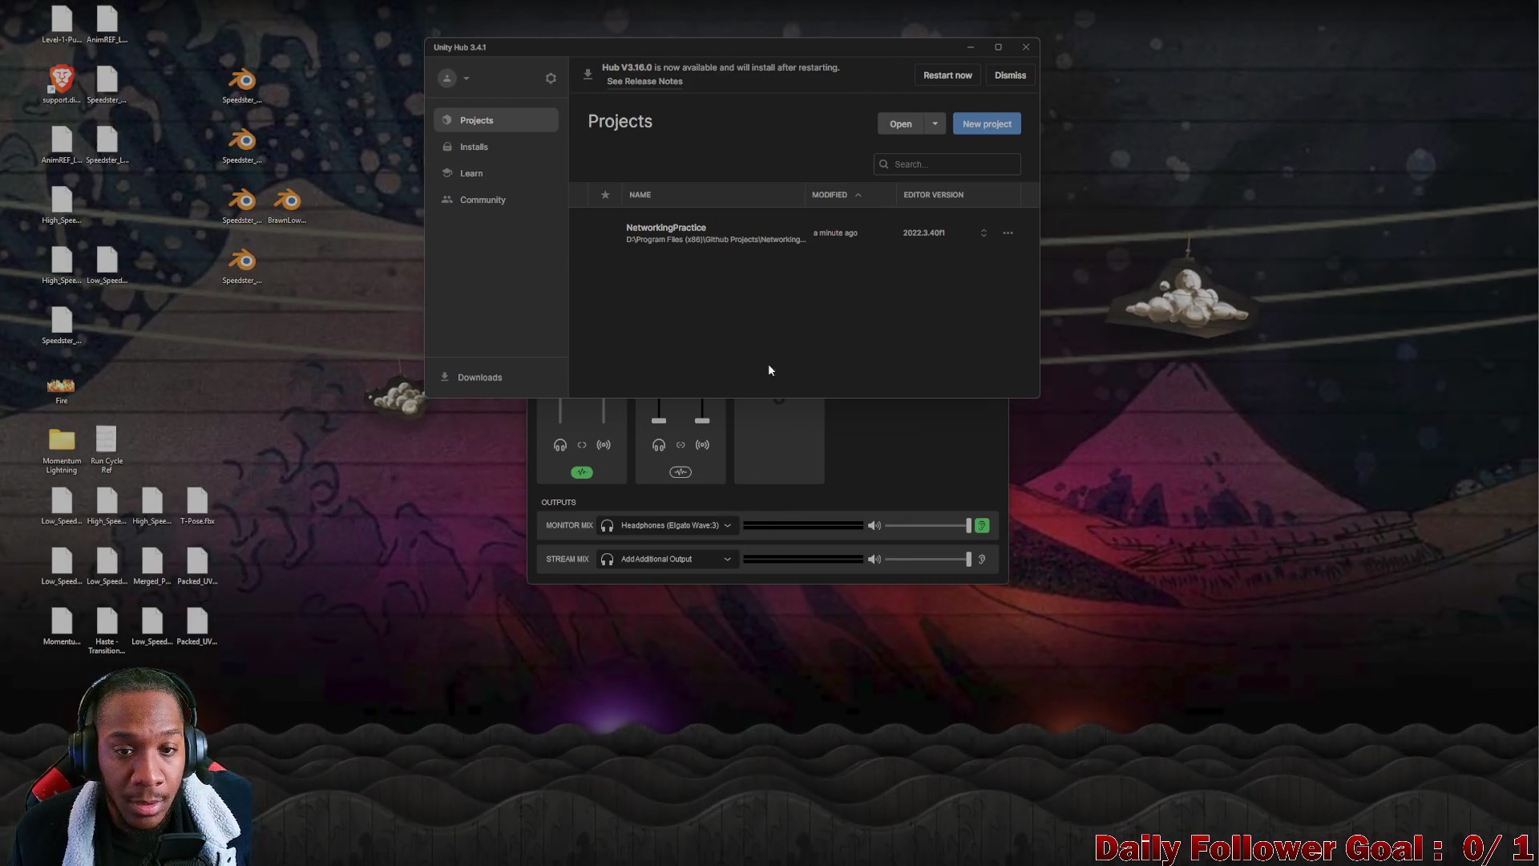
{"action": "left_click", "coordinate": [863, 459]}
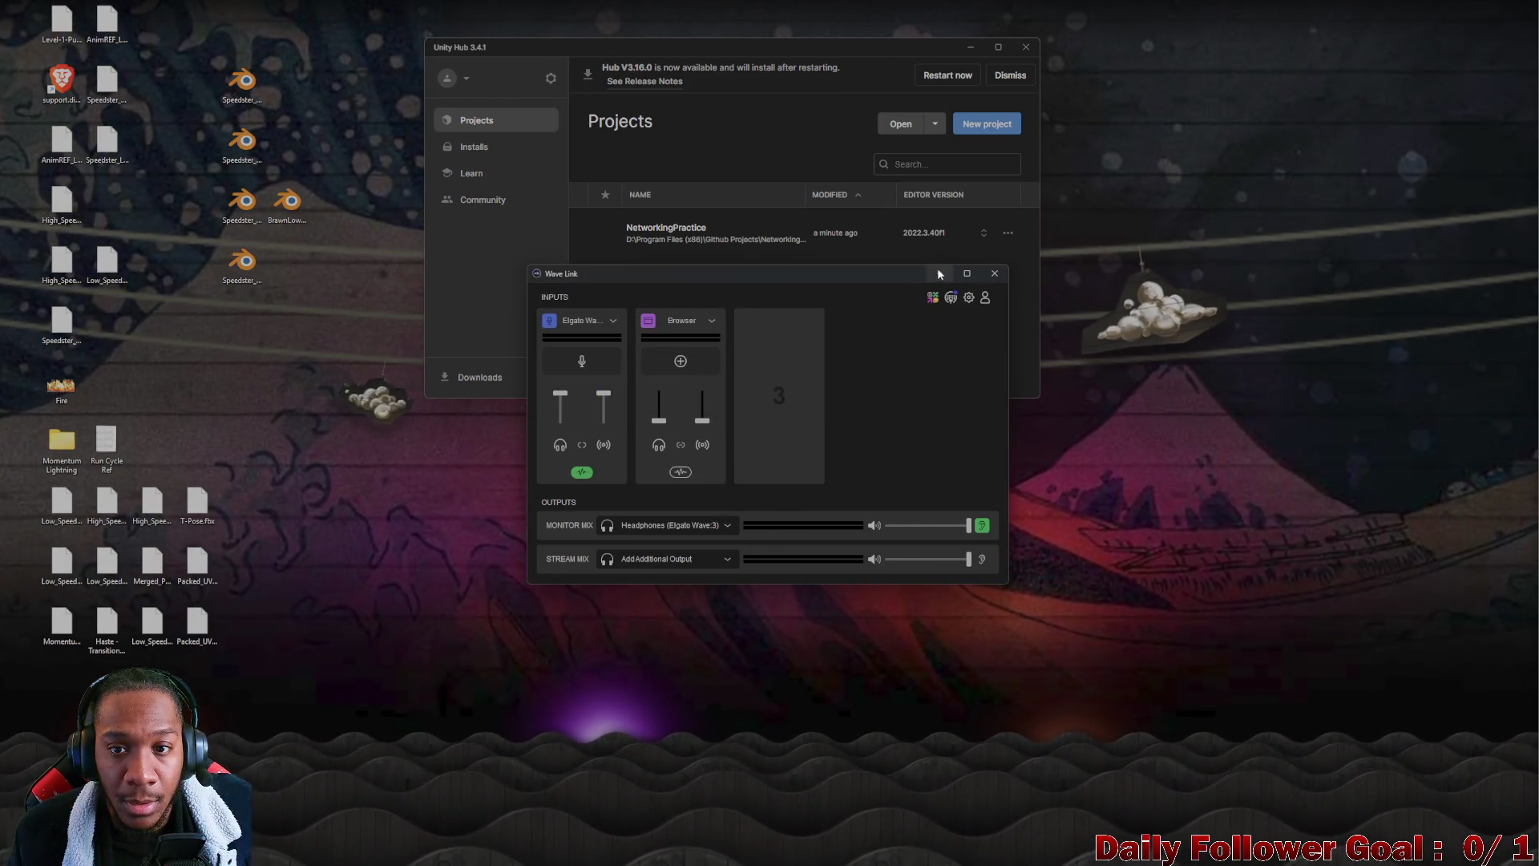
{"action": "left_click", "coordinate": [938, 273]}
{"action": "left_click", "coordinate": [970, 48]}
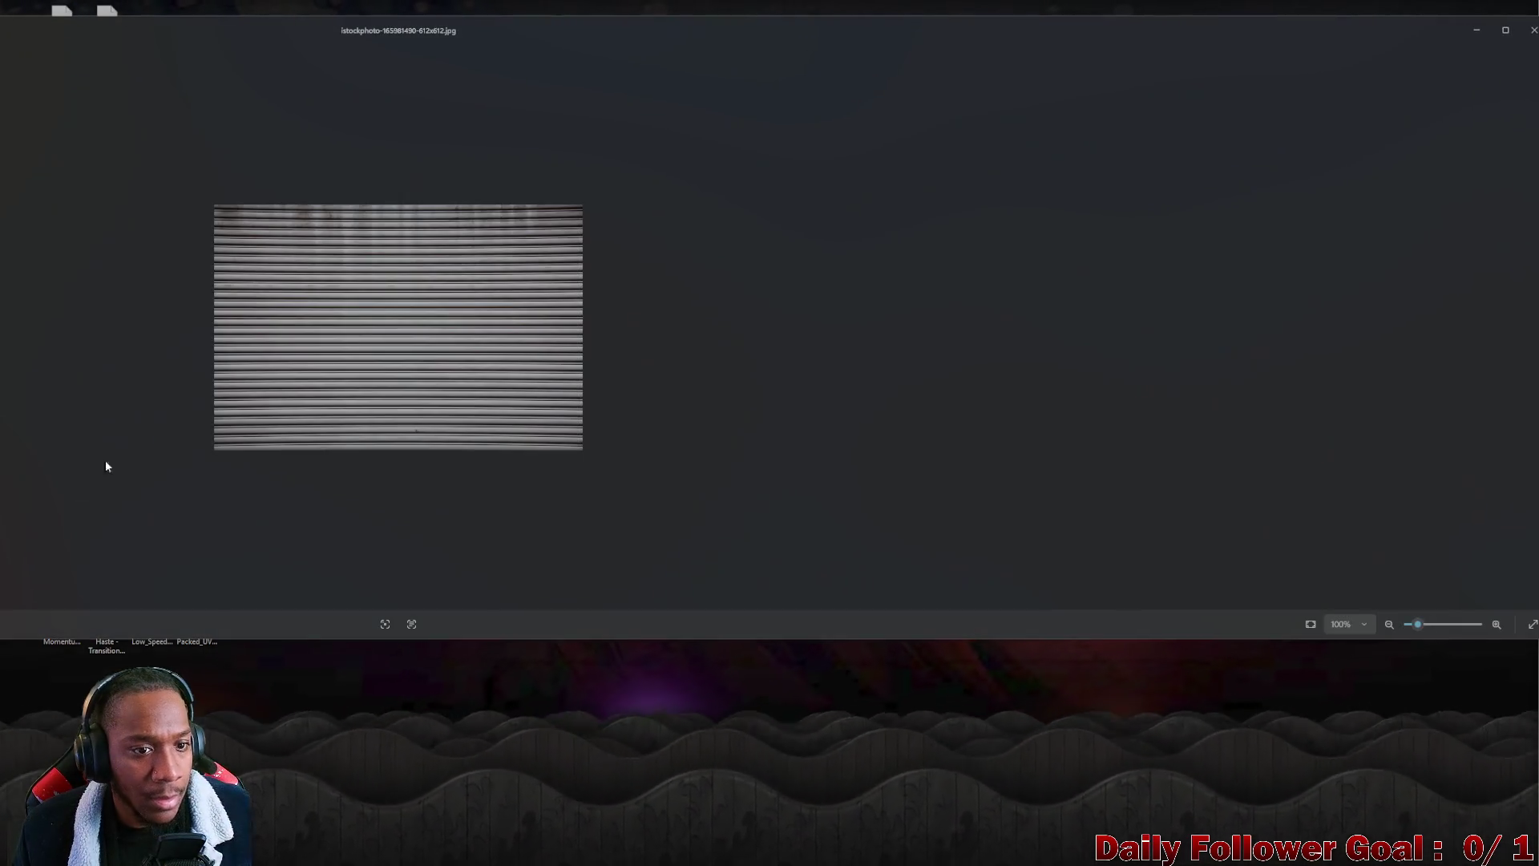
{"action": "left_click", "coordinate": [1524, 34]}
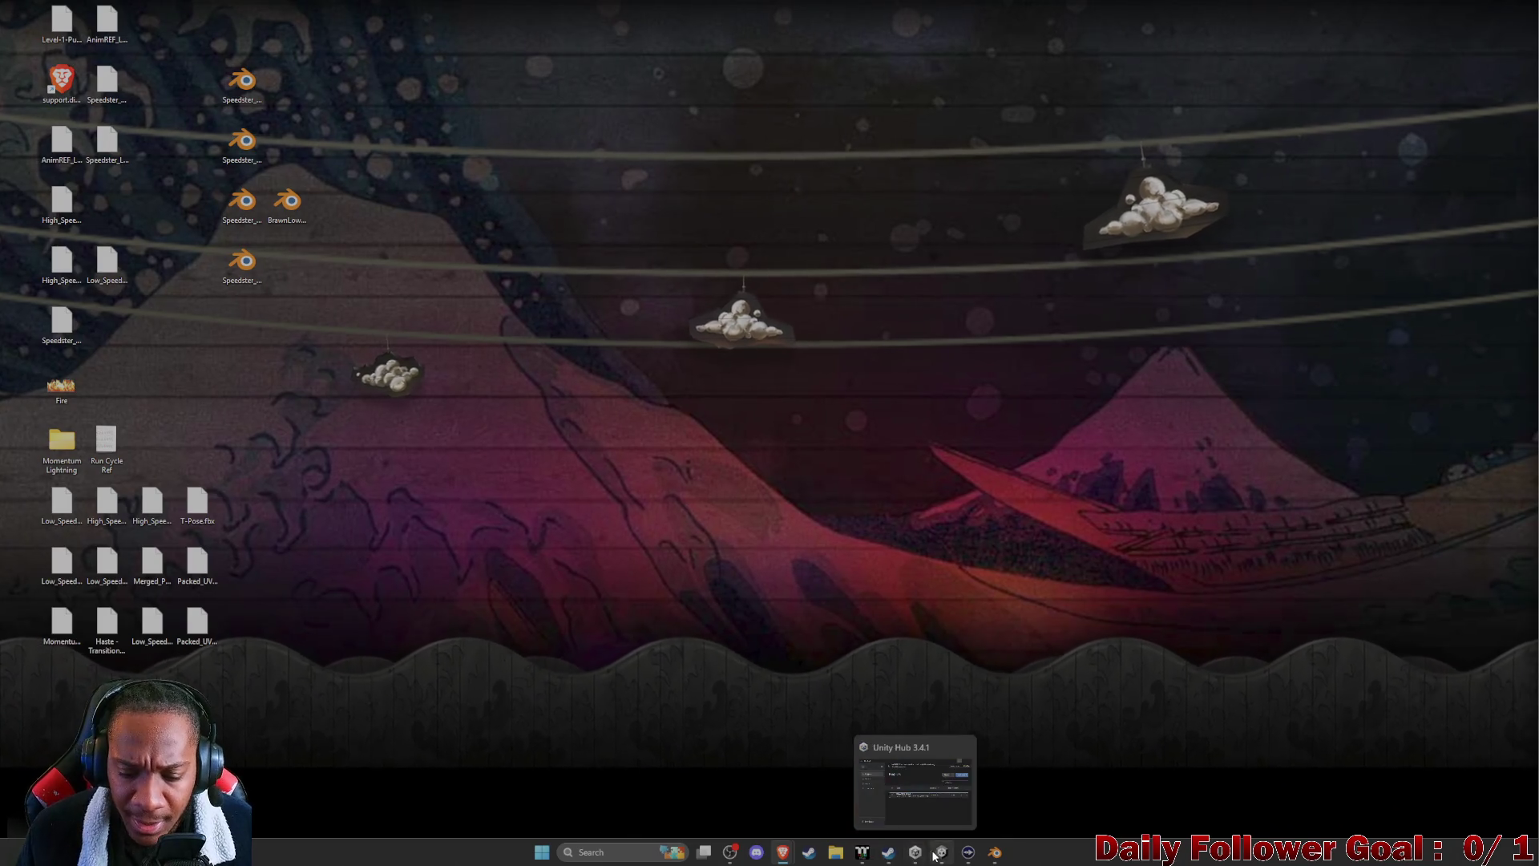
{"action": "left_click", "coordinate": [939, 853]}
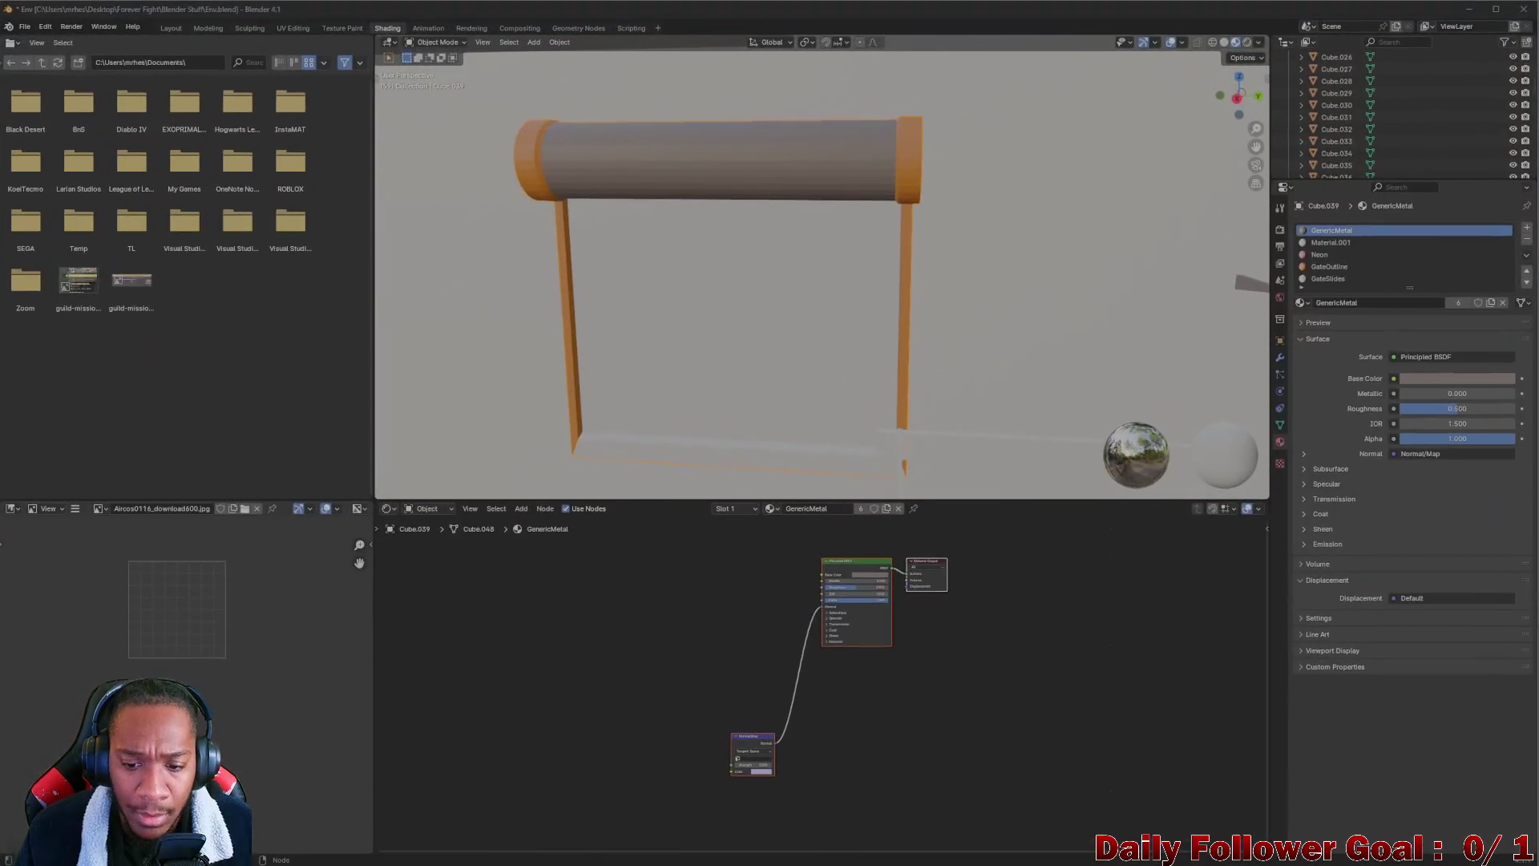
Deselect the shader nodes and move to UV Editing, framing the shutter mesh in view
{"action": "mouse_move", "coordinate": [892, 862]}
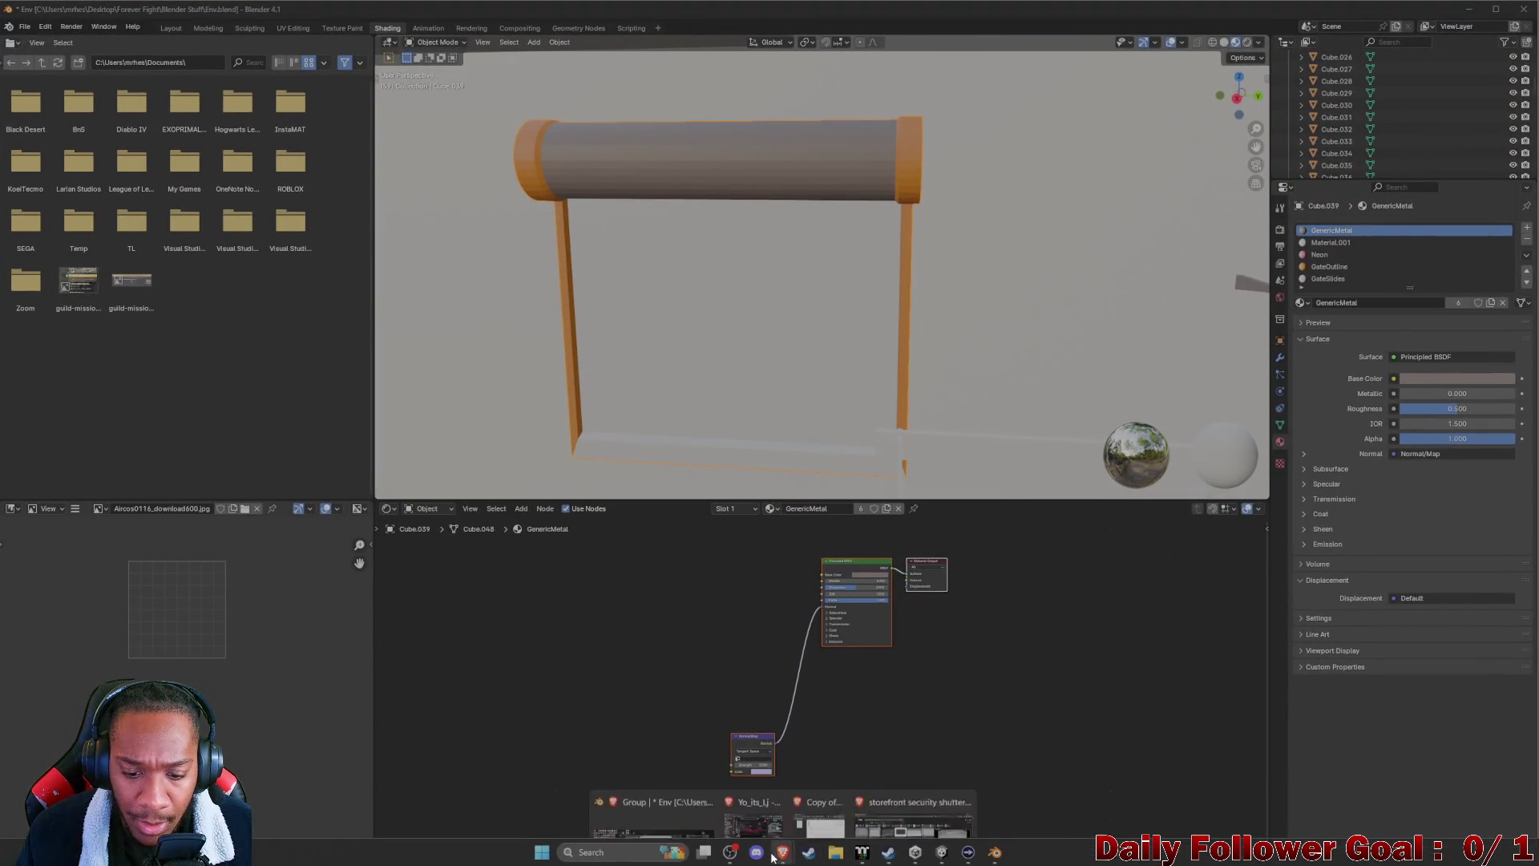
{"action": "left_click", "coordinate": [664, 681]}
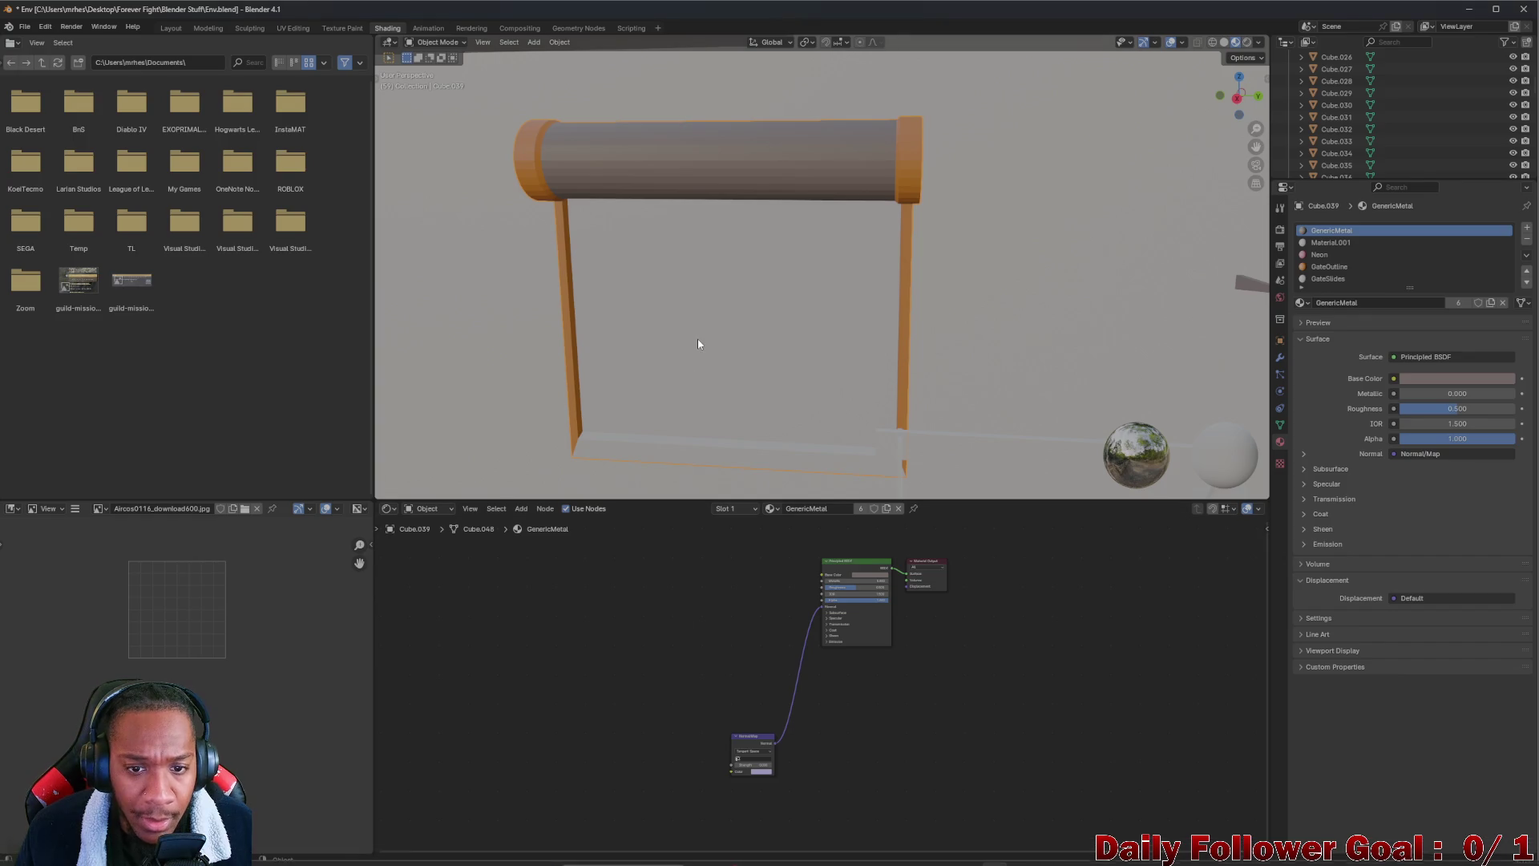
{"action": "left_click_drag", "start_coordinate": [701, 340], "coordinate": [521, 130]}
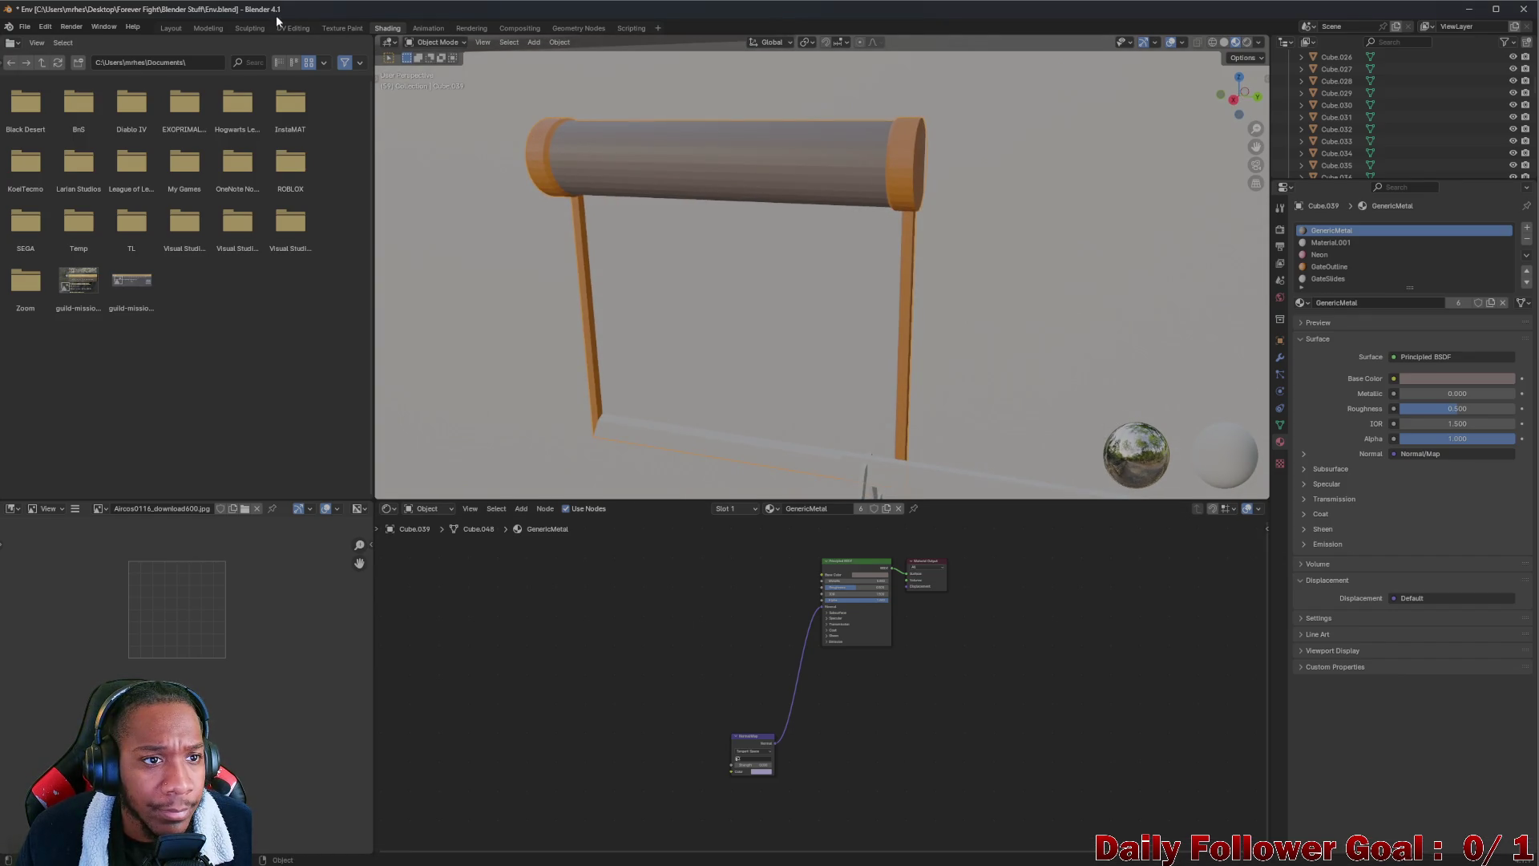
{"action": "left_click", "coordinate": [291, 28]}
{"action": "scroll", "coordinate": [320, 227], "scroll_direction": "up", "scroll_amount": 8}
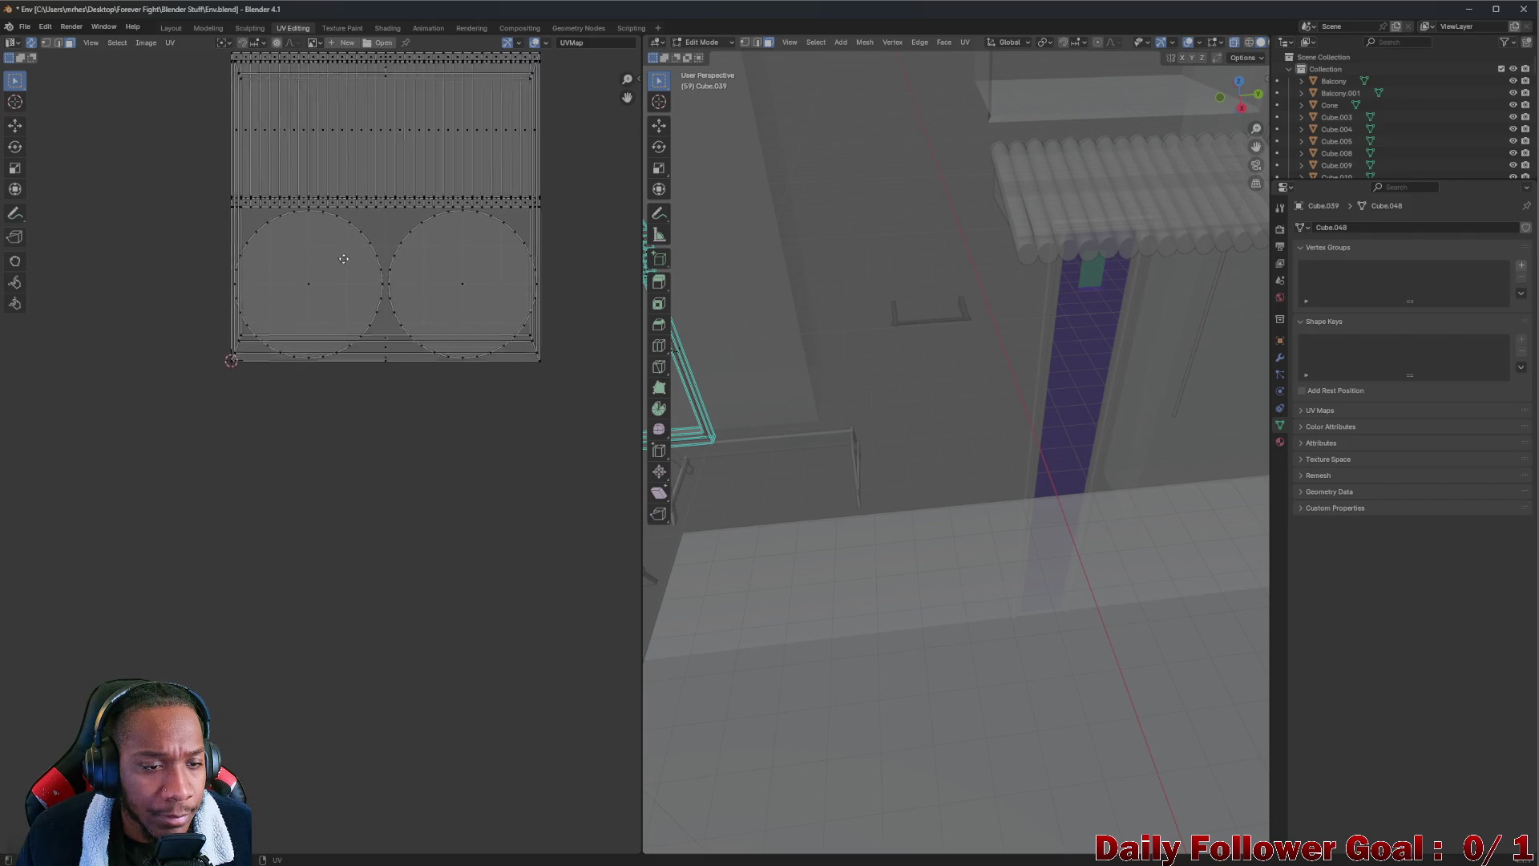
{"action": "scroll", "coordinate": [349, 391], "scroll_direction": "down", "scroll_amount": 1}
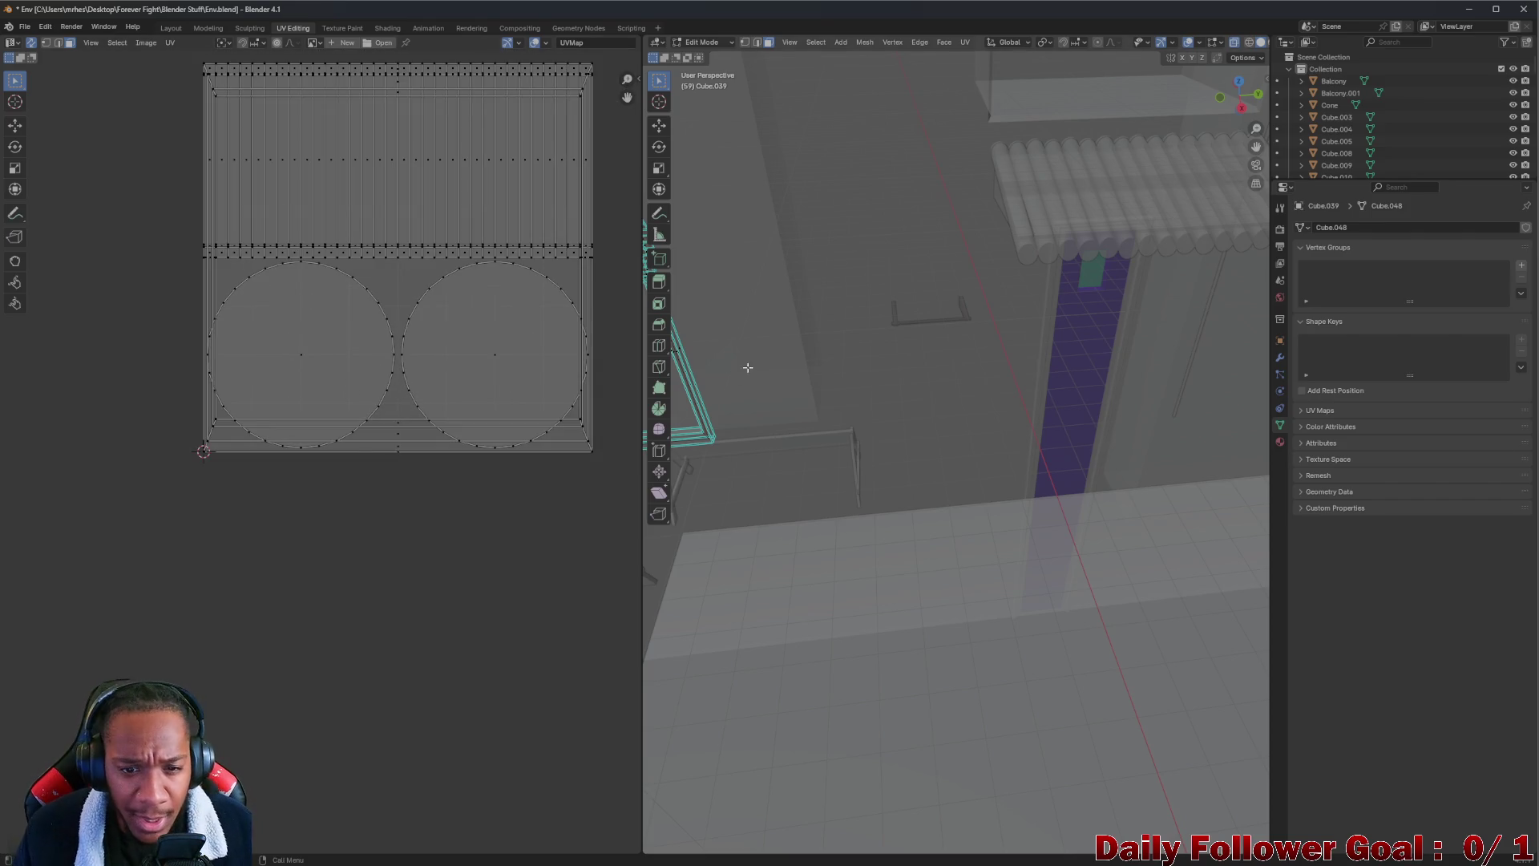
{"action": "scroll", "coordinate": [735, 369], "scroll_direction": "down", "scroll_amount": 2}
{"action": "key", "text": "KP_Decimal"}
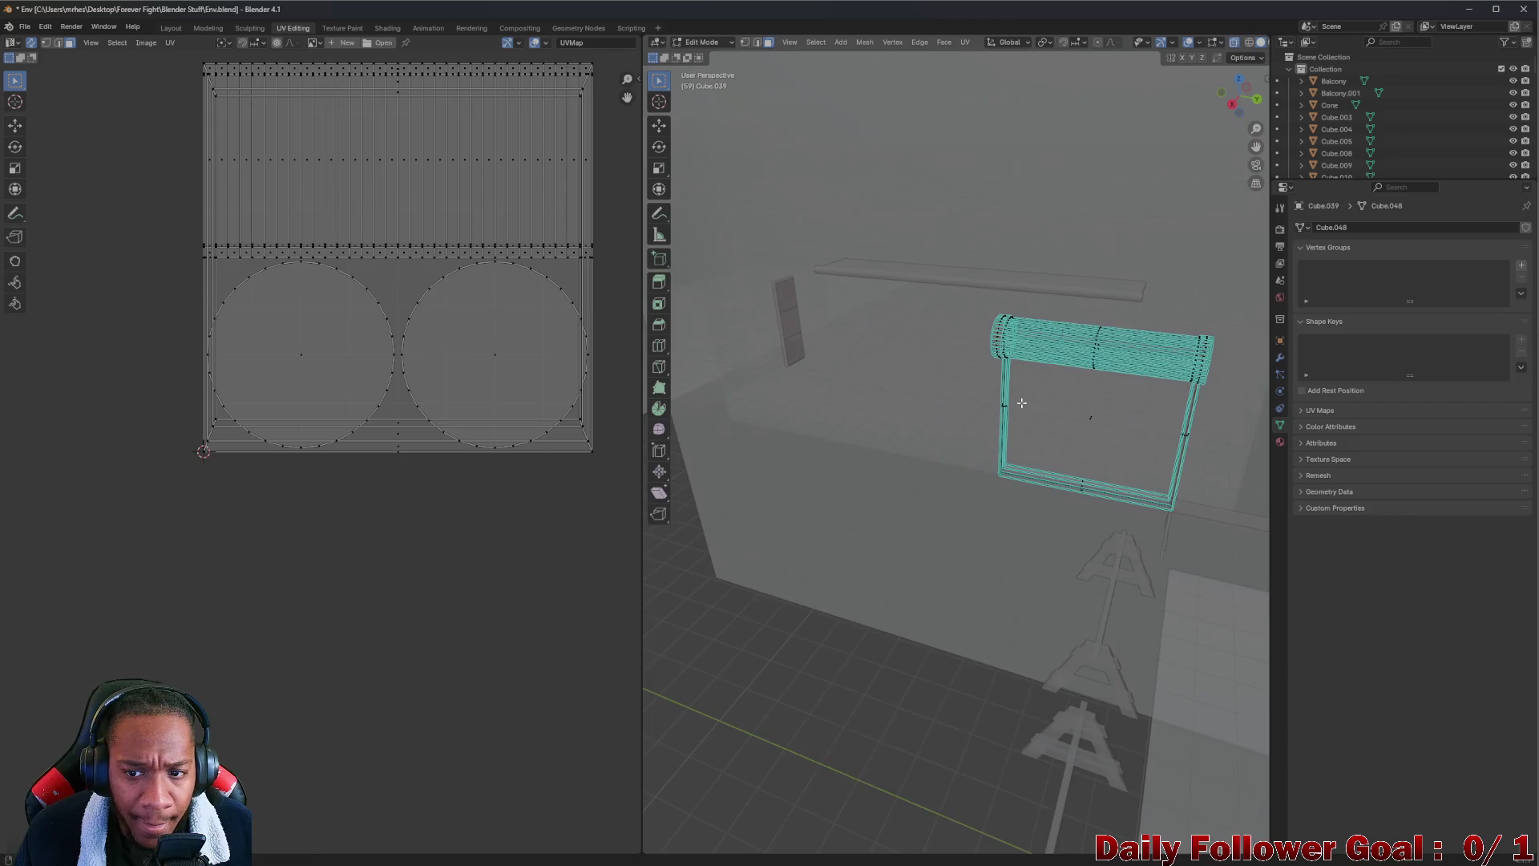
{"action": "scroll", "coordinate": [1021, 403], "scroll_direction": "up", "scroll_amount": 2}
{"action": "scroll", "coordinate": [996, 406], "scroll_direction": "down", "scroll_amount": 1}
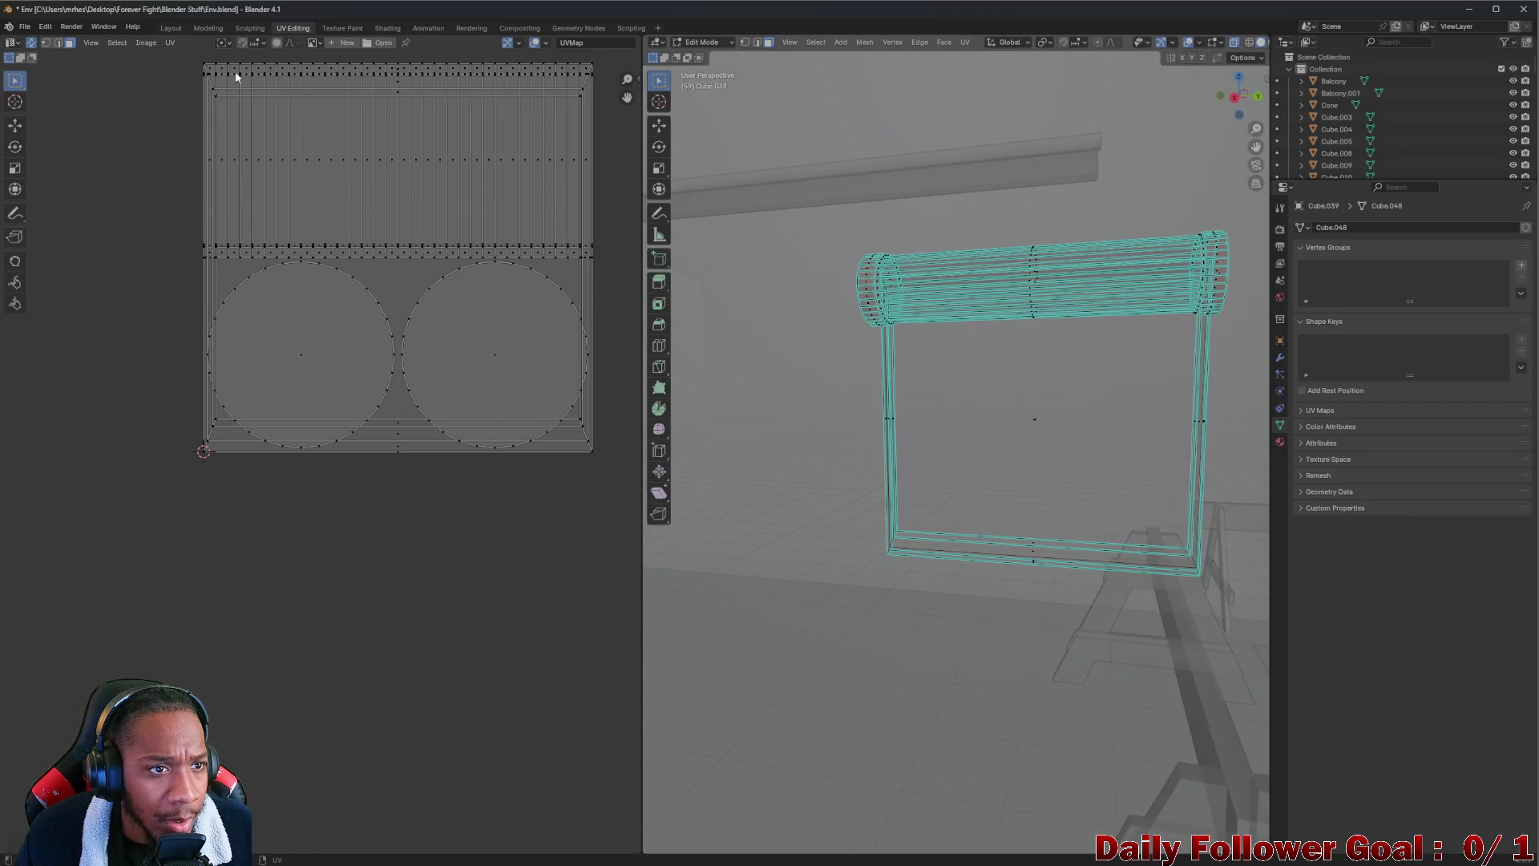
Select all the shutter's UVs, deselect them again, pan the UV view, then go to Sculpting
{"action": "left_click", "coordinate": [117, 42]}
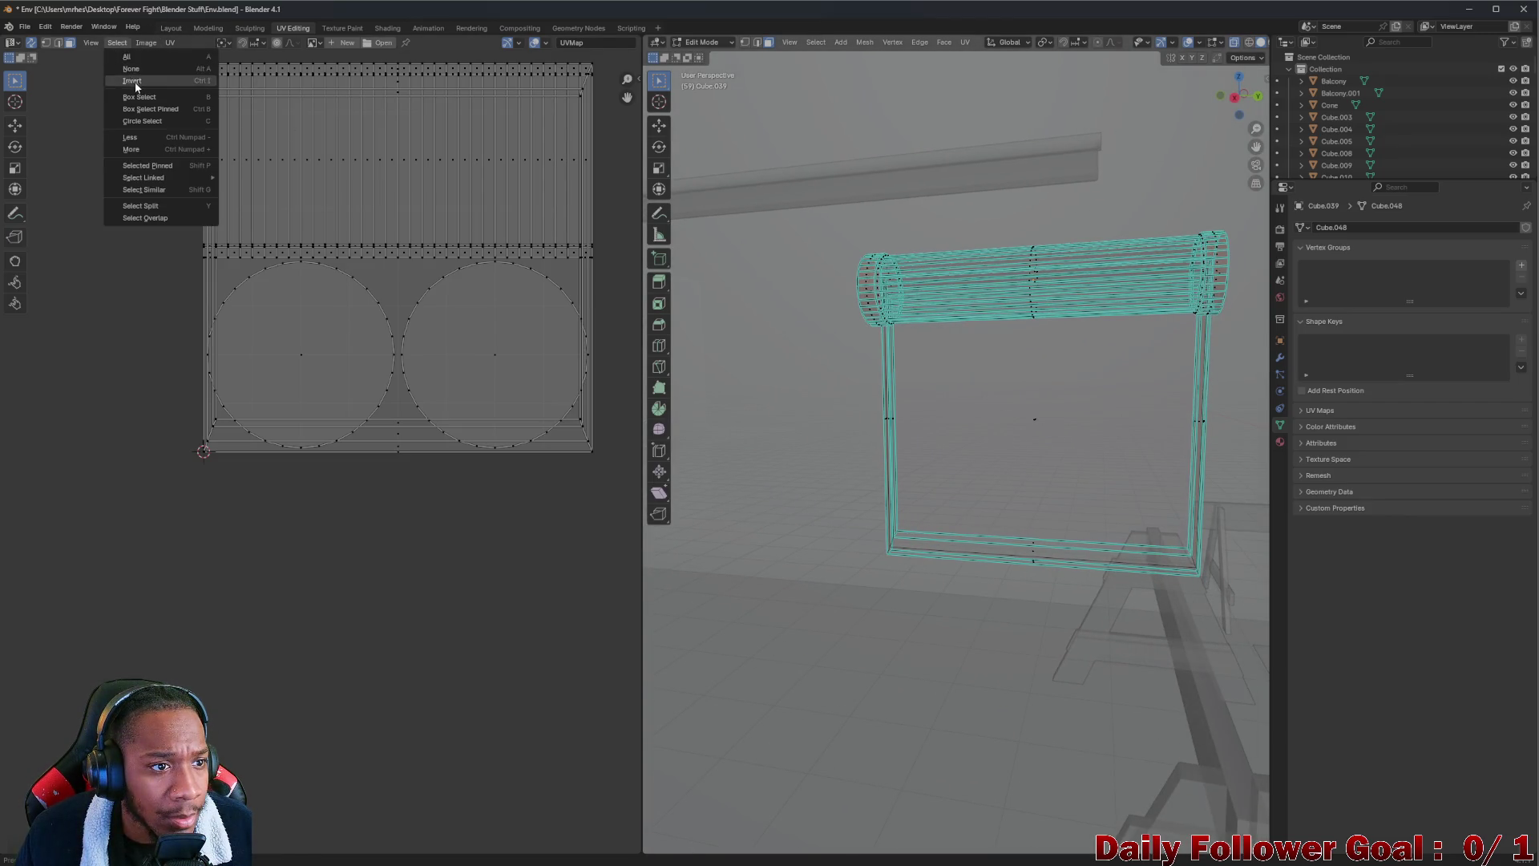
{"action": "left_click", "coordinate": [126, 57]}
{"action": "left_click", "coordinate": [117, 42]}
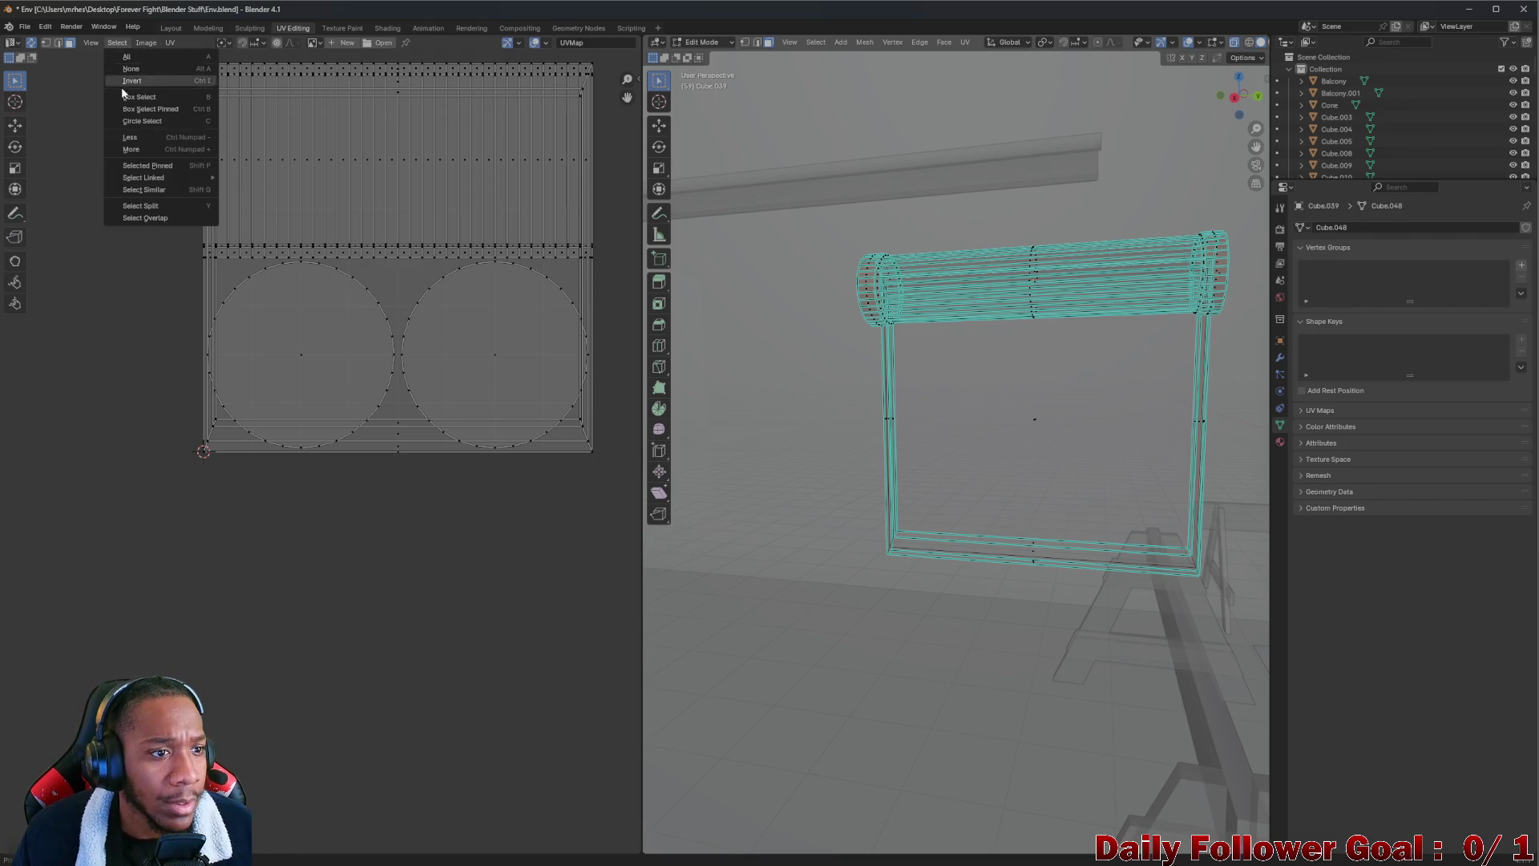
{"action": "left_click", "coordinate": [147, 217]}
{"action": "left_click_drag", "start_coordinate": [824, 389], "coordinate": [835, 403]}
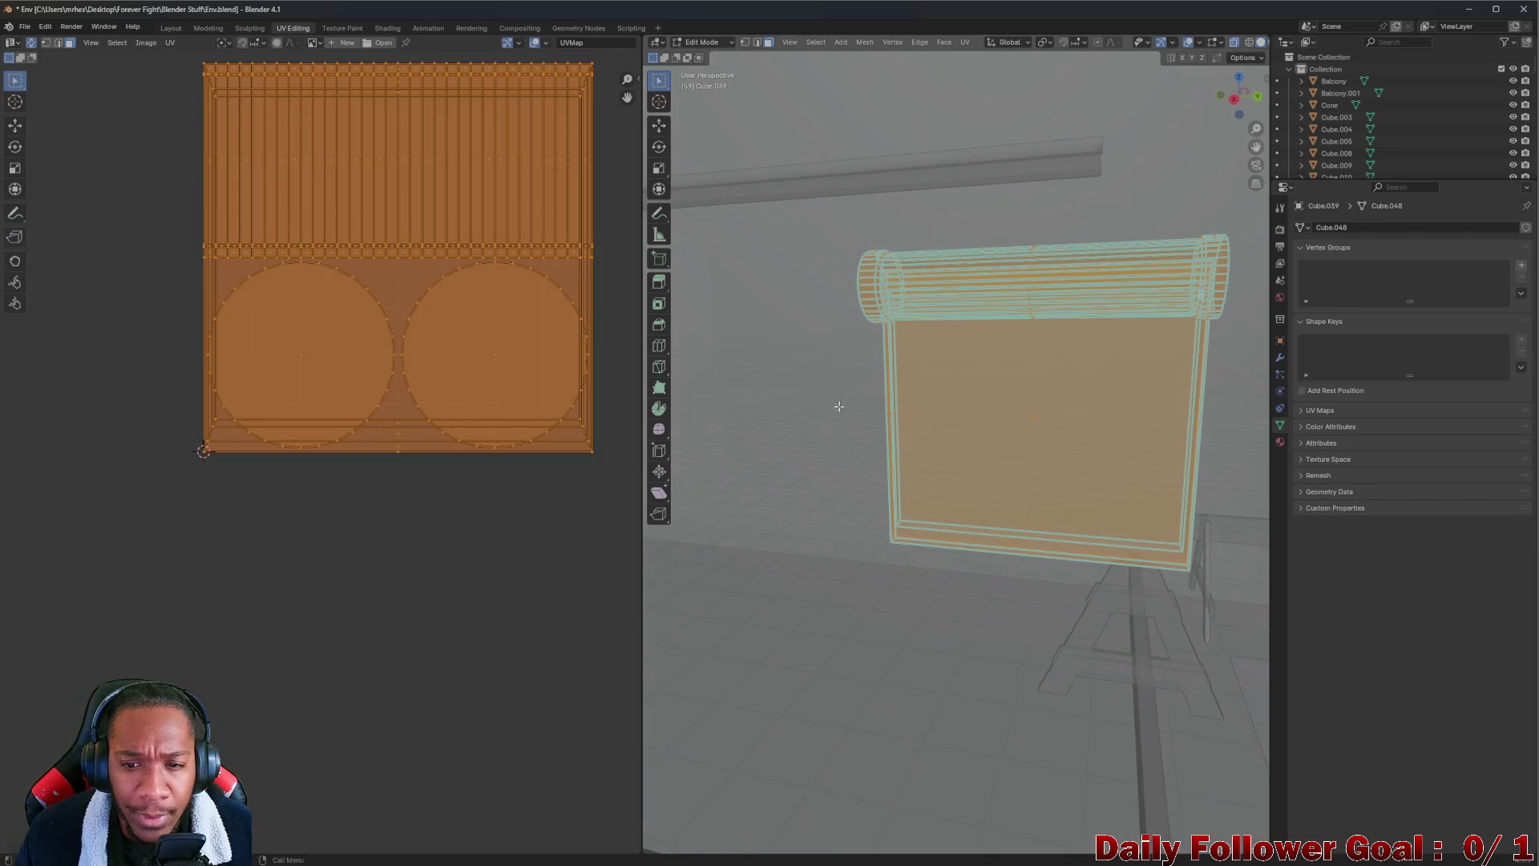
{"action": "left_click", "coordinate": [305, 542]}
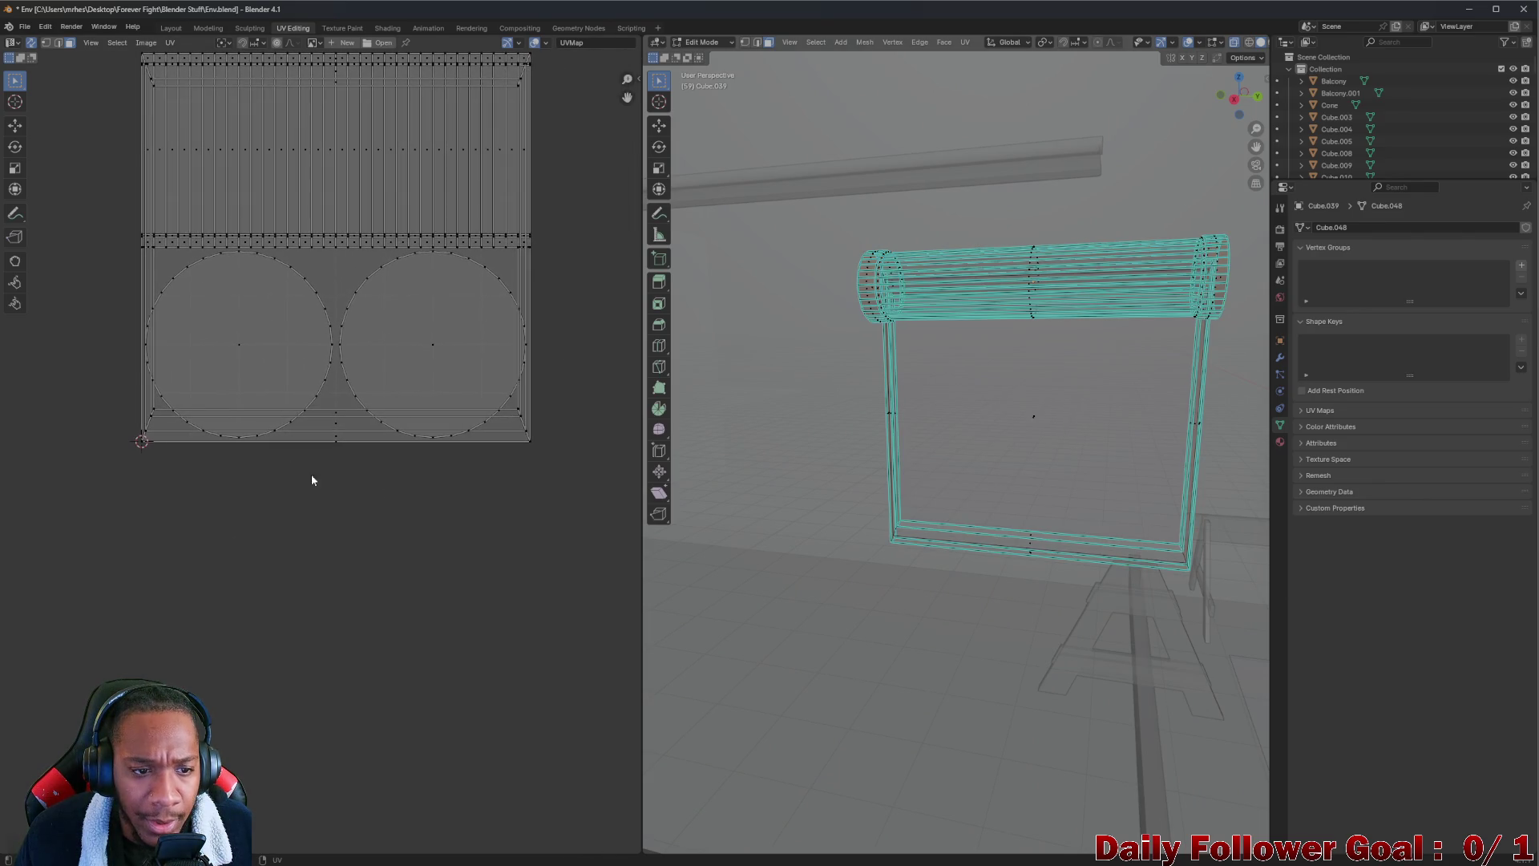
{"action": "mouse_move", "coordinate": [488, 473]}
{"action": "left_mouse_down"}
{"action": "mouse_move", "coordinate": [567, 457]}
{"action": "mouse_move", "coordinate": [464, 482]}
{"action": "left_mouse_up"}
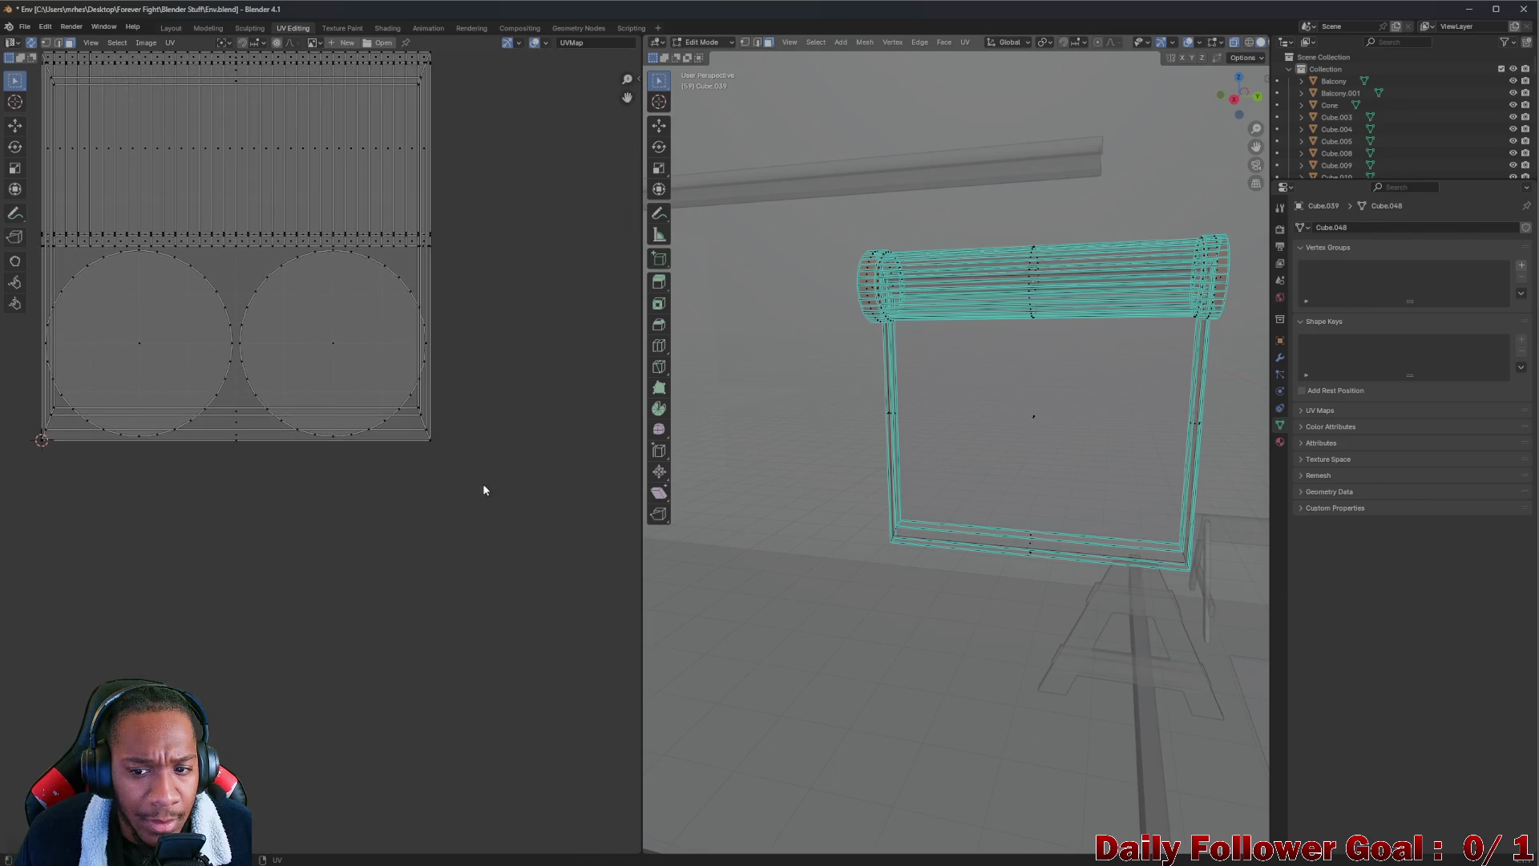
{"action": "scroll", "coordinate": [402, 381], "scroll_direction": "down", "scroll_amount": 3}
{"action": "scroll", "coordinate": [402, 357], "scroll_direction": "up", "scroll_amount": 3}
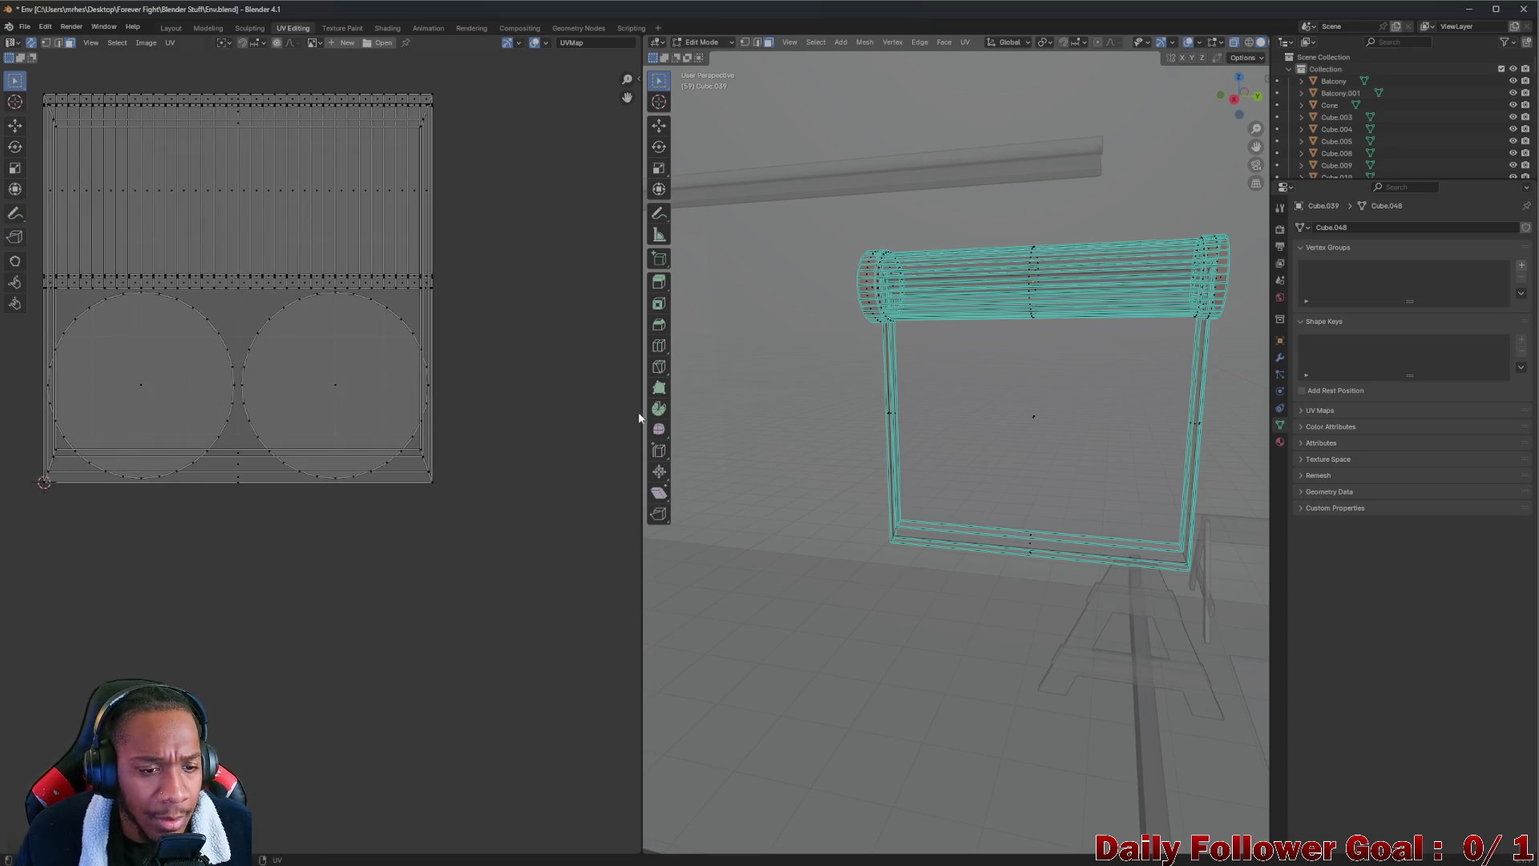
{"action": "left_click_drag", "start_coordinate": [296, 383], "coordinate": [325, 439]}
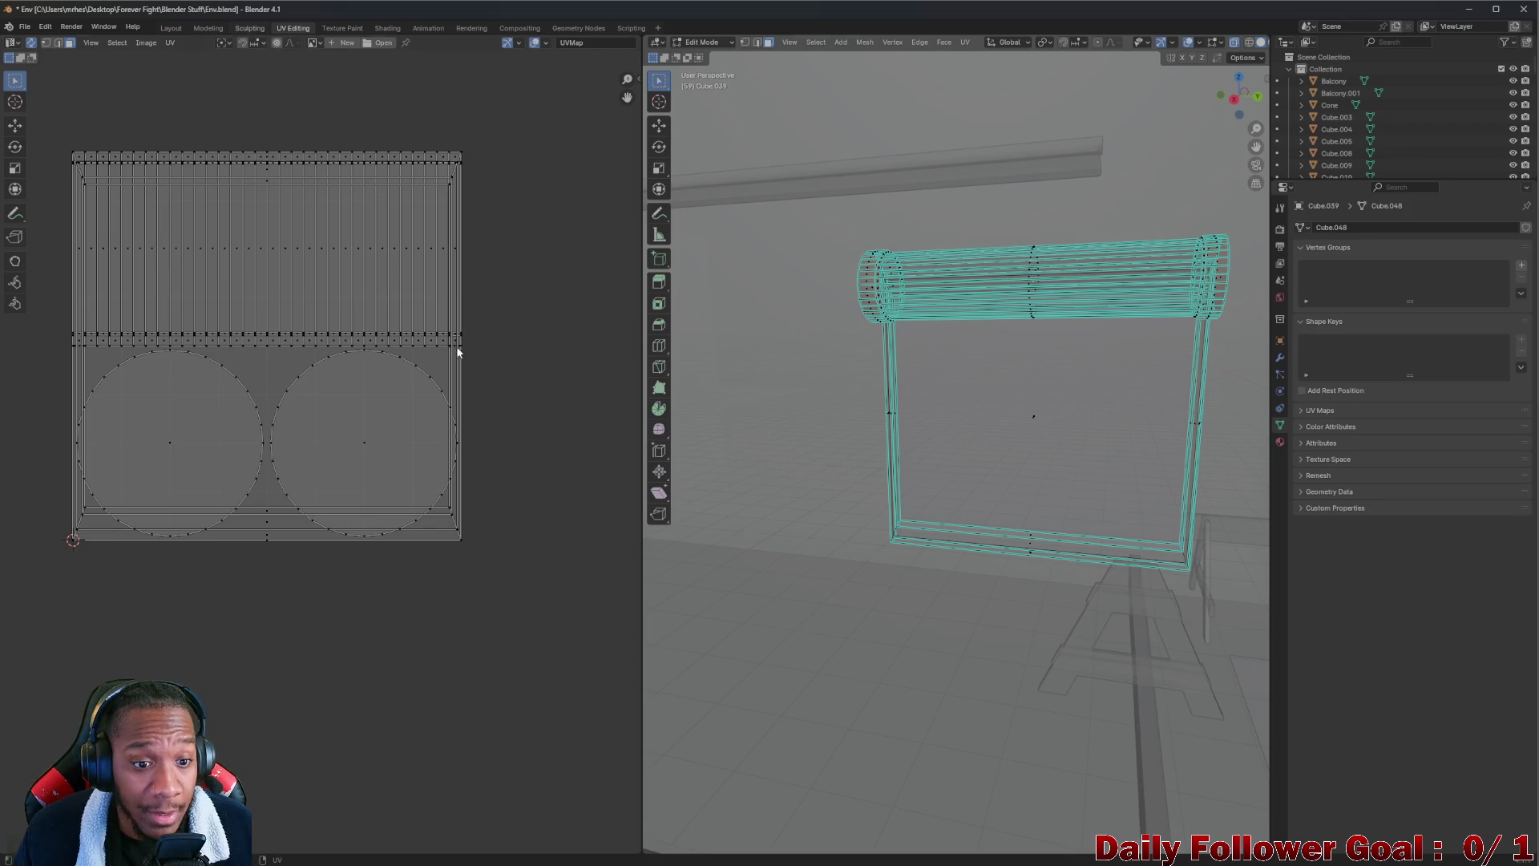
{"action": "left_click", "coordinate": [250, 28]}
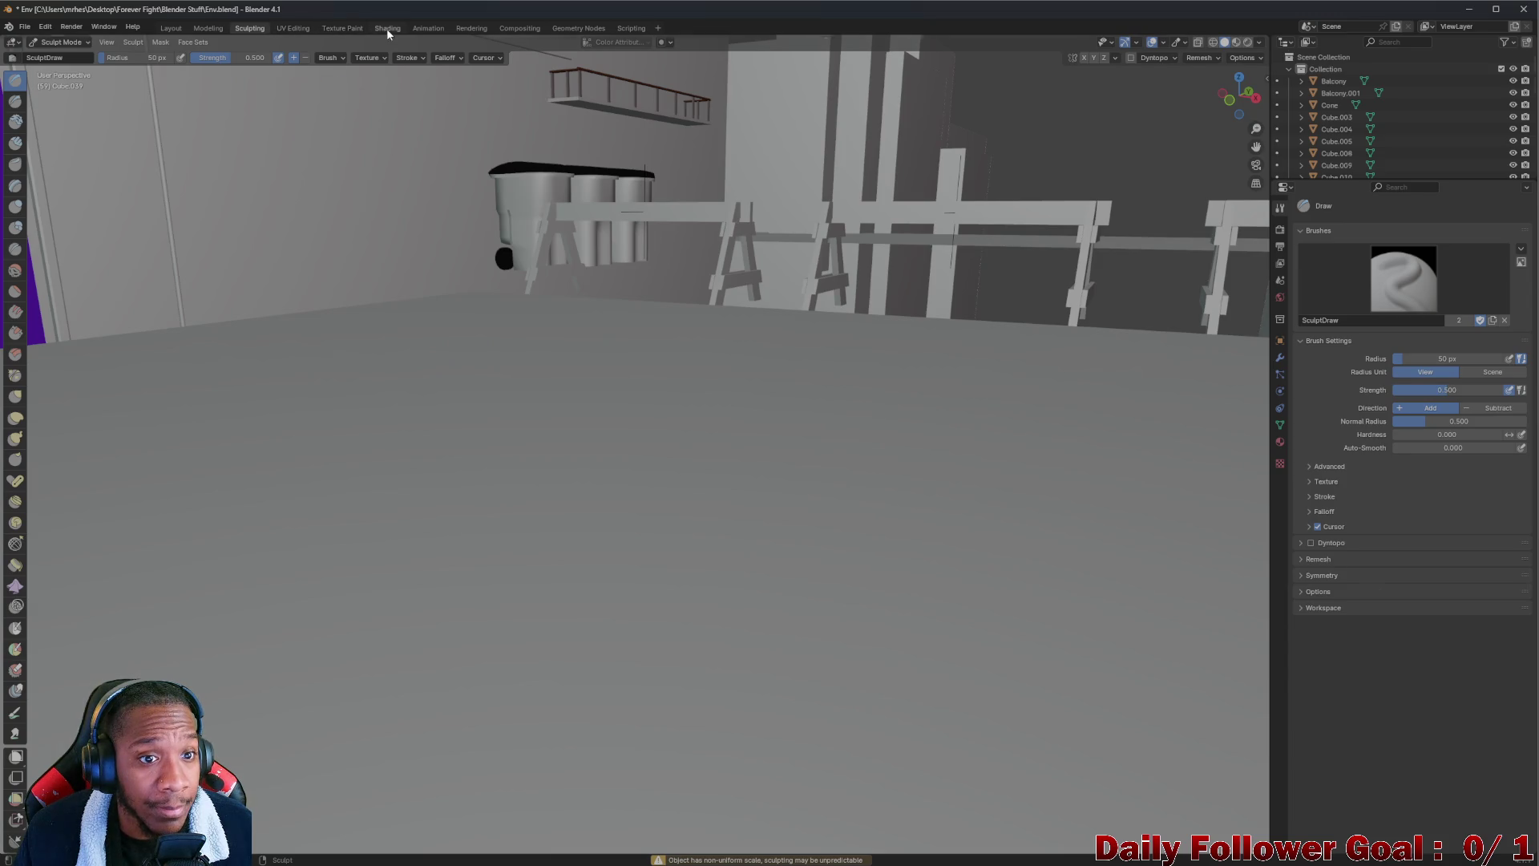
Add the stock shutter photo as an image texture feeding GenericMetal's Base Color
{"action": "left_click", "coordinate": [388, 30]}
{"action": "scroll", "coordinate": [770, 601], "scroll_direction": "up", "scroll_amount": 3}
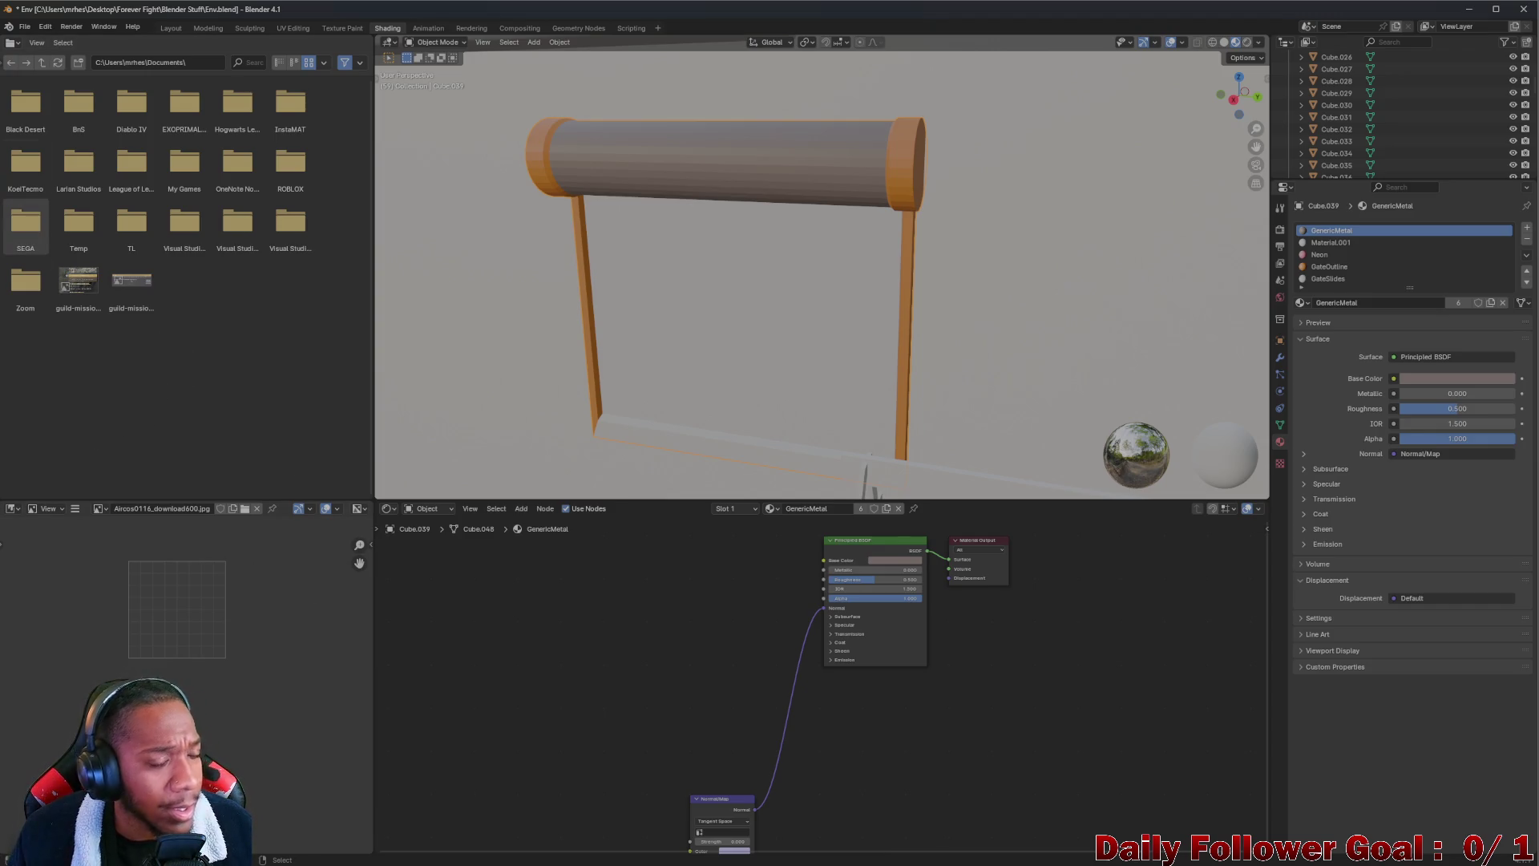
{"action": "mouse_move", "coordinate": [639, 860]}
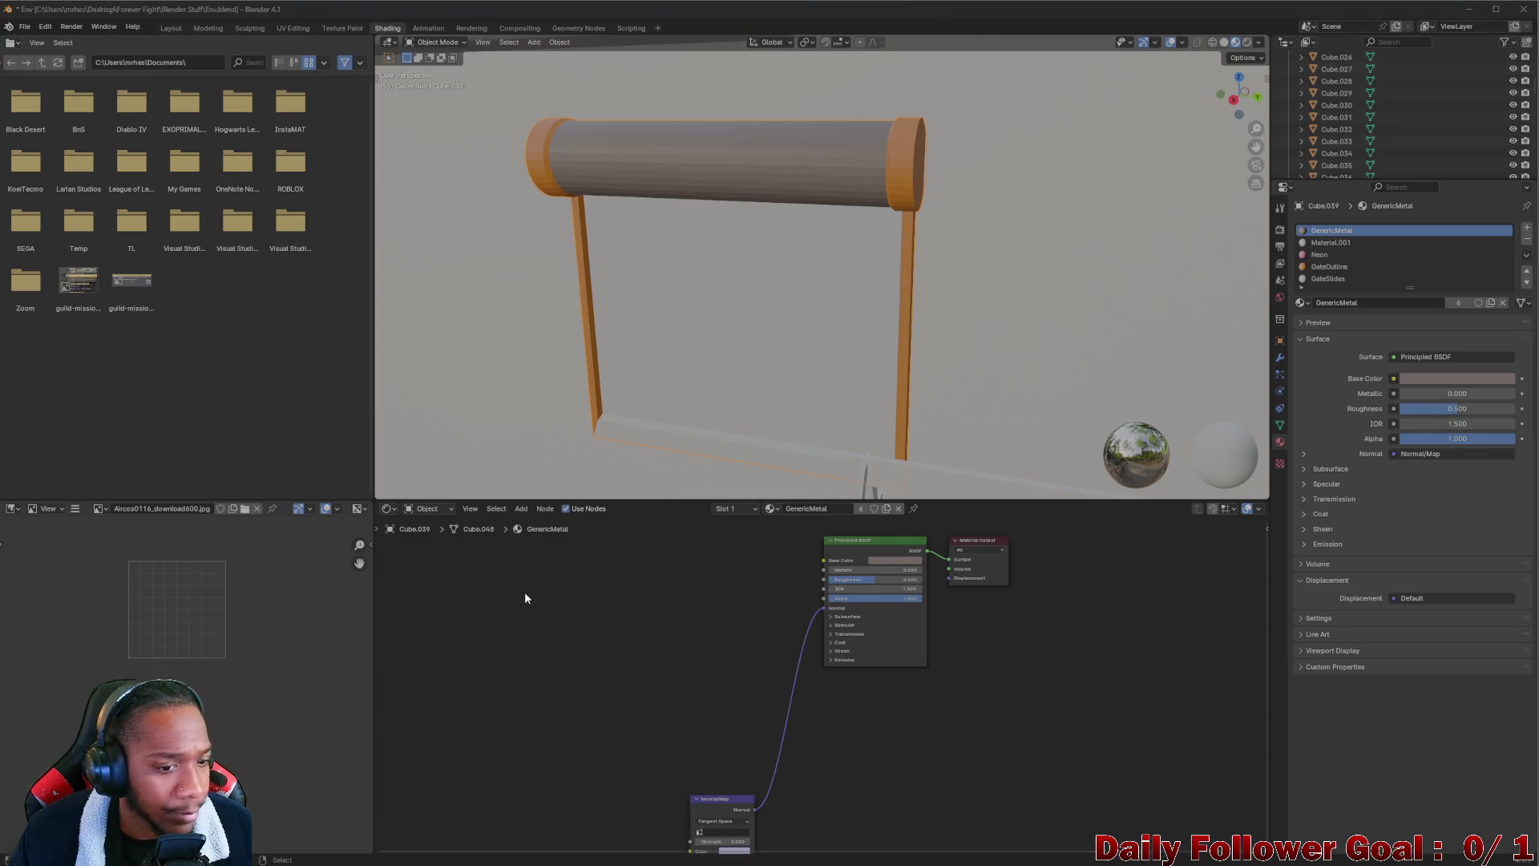
{"action": "left_click_drag", "start_coordinate": [519, 598], "coordinate": [581, 623]}
{"action": "left_click_drag", "start_coordinate": [678, 624], "coordinate": [824, 560]}
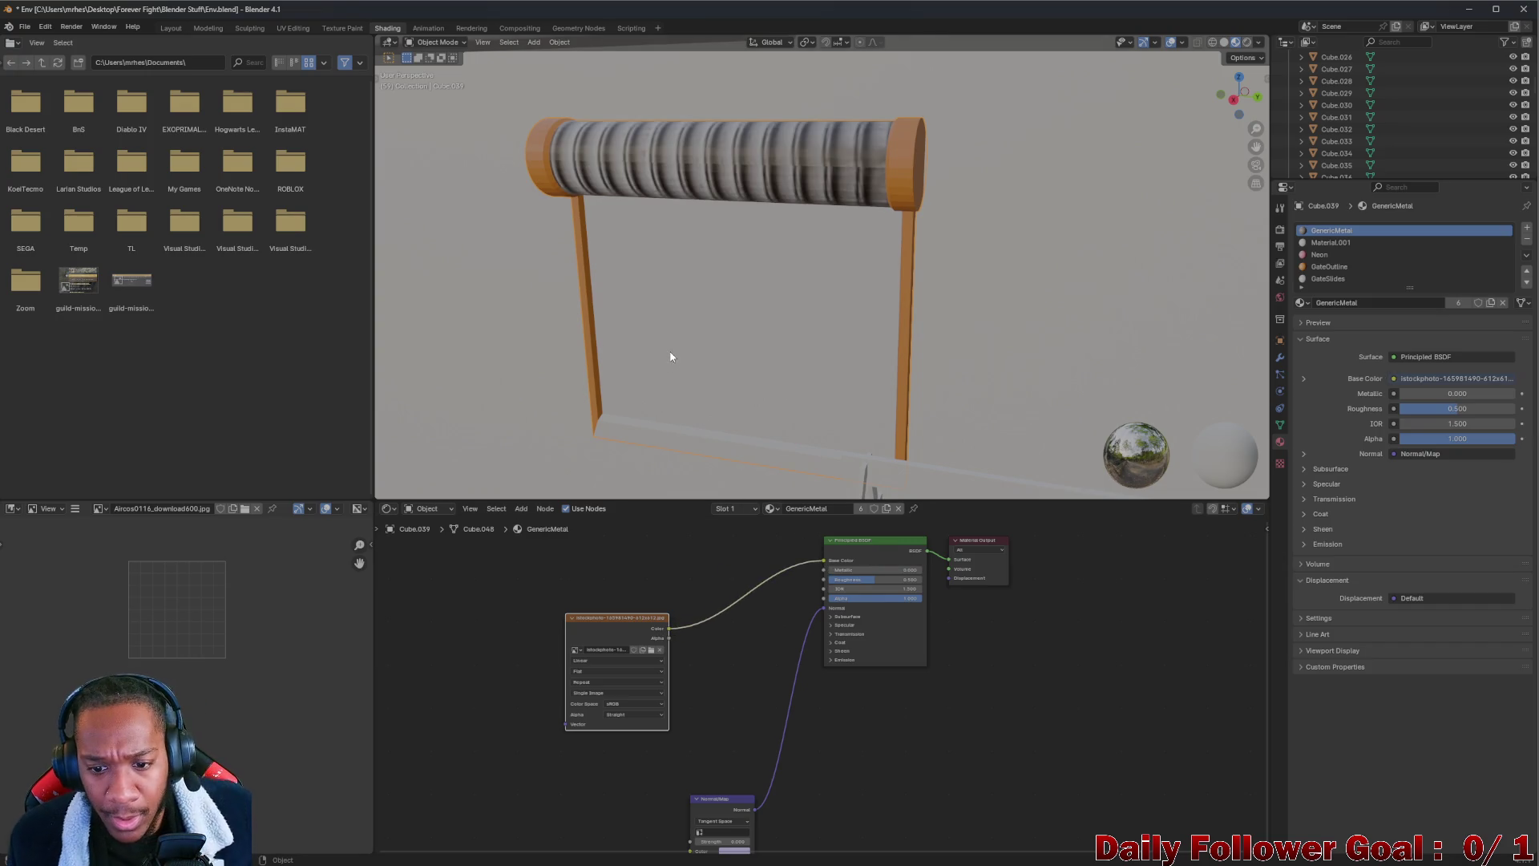
Isolate the selected roller in local view, nudge the texture node, and switch to Texture Paint
{"action": "right_click", "coordinate": [644, 426]}
{"action": "key", "text": "KP_Divide"}
{"action": "key", "text": "KP_Divide"}
{"action": "key", "text": "KP_Divide"}
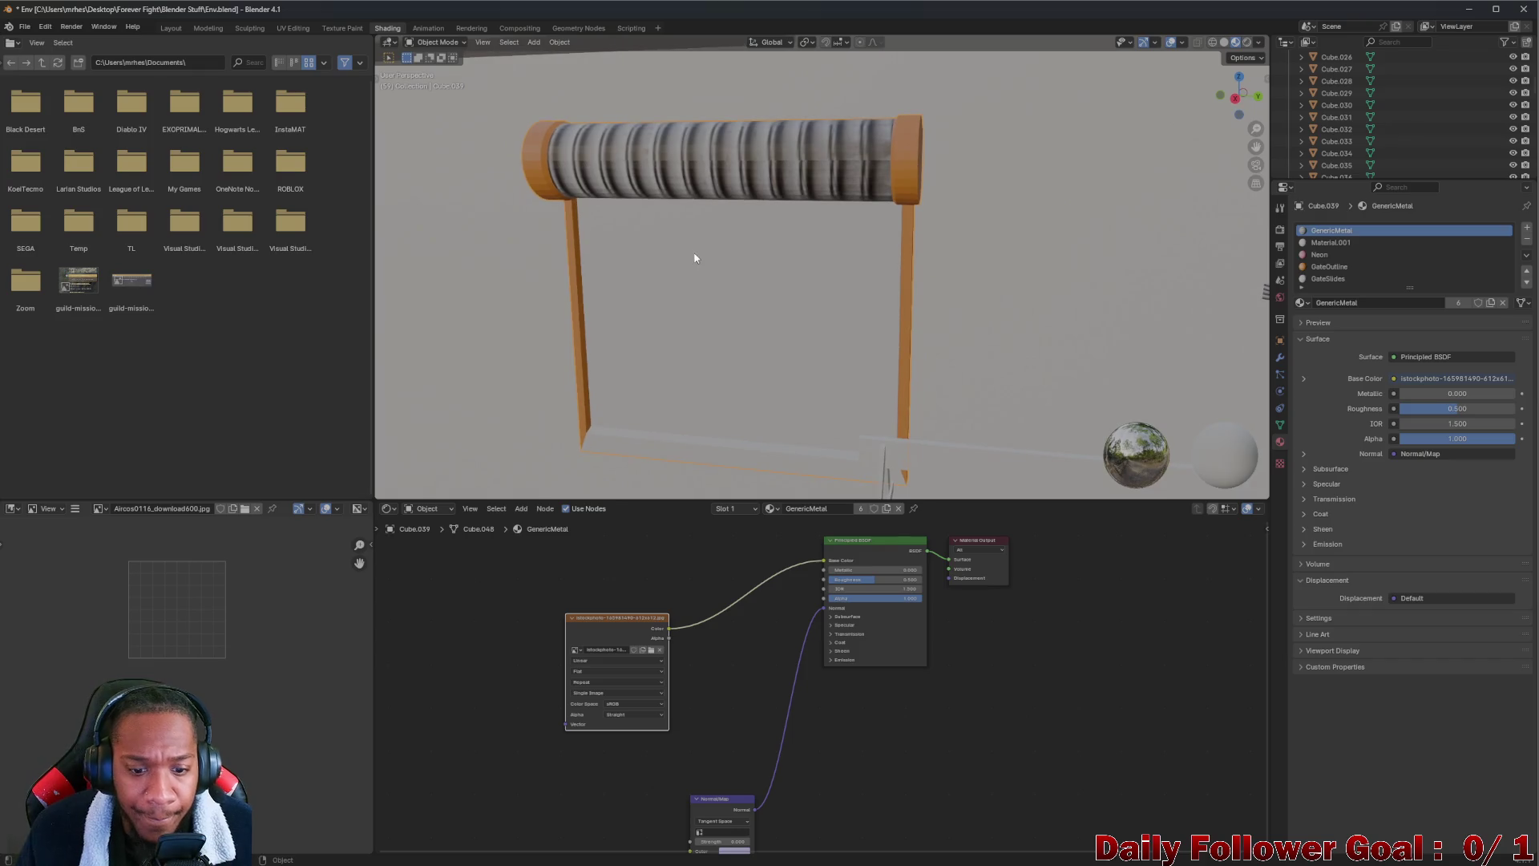
{"action": "left_click_drag", "start_coordinate": [609, 629], "coordinate": [615, 624]}
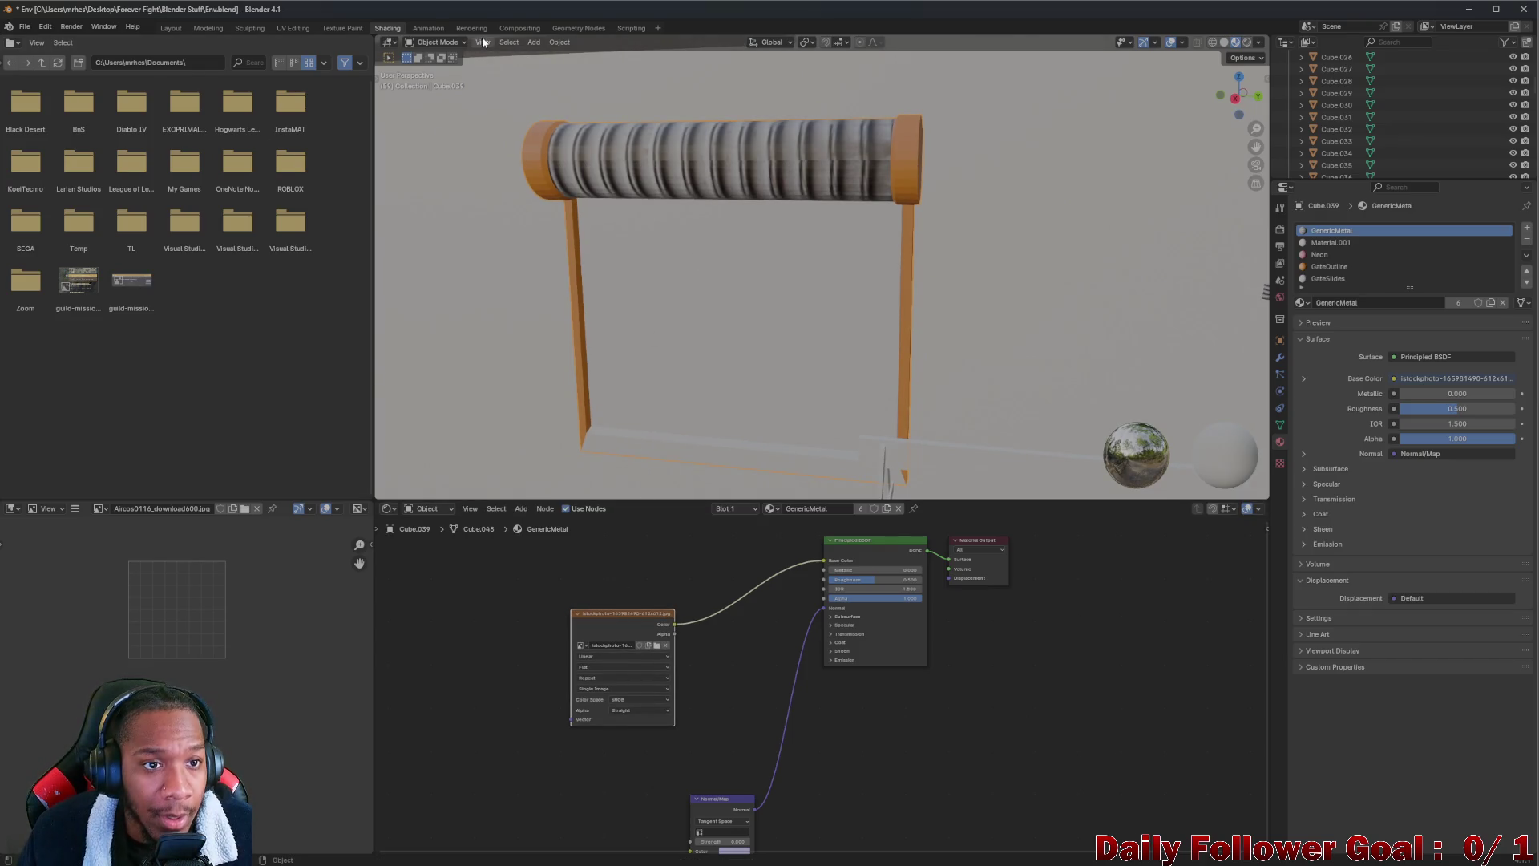
{"action": "left_click", "coordinate": [328, 27]}
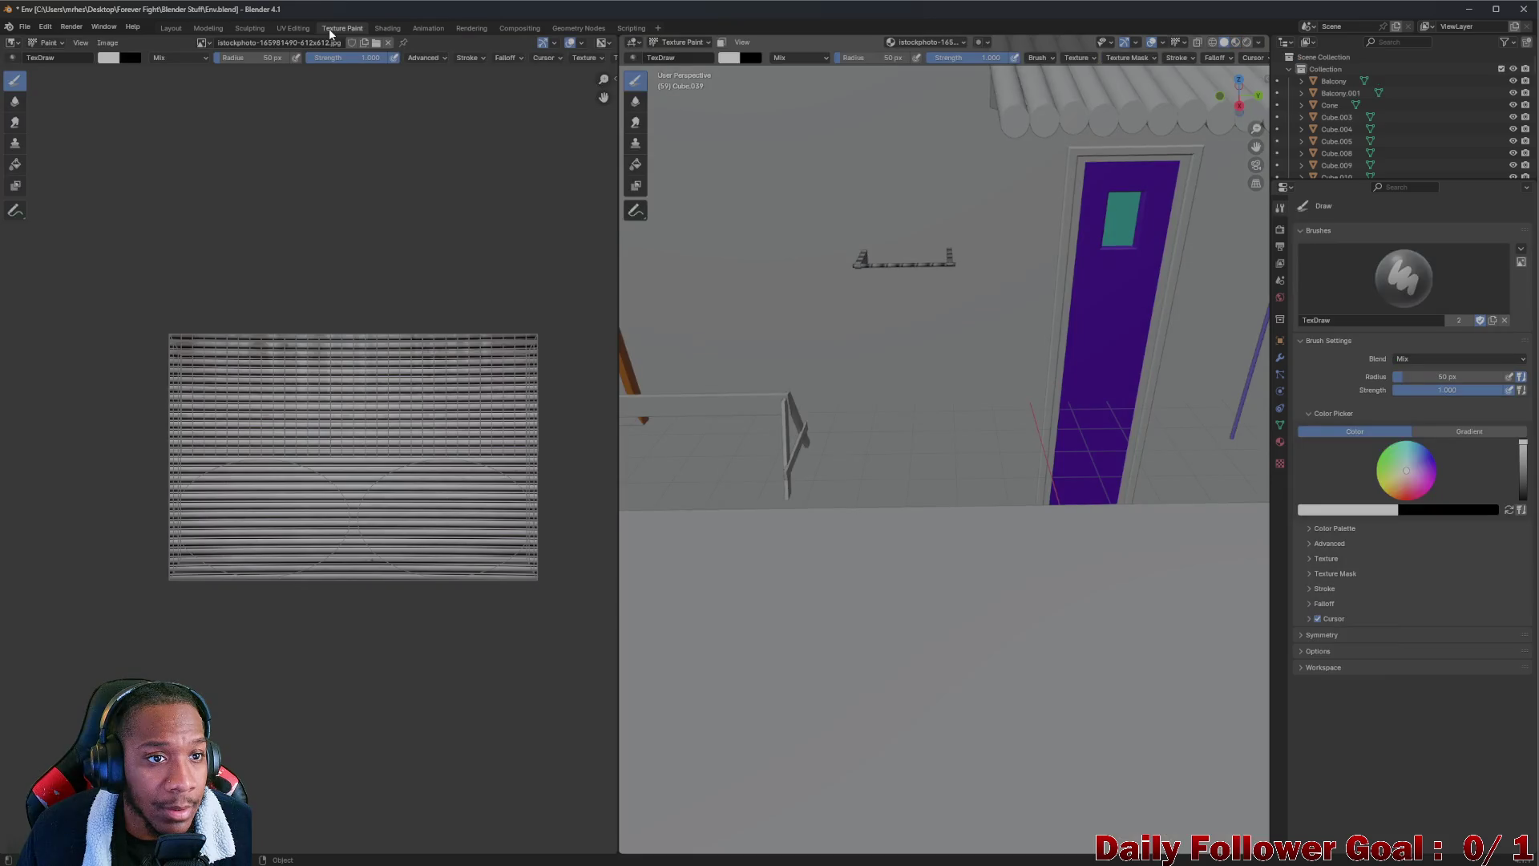
Box-select all the shutter's UVs in UV Editing and re-unwrap them with UV > Unwrap
{"action": "left_click", "coordinate": [288, 30]}
{"action": "scroll", "coordinate": [212, 232], "scroll_direction": "down", "scroll_amount": 1}
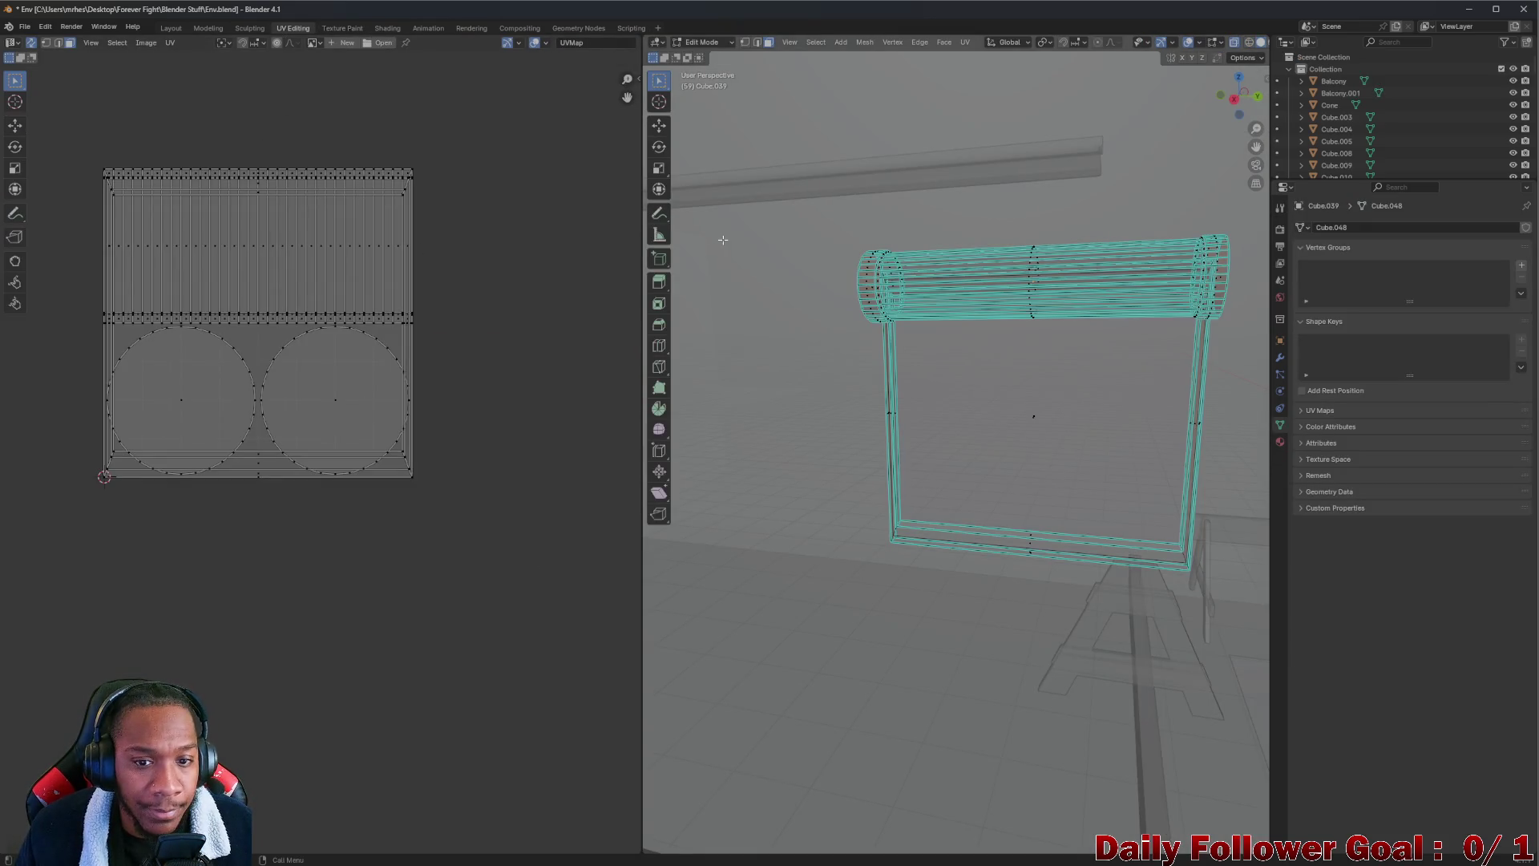
{"action": "left_click_drag", "start_coordinate": [68, 129], "coordinate": [484, 511]}
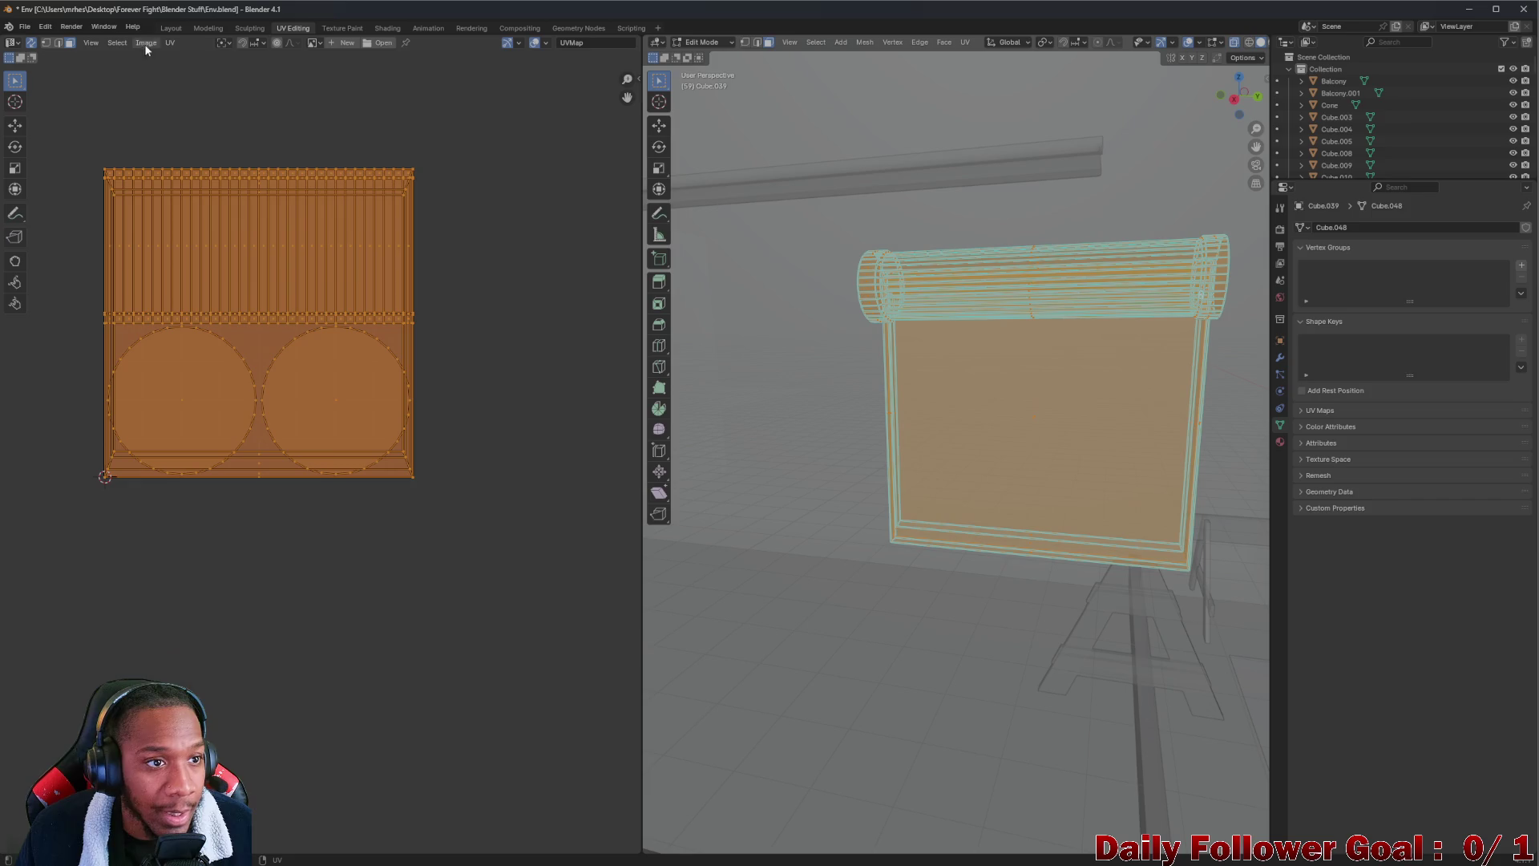
{"action": "left_click", "coordinate": [168, 42]}
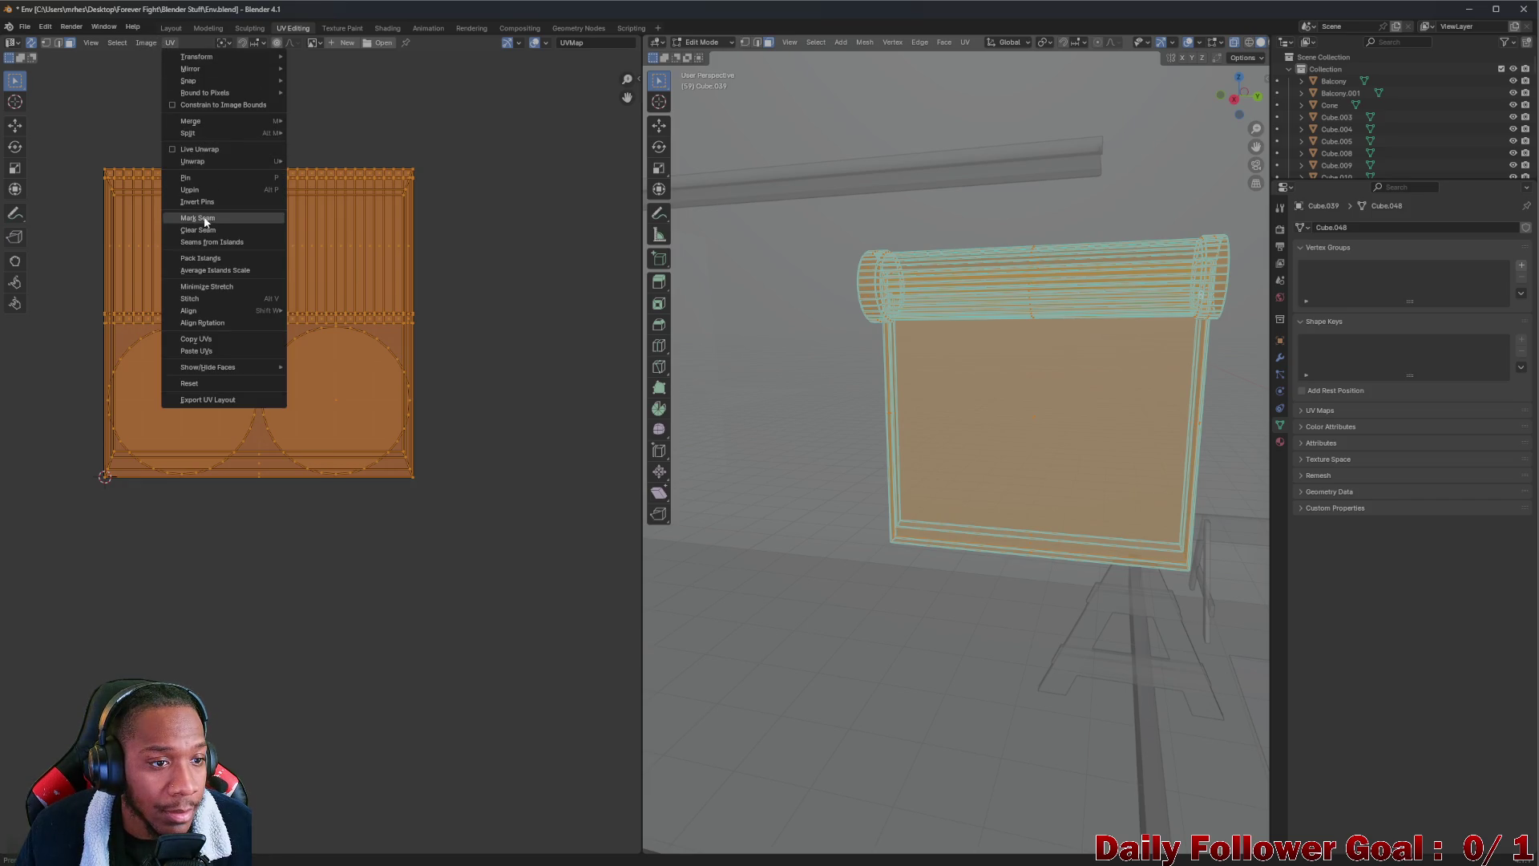
{"action": "mouse_move", "coordinate": [205, 165]}
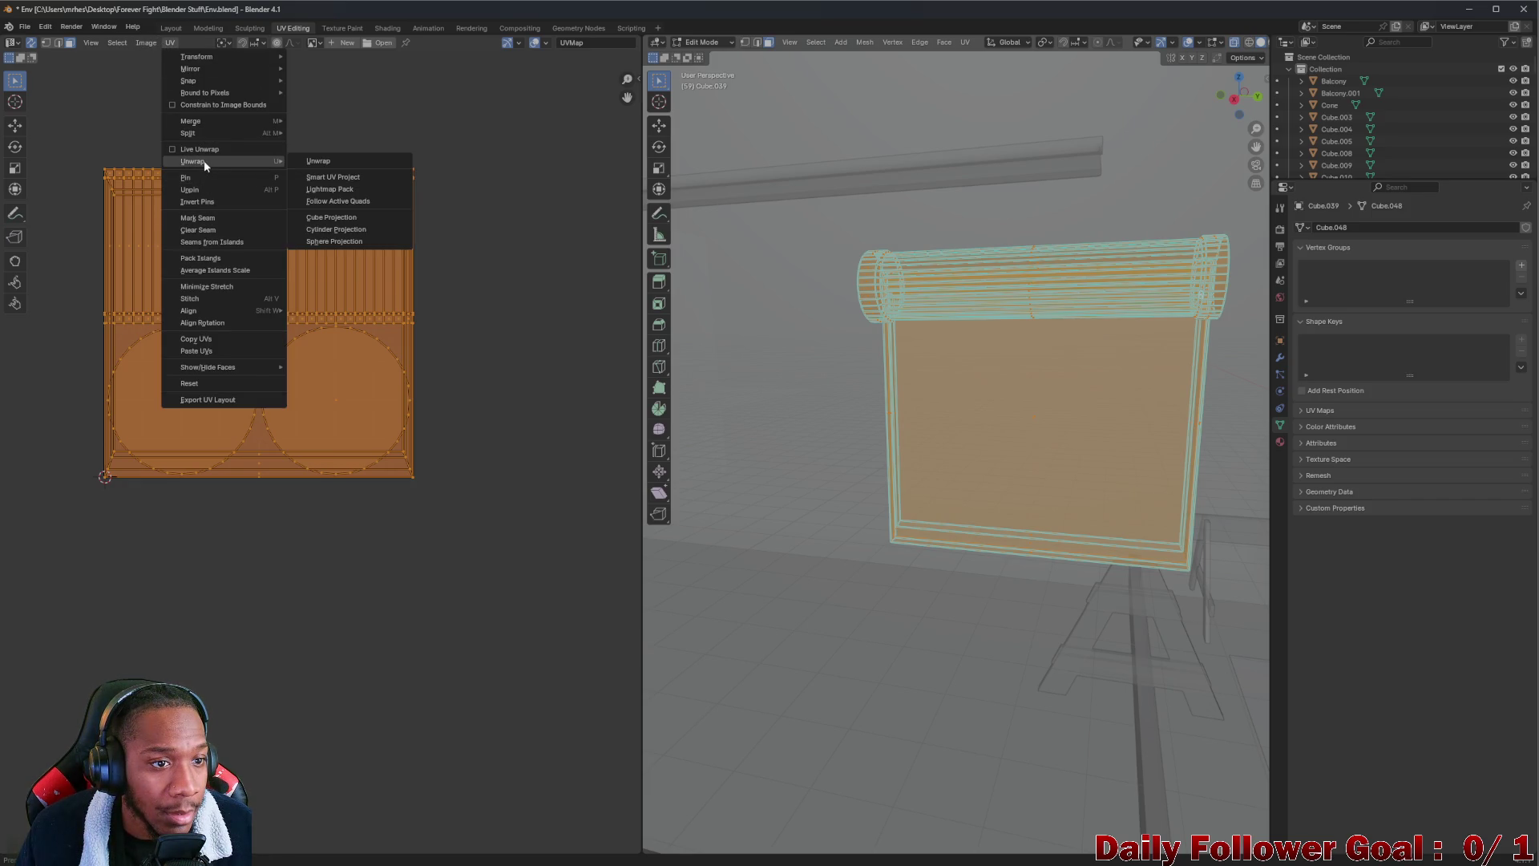
{"action": "left_click", "coordinate": [320, 160]}
{"action": "scroll", "coordinate": [339, 322], "scroll_direction": "up", "scroll_amount": 3}
{"action": "scroll", "coordinate": [339, 309], "scroll_direction": "down", "scroll_amount": 2}
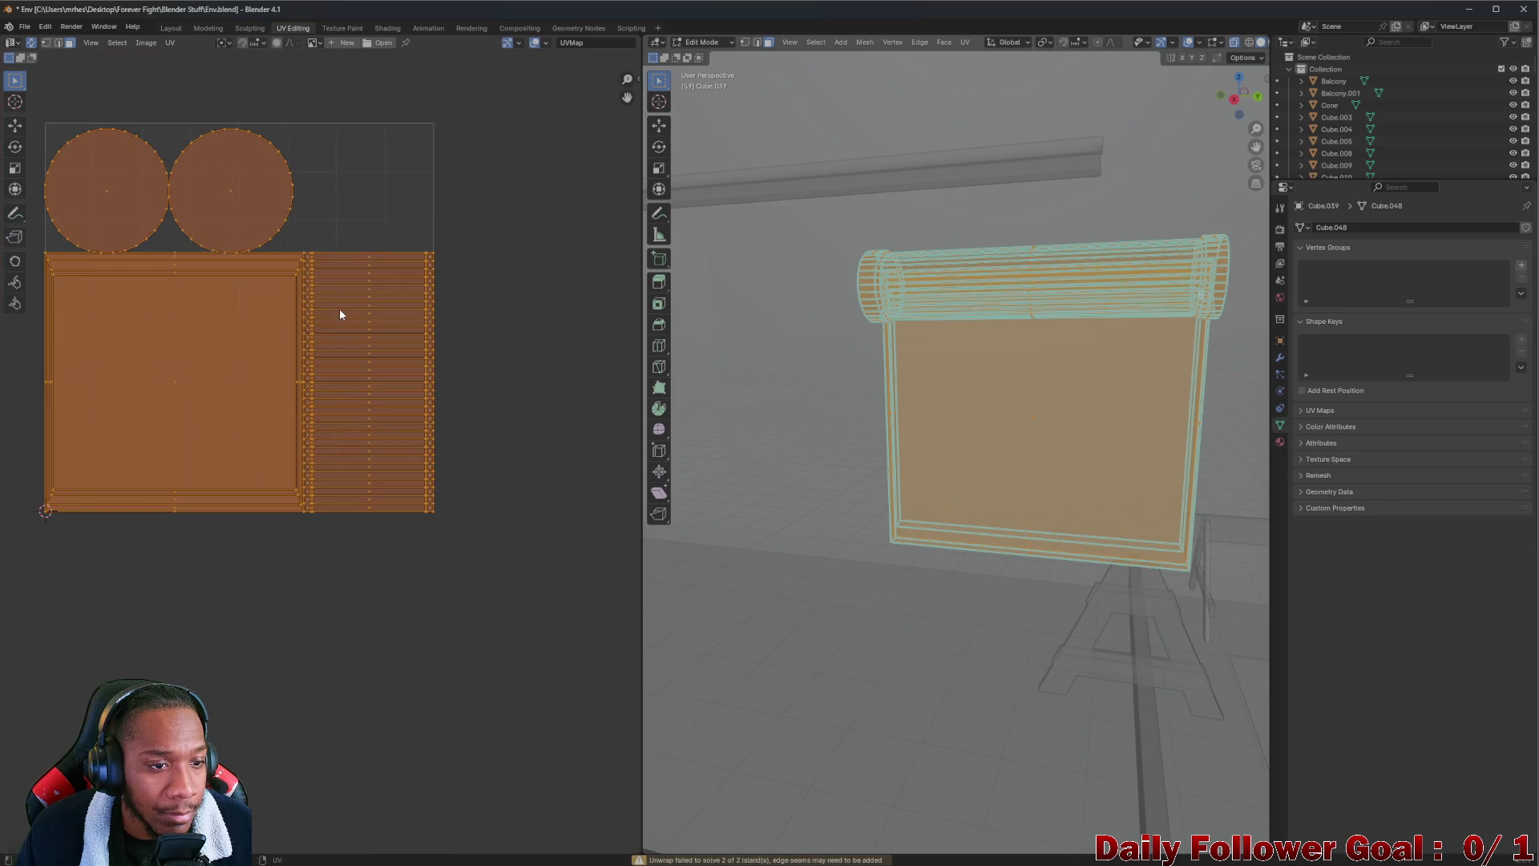
Select the large square island, then the long strip island, and check the roller in Shading
{"action": "left_click", "coordinate": [163, 359]}
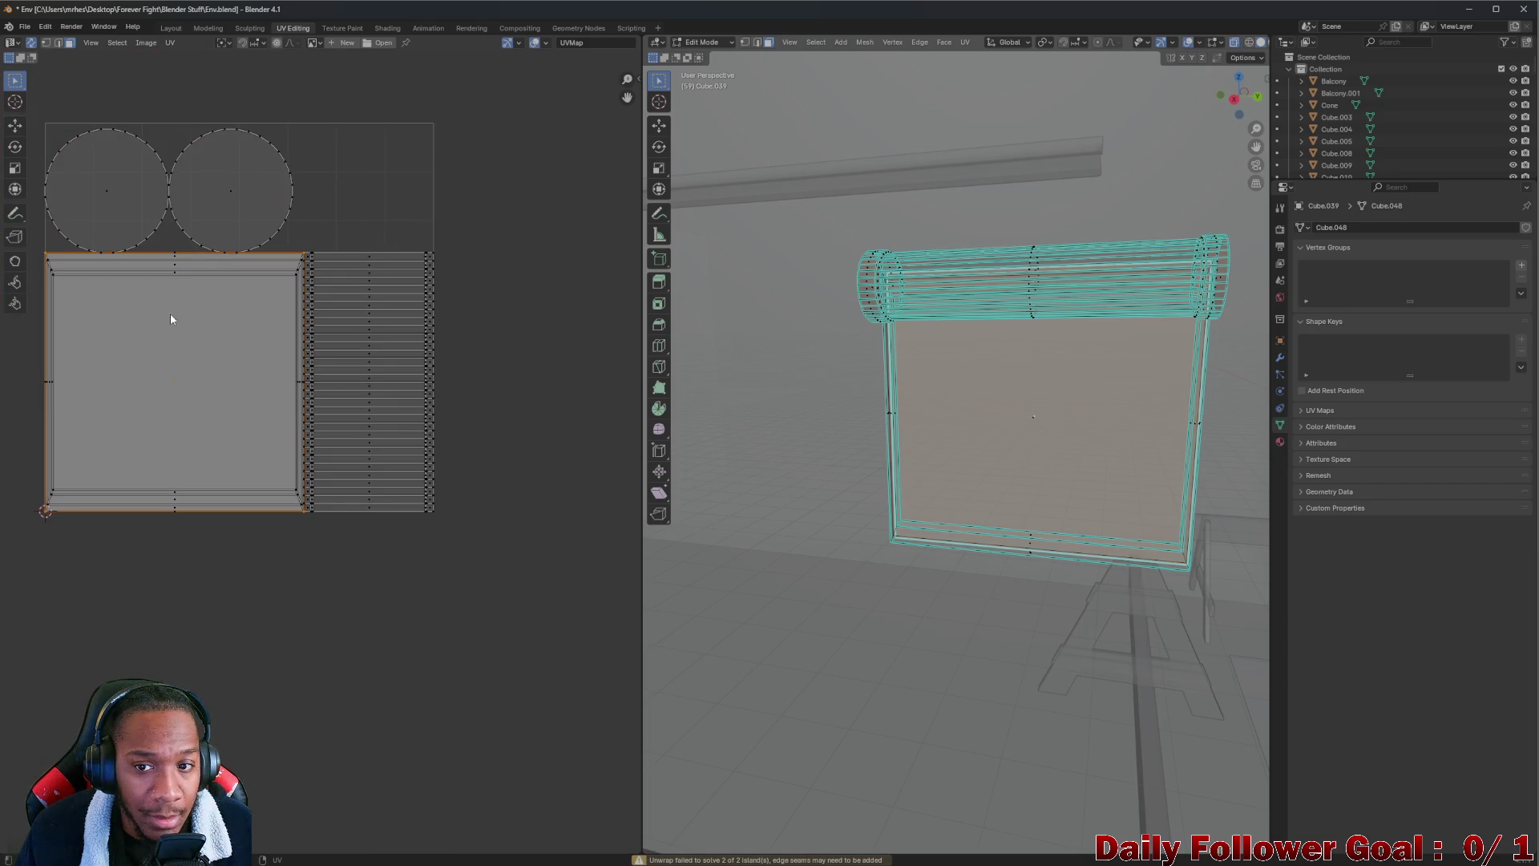
{"action": "key", "text": "ctrl+e"}
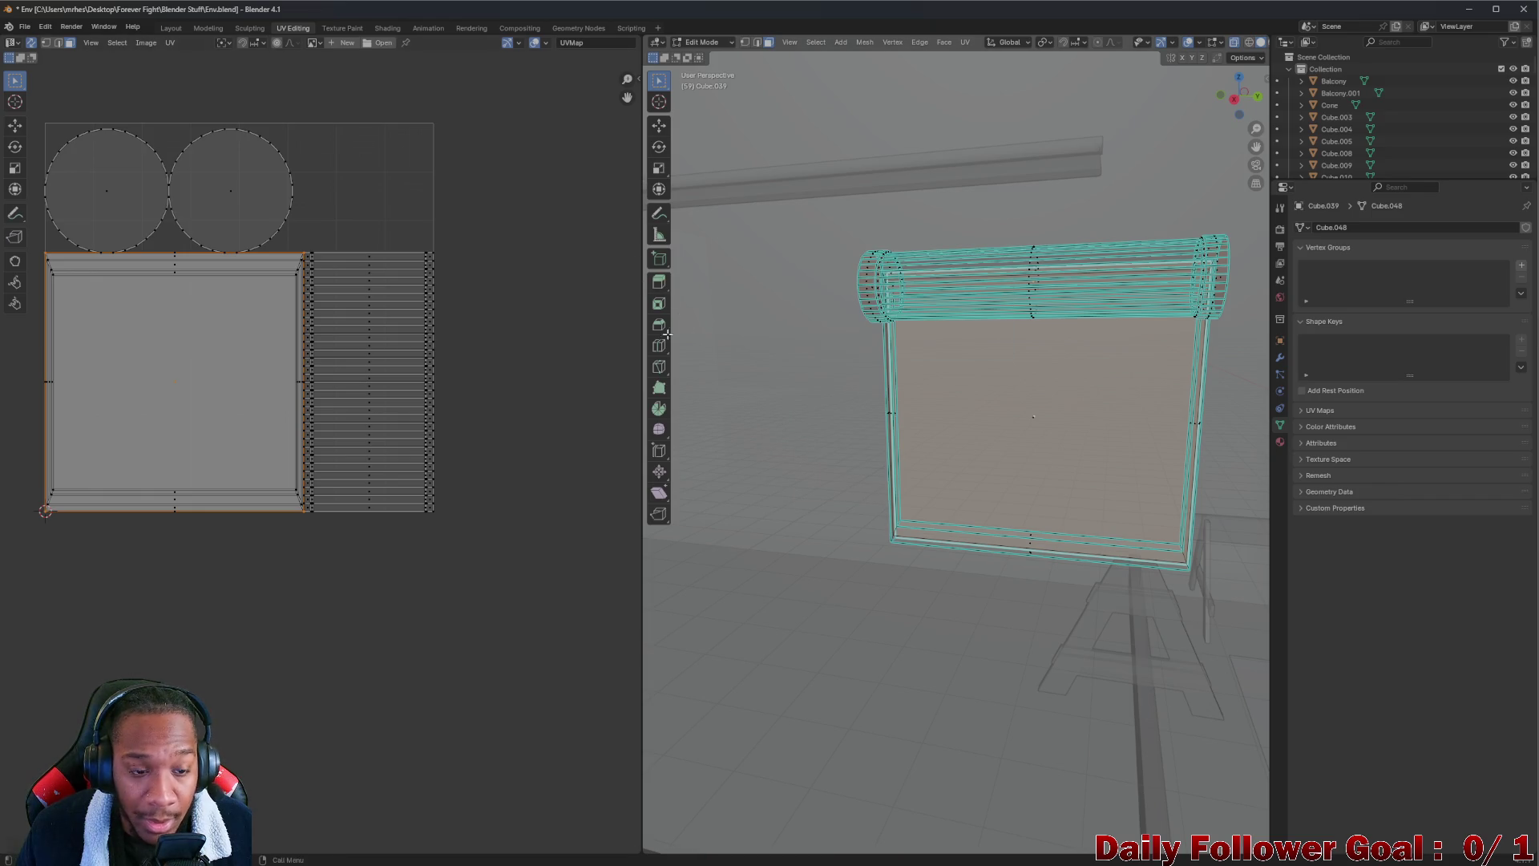
{"action": "key", "text": "alt+a"}
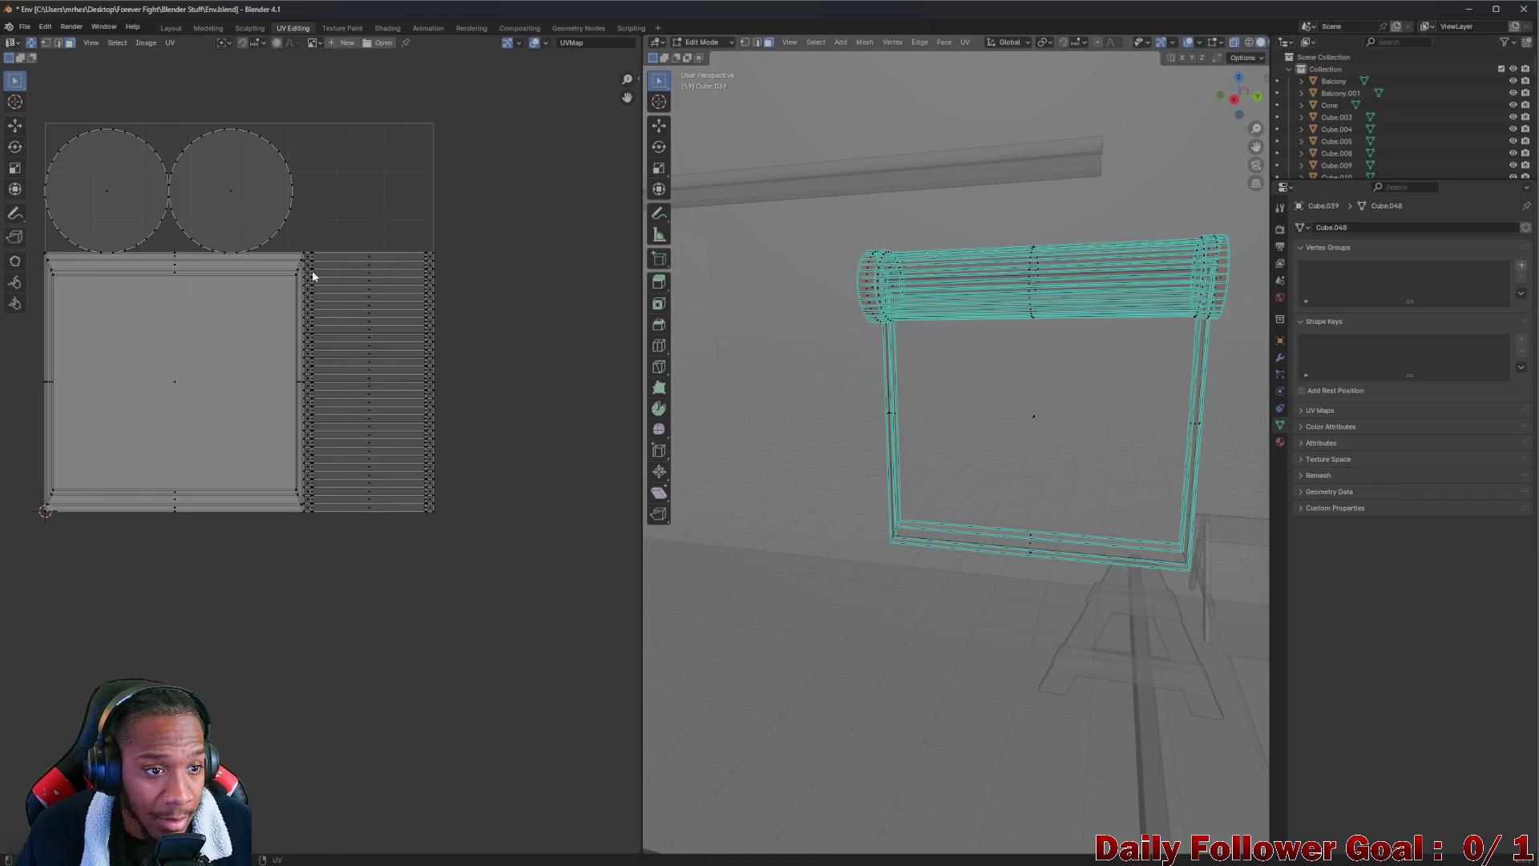
{"action": "left_click", "coordinate": [347, 285]}
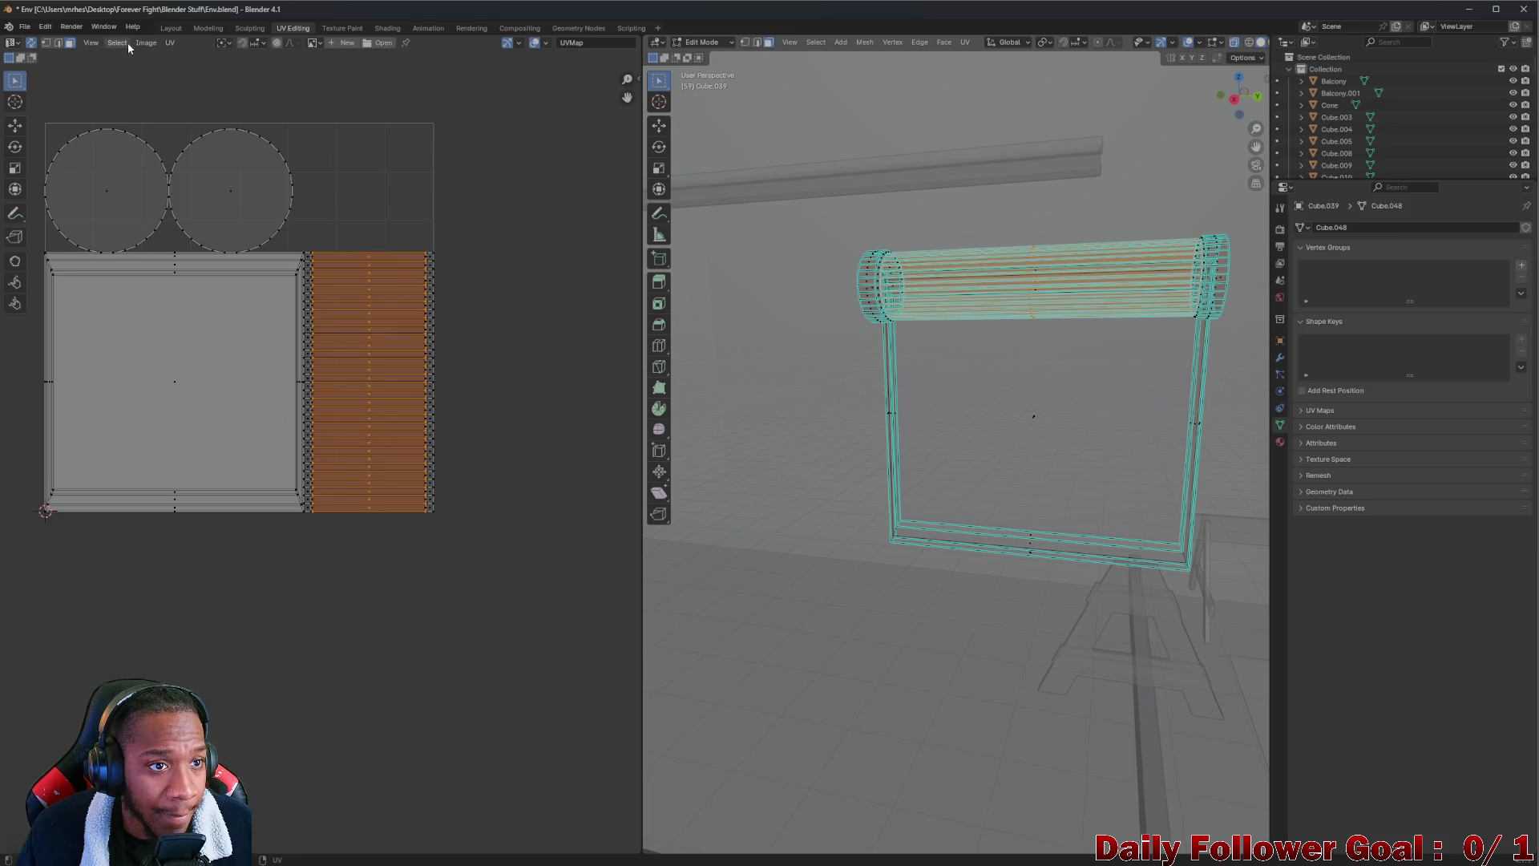
{"action": "left_click", "coordinate": [386, 30]}
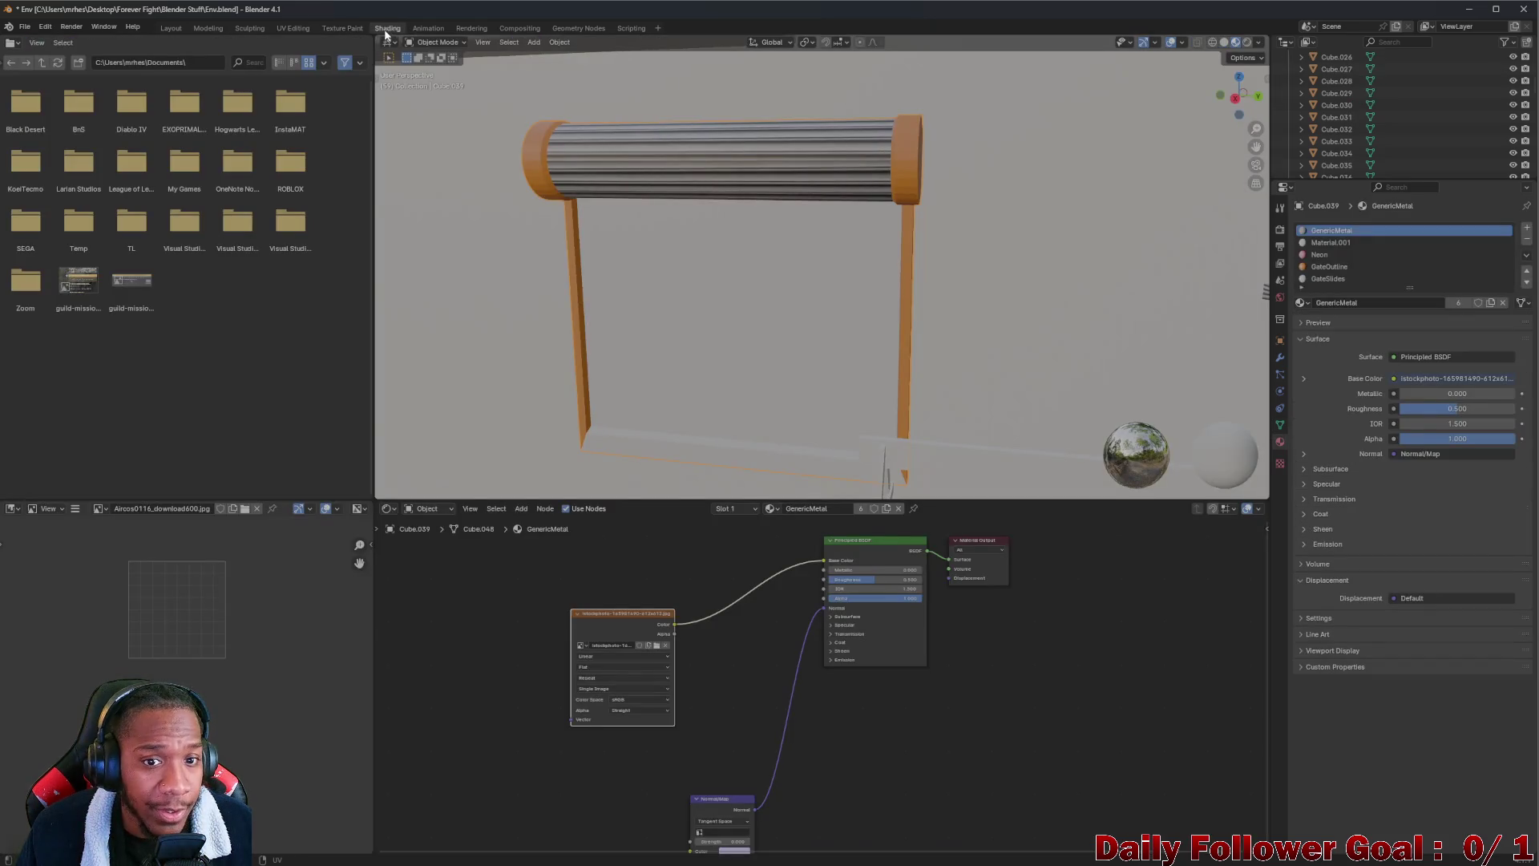
{"action": "mouse_move", "coordinate": [552, 242]}
{"action": "left_mouse_down"}
{"action": "mouse_move", "coordinate": [669, 180]}
{"action": "mouse_move", "coordinate": [583, 233]}
{"action": "mouse_move", "coordinate": [731, 211]}
{"action": "left_mouse_up"}
{"action": "scroll", "coordinate": [629, 233], "scroll_direction": "up", "scroll_amount": 3}
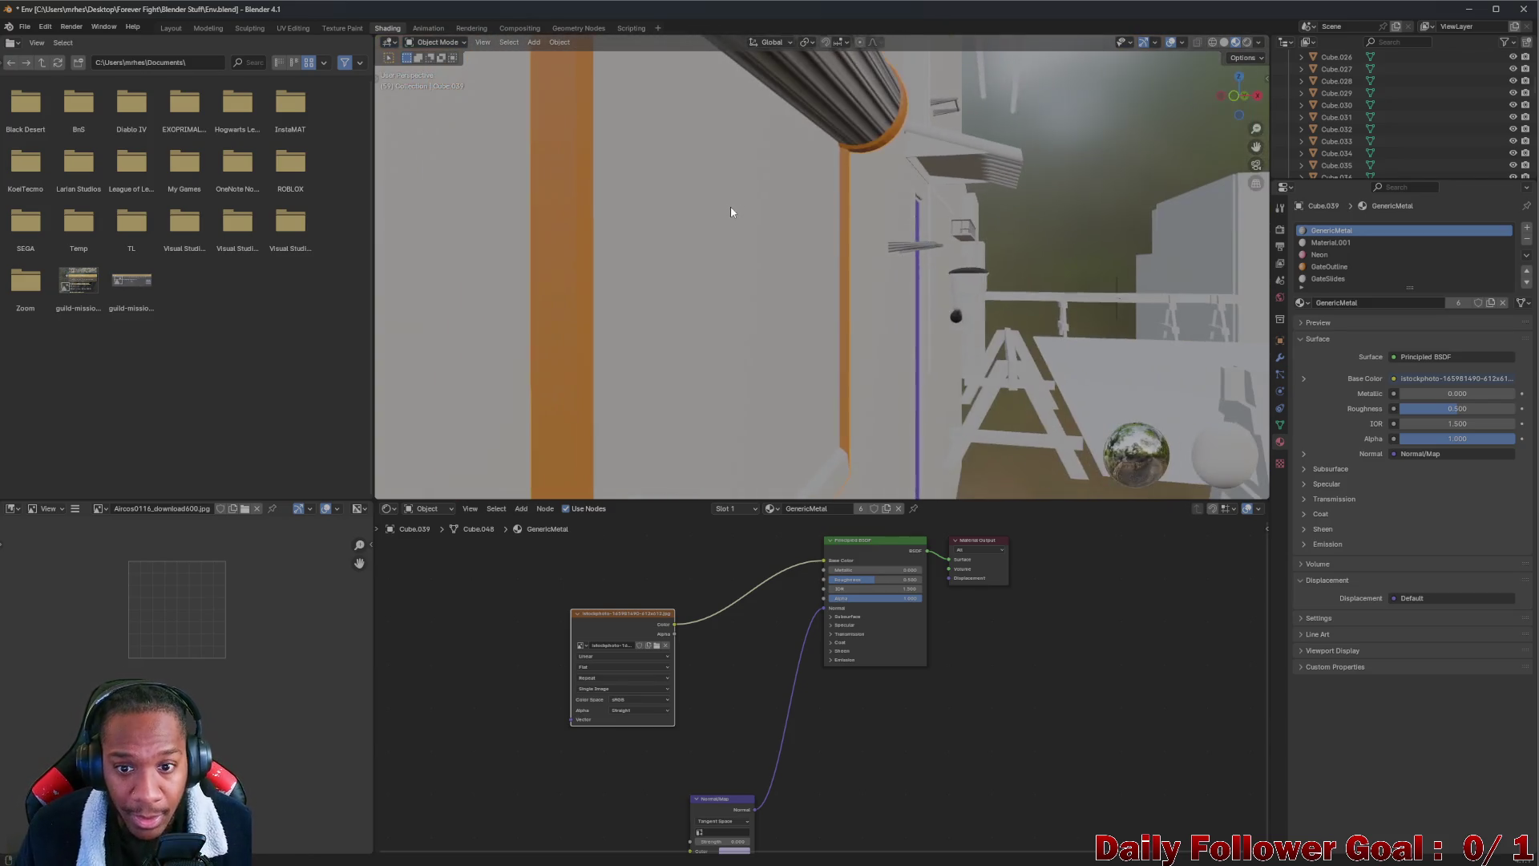
{"action": "mouse_move", "coordinate": [709, 282]}
{"action": "left_mouse_down"}
{"action": "mouse_move", "coordinate": [670, 310]}
{"action": "mouse_move", "coordinate": [556, 320]}
{"action": "mouse_move", "coordinate": [558, 351]}
{"action": "left_mouse_up"}
{"action": "scroll", "coordinate": [670, 309], "scroll_direction": "down", "scroll_amount": 5}
{"action": "mouse_move", "coordinate": [714, 244]}
{"action": "left_mouse_down"}
{"action": "mouse_move", "coordinate": [649, 213]}
{"action": "mouse_move", "coordinate": [625, 178]}
{"action": "mouse_move", "coordinate": [708, 187]}
{"action": "mouse_move", "coordinate": [793, 268]}
{"action": "mouse_move", "coordinate": [658, 230]}
{"action": "mouse_move", "coordinate": [636, 257]}
{"action": "mouse_move", "coordinate": [683, 153]}
{"action": "left_mouse_up"}
{"action": "scroll", "coordinate": [721, 253], "scroll_direction": "up", "scroll_amount": 5}
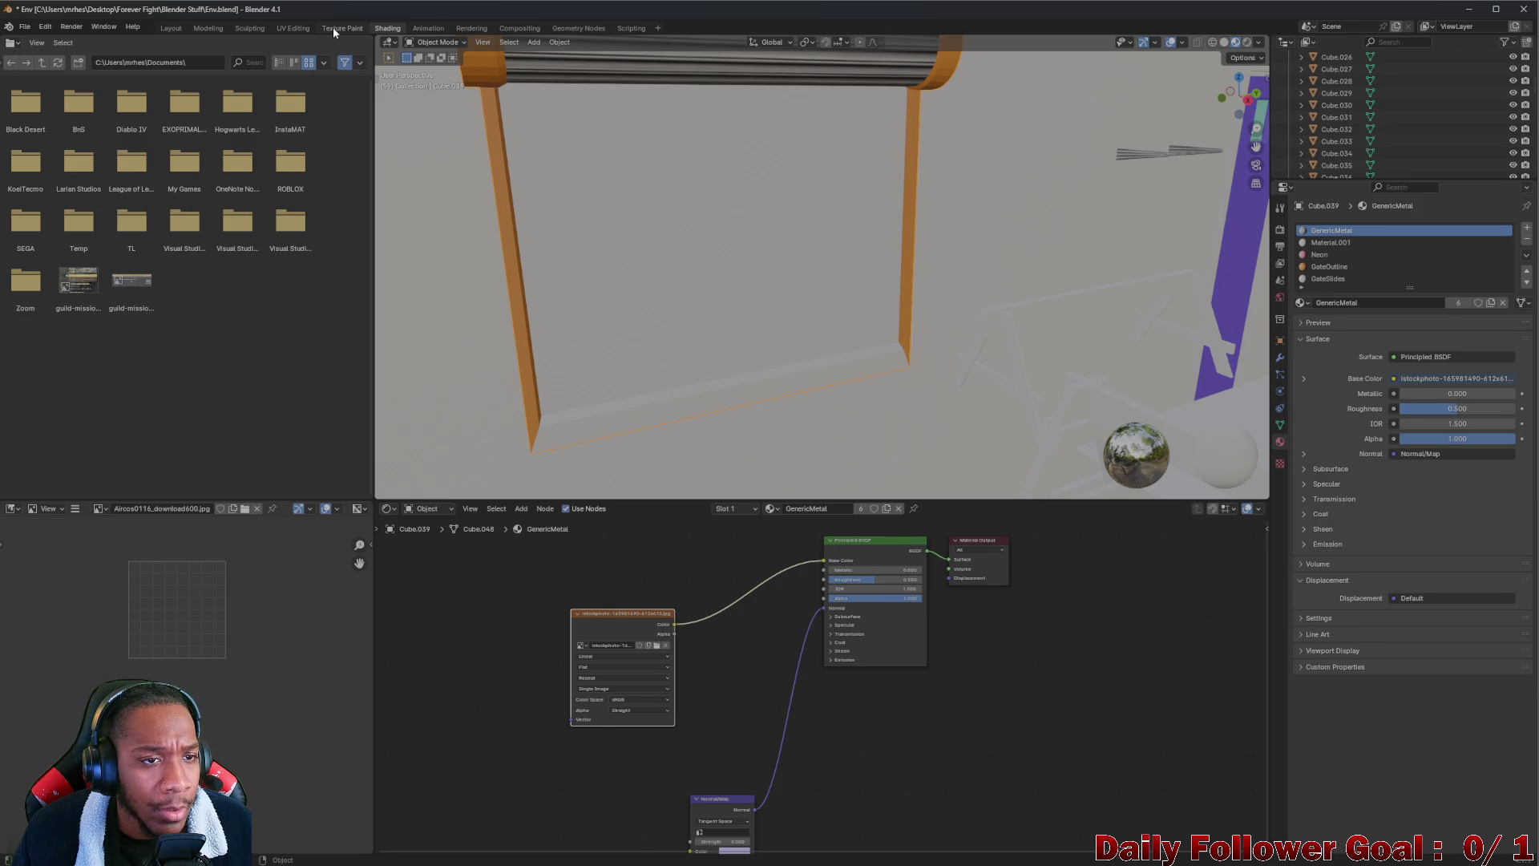
{"action": "left_click", "coordinate": [293, 31]}
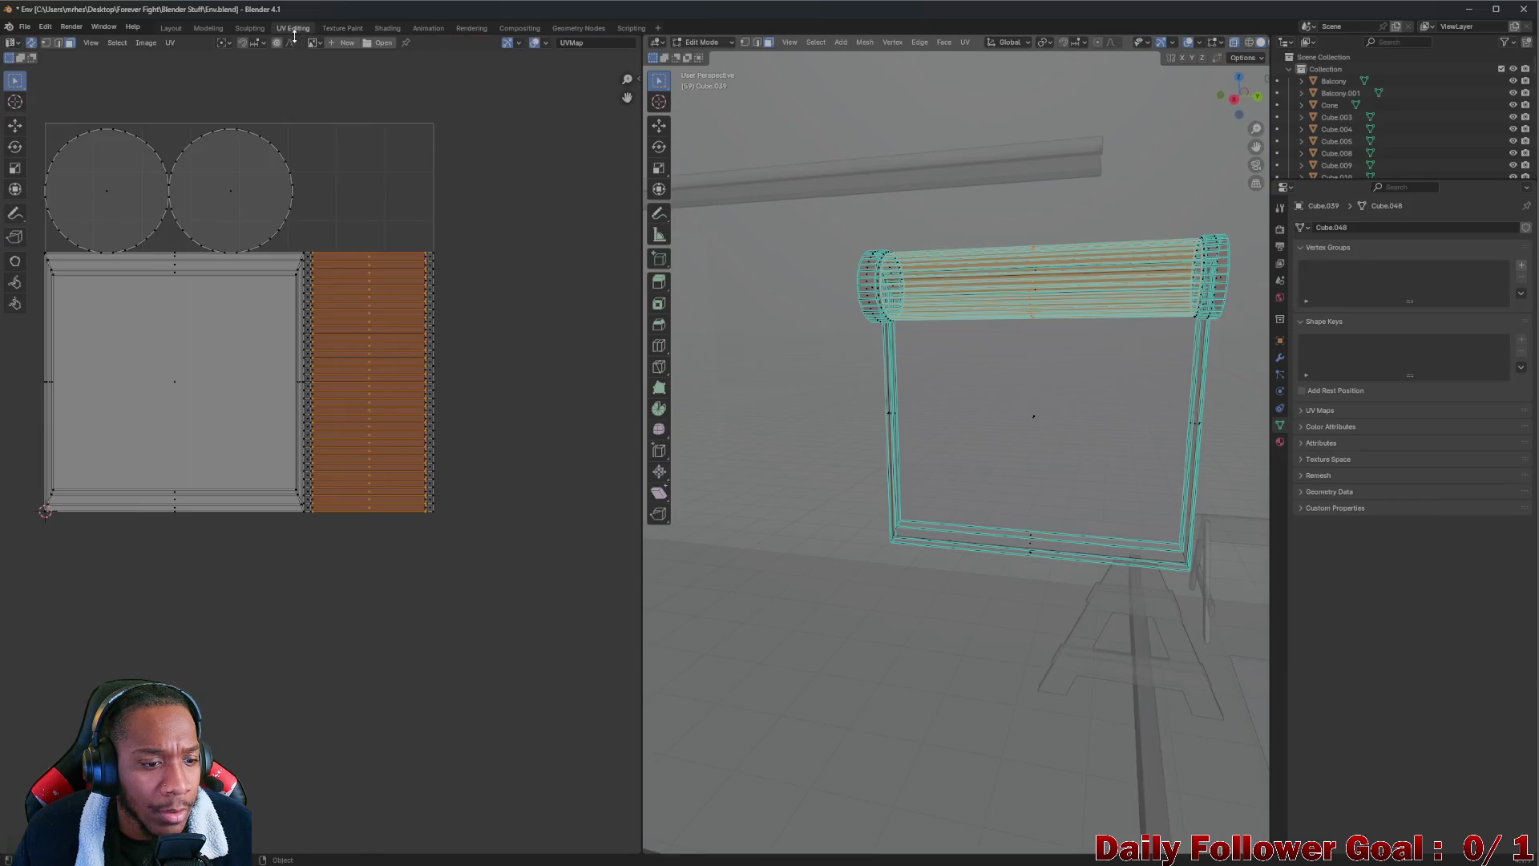
{"action": "left_click", "coordinate": [198, 337]}
{"action": "left_click", "coordinate": [383, 28]}
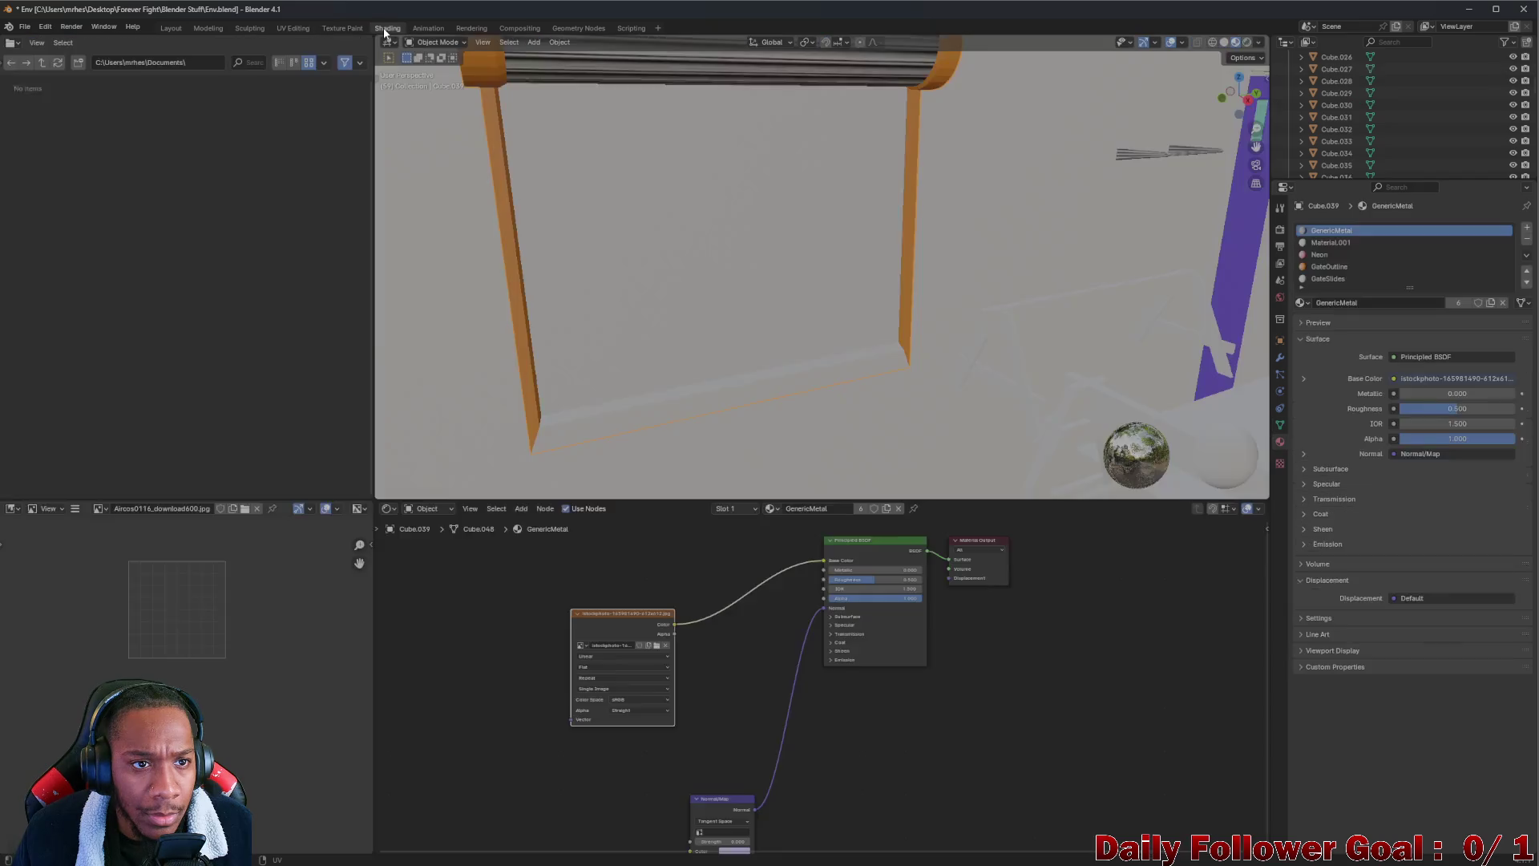
{"action": "mouse_move", "coordinate": [659, 214]}
{"action": "left_mouse_down"}
{"action": "mouse_move", "coordinate": [620, 211]}
{"action": "mouse_move", "coordinate": [590, 234]}
{"action": "mouse_move", "coordinate": [638, 248]}
{"action": "mouse_move", "coordinate": [556, 236]}
{"action": "mouse_move", "coordinate": [692, 238]}
{"action": "left_mouse_up"}
{"action": "left_click", "coordinate": [764, 101]}
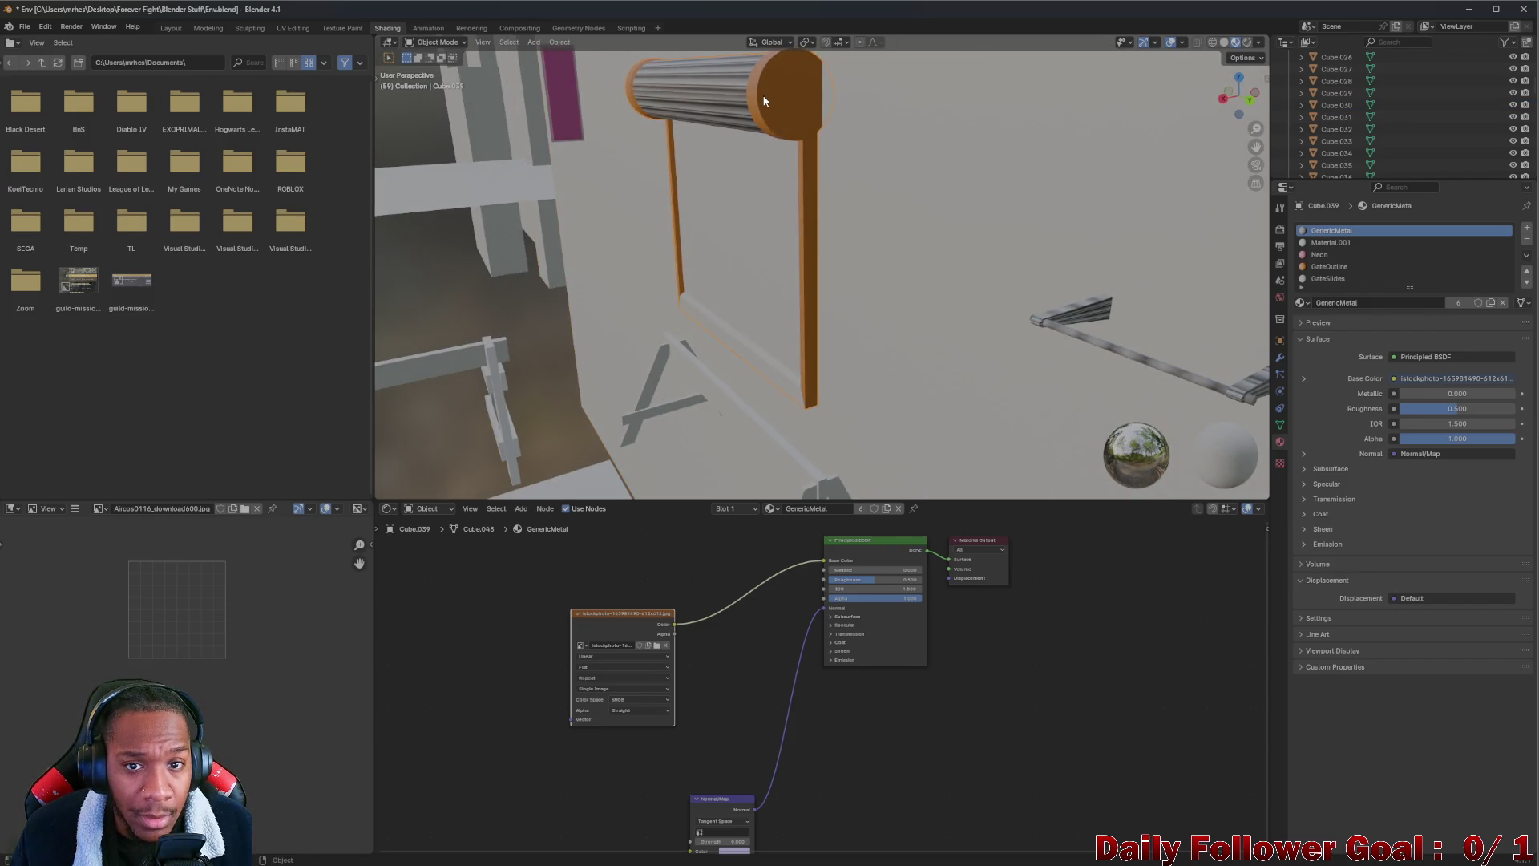
{"action": "mouse_move", "coordinate": [761, 126]}
{"action": "left_mouse_down"}
{"action": "mouse_move", "coordinate": [745, 165]}
{"action": "mouse_move", "coordinate": [813, 157]}
{"action": "left_mouse_up"}
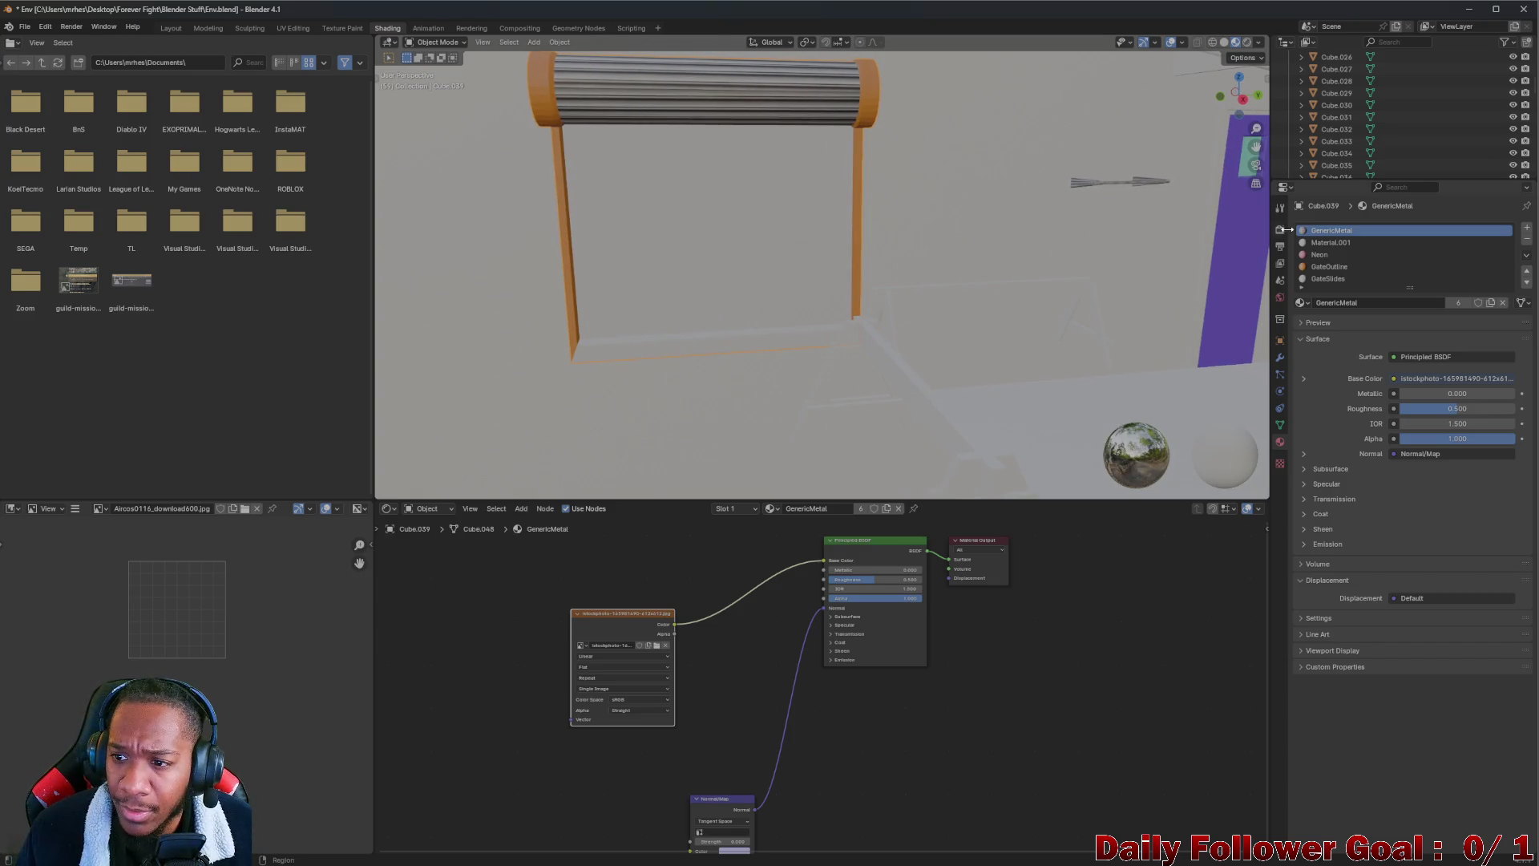
Pick the GateSlides material slot and bring the shutter photo in as its image texture
{"action": "left_click", "coordinate": [1315, 243]}
{"action": "left_click", "coordinate": [1320, 230]}
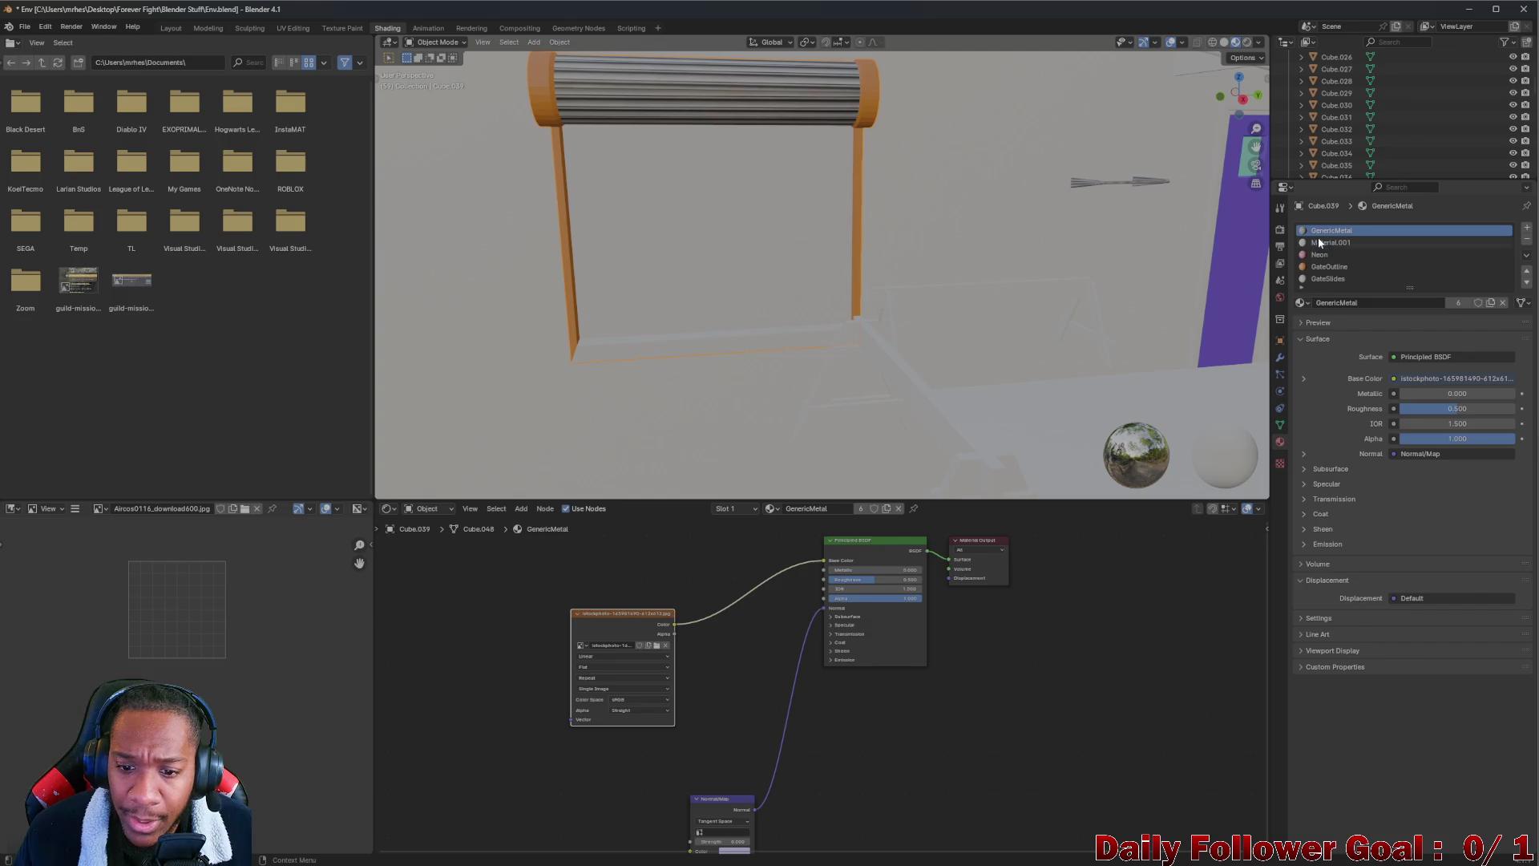
{"action": "left_click", "coordinate": [1323, 243]}
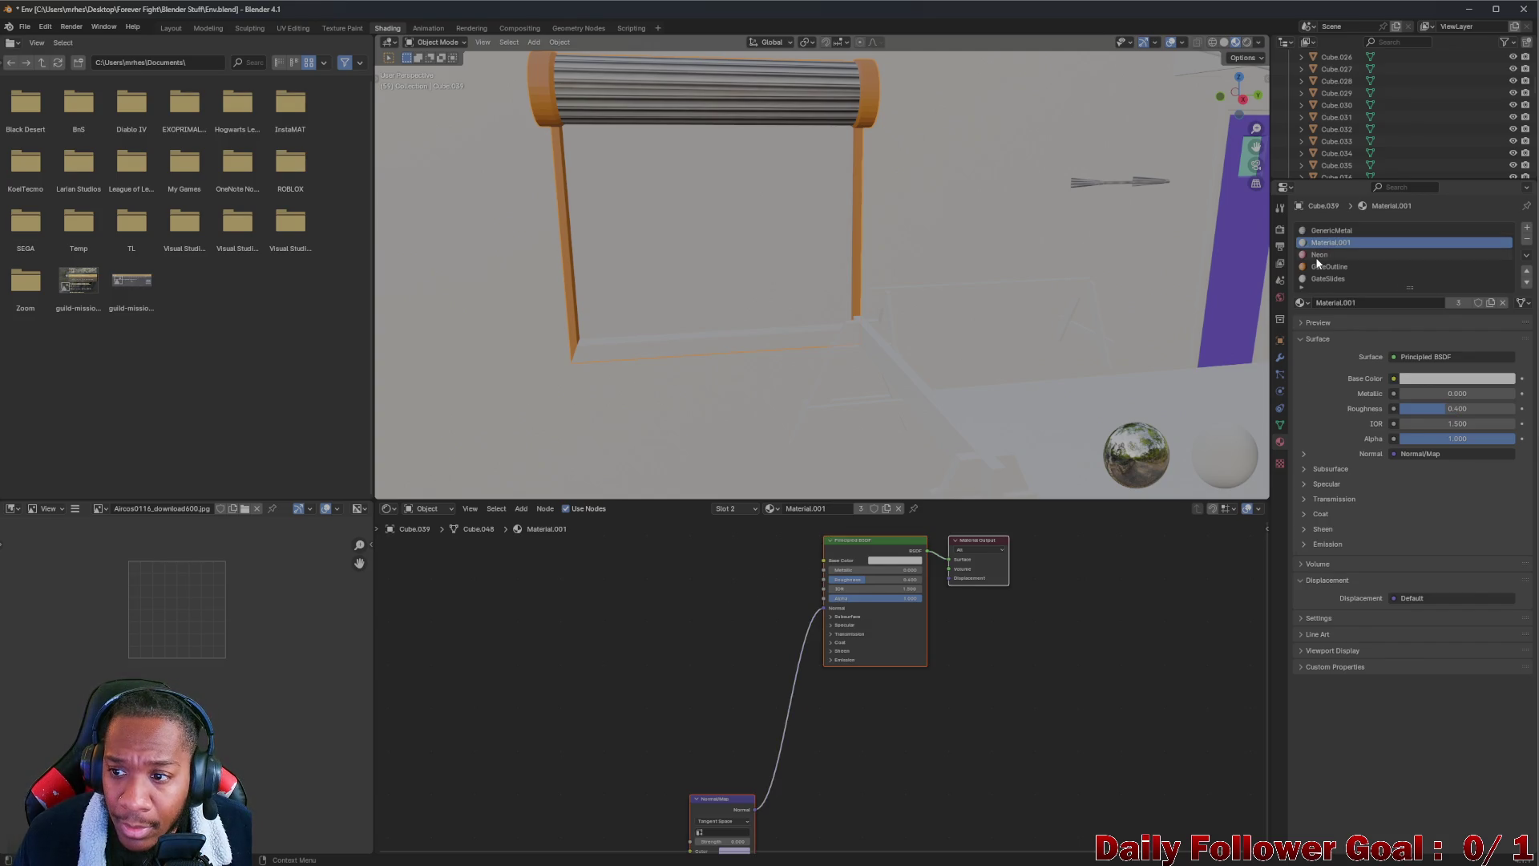
{"action": "left_click", "coordinate": [1318, 255]}
{"action": "left_click", "coordinate": [1321, 266]}
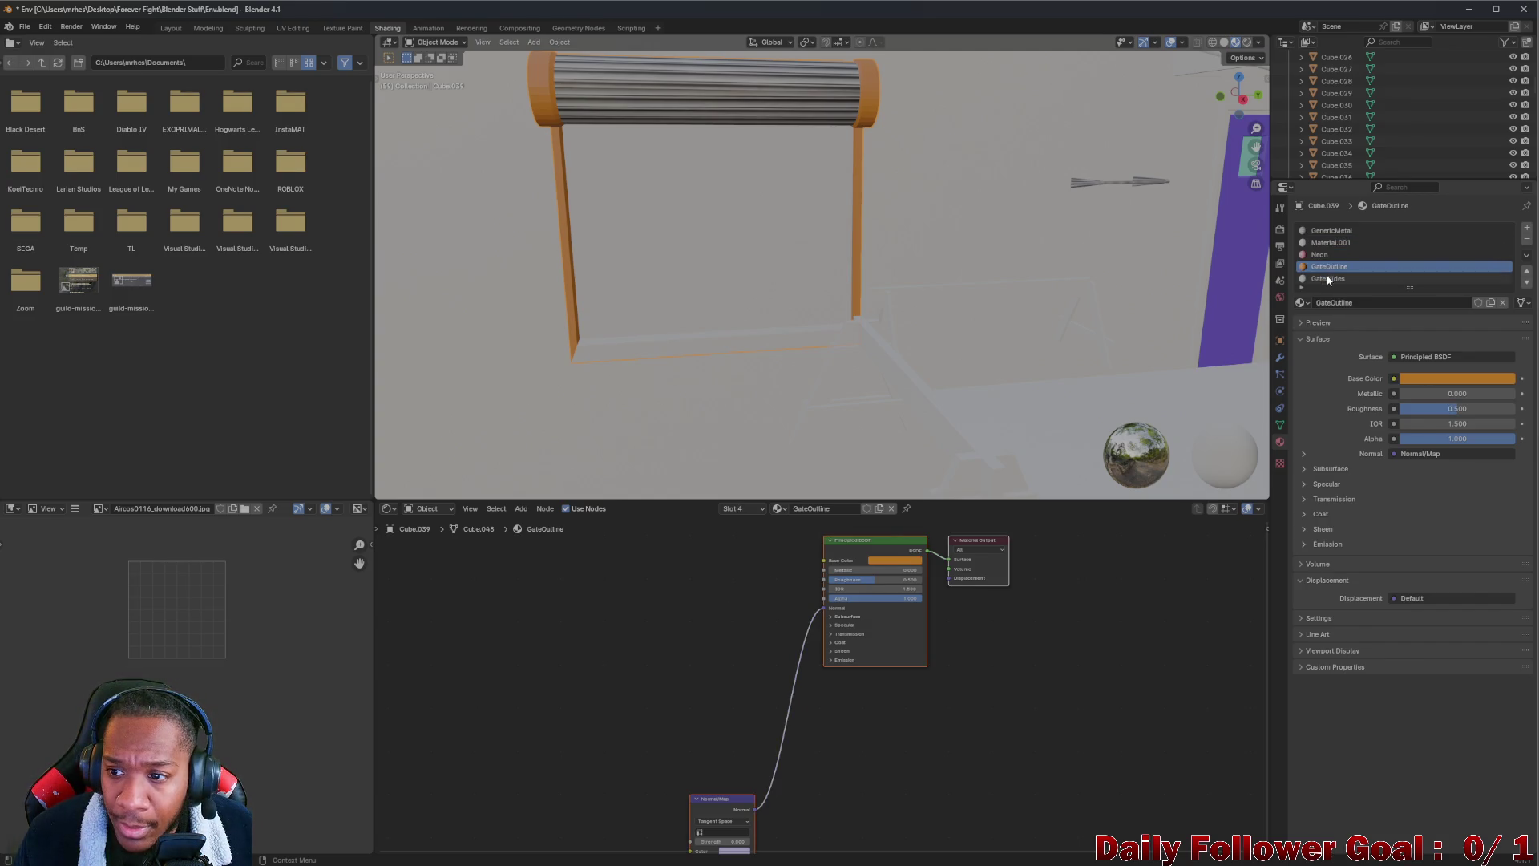
{"action": "left_click", "coordinate": [1327, 278]}
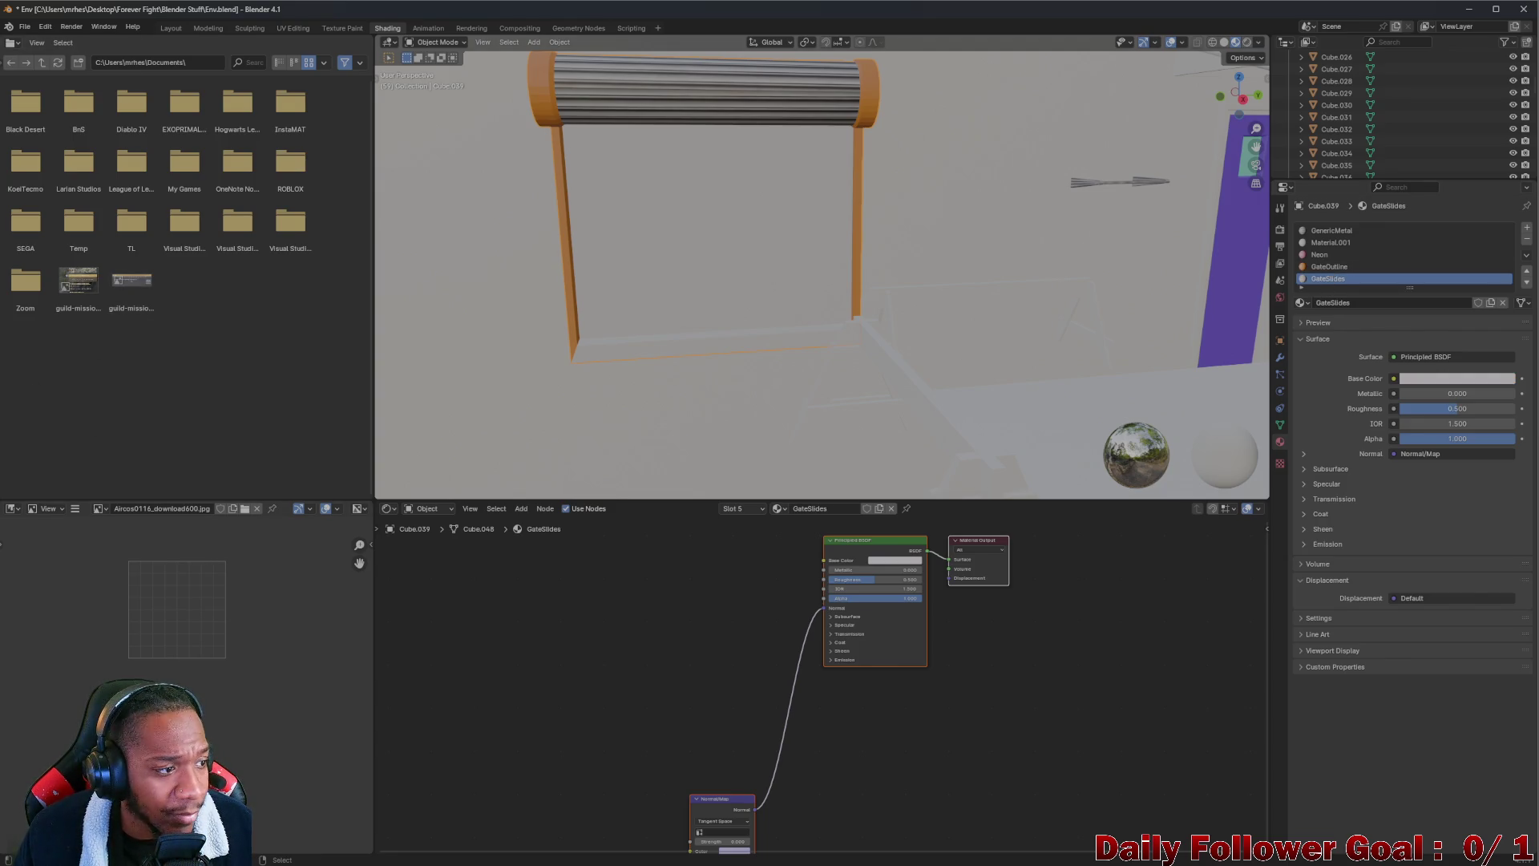
{"action": "mouse_move", "coordinate": [0, 345]}
{"action": "left_mouse_down"}
{"action": "mouse_move", "coordinate": [487, 629]}
{"action": "mouse_move", "coordinate": [829, 563]}
{"action": "left_mouse_up"}
Orbit around the textured gate while checking the Neon and GenericMetal materials
{"action": "mouse_move", "coordinate": [602, 394]}
{"action": "left_mouse_down"}
{"action": "mouse_move", "coordinate": [748, 232]}
{"action": "mouse_move", "coordinate": [802, 254]}
{"action": "mouse_move", "coordinate": [738, 233]}
{"action": "mouse_move", "coordinate": [822, 246]}
{"action": "left_mouse_up"}
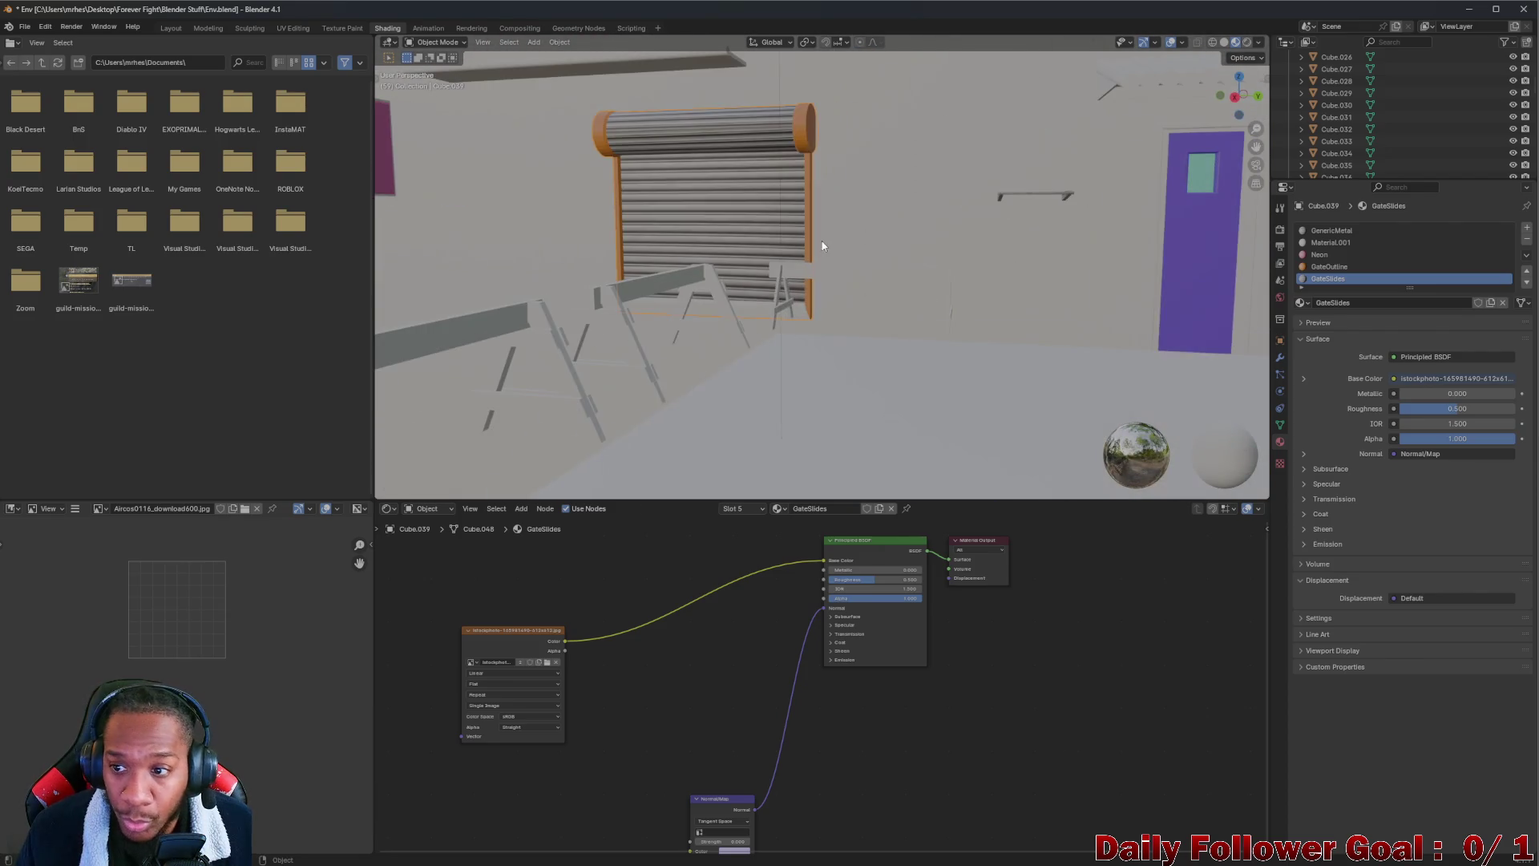
{"action": "left_click", "coordinate": [1318, 254]}
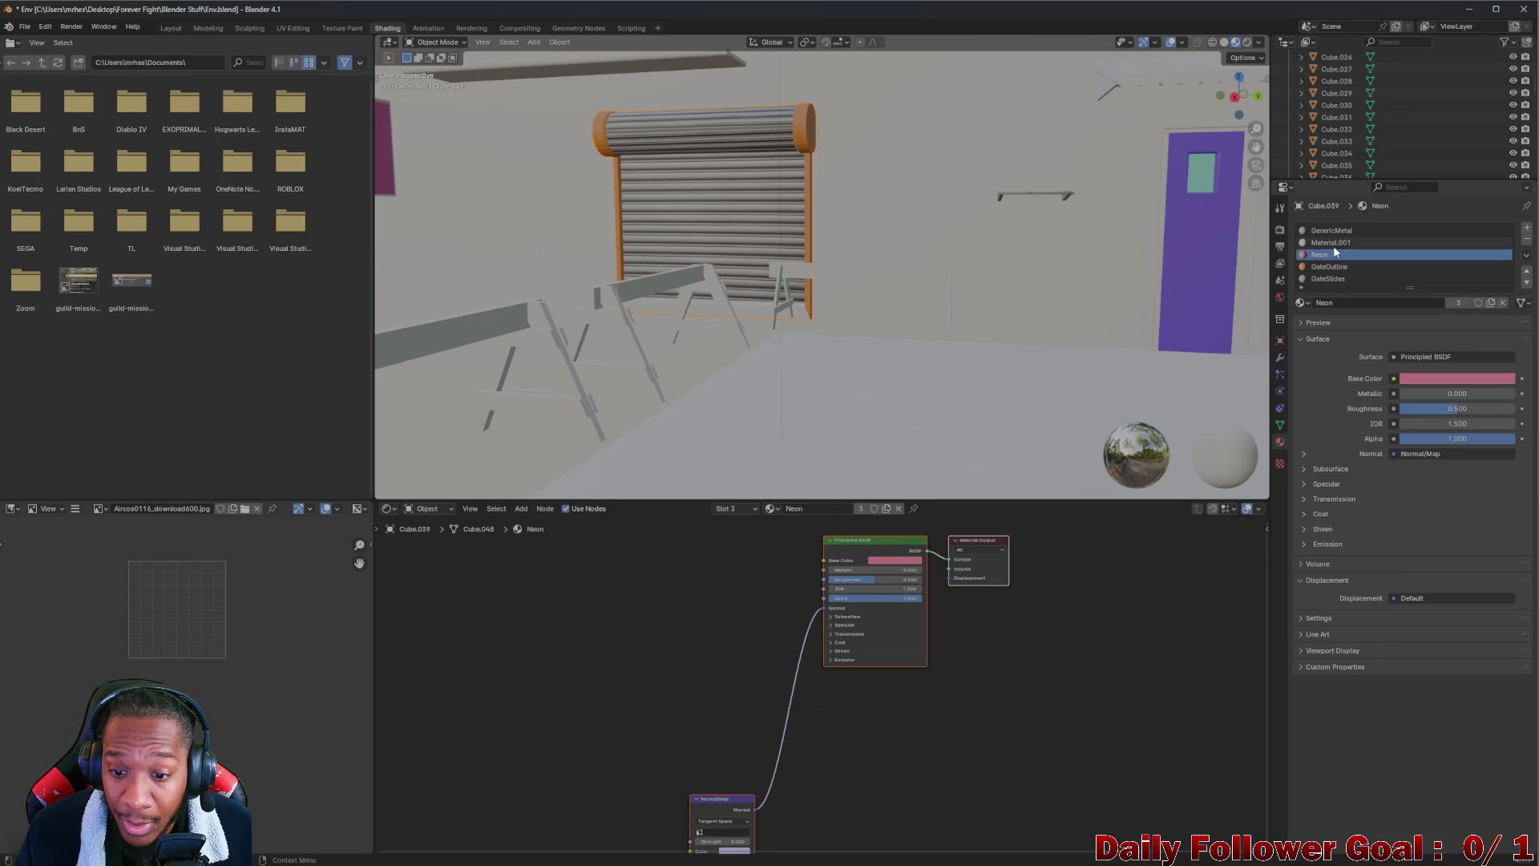
{"action": "mouse_move", "coordinate": [681, 240]}
{"action": "left_mouse_down"}
{"action": "mouse_move", "coordinate": [801, 233]}
{"action": "mouse_move", "coordinate": [769, 240]}
{"action": "left_mouse_up"}
{"action": "left_click", "coordinate": [1315, 230]}
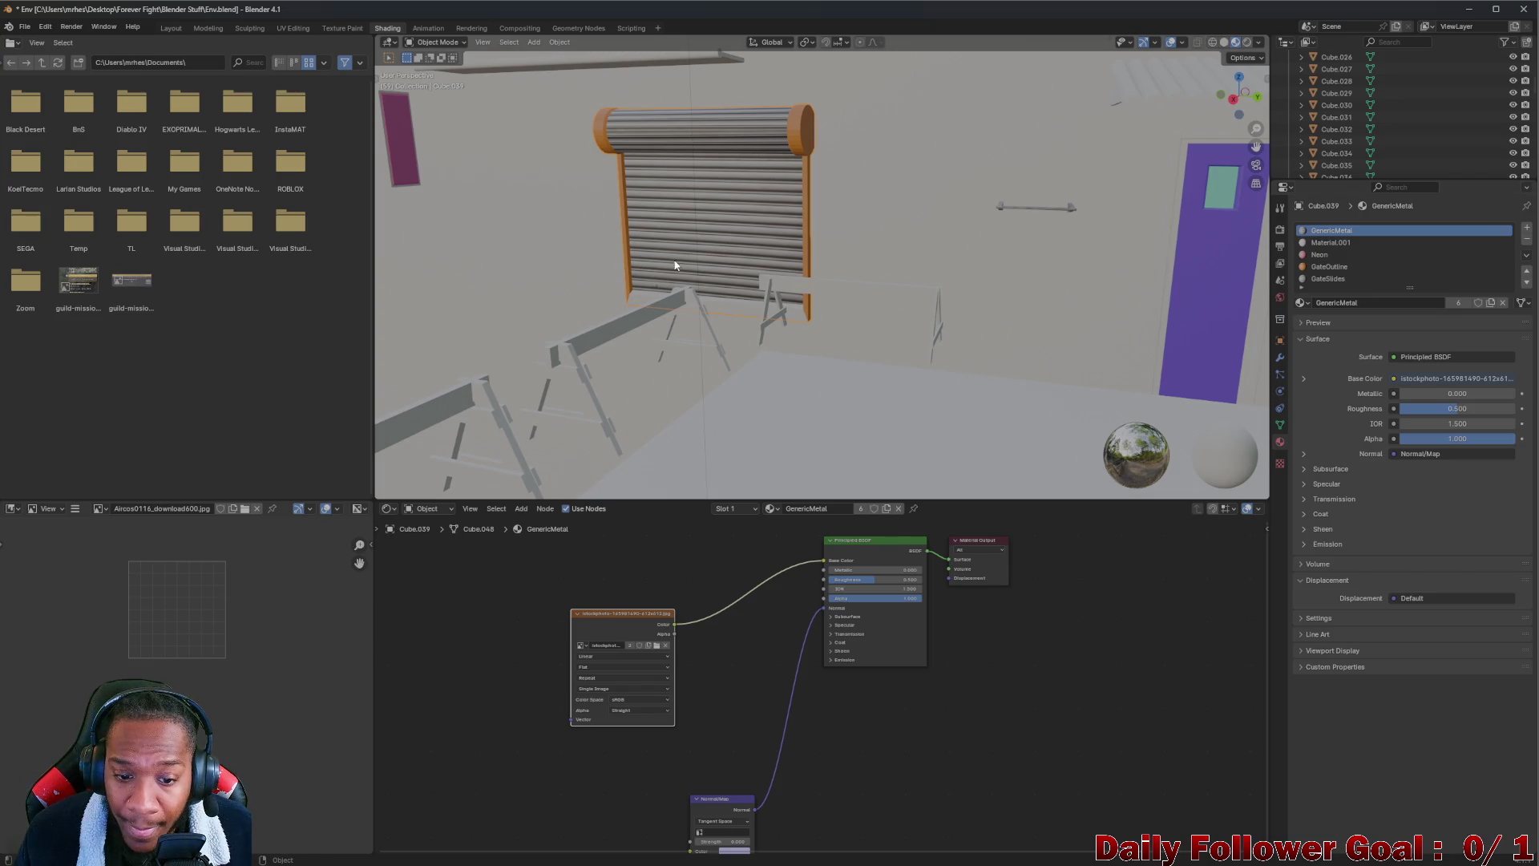
Orbit and zoom around the rolling gate, then frame it with Numpad period
{"action": "mouse_move", "coordinate": [685, 234]}
{"action": "left_mouse_down"}
{"action": "mouse_move", "coordinate": [749, 237]}
{"action": "mouse_move", "coordinate": [611, 268]}
{"action": "mouse_move", "coordinate": [667, 262]}
{"action": "mouse_move", "coordinate": [700, 333]}
{"action": "mouse_move", "coordinate": [773, 332]}
{"action": "left_mouse_up"}
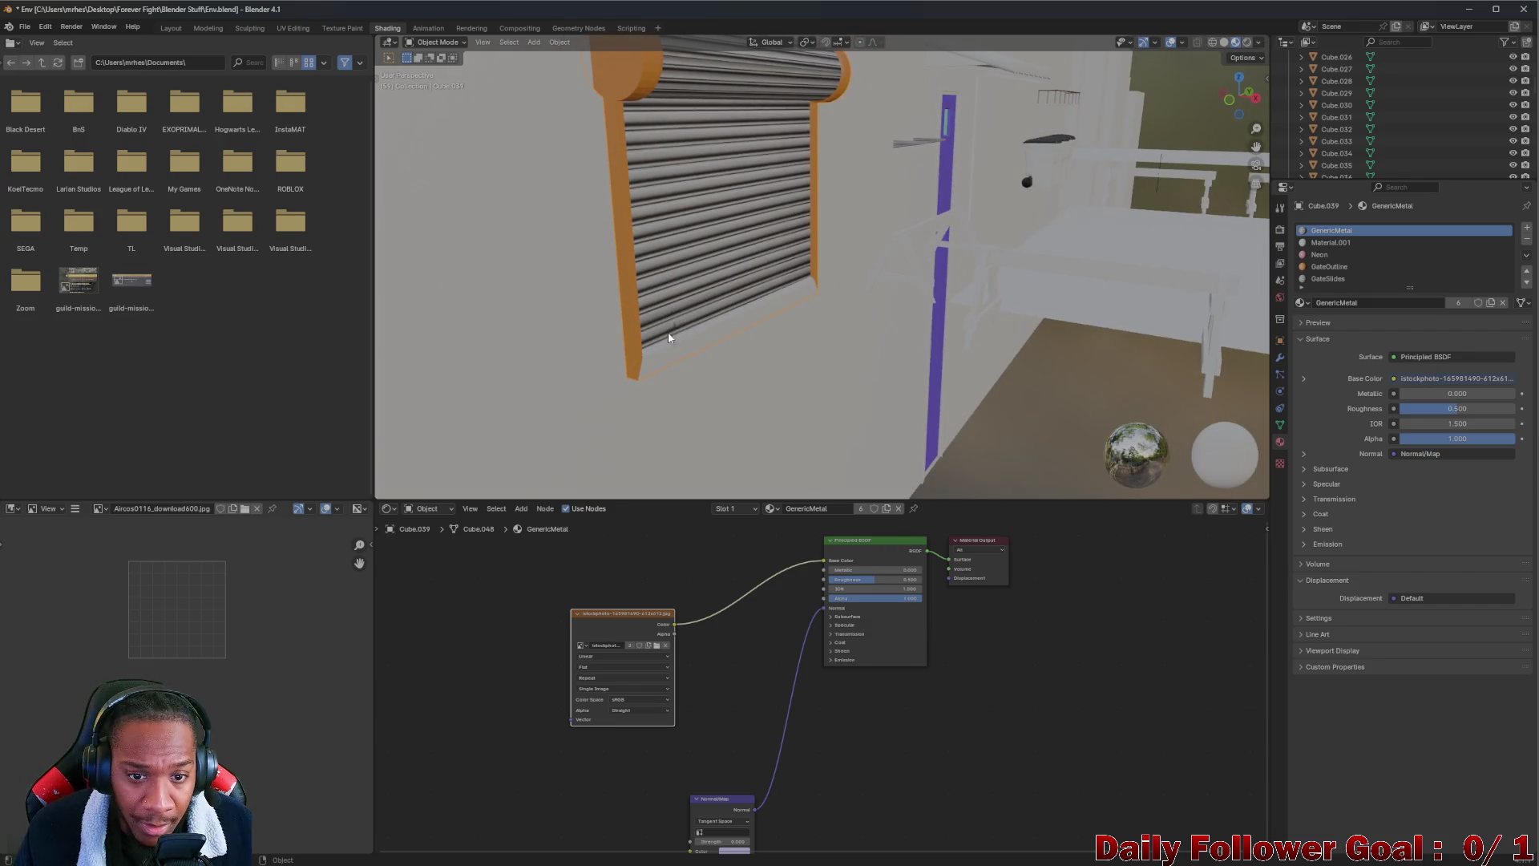
{"action": "scroll", "coordinate": [668, 336], "scroll_direction": "up", "scroll_amount": 2}
{"action": "mouse_move", "coordinate": [680, 347]}
{"action": "left_mouse_down"}
{"action": "mouse_move", "coordinate": [469, 325]}
{"action": "mouse_move", "coordinate": [695, 237]}
{"action": "left_mouse_up"}
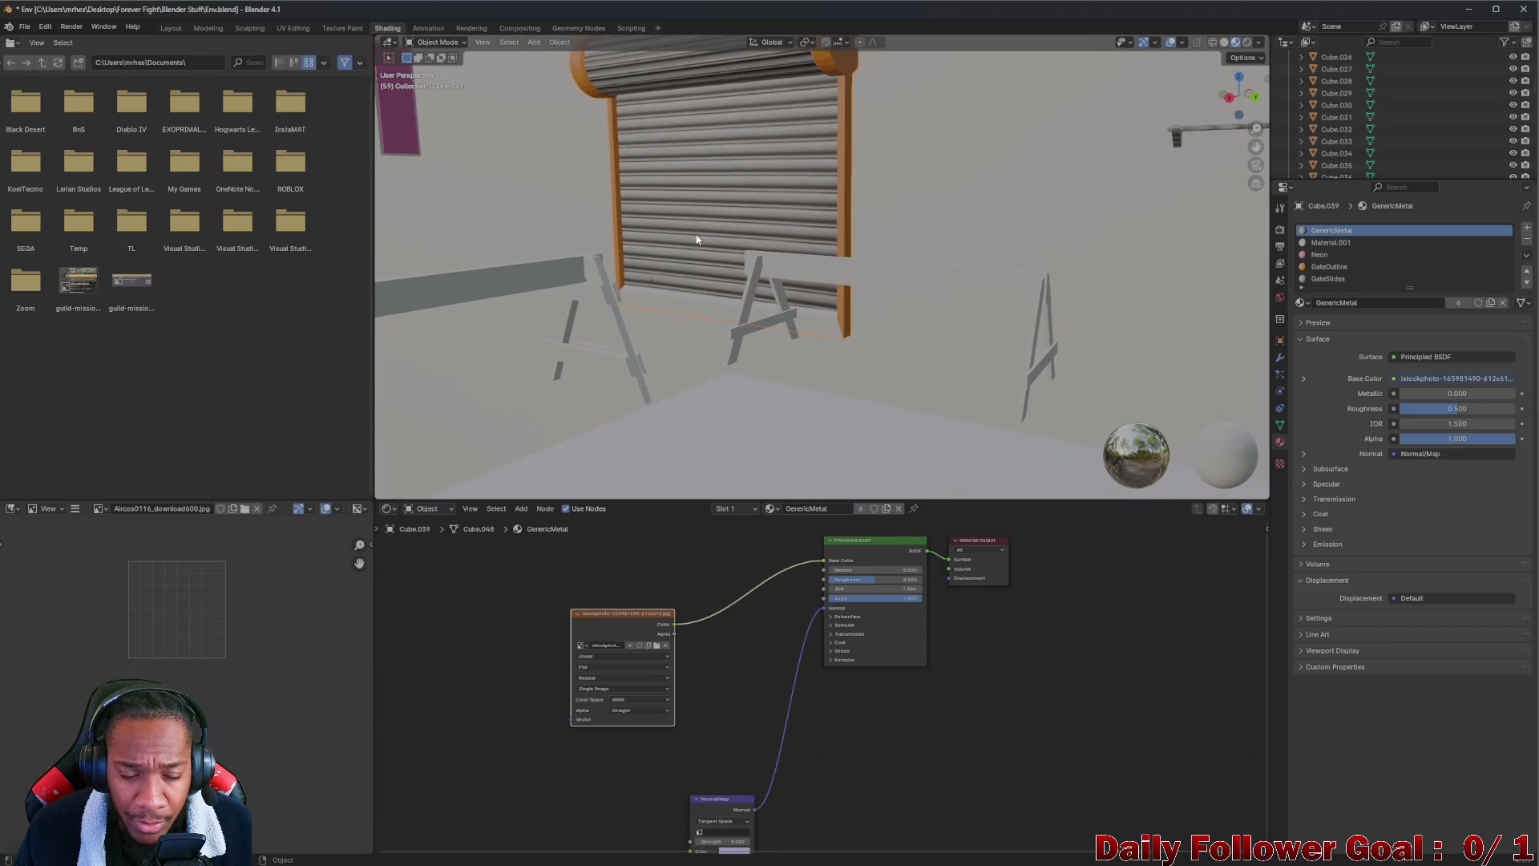
{"action": "scroll", "coordinate": [682, 245], "scroll_direction": "down", "scroll_amount": 3}
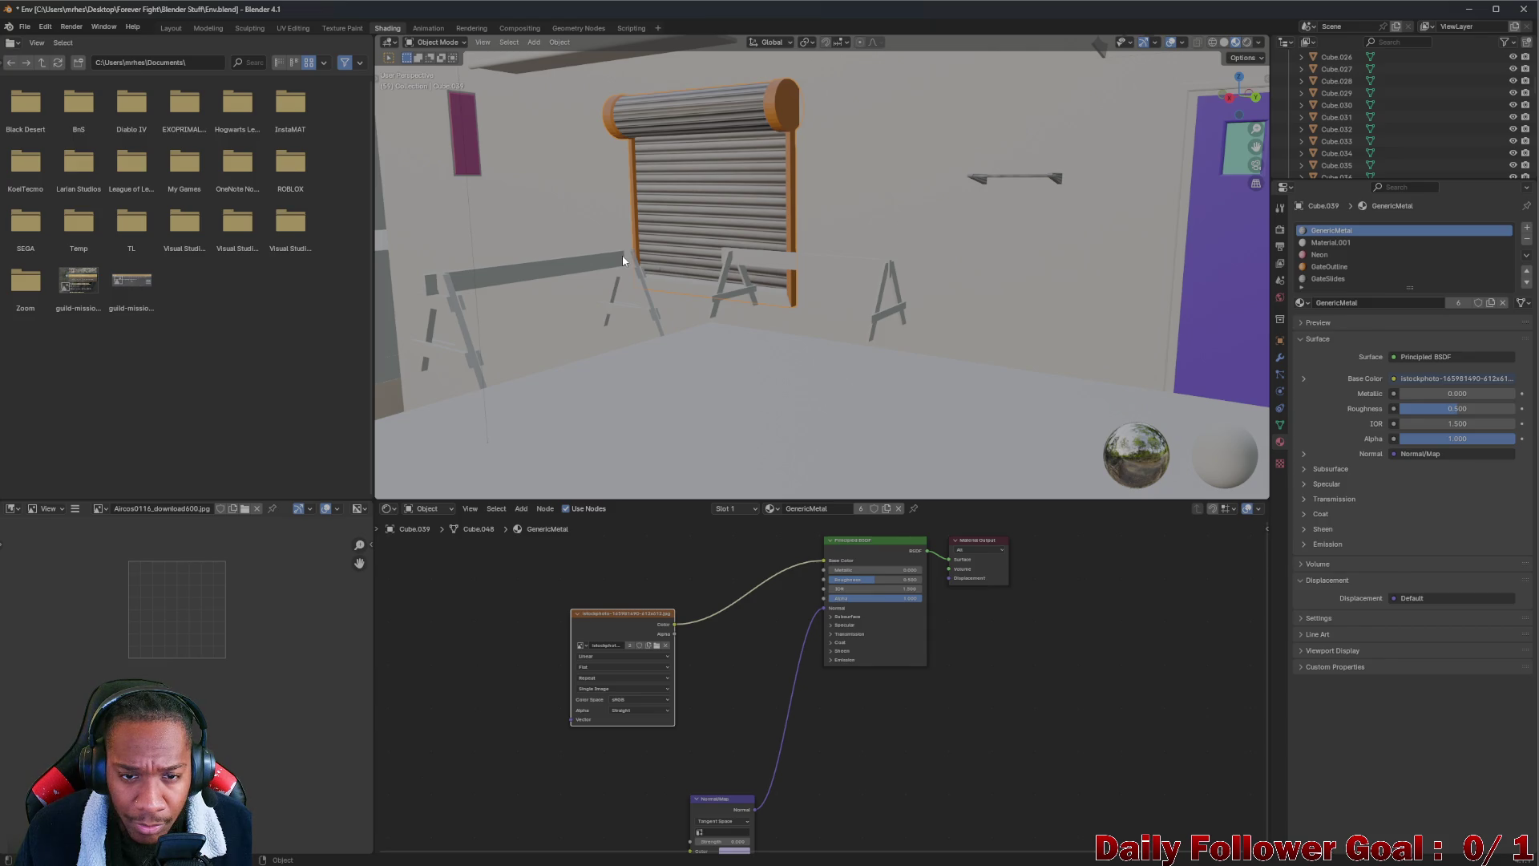
{"action": "left_click_drag", "start_coordinate": [623, 259], "coordinate": [725, 195]}
{"action": "scroll", "coordinate": [722, 185], "scroll_direction": "up", "scroll_amount": 3}
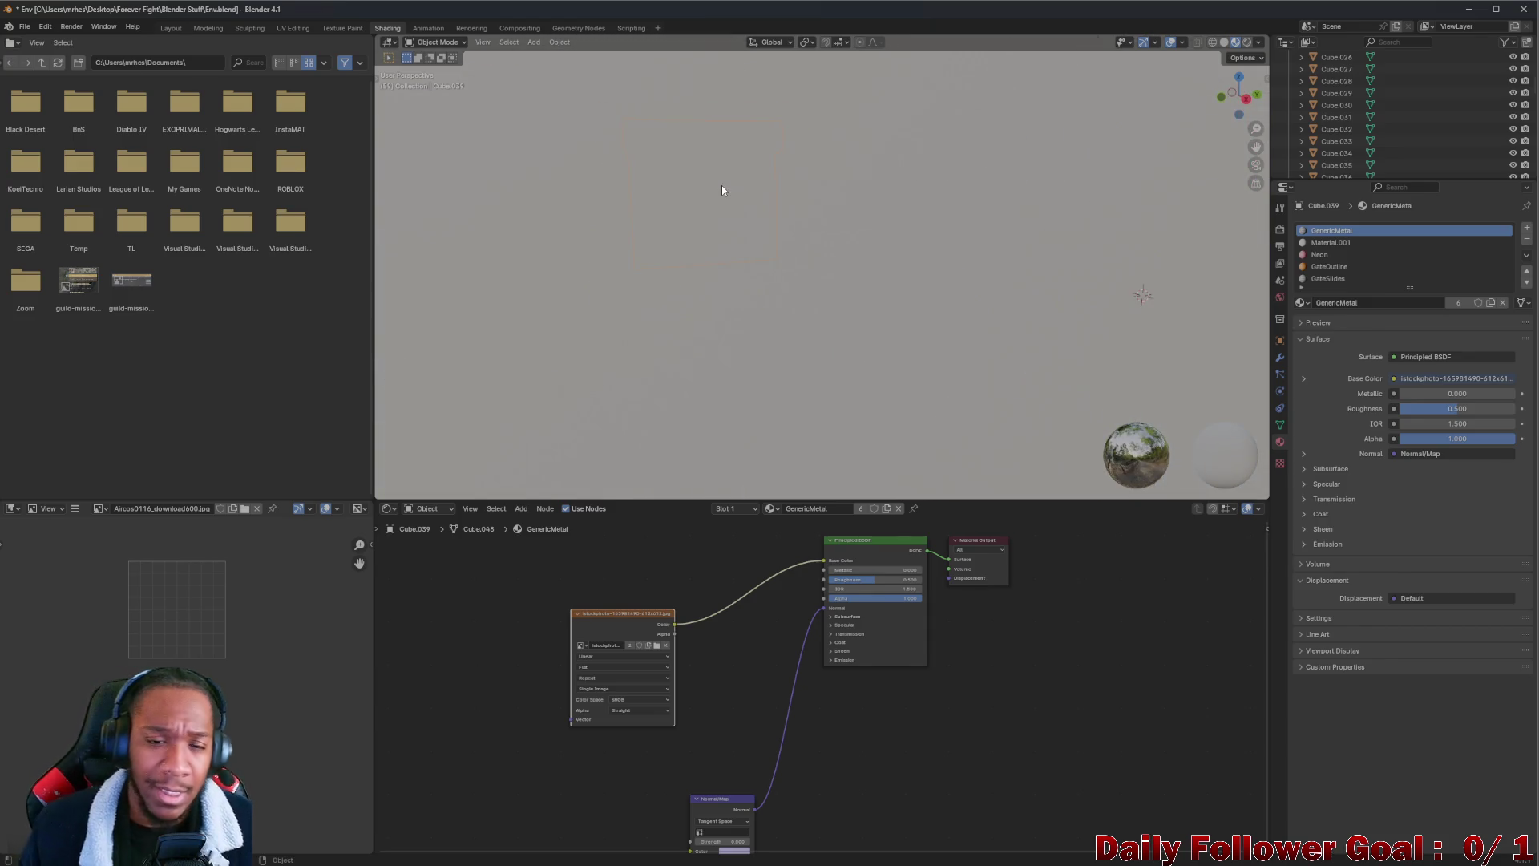
{"action": "scroll", "coordinate": [696, 183], "scroll_direction": "up", "scroll_amount": 4}
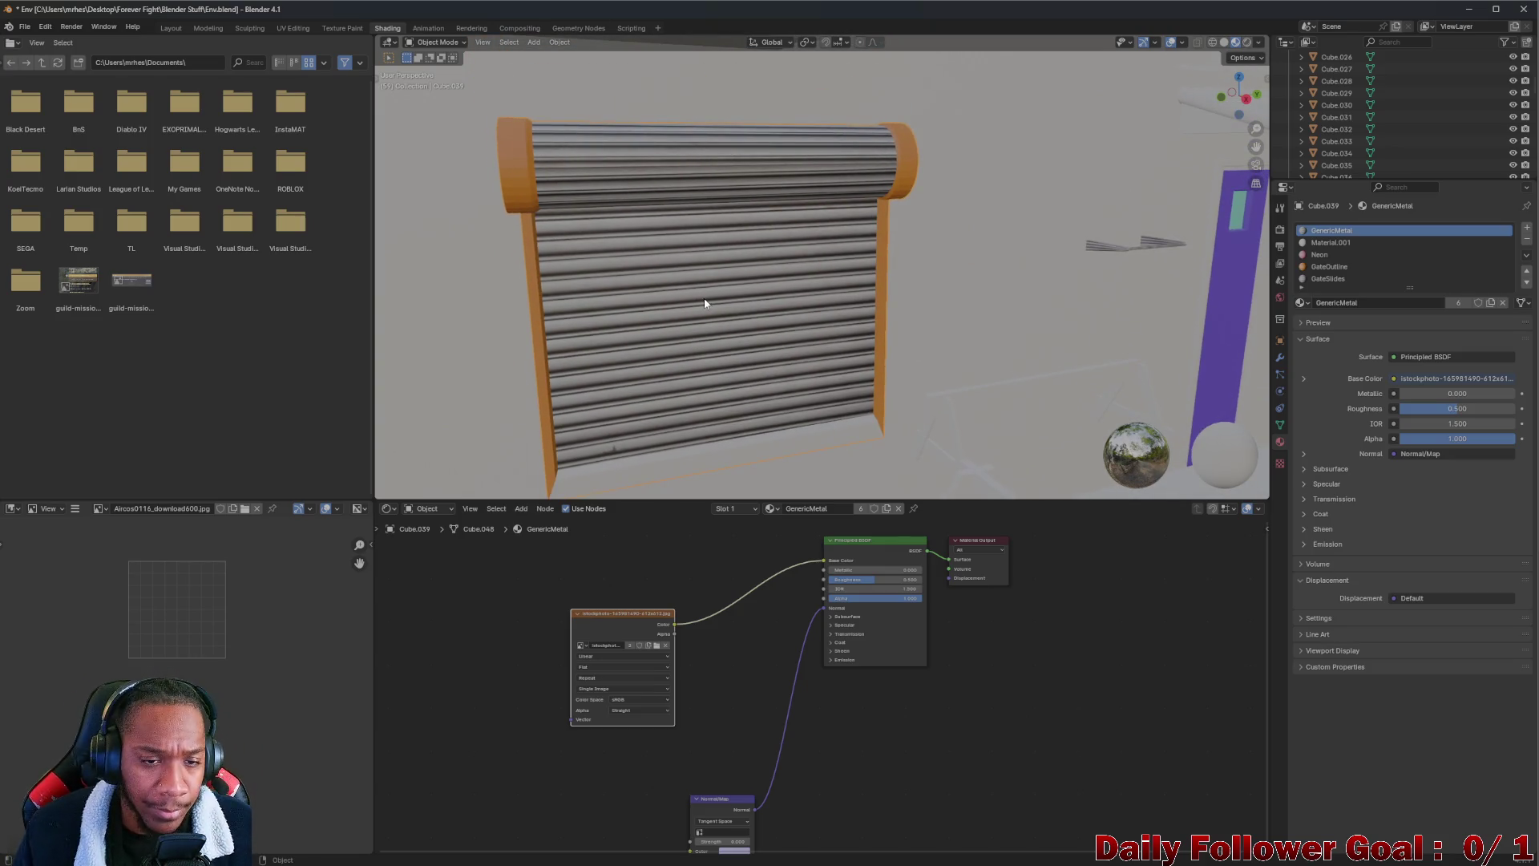
{"action": "scroll", "coordinate": [702, 303], "scroll_direction": "down", "scroll_amount": 5}
{"action": "scroll", "coordinate": [695, 302], "scroll_direction": "down", "scroll_amount": 2}
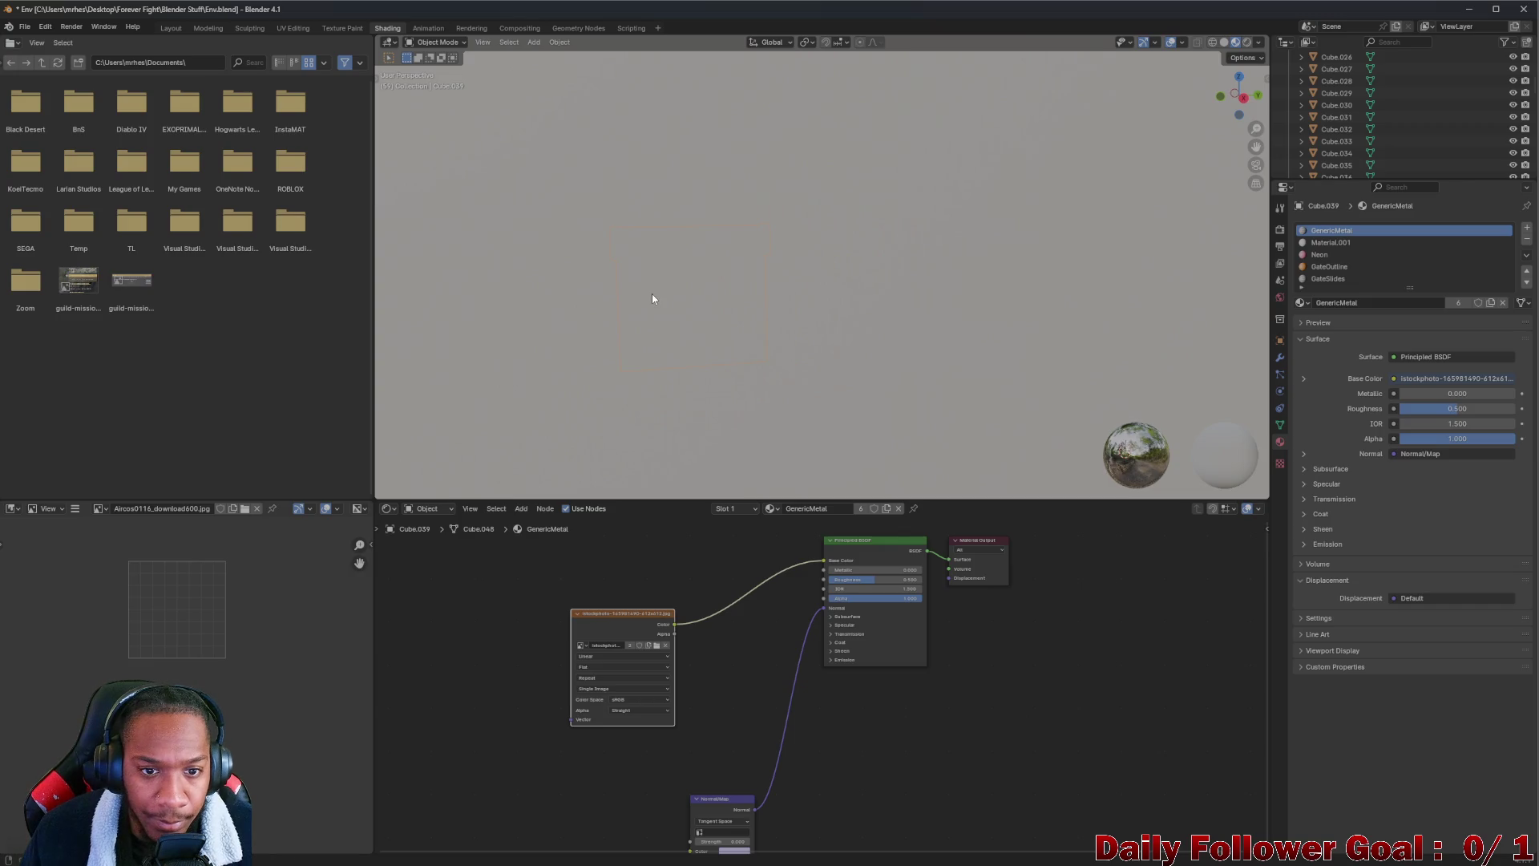
{"action": "key", "text": "KP_Decimal"}
{"action": "scroll", "coordinate": [608, 303], "scroll_direction": "up", "scroll_amount": 3}
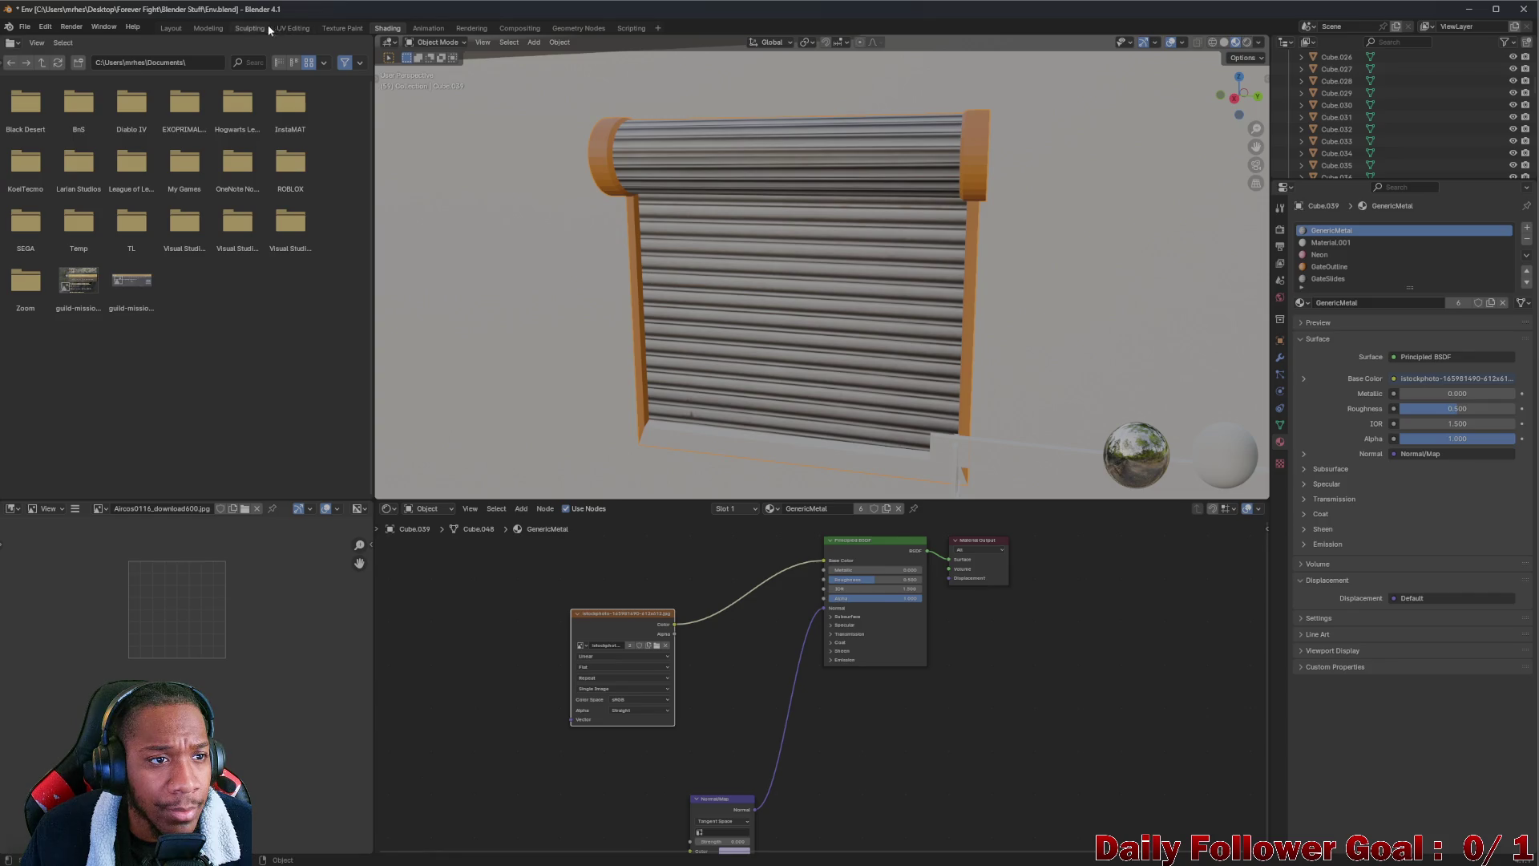
Switch to the Layout workspace to view the textured gate in the scene
{"action": "left_click", "coordinate": [166, 27]}
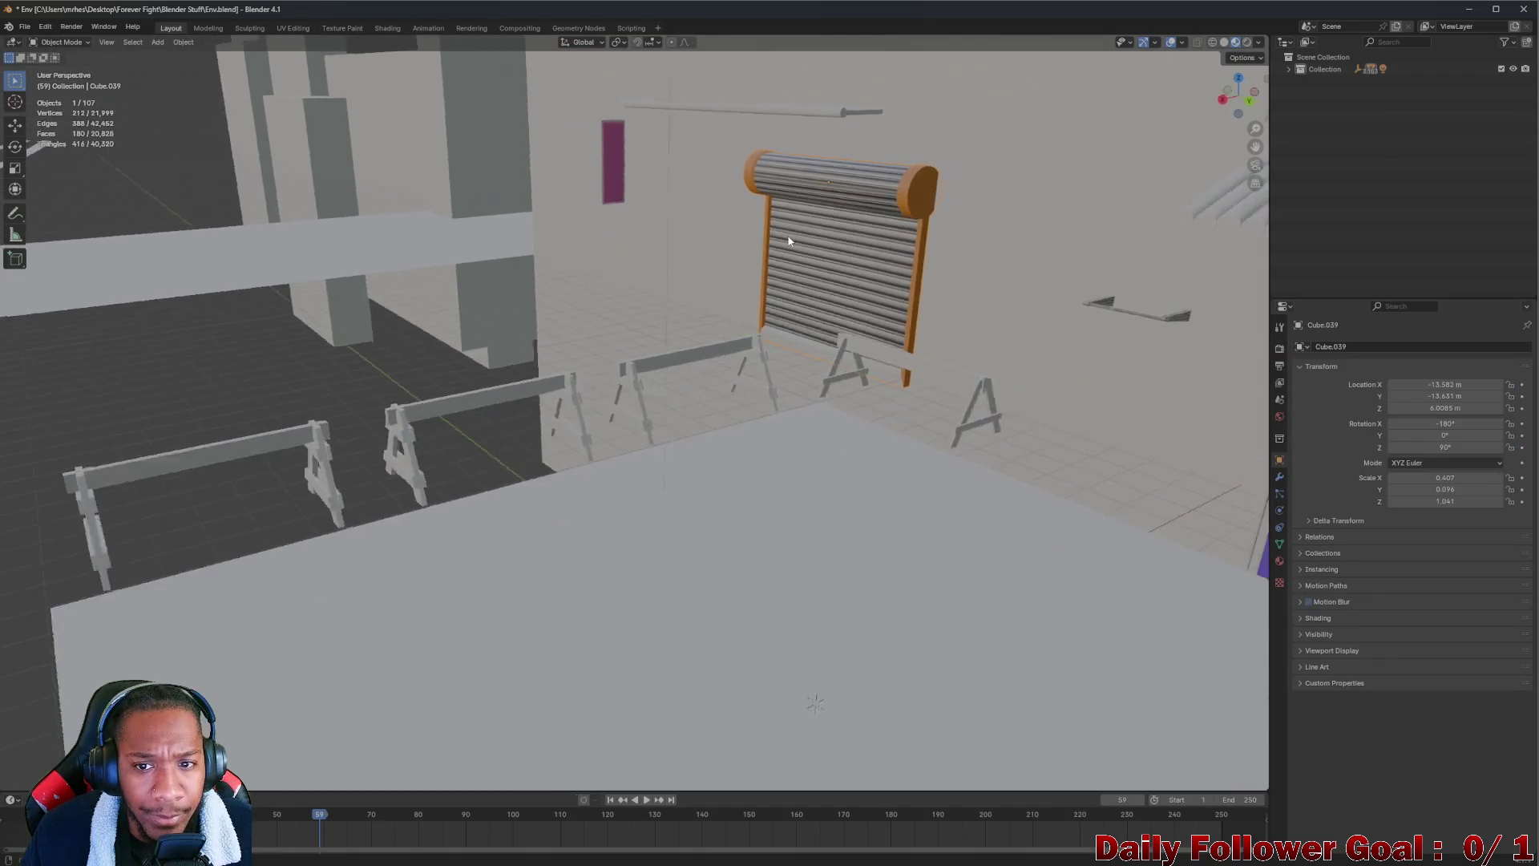
{"action": "scroll", "coordinate": [776, 240], "scroll_direction": "down", "scroll_amount": 2}
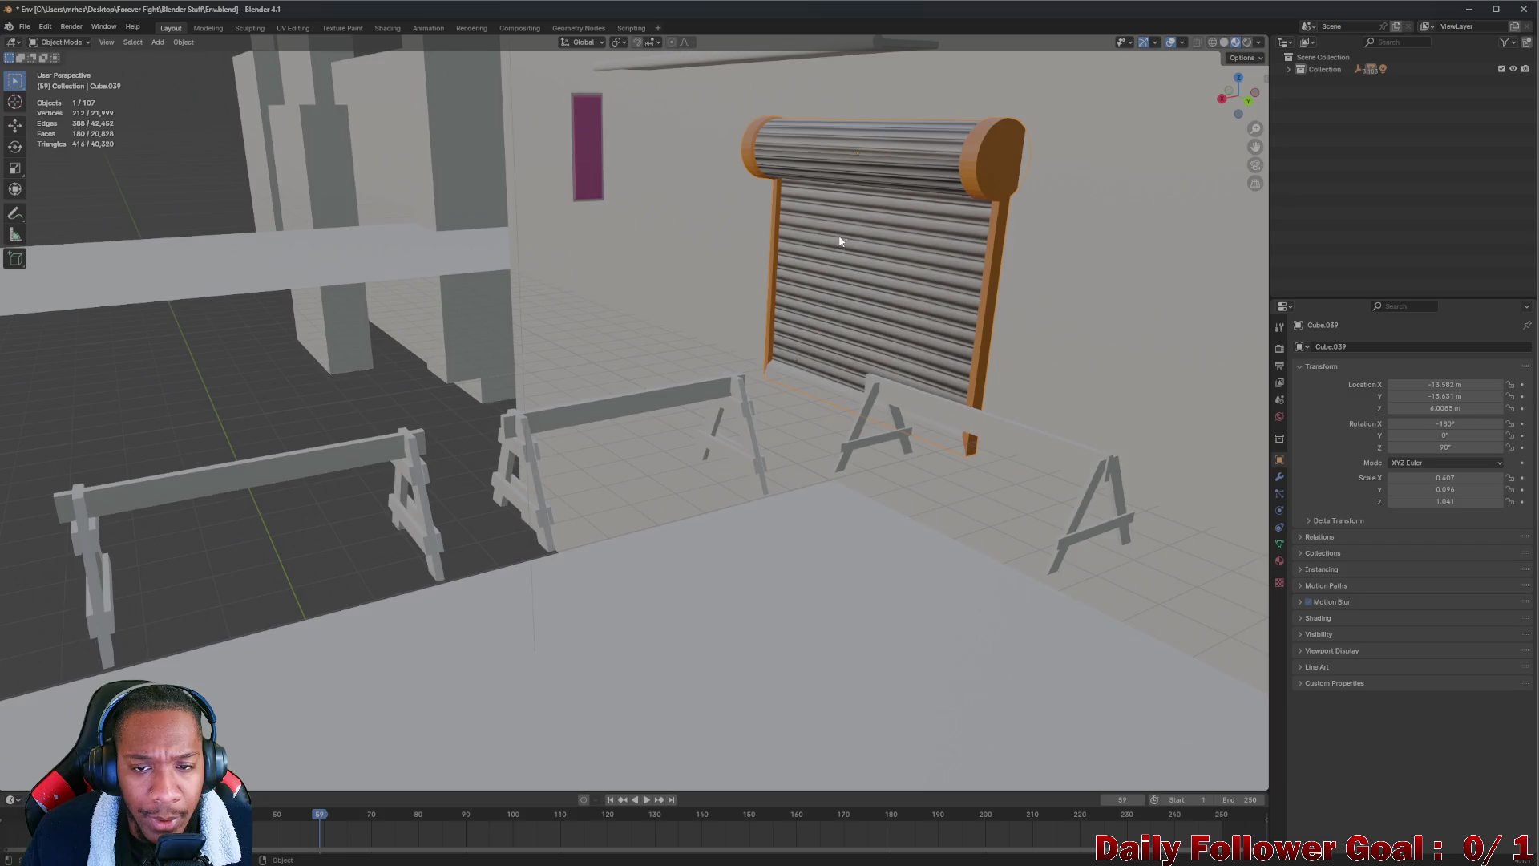
{"action": "scroll", "coordinate": [731, 266], "scroll_direction": "up", "scroll_amount": 3}
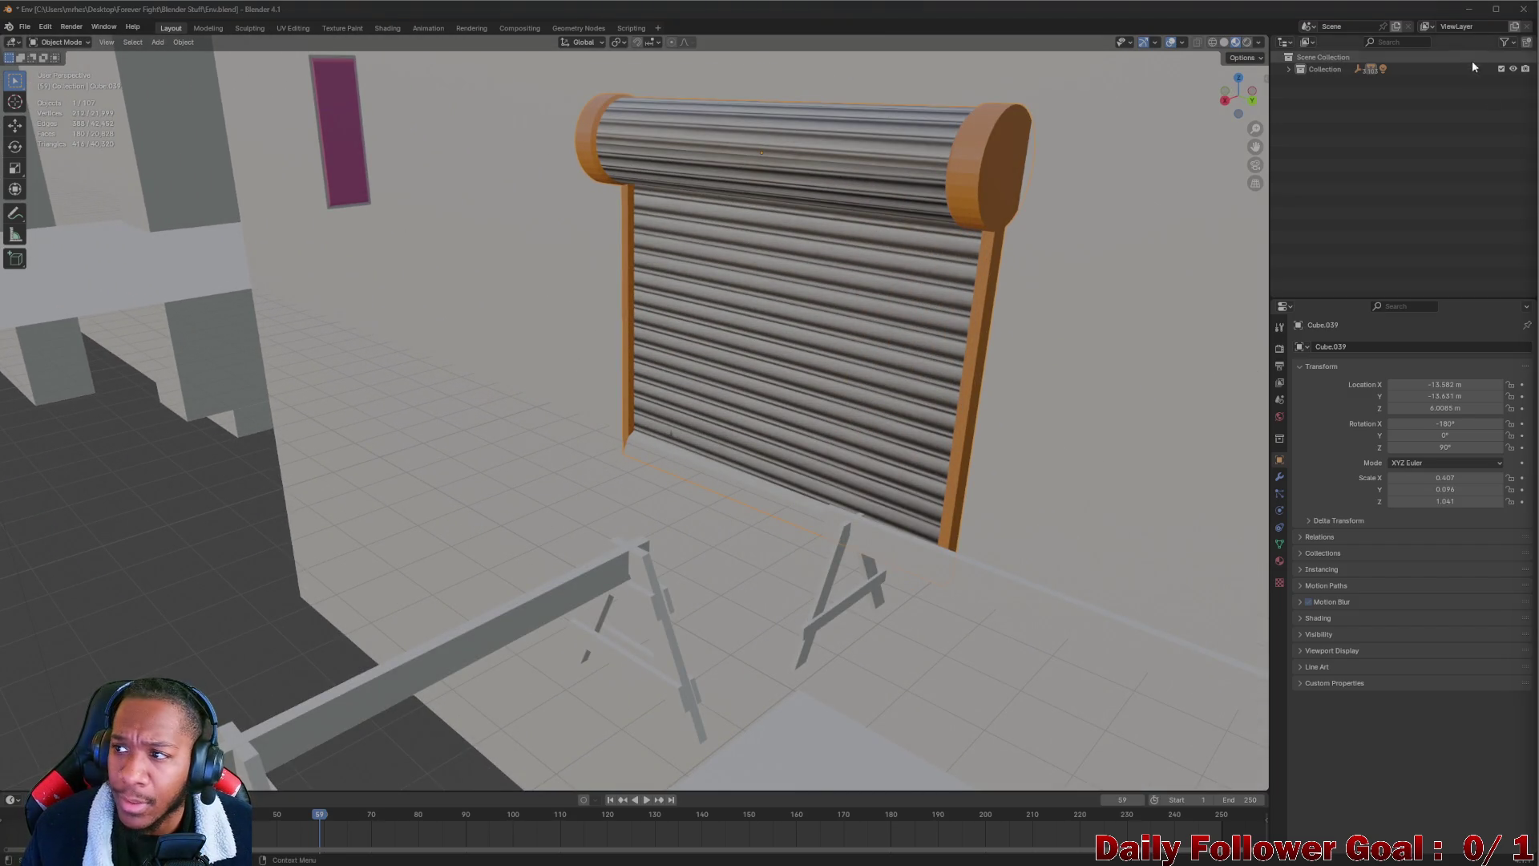
{"action": "mouse_move", "coordinate": [770, 864]}
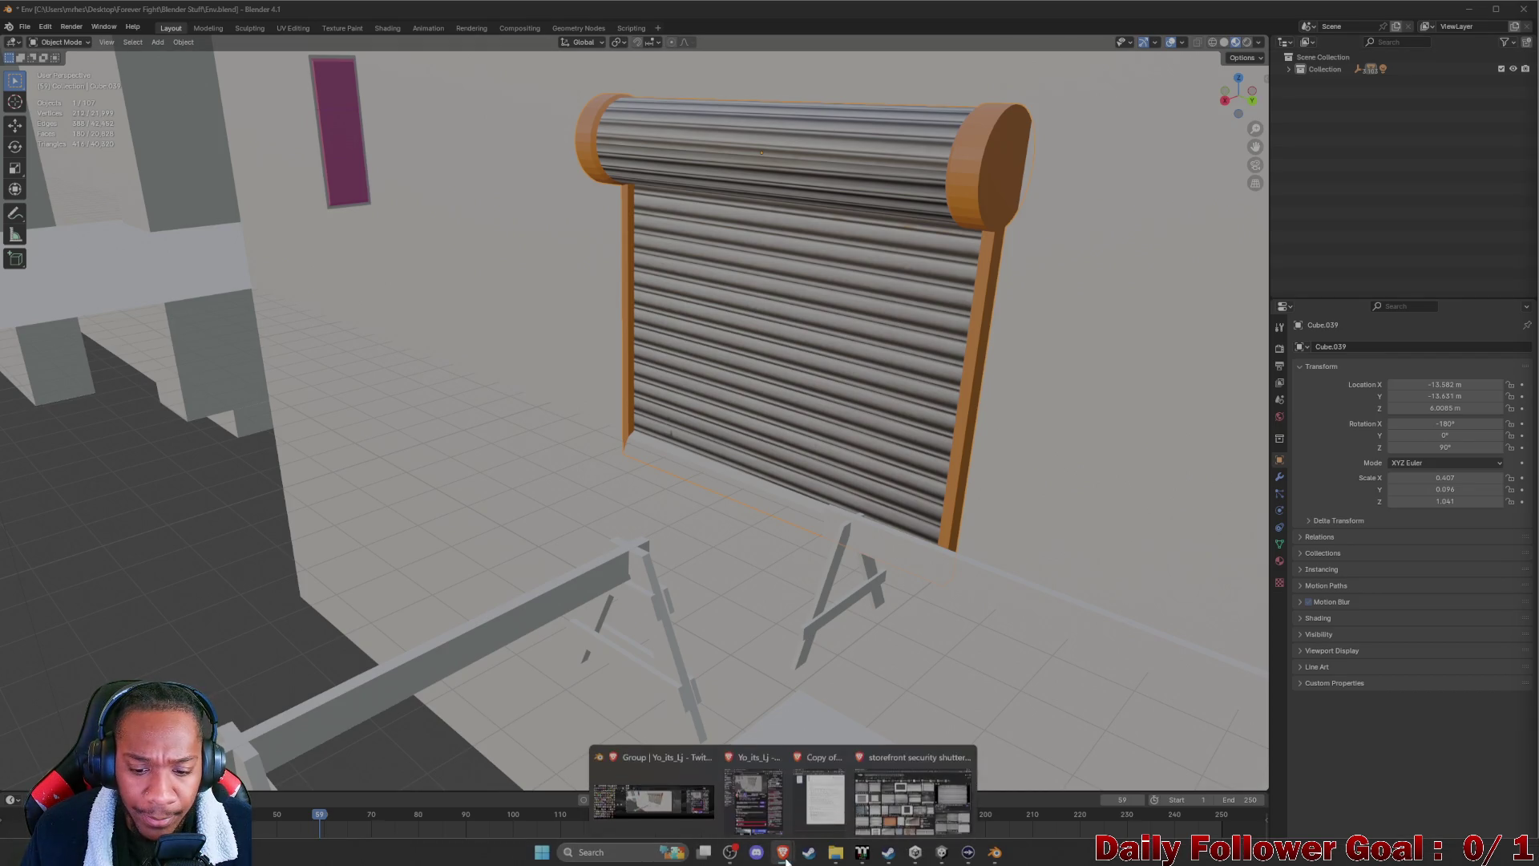
{"action": "left_click", "coordinate": [651, 797]}
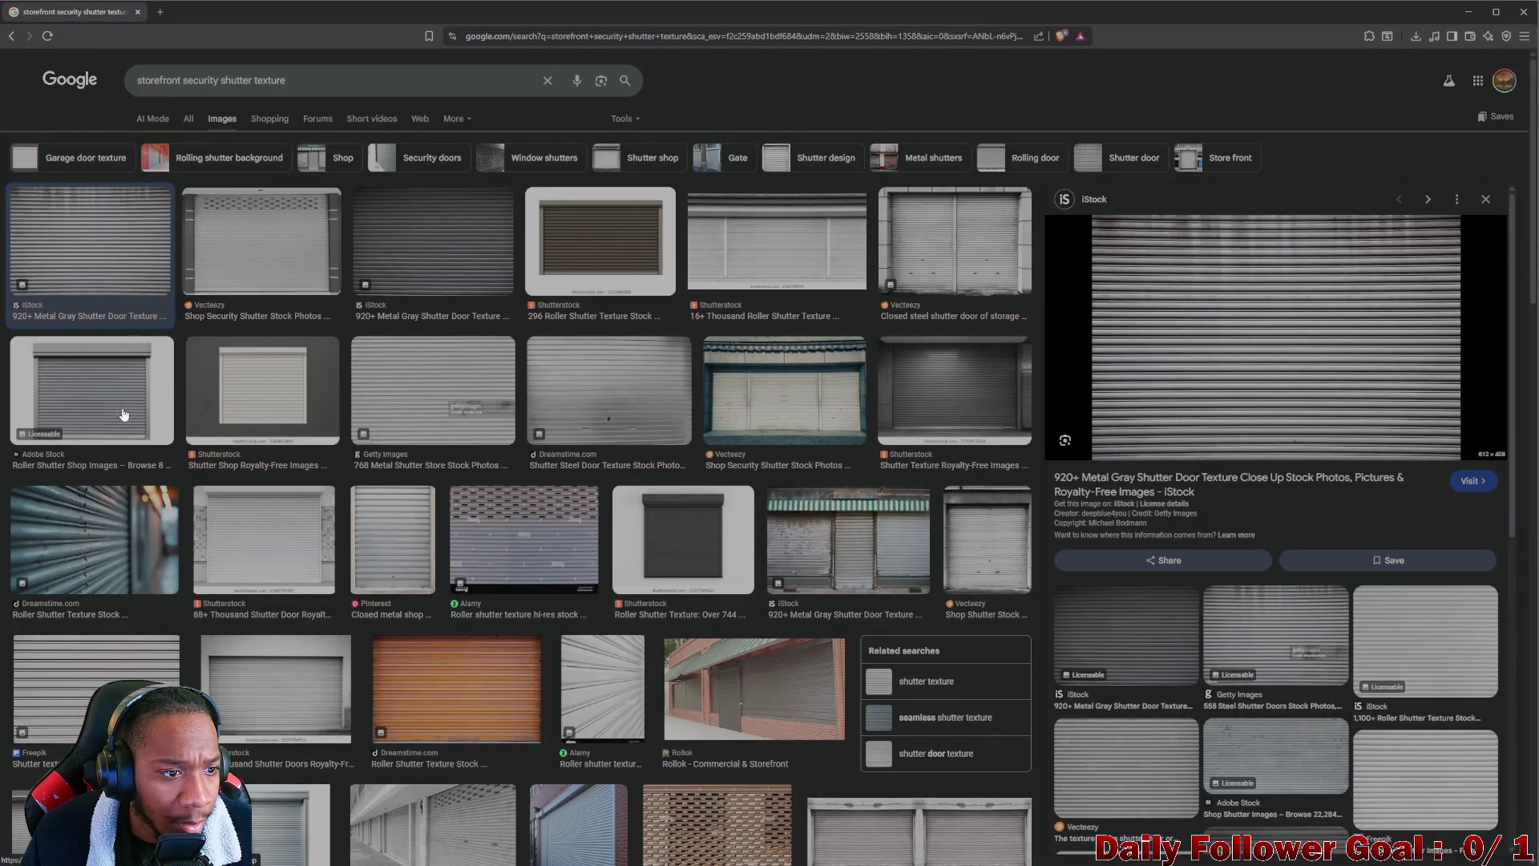
Drop 'texture' from the query to search 'storefront security shutter', then return to Blender
{"action": "scroll", "coordinate": [686, 547], "scroll_direction": "down", "scroll_amount": 1}
{"action": "scroll", "coordinate": [513, 505], "scroll_direction": "down", "scroll_amount": 2}
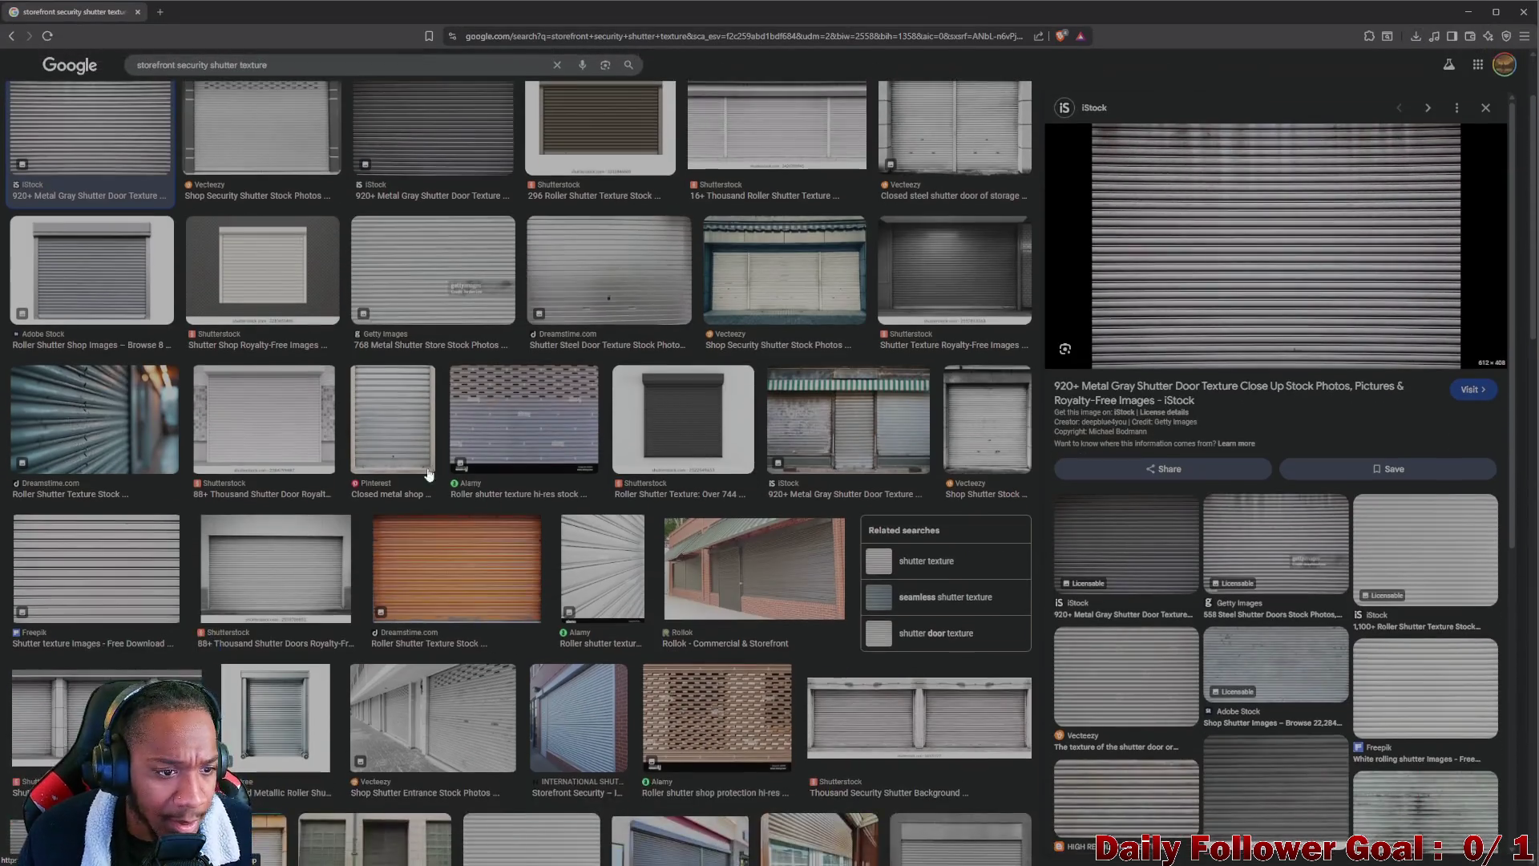
{"action": "scroll", "coordinate": [304, 444], "scroll_direction": "down", "scroll_amount": 1}
{"action": "scroll", "coordinate": [343, 561], "scroll_direction": "down", "scroll_amount": 2}
{"action": "scroll", "coordinate": [792, 605], "scroll_direction": "up", "scroll_amount": 5}
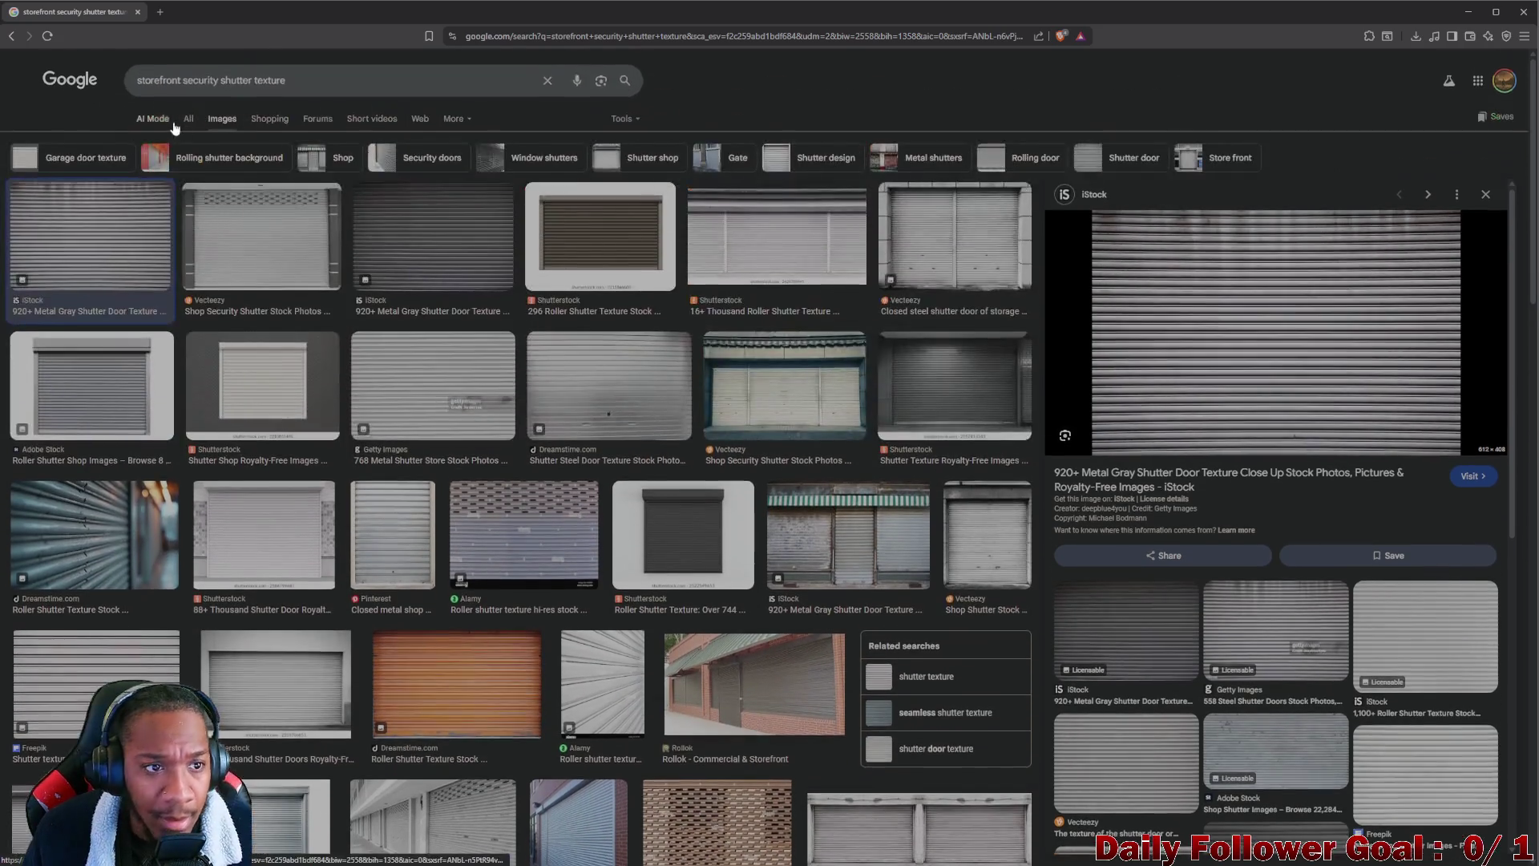
{"action": "double_click", "coordinate": [261, 80]}
{"action": "key", "text": "BackSpace"}
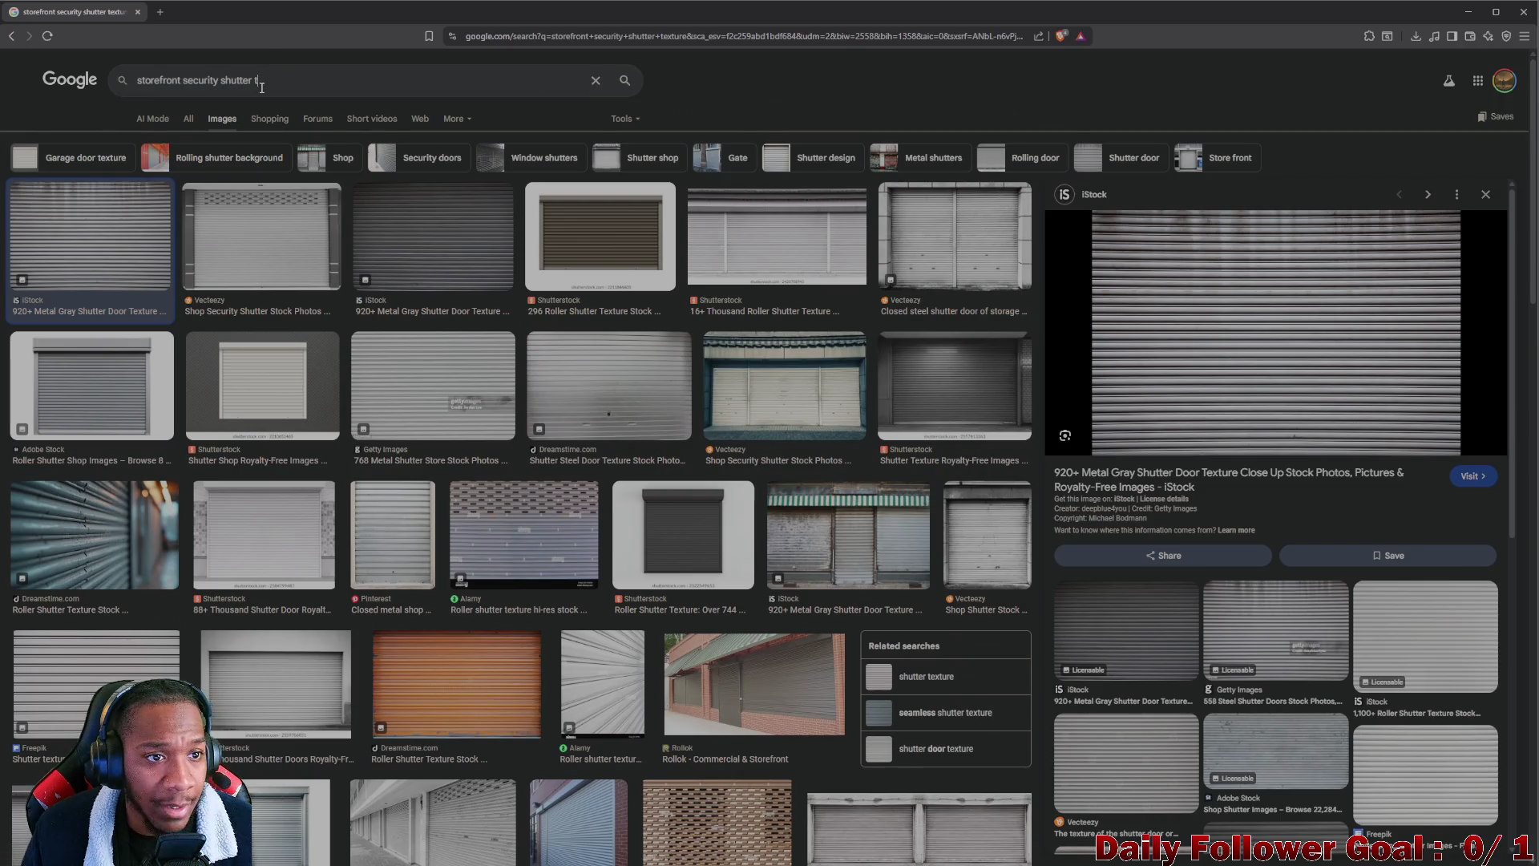
{"action": "key", "text": "Return"}
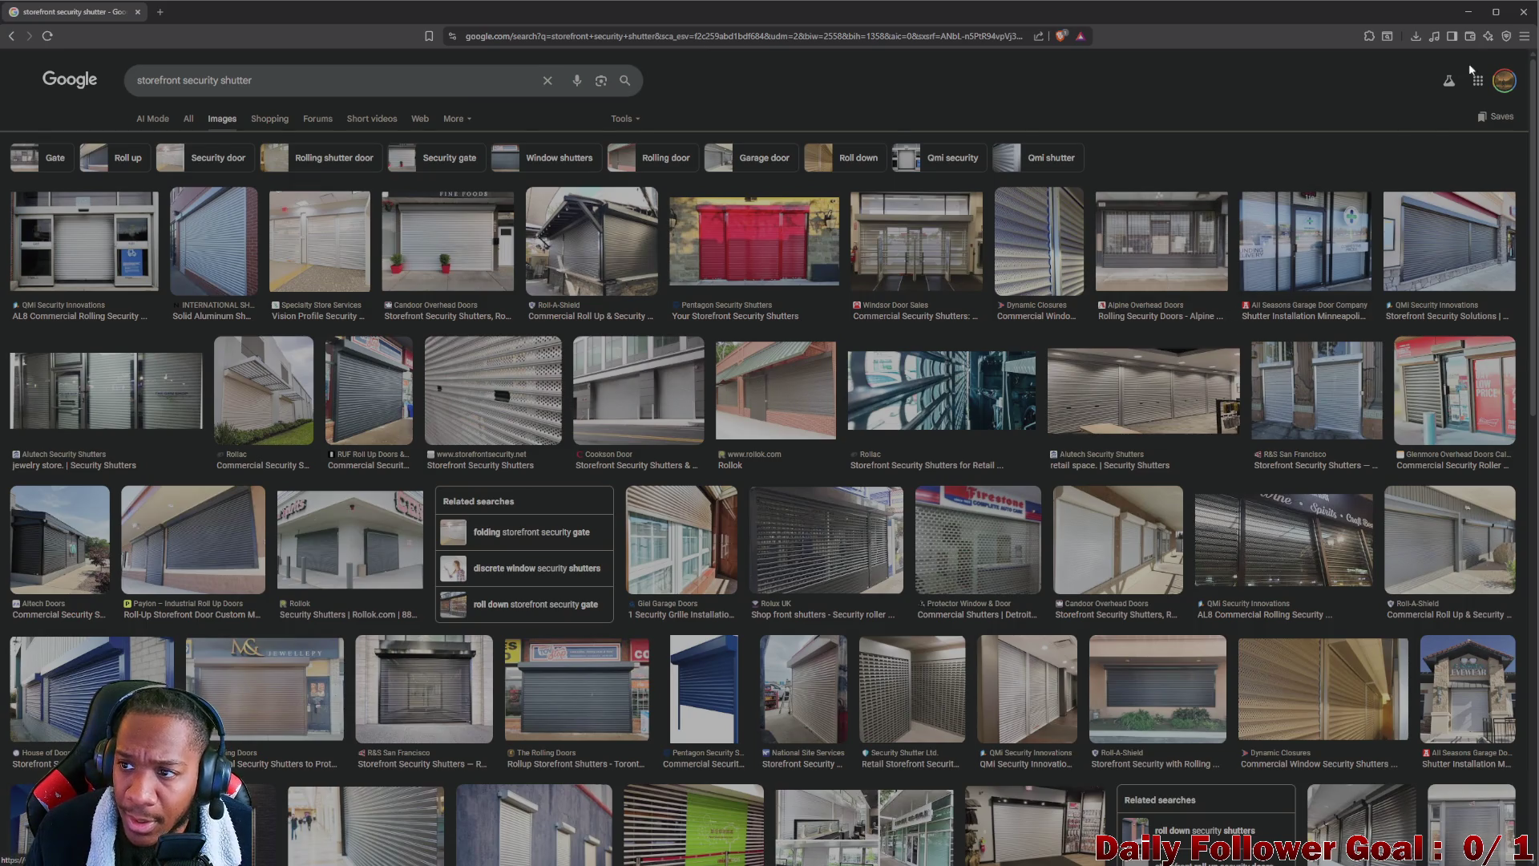
{"action": "mouse_move", "coordinate": [938, 861]}
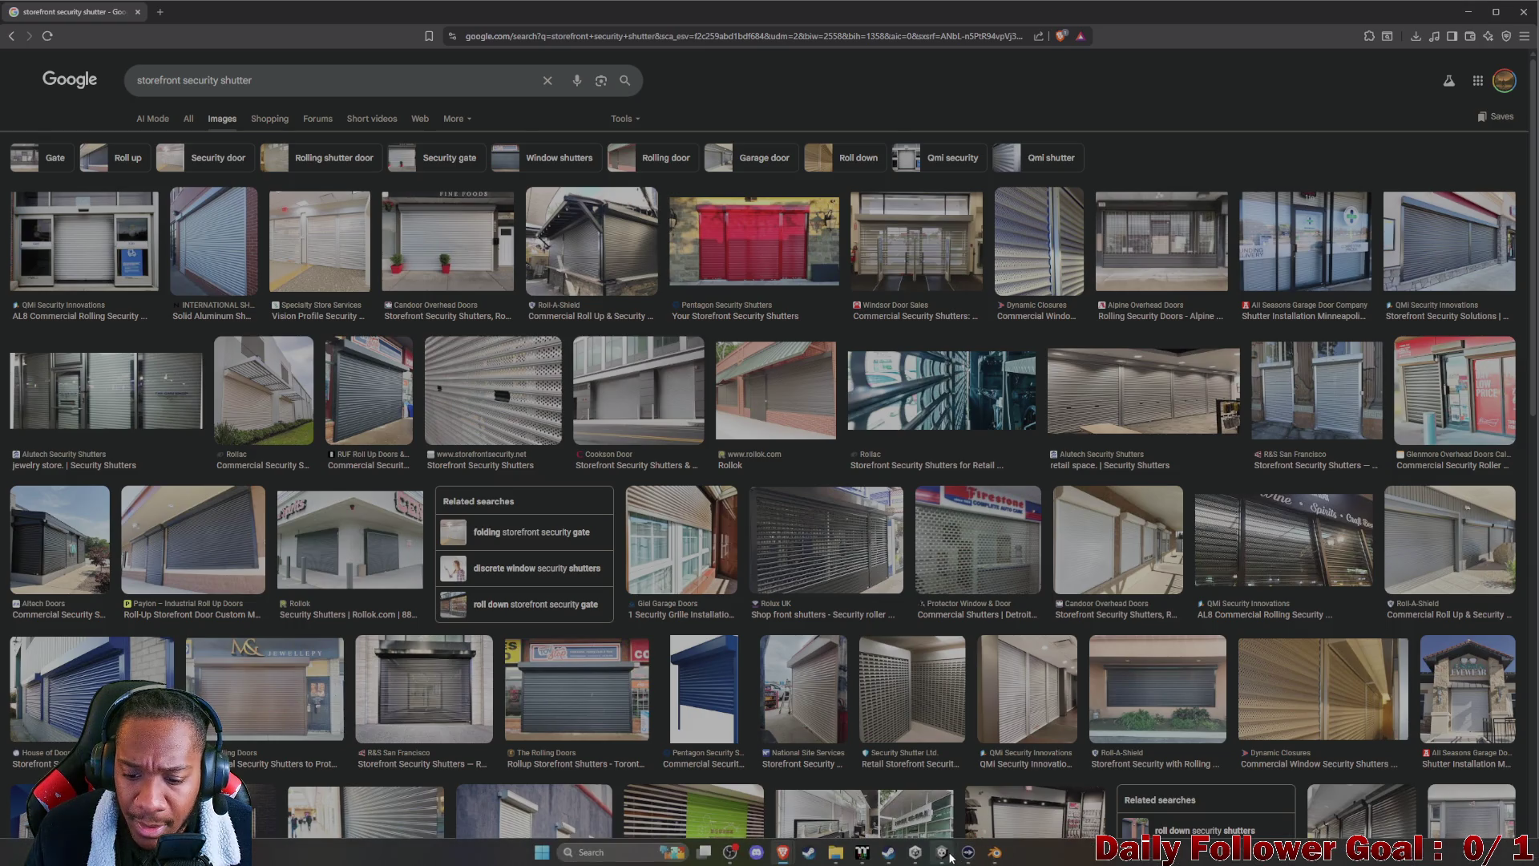
{"action": "left_click", "coordinate": [998, 854]}
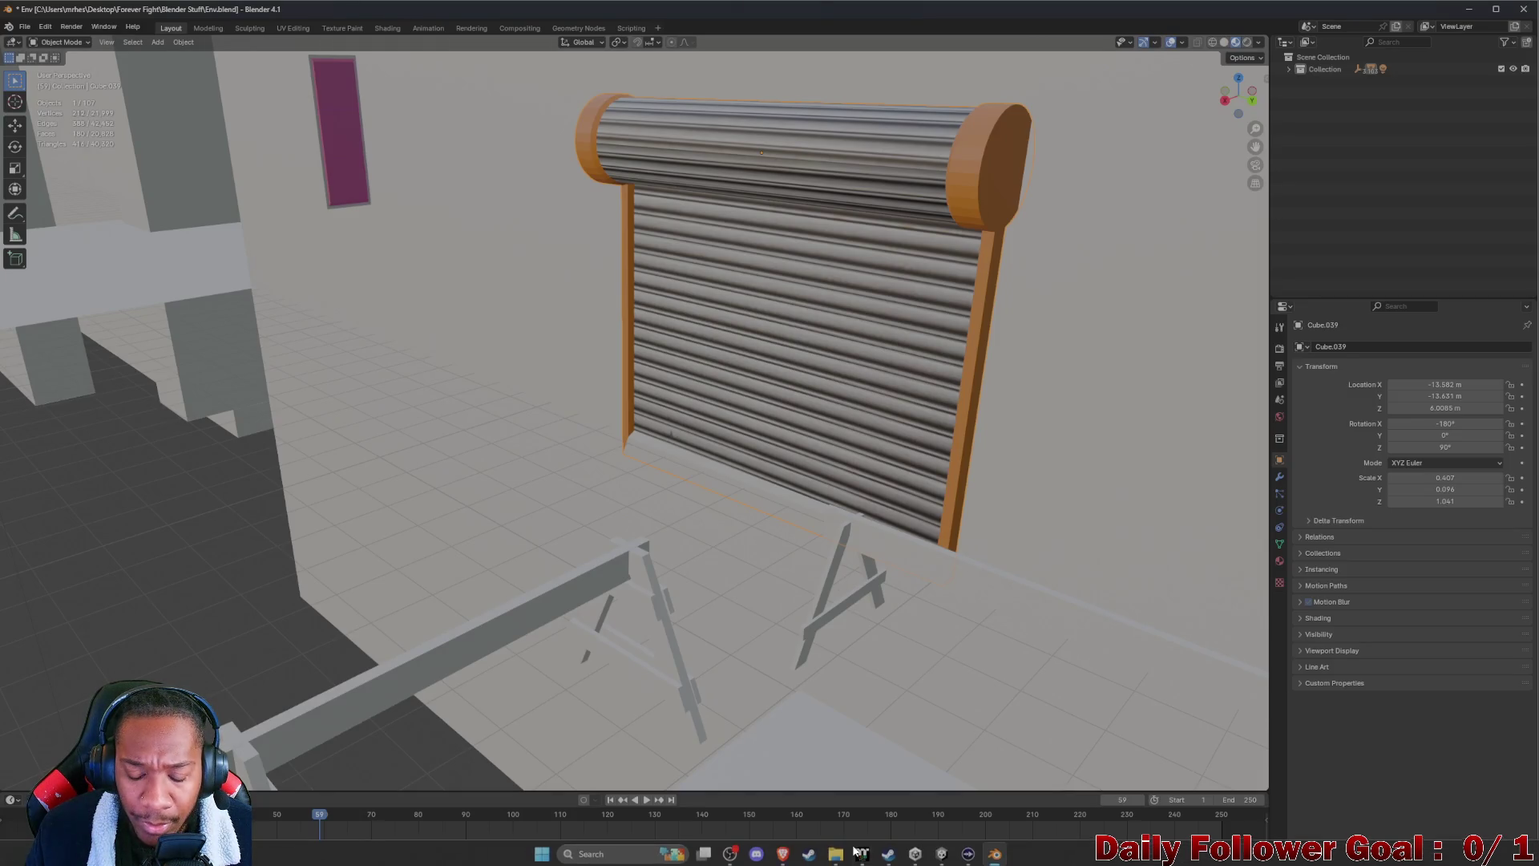
Back in Unity, reselect the shutter gate Cube.039 and bring up the Environments folder's asset menu
{"action": "left_click", "coordinate": [944, 856]}
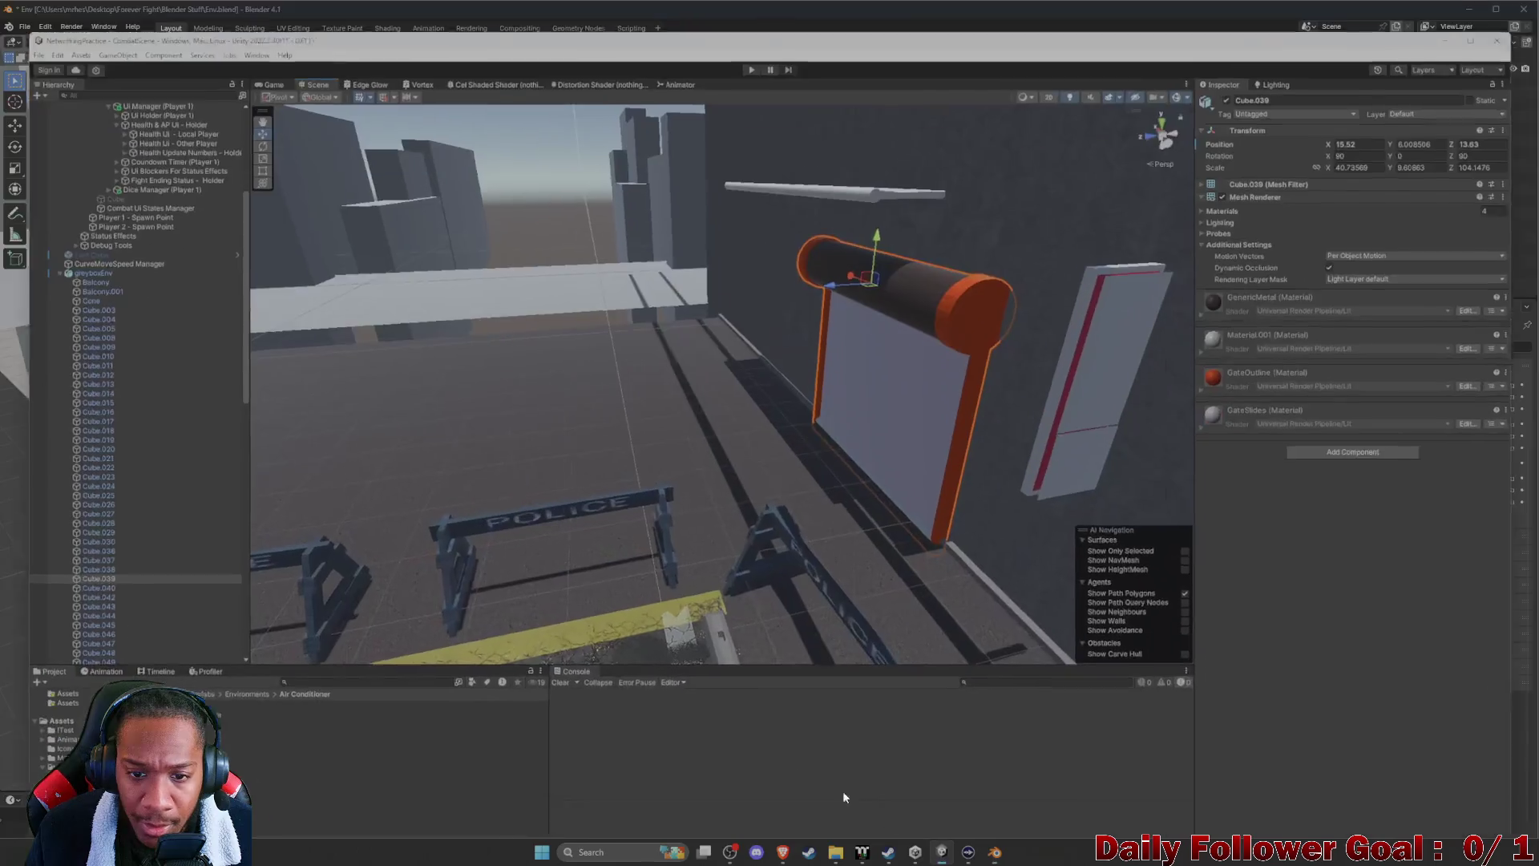
{"action": "key", "text": "f"}
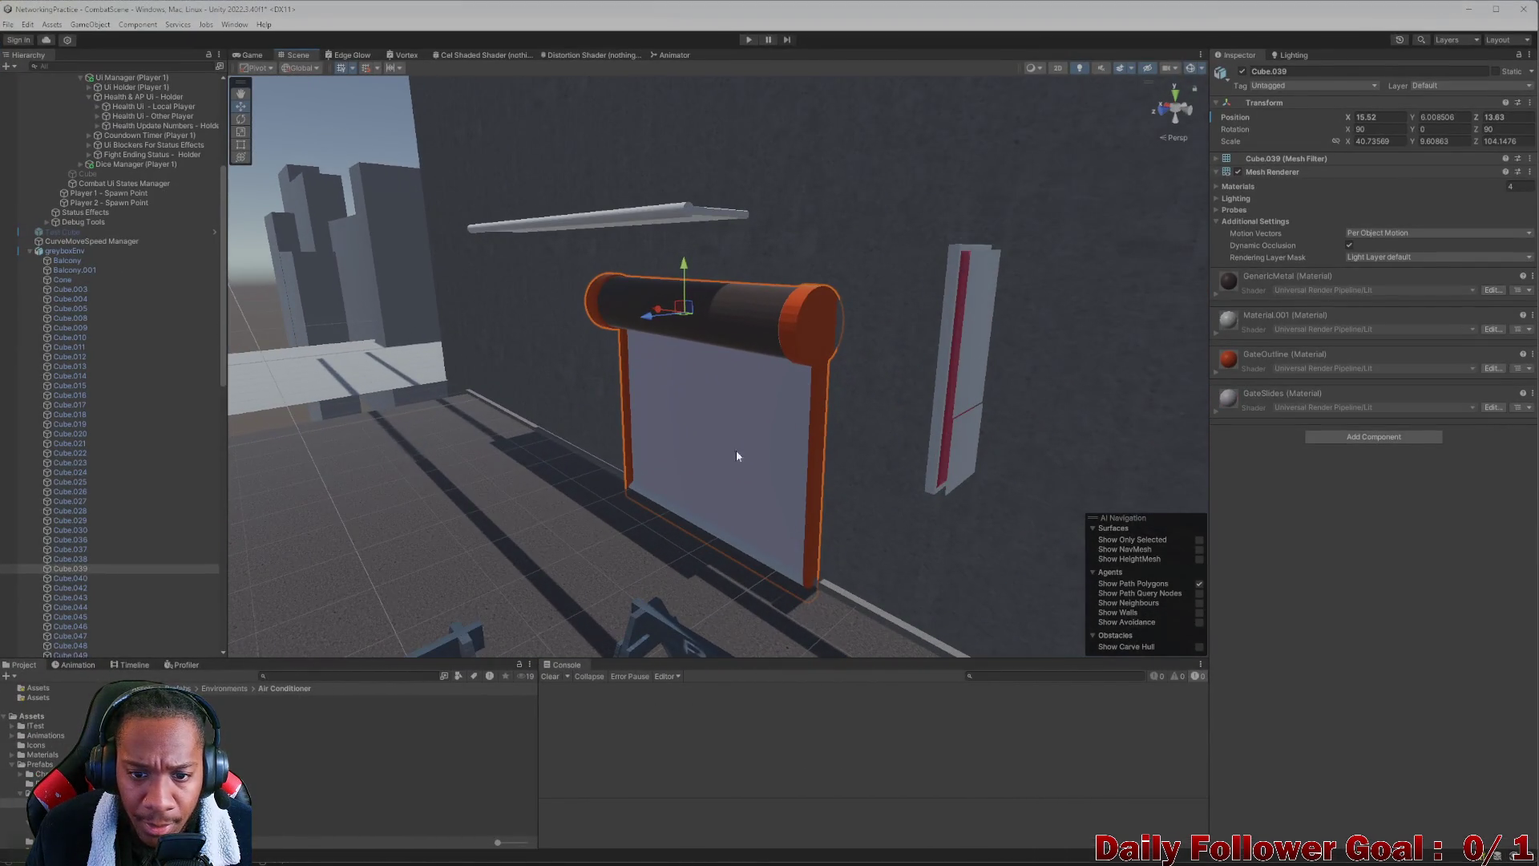
{"action": "left_click", "coordinate": [723, 453]}
{"action": "scroll", "coordinate": [695, 446], "scroll_direction": "up", "scroll_amount": 3}
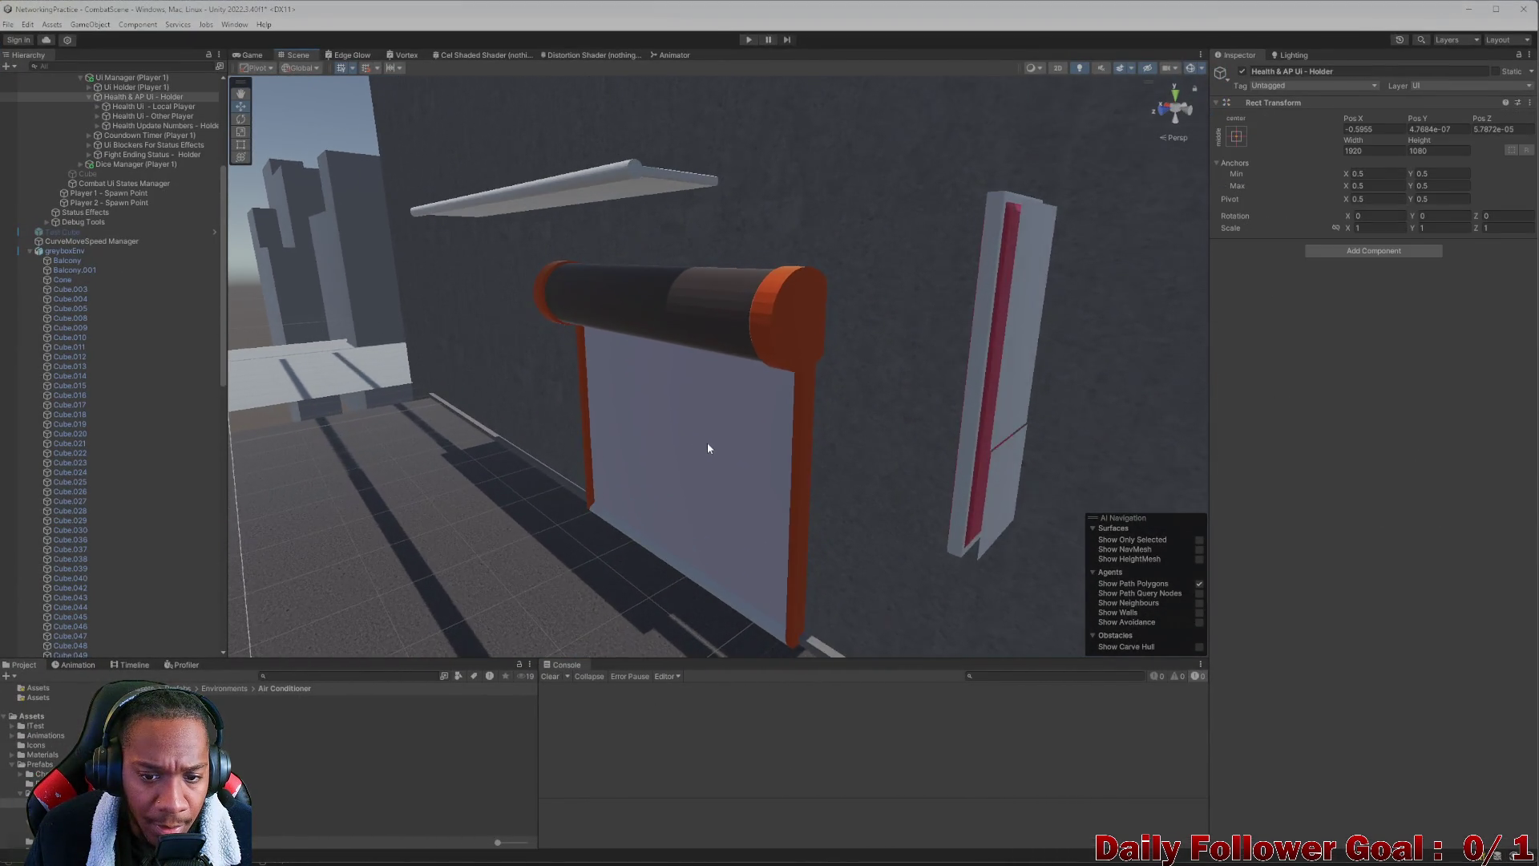
{"action": "left_click", "coordinate": [709, 449]}
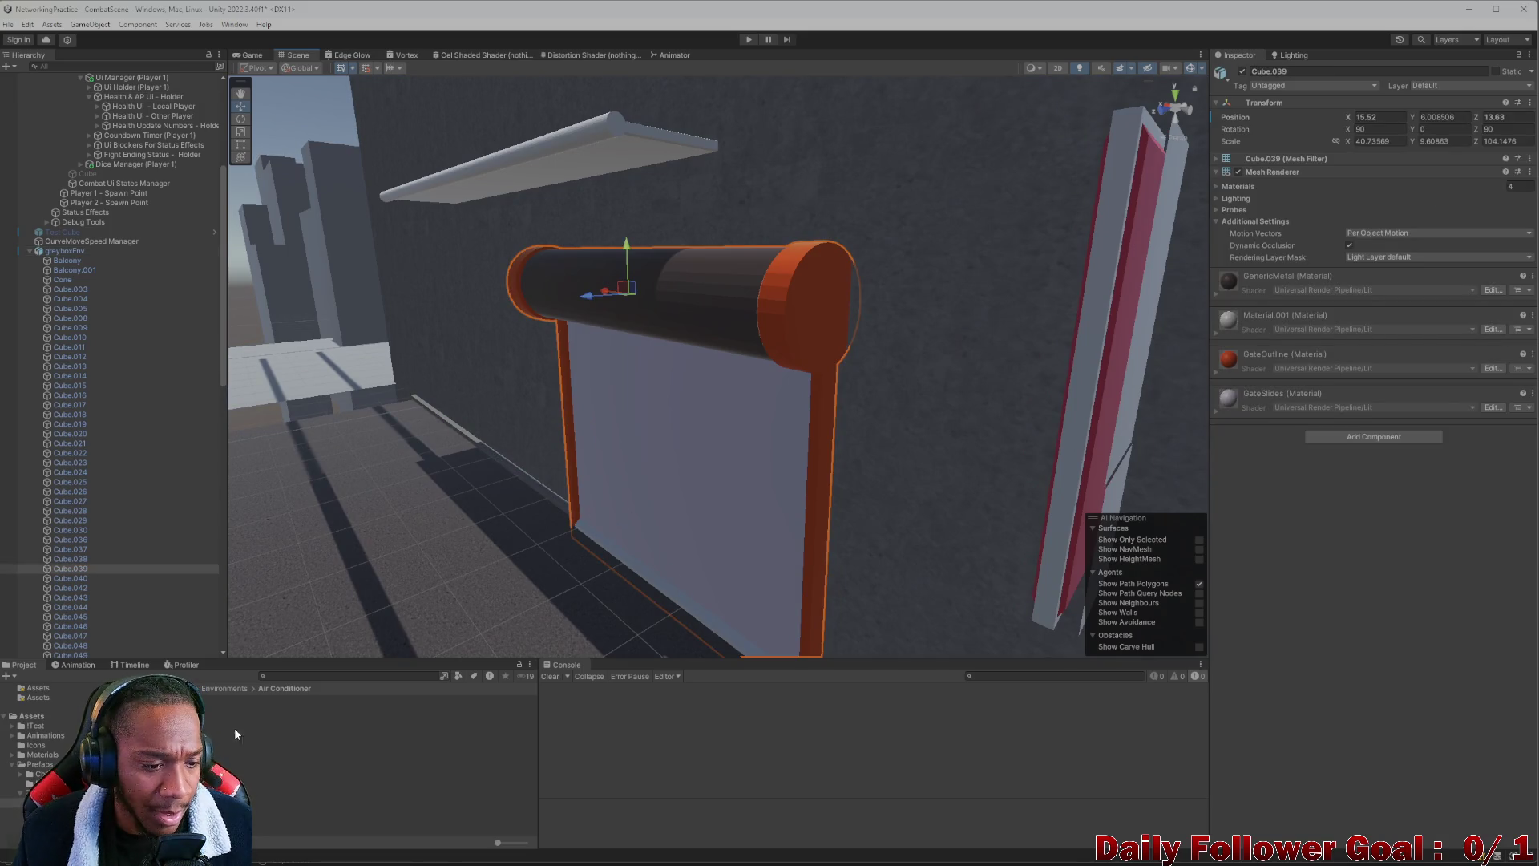
{"action": "left_click", "coordinate": [225, 690]}
{"action": "right_click", "coordinate": [171, 810]}
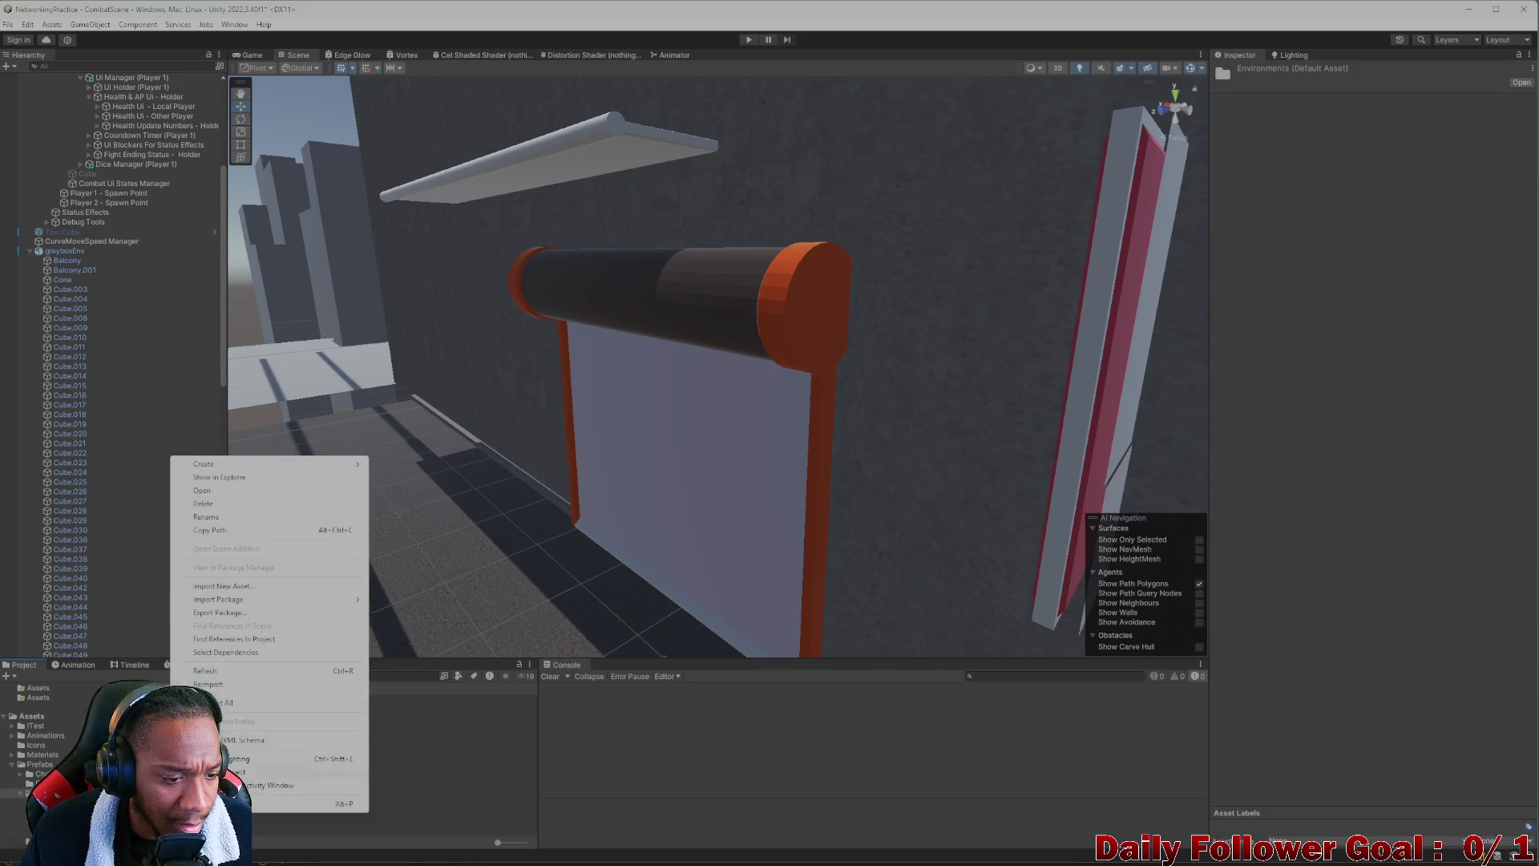
Create a new folder in Environments named Rollup Security Shutter
{"action": "mouse_move", "coordinate": [241, 465]}
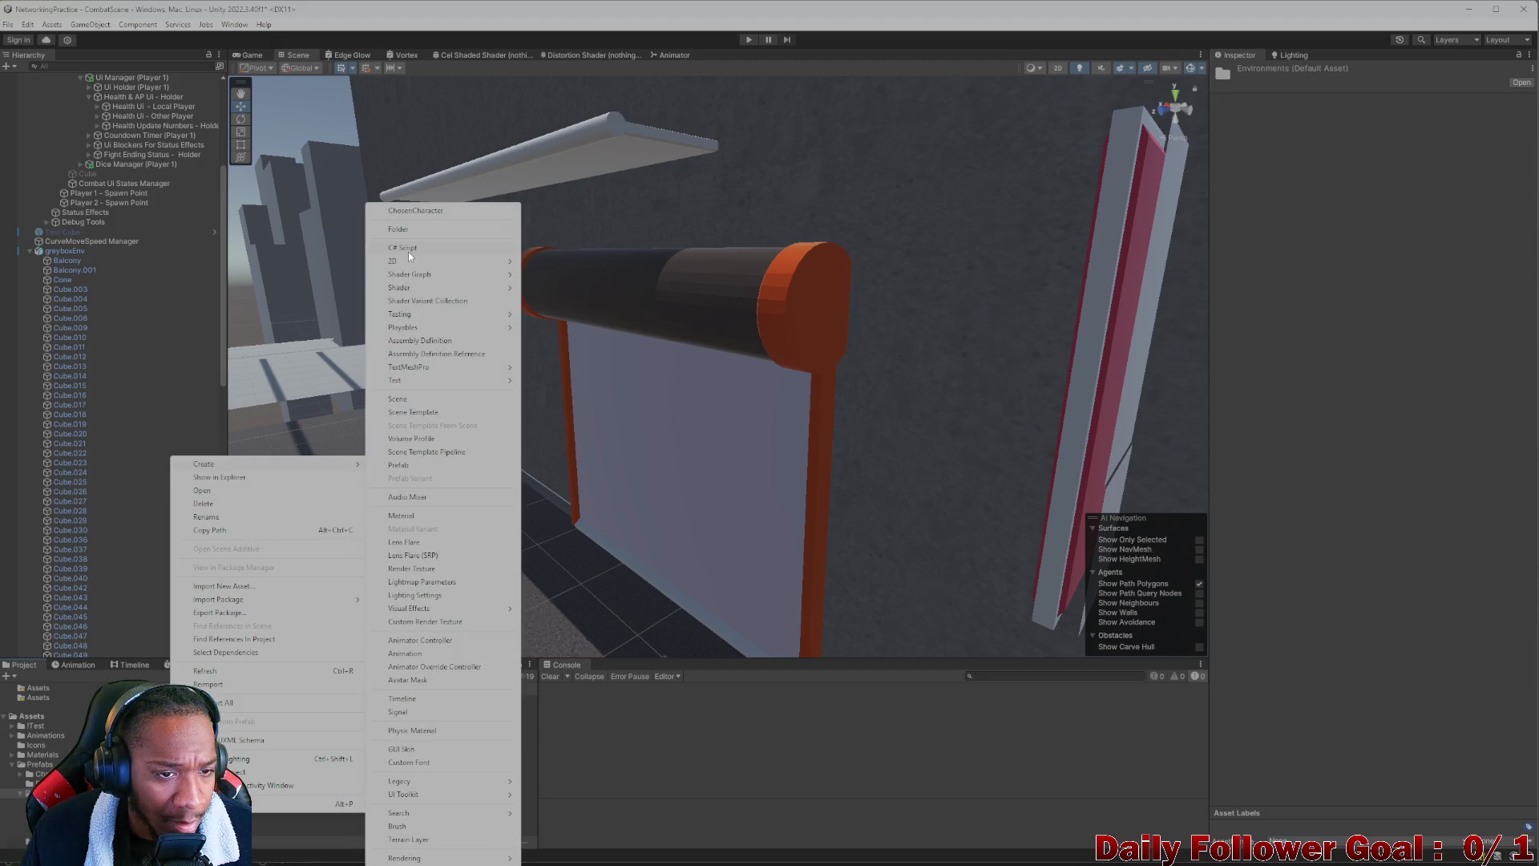
{"action": "left_click", "coordinate": [423, 231]}
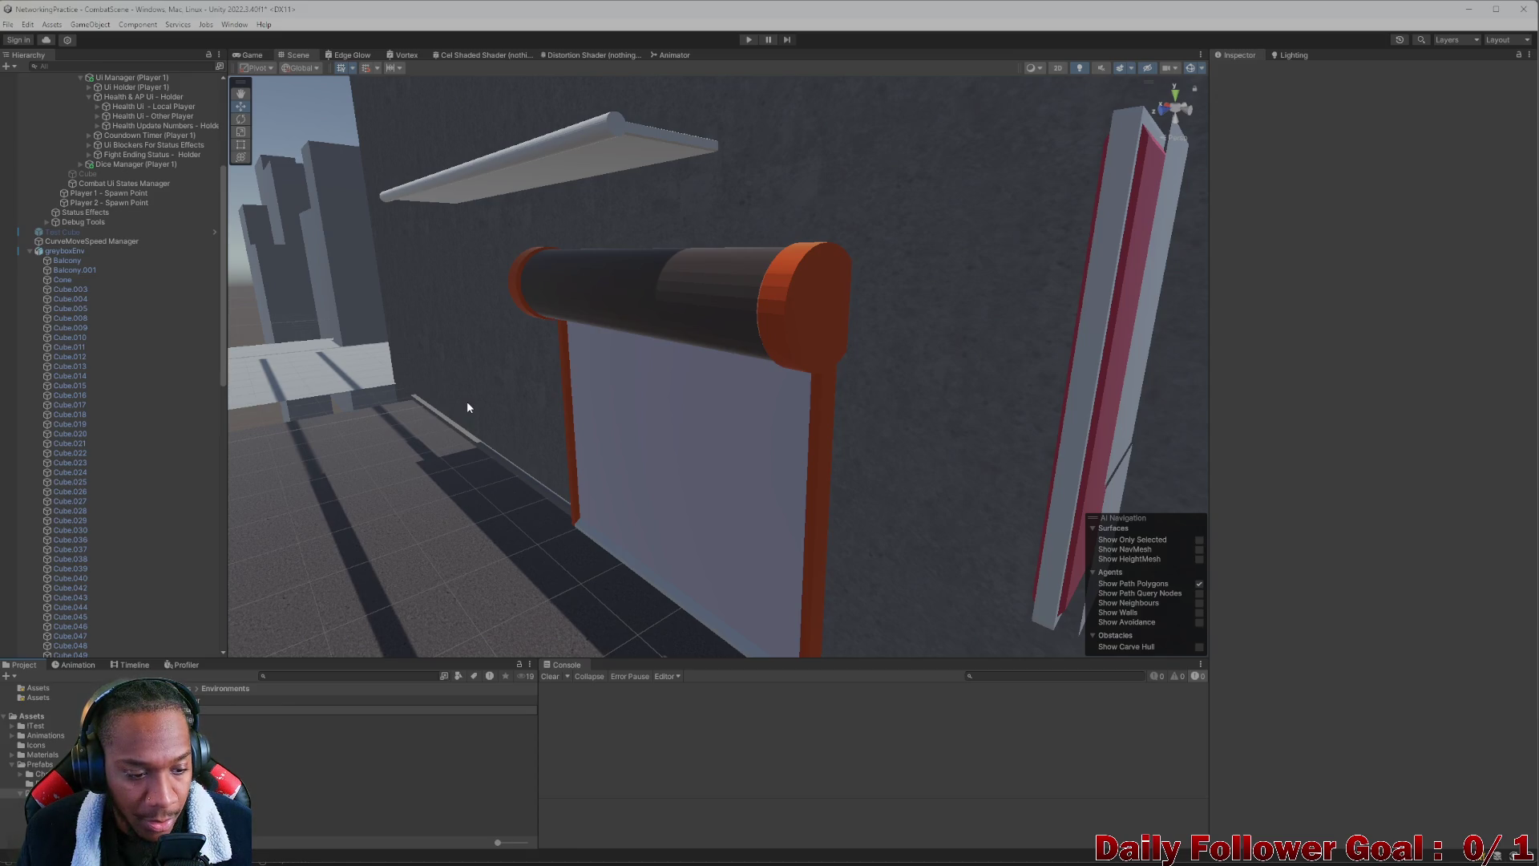
{"action": "key", "text": "Return"}
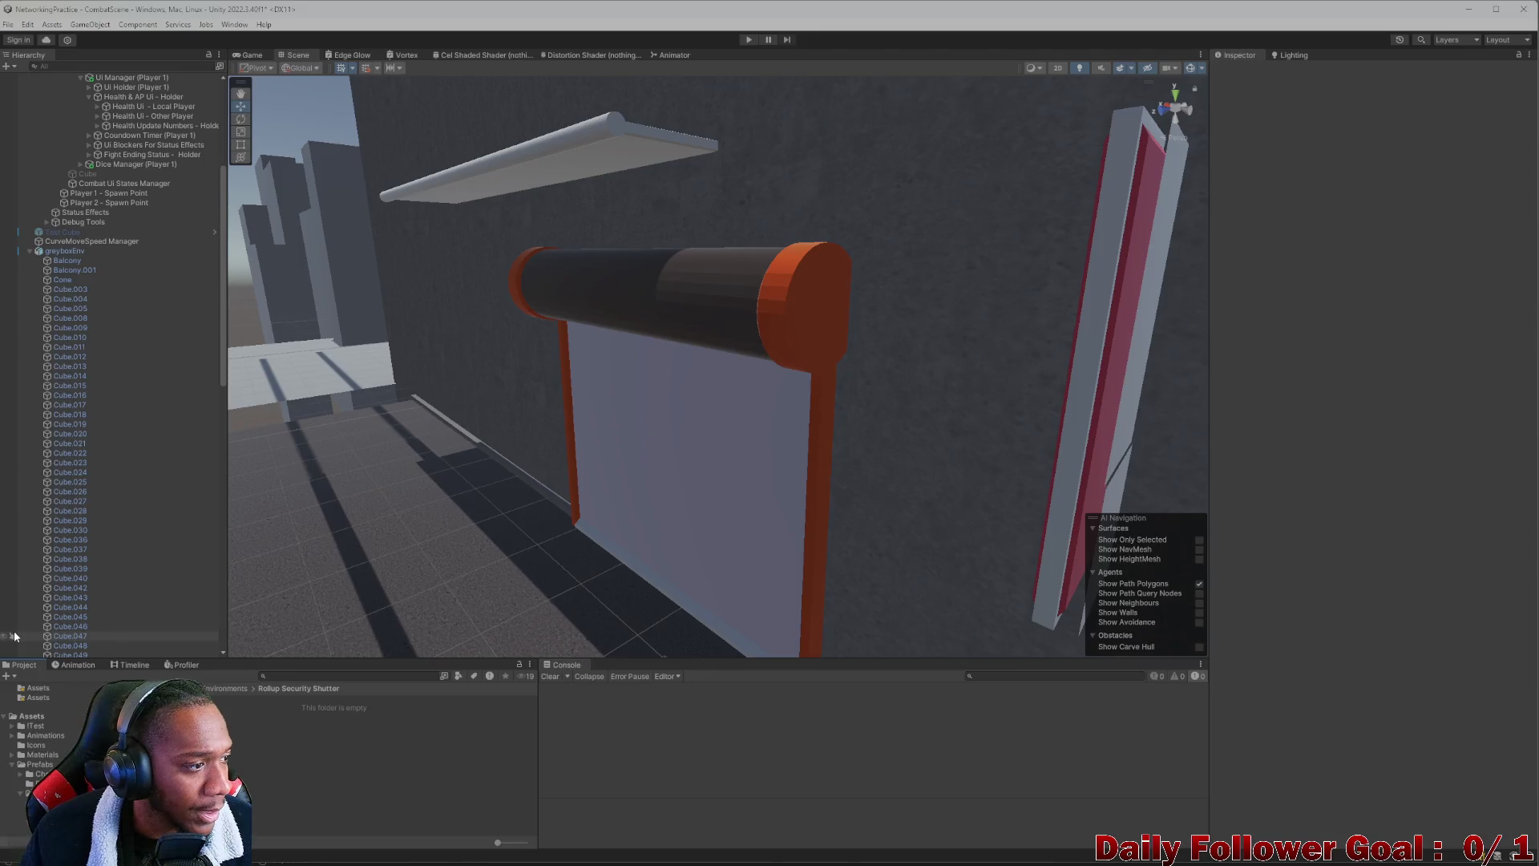
Create a new material inside the Rollup Security Shutter folder
{"action": "right_click", "coordinate": [230, 744]}
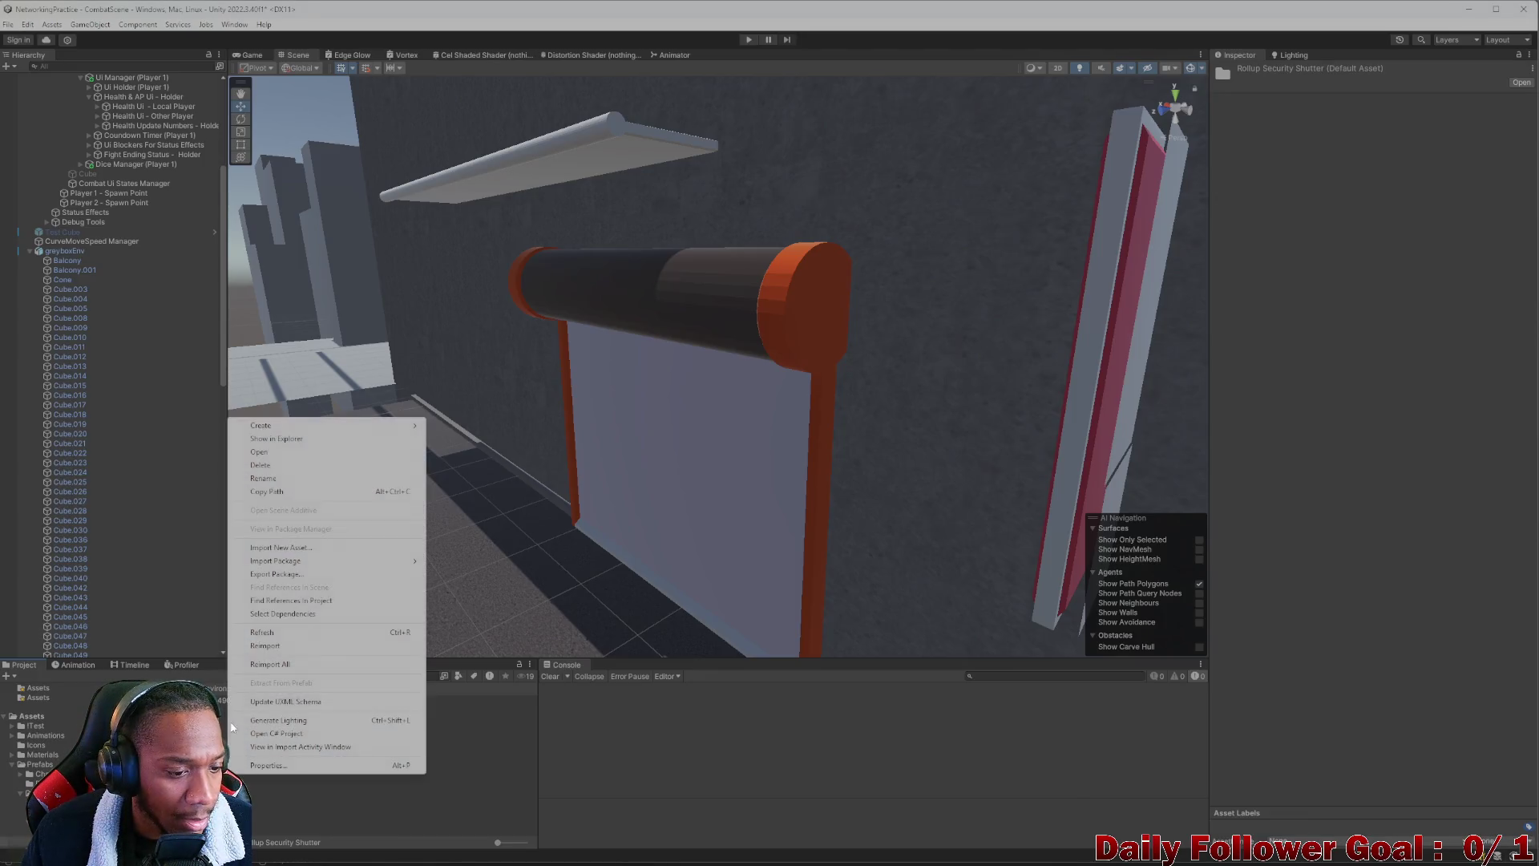
{"action": "mouse_move", "coordinate": [375, 426]}
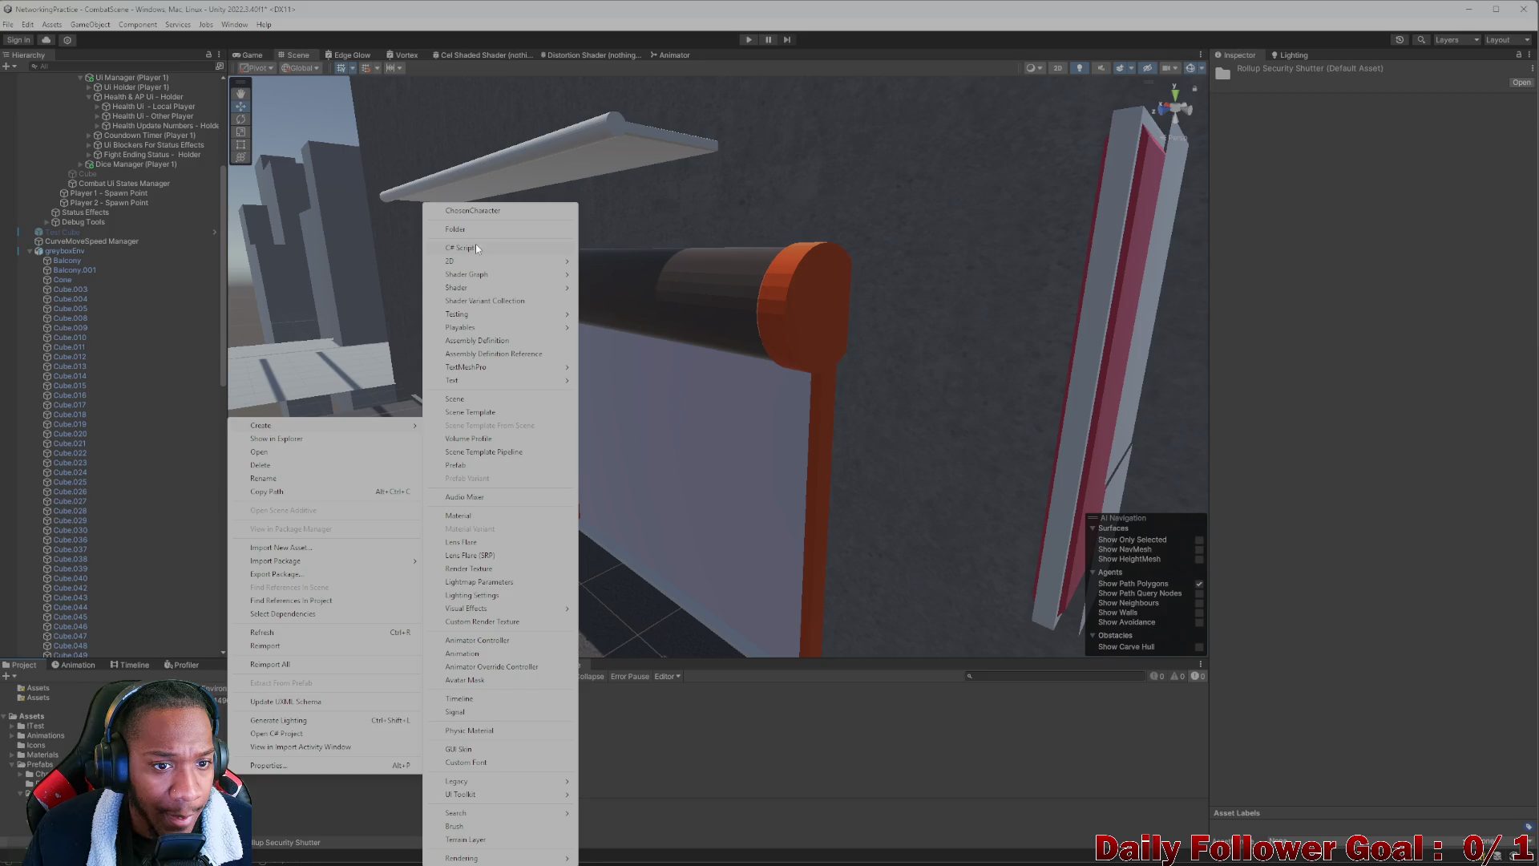
{"action": "left_click", "coordinate": [459, 515]}
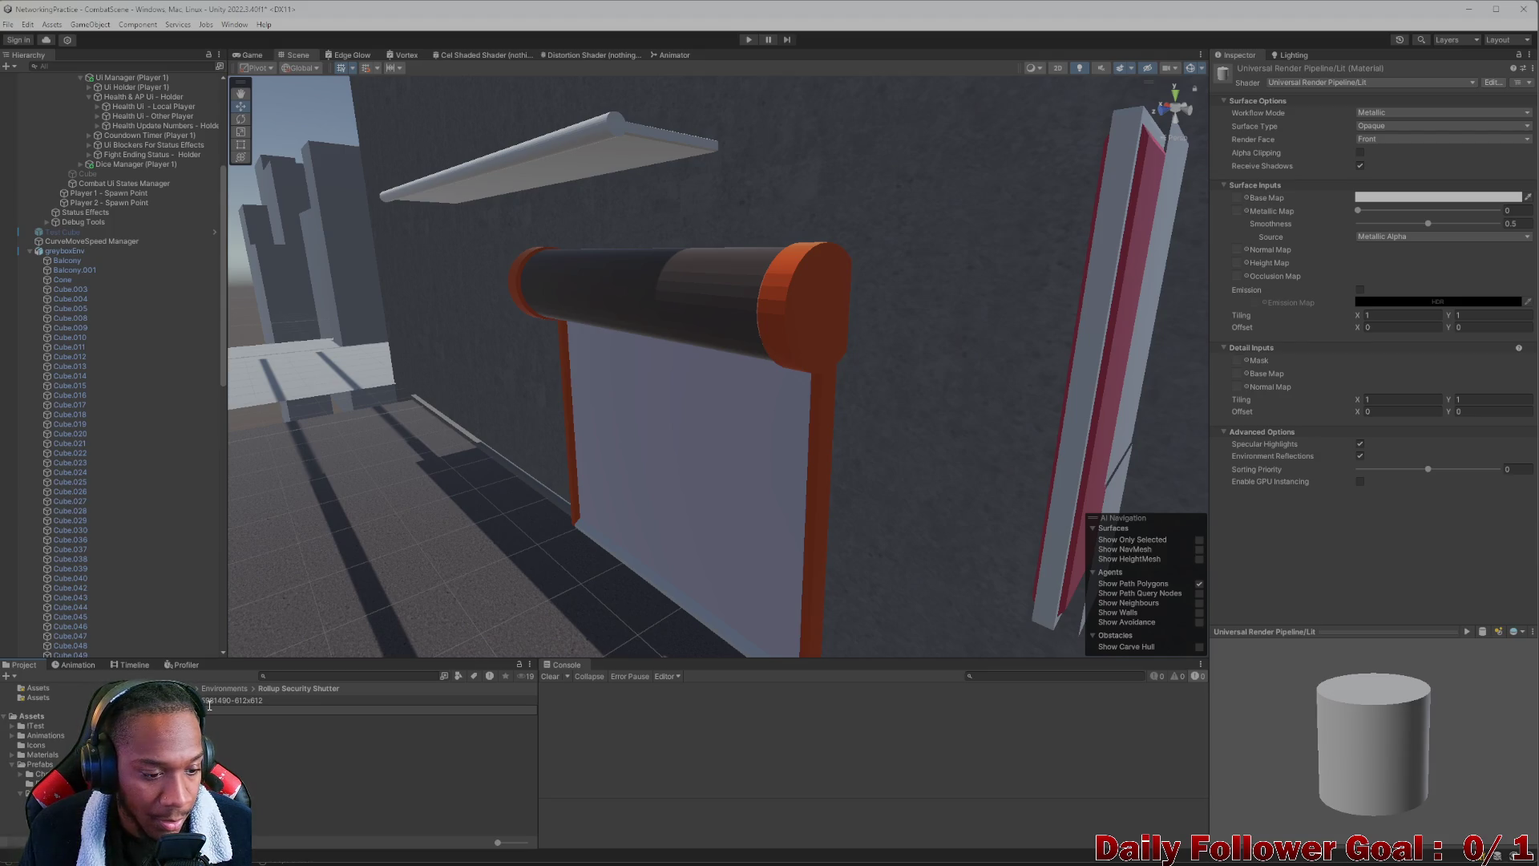
Name the material Rollup Security Shutter MAT and use the shutter texture as its base map
{"action": "type", "text": "Ru"}
{"action": "type", "text": "Shutter"}
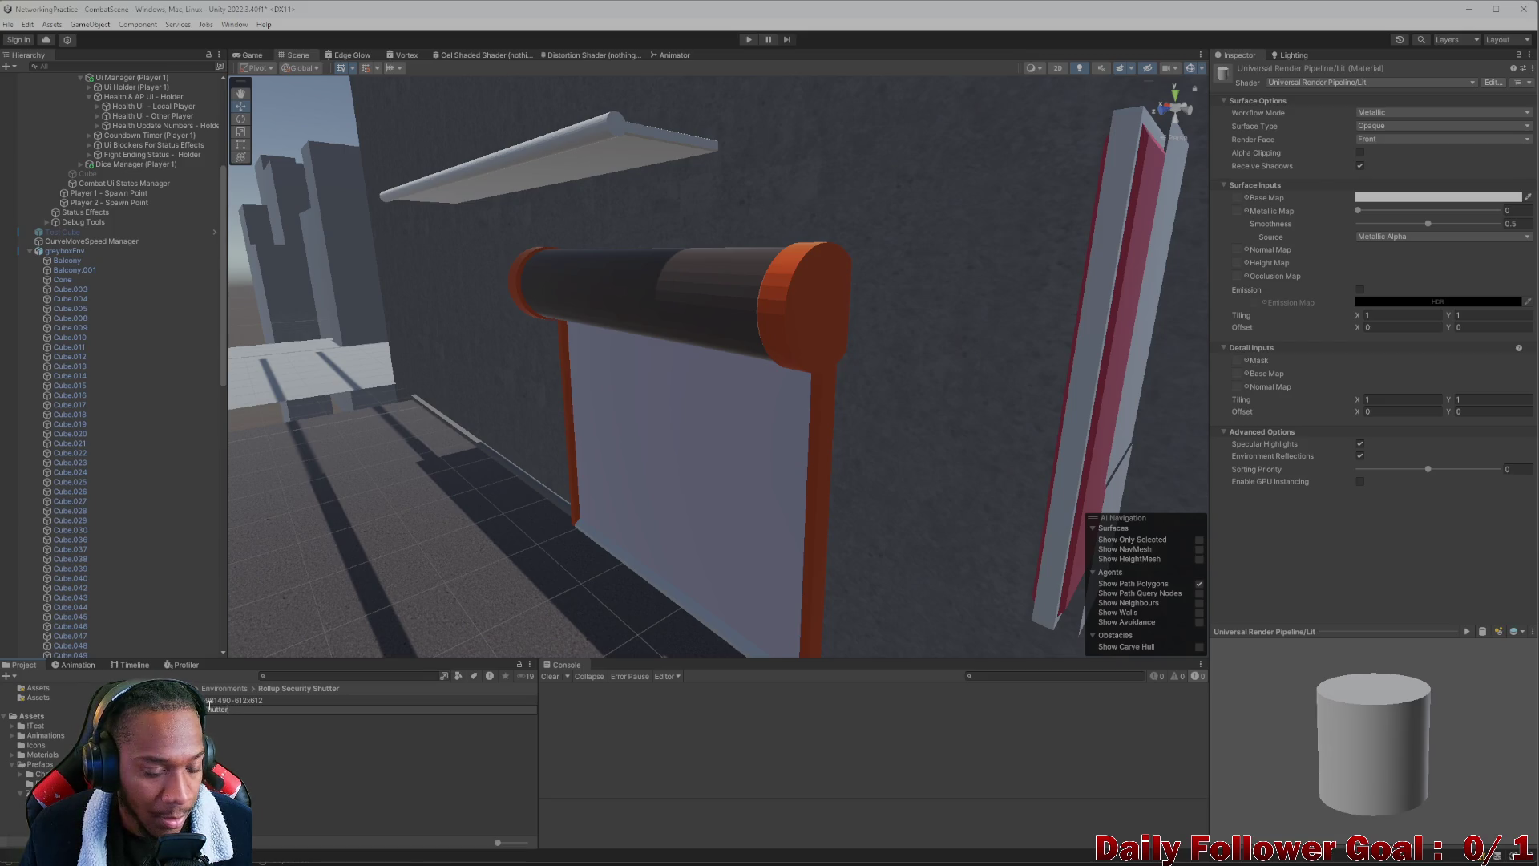
{"action": "type", "text": " MAT"}
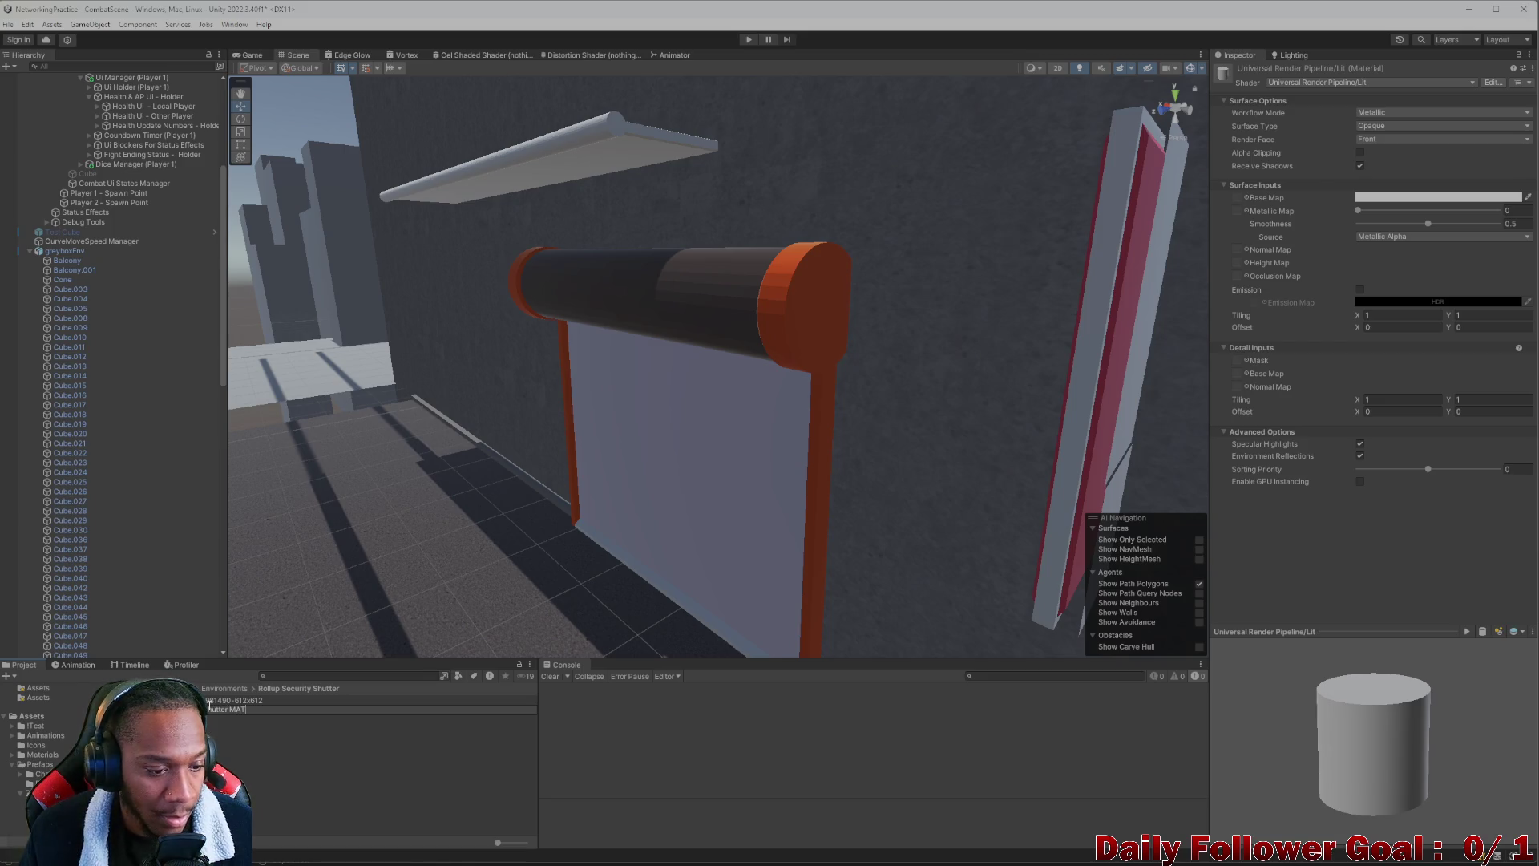
{"action": "key", "text": "Return"}
{"action": "mouse_move", "coordinate": [241, 699]}
{"action": "left_mouse_down"}
{"action": "mouse_move", "coordinate": [801, 481]}
{"action": "mouse_move", "coordinate": [1260, 129]}
{"action": "mouse_move", "coordinate": [1253, 197]}
{"action": "mouse_move", "coordinate": [481, 521]}
{"action": "mouse_move", "coordinate": [689, 448]}
{"action": "left_mouse_up"}
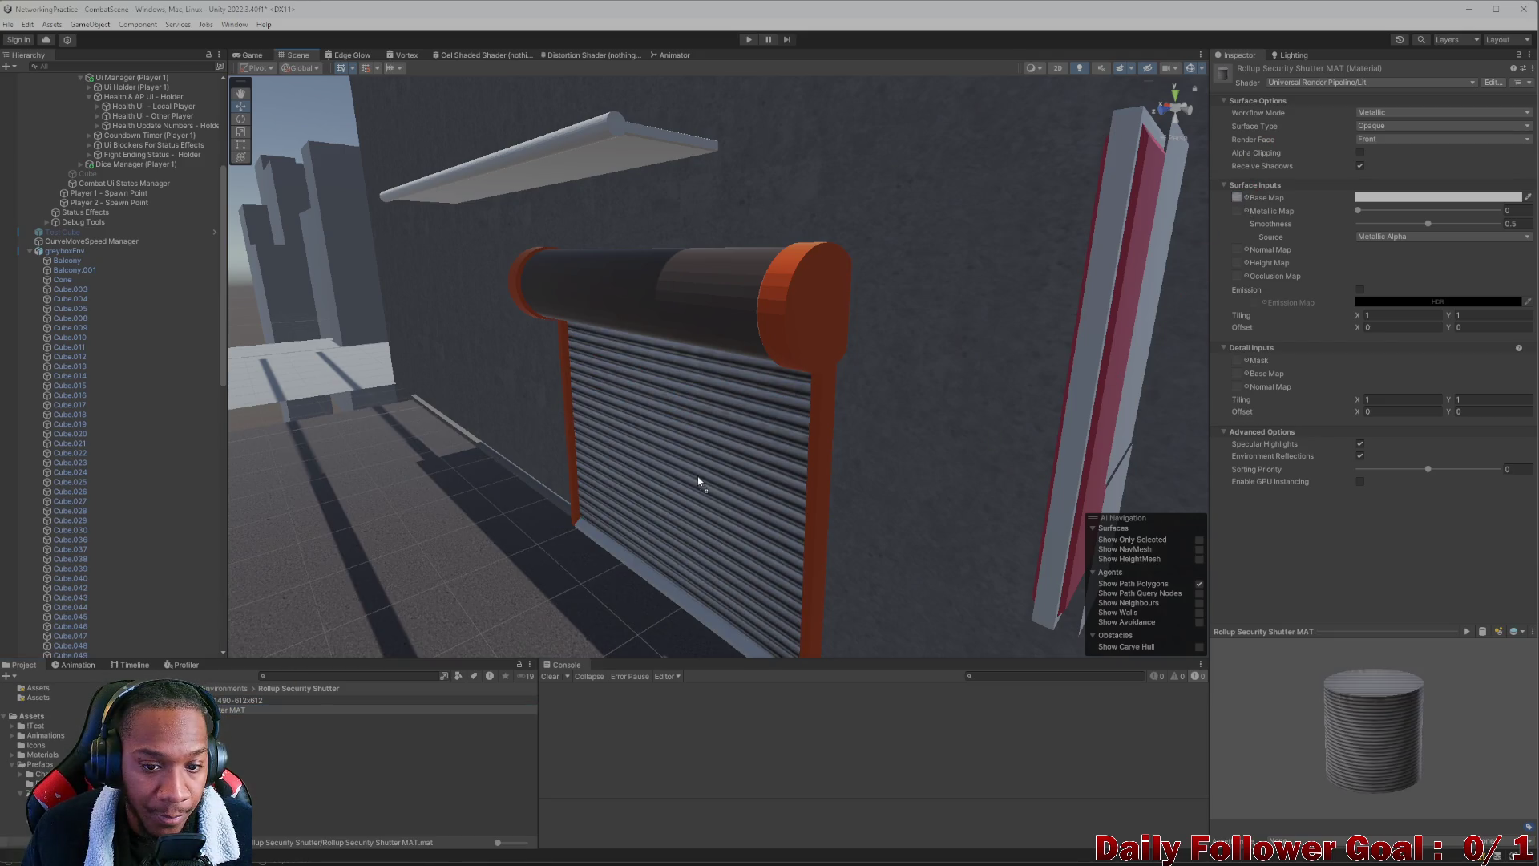
Search the Project assets for 'metal' and pick a metal material from the results
{"action": "scroll", "coordinate": [579, 571], "scroll_direction": "up", "scroll_amount": 3}
{"action": "scroll", "coordinate": [681, 392], "scroll_direction": "down", "scroll_amount": 6}
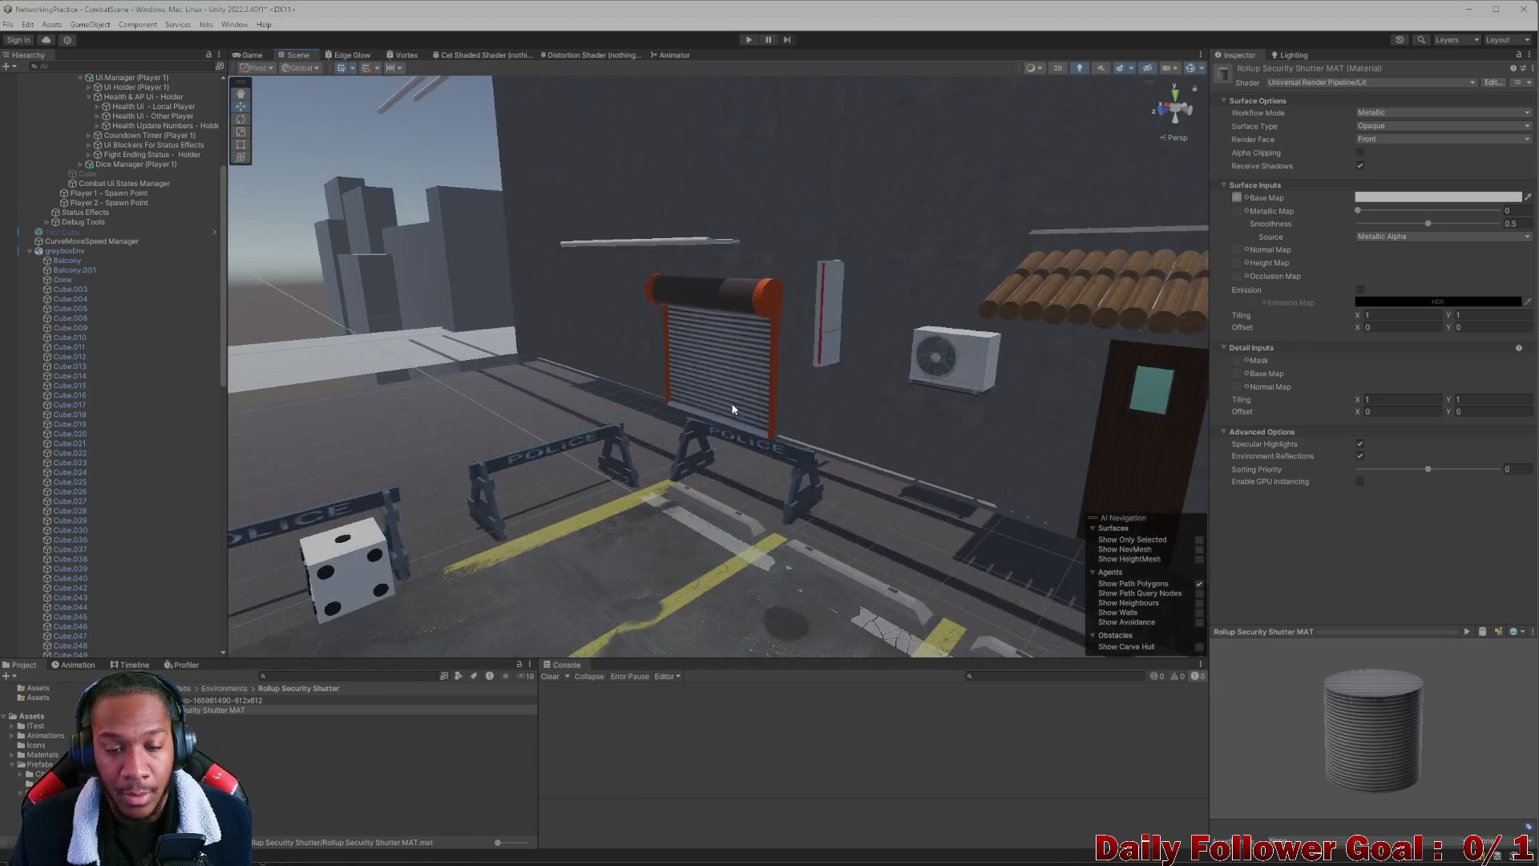
{"action": "scroll", "coordinate": [737, 382], "scroll_direction": "up", "scroll_amount": 8}
{"action": "scroll", "coordinate": [745, 380], "scroll_direction": "up", "scroll_amount": 4}
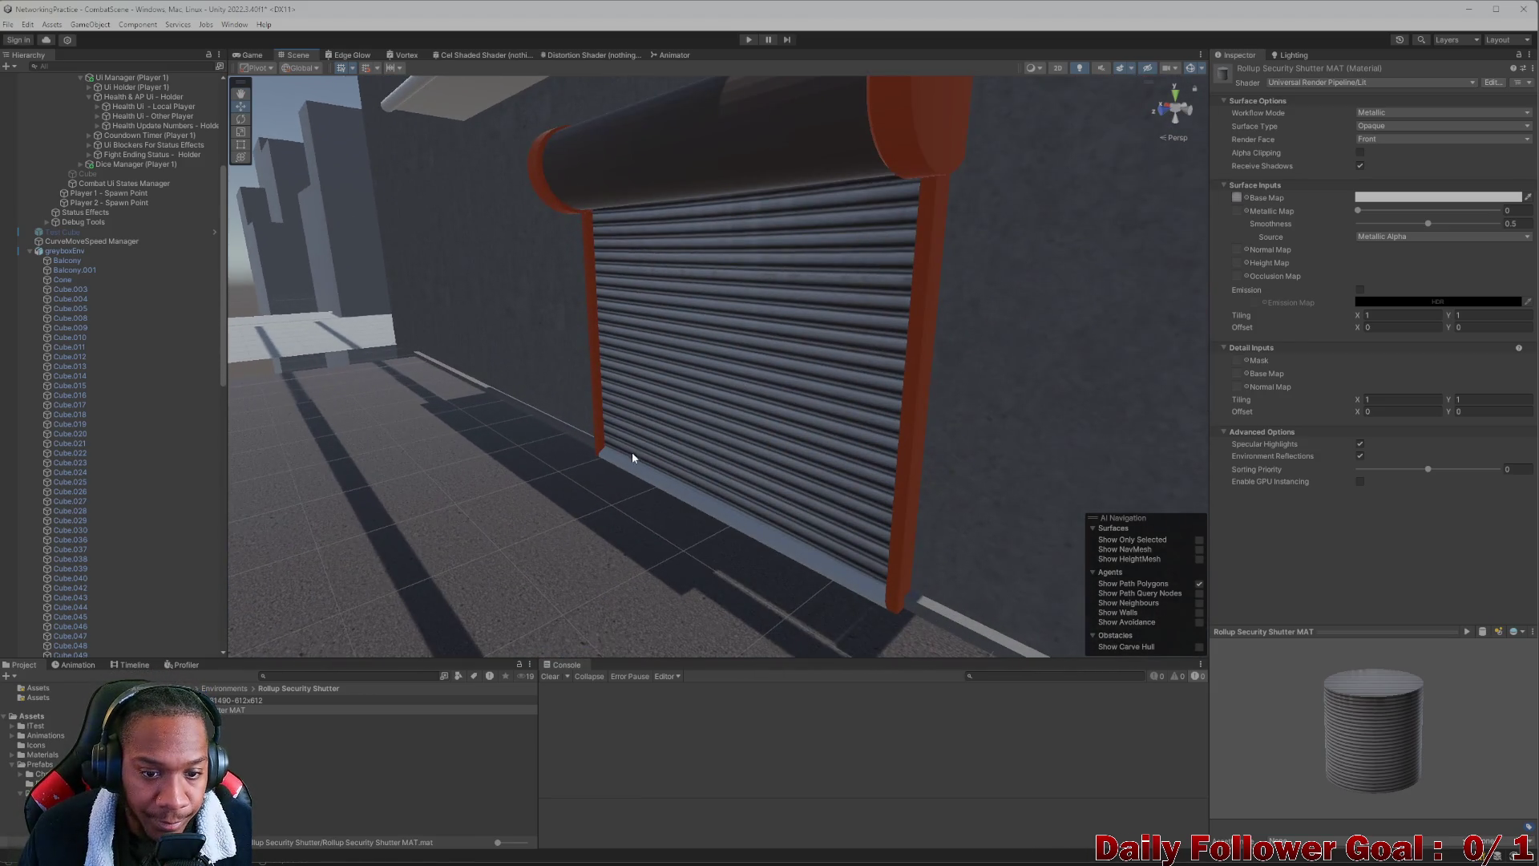
{"action": "scroll", "coordinate": [610, 465], "scroll_direction": "up", "scroll_amount": 4}
{"action": "left_click", "coordinate": [292, 675]}
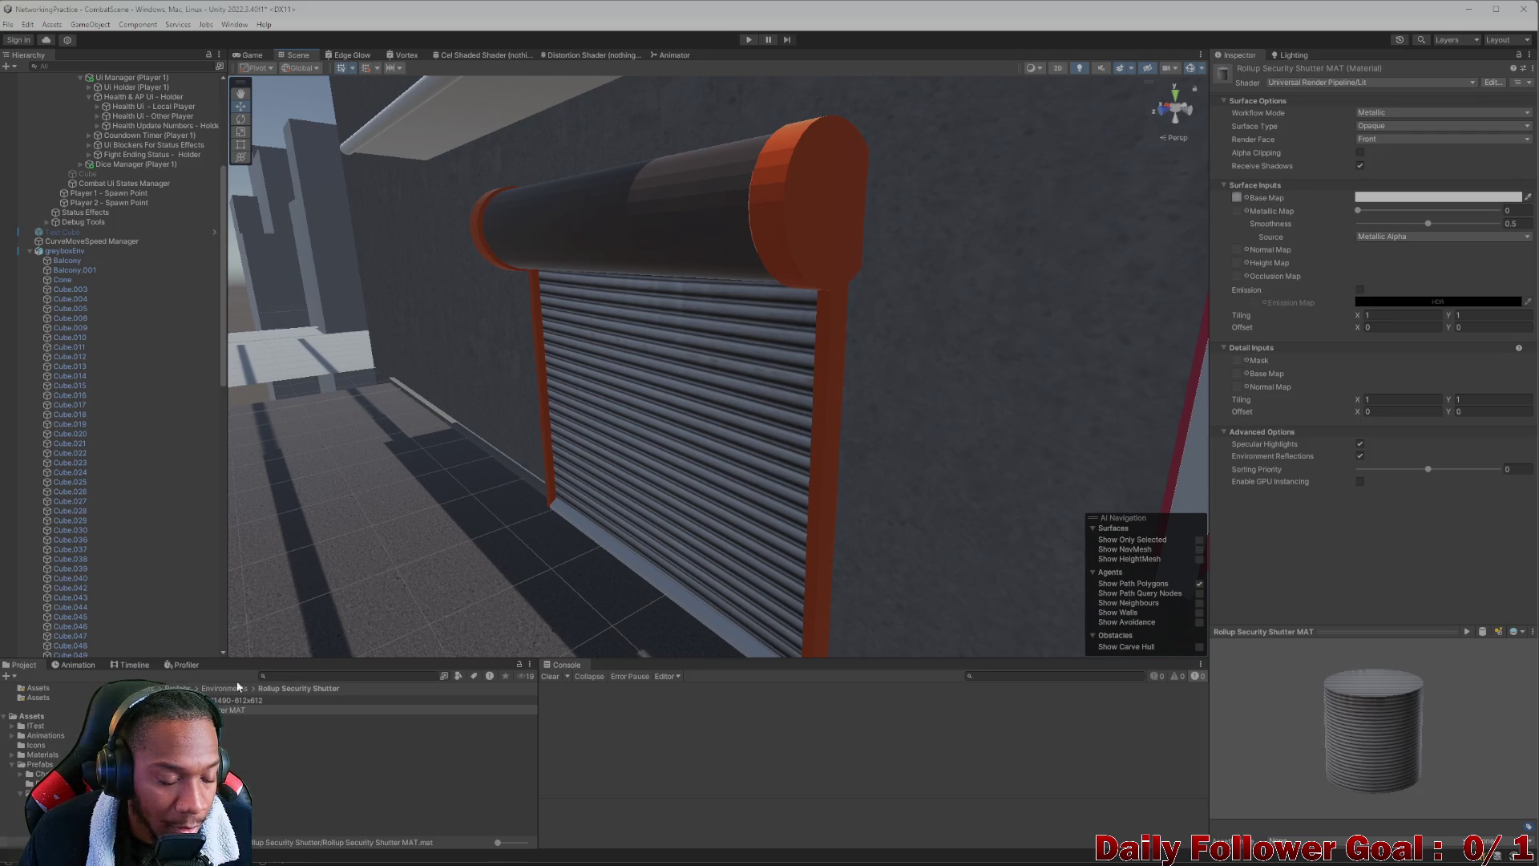
{"action": "type", "text": "metal"}
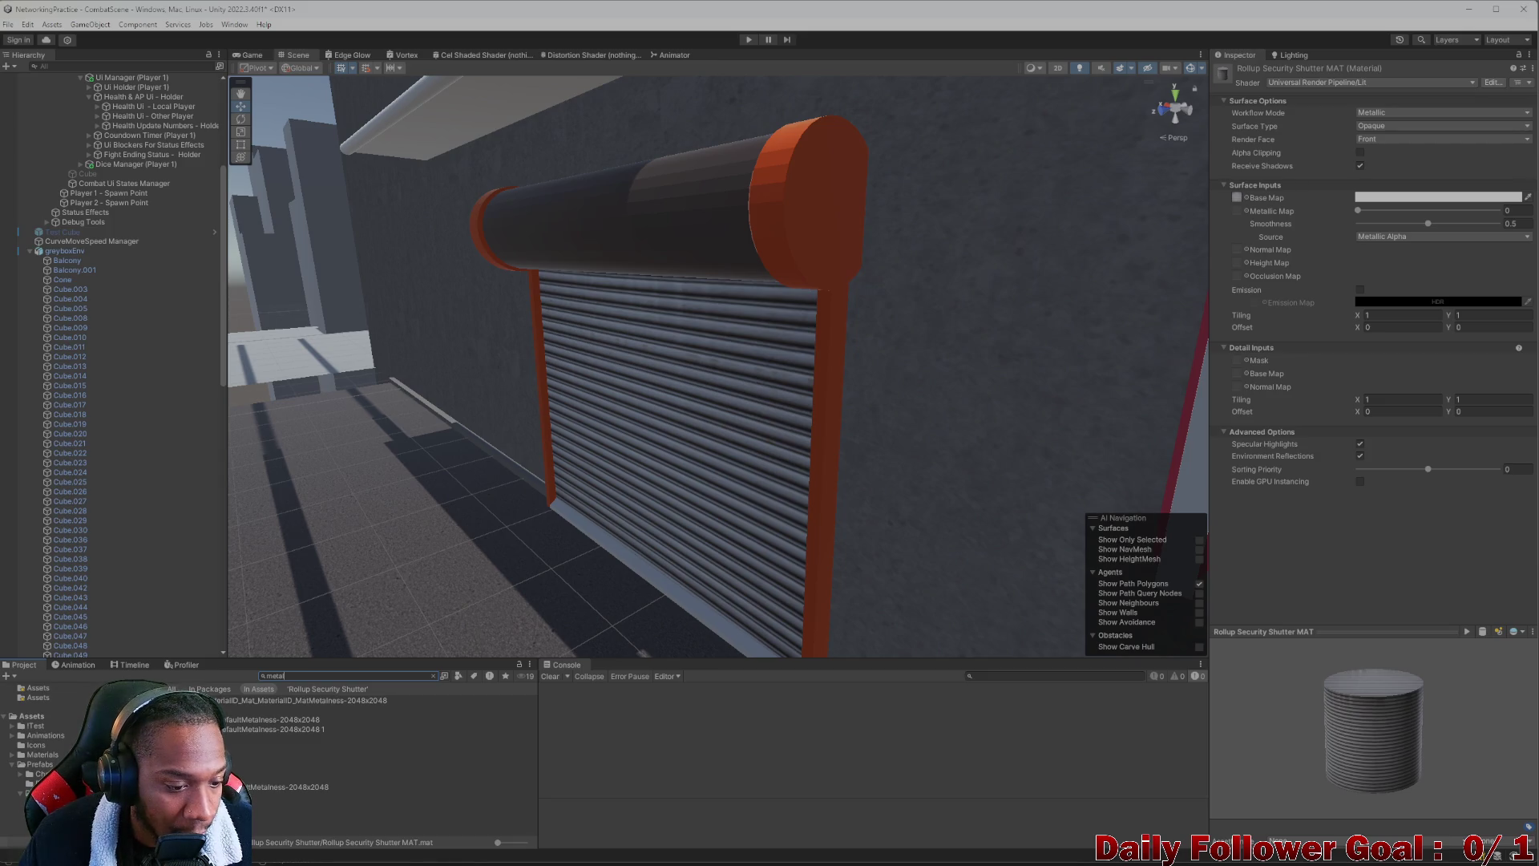
{"action": "left_click", "coordinate": [360, 738]}
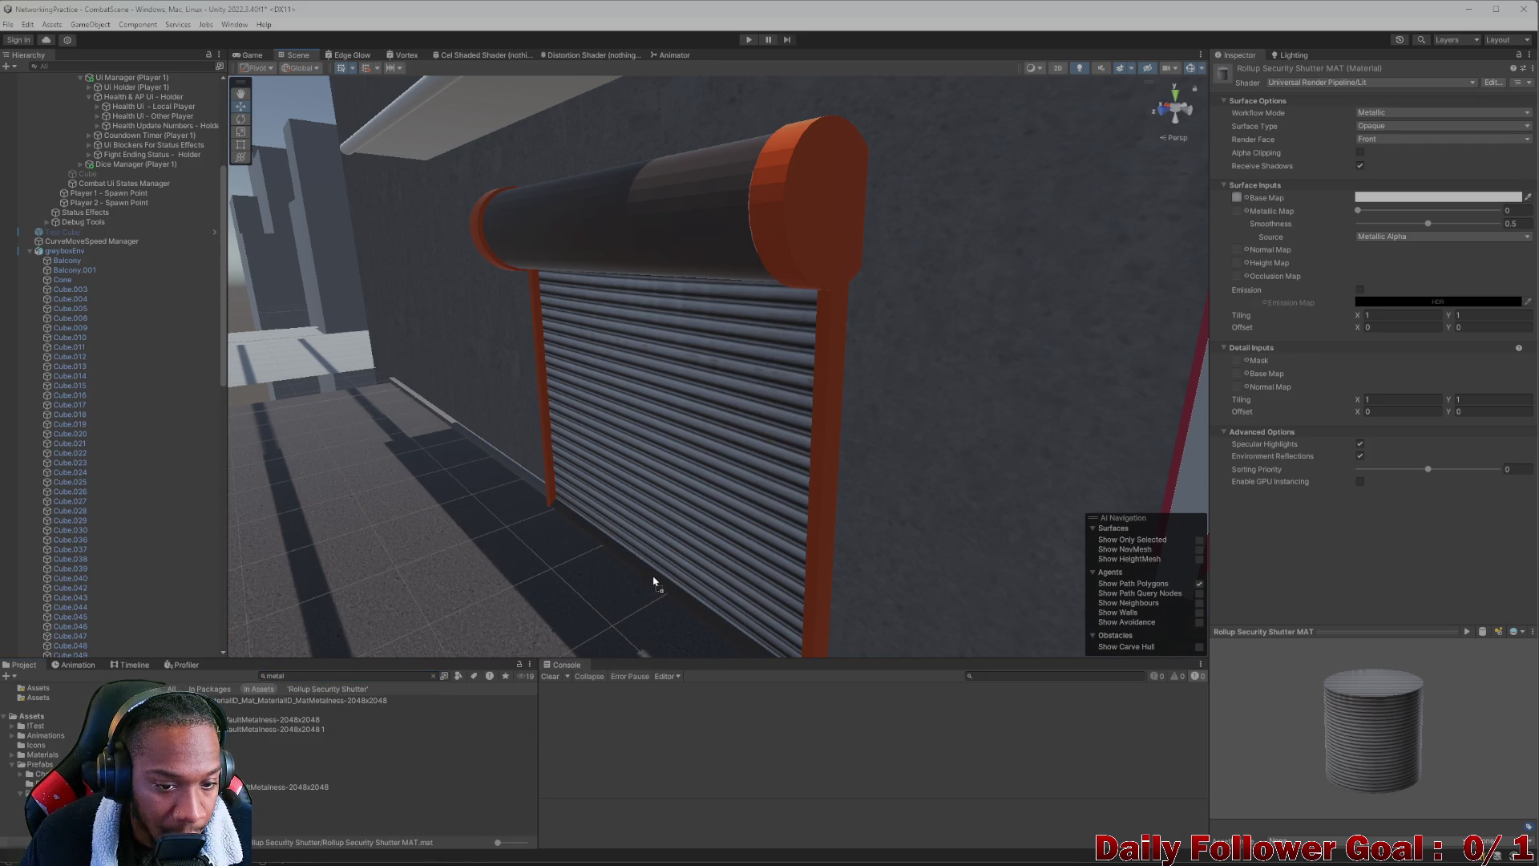
Apply the metal material to the shutter's side frame
{"action": "scroll", "coordinate": [653, 583], "scroll_direction": "down", "scroll_amount": 2}
{"action": "mouse_move", "coordinate": [513, 345]}
{"action": "left_mouse_down"}
{"action": "mouse_move", "coordinate": [522, 367]}
{"action": "mouse_move", "coordinate": [481, 433]}
{"action": "left_mouse_up"}
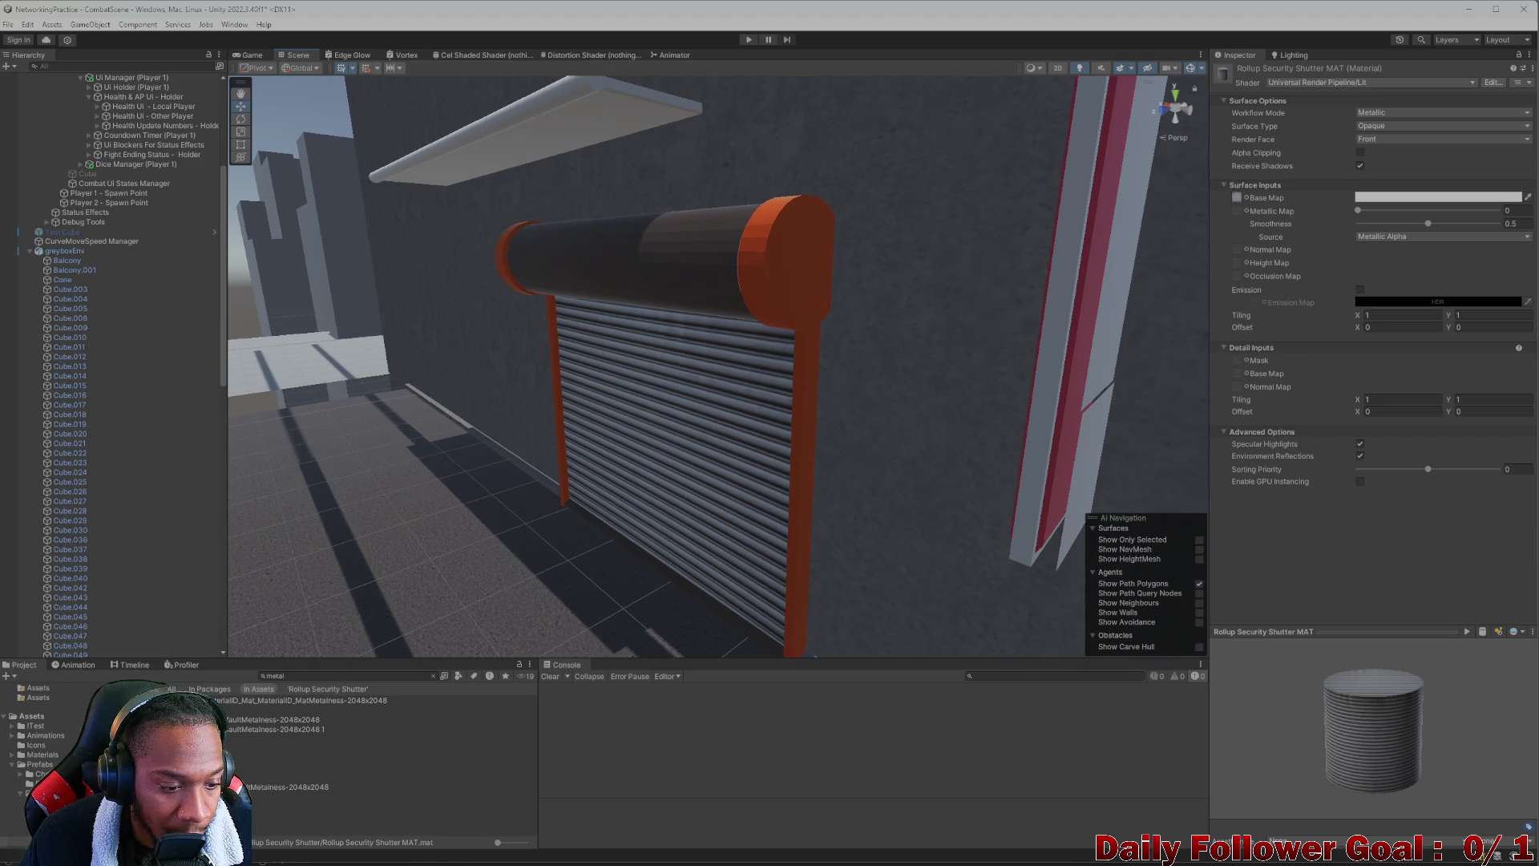
{"action": "left_click_drag", "start_coordinate": [288, 786], "coordinate": [804, 454]}
{"action": "scroll", "coordinate": [605, 515], "scroll_direction": "down", "scroll_amount": 2}
{"action": "scroll", "coordinate": [553, 532], "scroll_direction": "down", "scroll_amount": 2}
{"action": "scroll", "coordinate": [690, 467], "scroll_direction": "down", "scroll_amount": 3}
{"action": "scroll", "coordinate": [522, 556], "scroll_direction": "up", "scroll_amount": 2}
{"action": "mouse_move", "coordinate": [288, 786]}
{"action": "left_mouse_down"}
{"action": "mouse_move", "coordinate": [522, 629]}
{"action": "mouse_move", "coordinate": [877, 464]}
{"action": "left_mouse_up"}
Apply the metal material to the roller housing and the roller end caps
{"action": "mouse_move", "coordinate": [864, 235]}
{"action": "left_mouse_down"}
{"action": "mouse_move", "coordinate": [632, 330]}
{"action": "mouse_move", "coordinate": [570, 426]}
{"action": "mouse_move", "coordinate": [708, 447]}
{"action": "mouse_move", "coordinate": [715, 418]}
{"action": "left_mouse_up"}
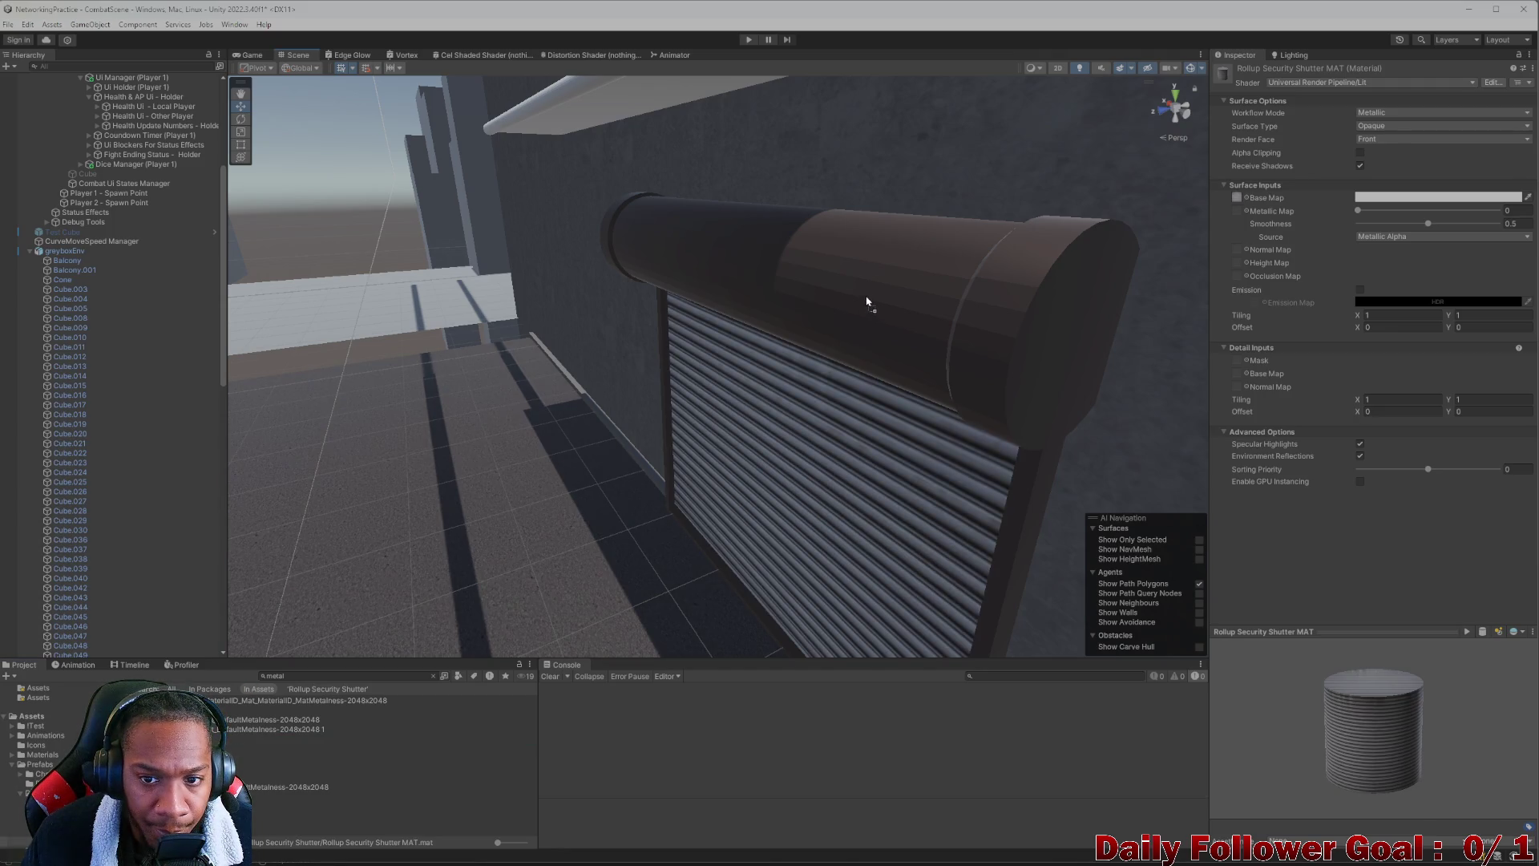
{"action": "mouse_move", "coordinate": [312, 776]}
{"action": "left_mouse_down"}
{"action": "mouse_move", "coordinate": [756, 388]}
{"action": "mouse_move", "coordinate": [852, 326]}
{"action": "mouse_move", "coordinate": [878, 287]}
{"action": "left_mouse_up"}
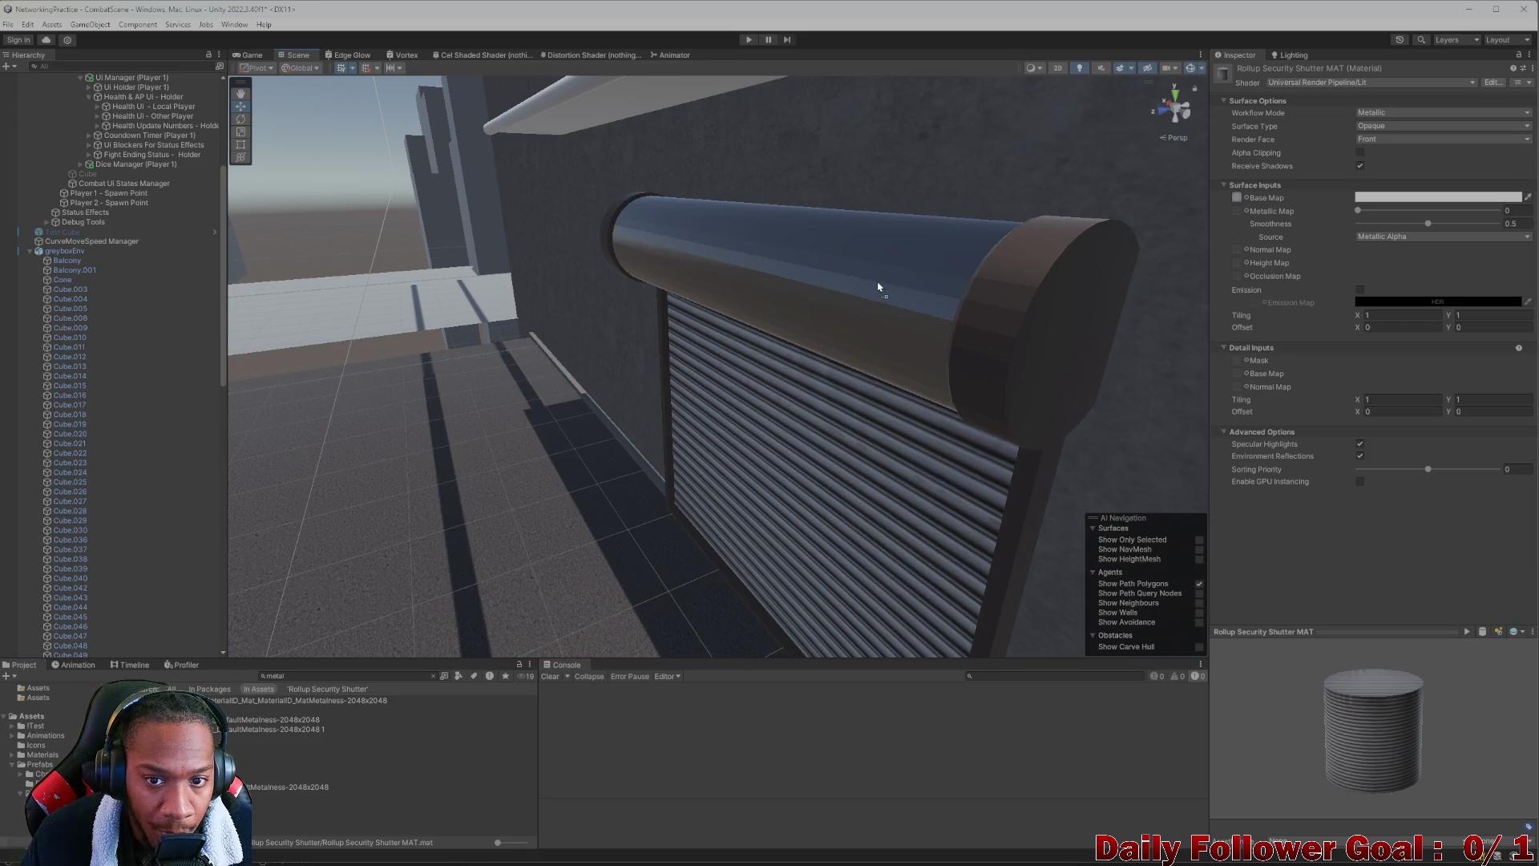
{"action": "mouse_move", "coordinate": [801, 388]}
{"action": "left_mouse_down"}
{"action": "mouse_move", "coordinate": [834, 350]}
{"action": "mouse_move", "coordinate": [797, 330]}
{"action": "mouse_move", "coordinate": [759, 384]}
{"action": "mouse_move", "coordinate": [698, 423]}
{"action": "mouse_move", "coordinate": [790, 372]}
{"action": "mouse_move", "coordinate": [808, 381]}
{"action": "mouse_move", "coordinate": [743, 377]}
{"action": "mouse_move", "coordinate": [716, 462]}
{"action": "left_mouse_up"}
{"action": "mouse_move", "coordinate": [454, 590]}
{"action": "left_mouse_down"}
{"action": "mouse_move", "coordinate": [559, 531]}
{"action": "mouse_move", "coordinate": [581, 495]}
{"action": "mouse_move", "coordinate": [400, 566]}
{"action": "left_mouse_up"}
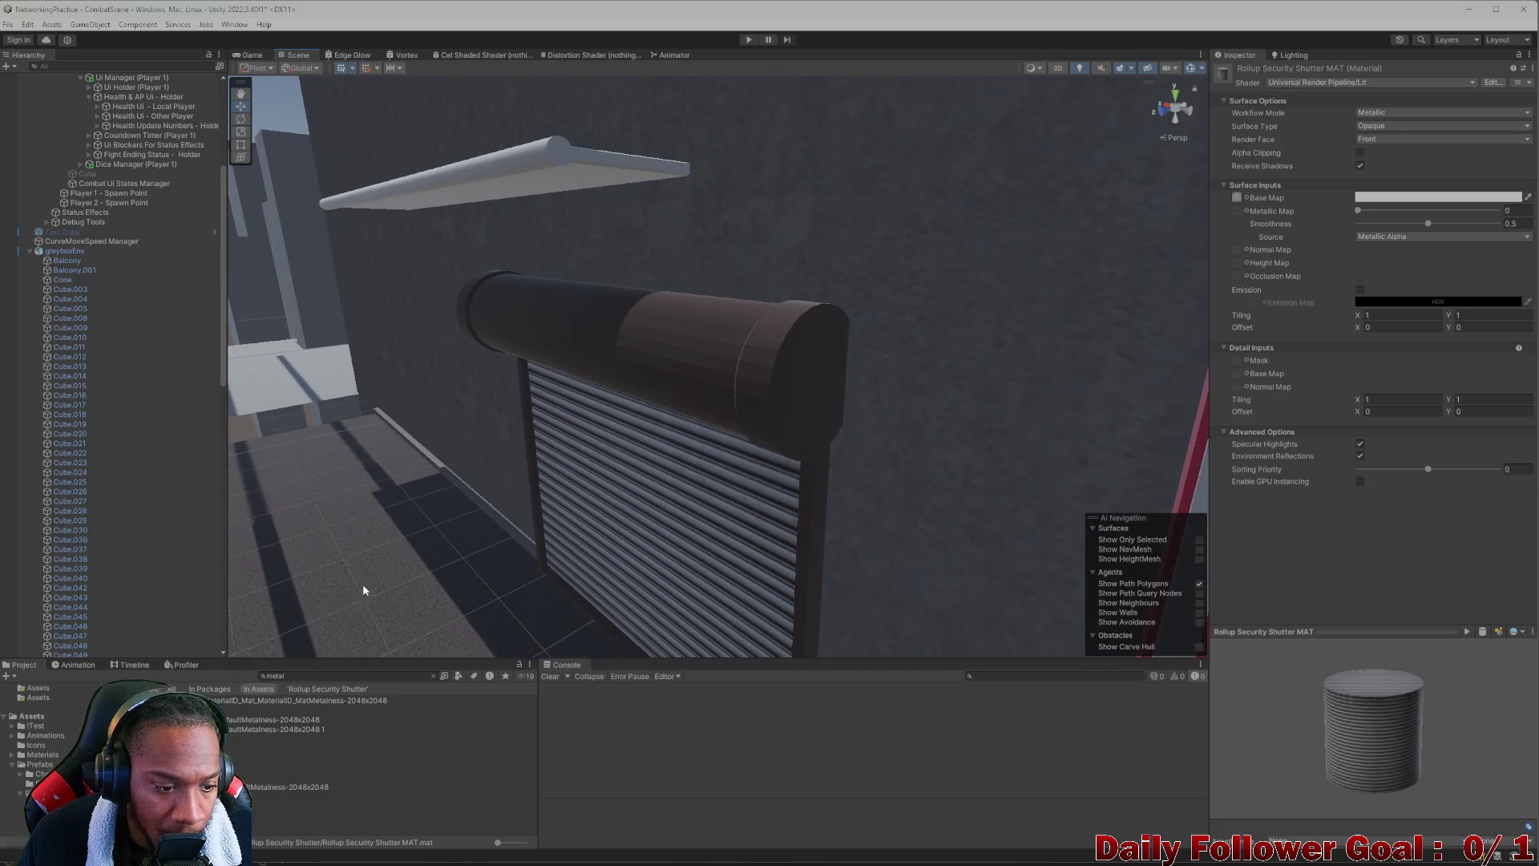
{"action": "mouse_move", "coordinate": [360, 767]}
{"action": "left_mouse_down"}
{"action": "mouse_move", "coordinate": [759, 405]}
{"action": "mouse_move", "coordinate": [748, 458]}
{"action": "mouse_move", "coordinate": [683, 533]}
{"action": "mouse_move", "coordinate": [238, 703]}
{"action": "left_mouse_up"}
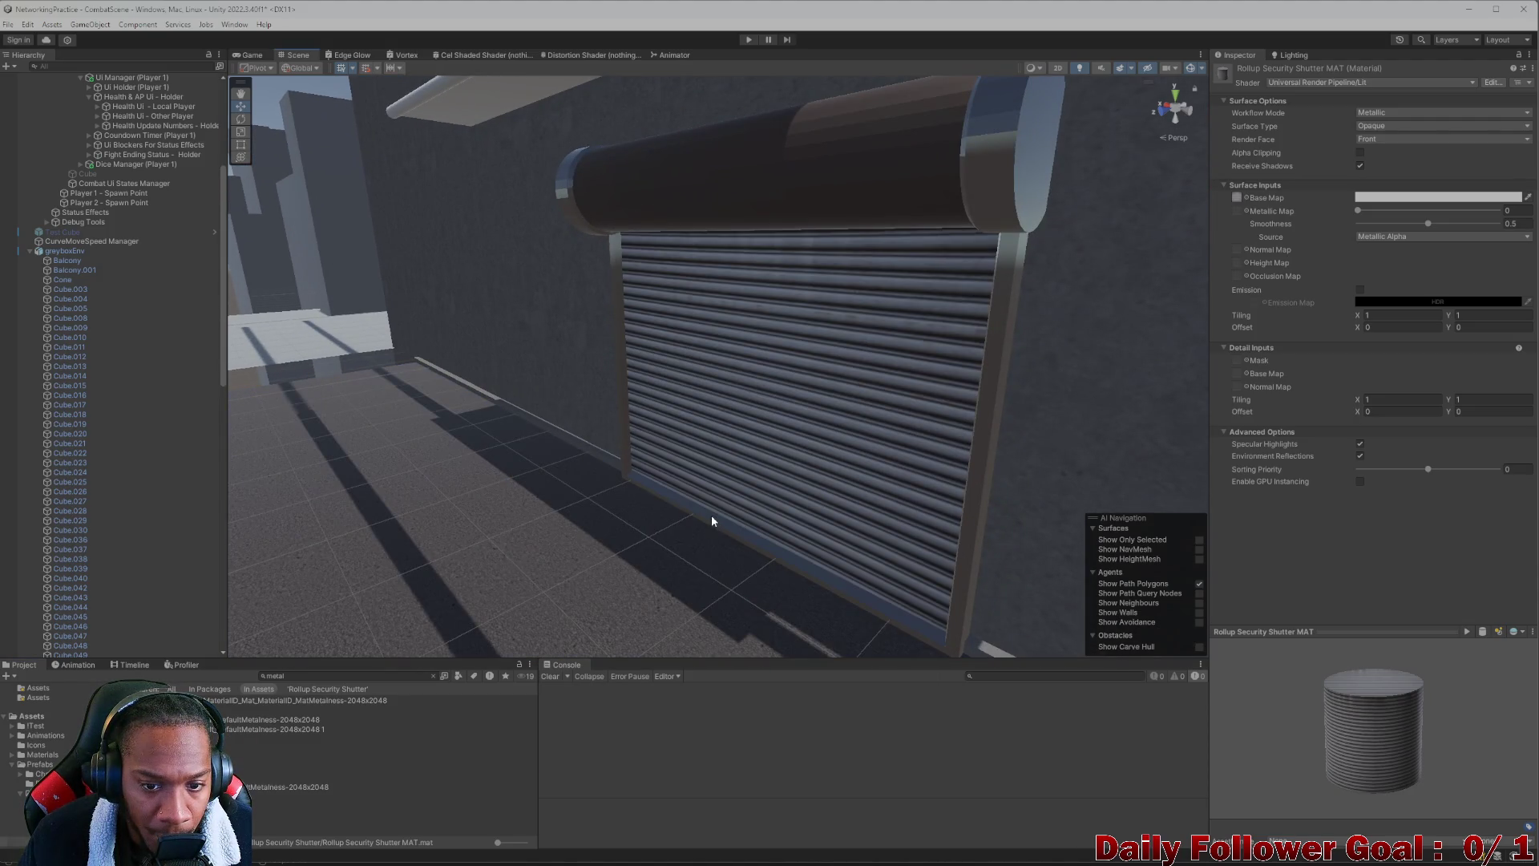
{"action": "scroll", "coordinate": [711, 522], "scroll_direction": "down", "scroll_amount": 5}
{"action": "mouse_move", "coordinate": [661, 552]}
{"action": "left_mouse_down"}
{"action": "mouse_move", "coordinate": [537, 395]}
{"action": "mouse_move", "coordinate": [483, 398]}
{"action": "mouse_move", "coordinate": [632, 584]}
{"action": "mouse_move", "coordinate": [516, 542]}
{"action": "mouse_move", "coordinate": [541, 572]}
{"action": "mouse_move", "coordinate": [849, 447]}
{"action": "mouse_move", "coordinate": [852, 388]}
{"action": "mouse_move", "coordinate": [722, 449]}
{"action": "mouse_move", "coordinate": [570, 478]}
{"action": "mouse_move", "coordinate": [638, 451]}
{"action": "left_mouse_up"}
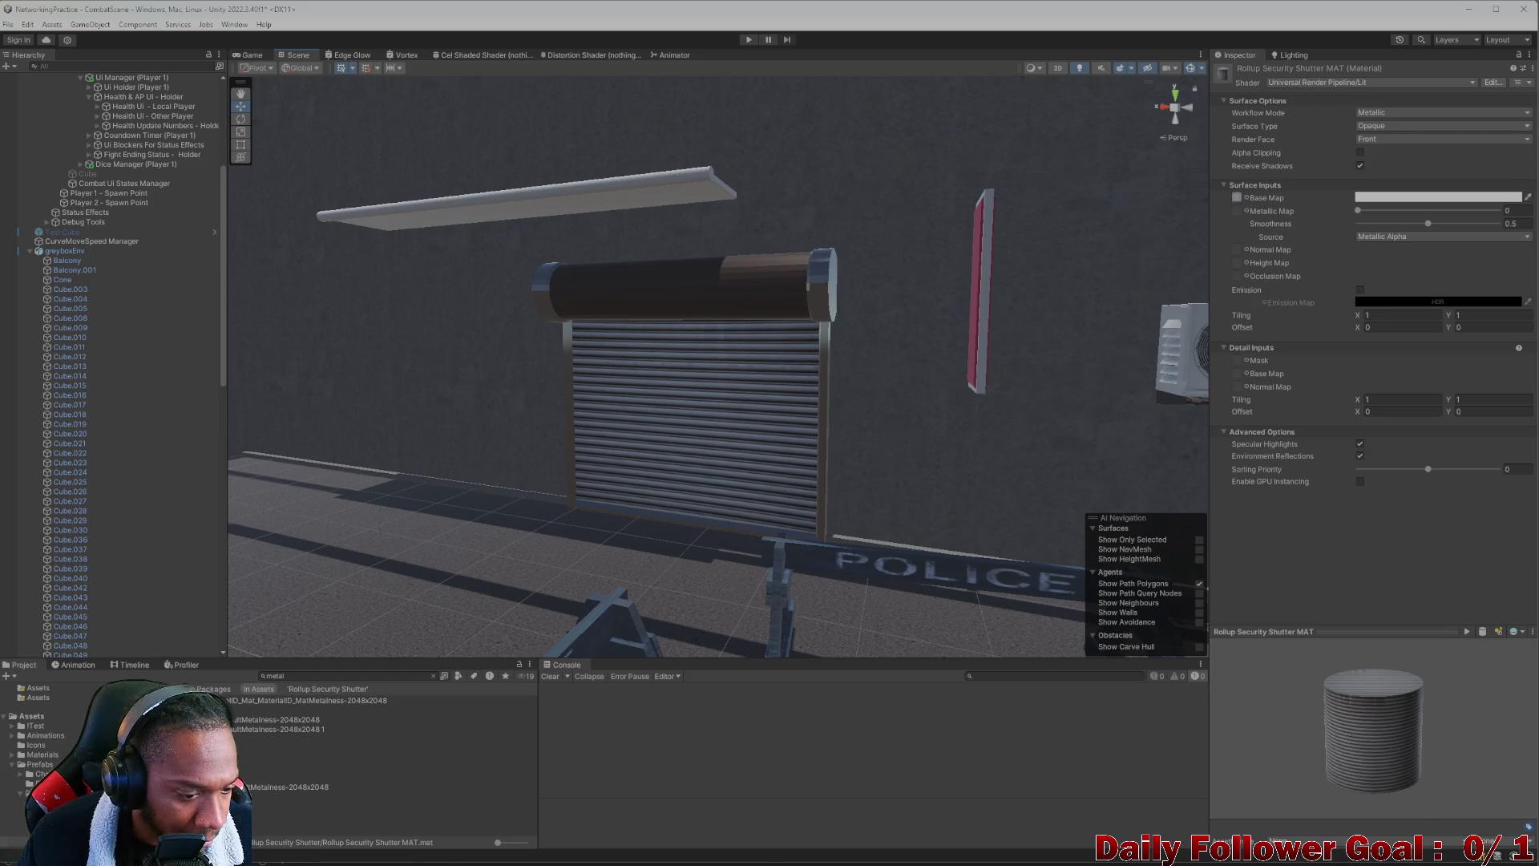
{"action": "left_click", "coordinate": [361, 767]}
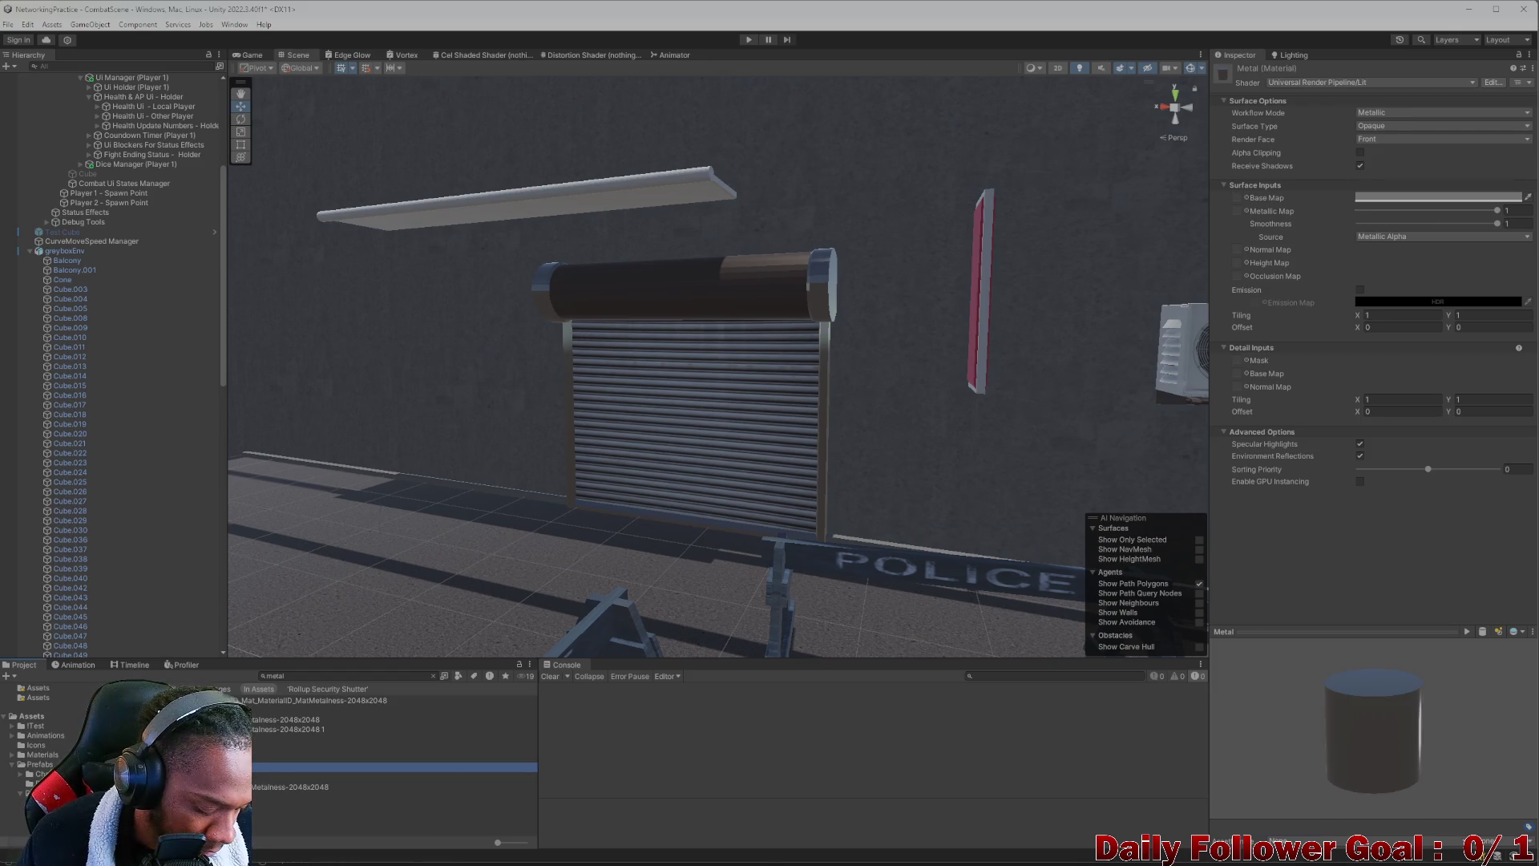
Duplicate the Metal material as Metal 1 and try it on the shutter
{"action": "key", "text": "ctrl+d"}
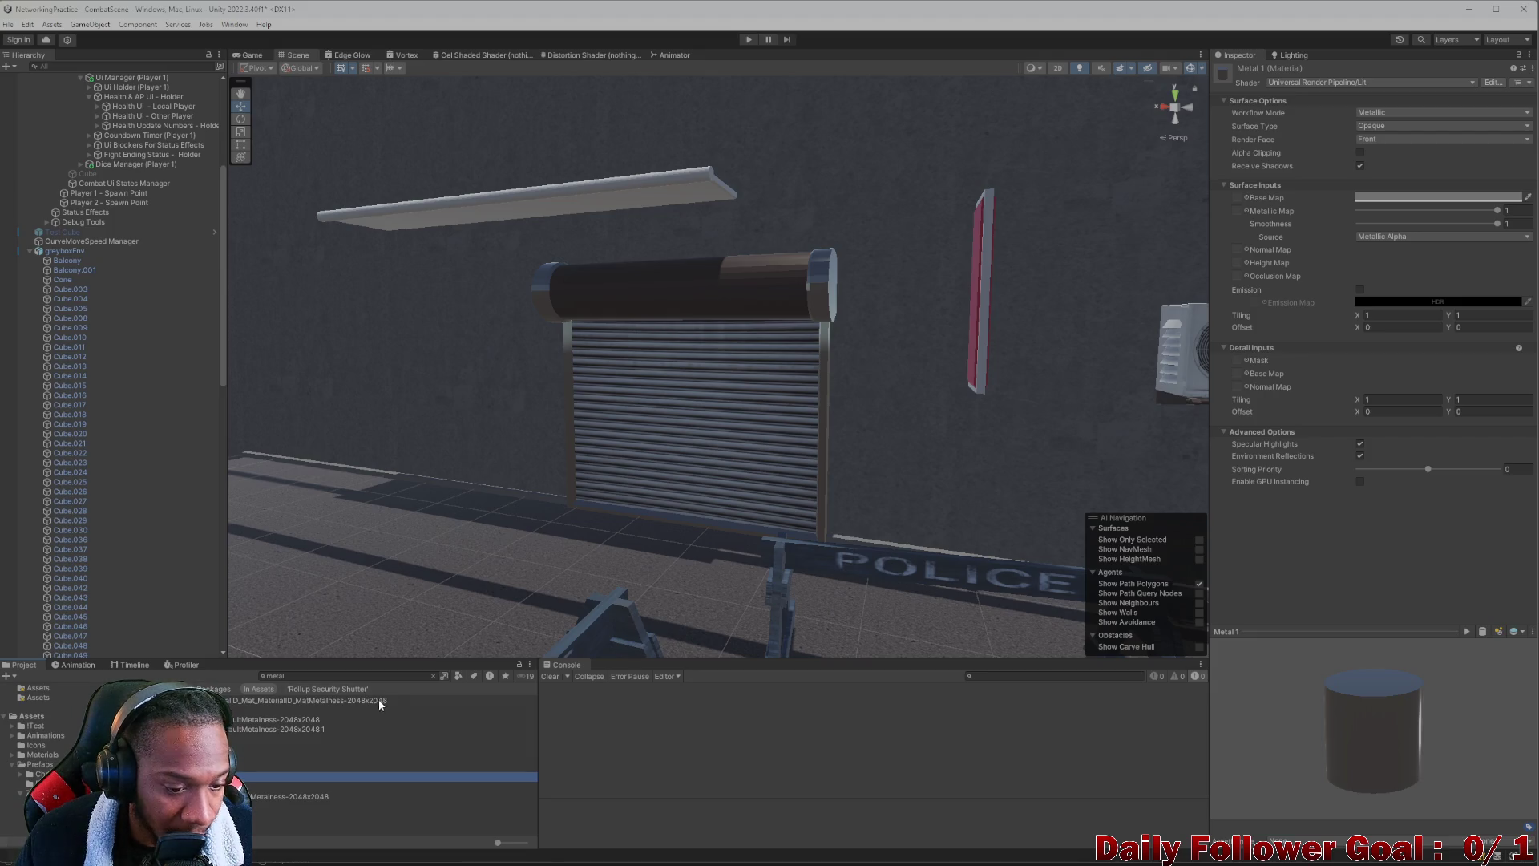
{"action": "left_click_drag", "start_coordinate": [361, 777], "coordinate": [338, 592]}
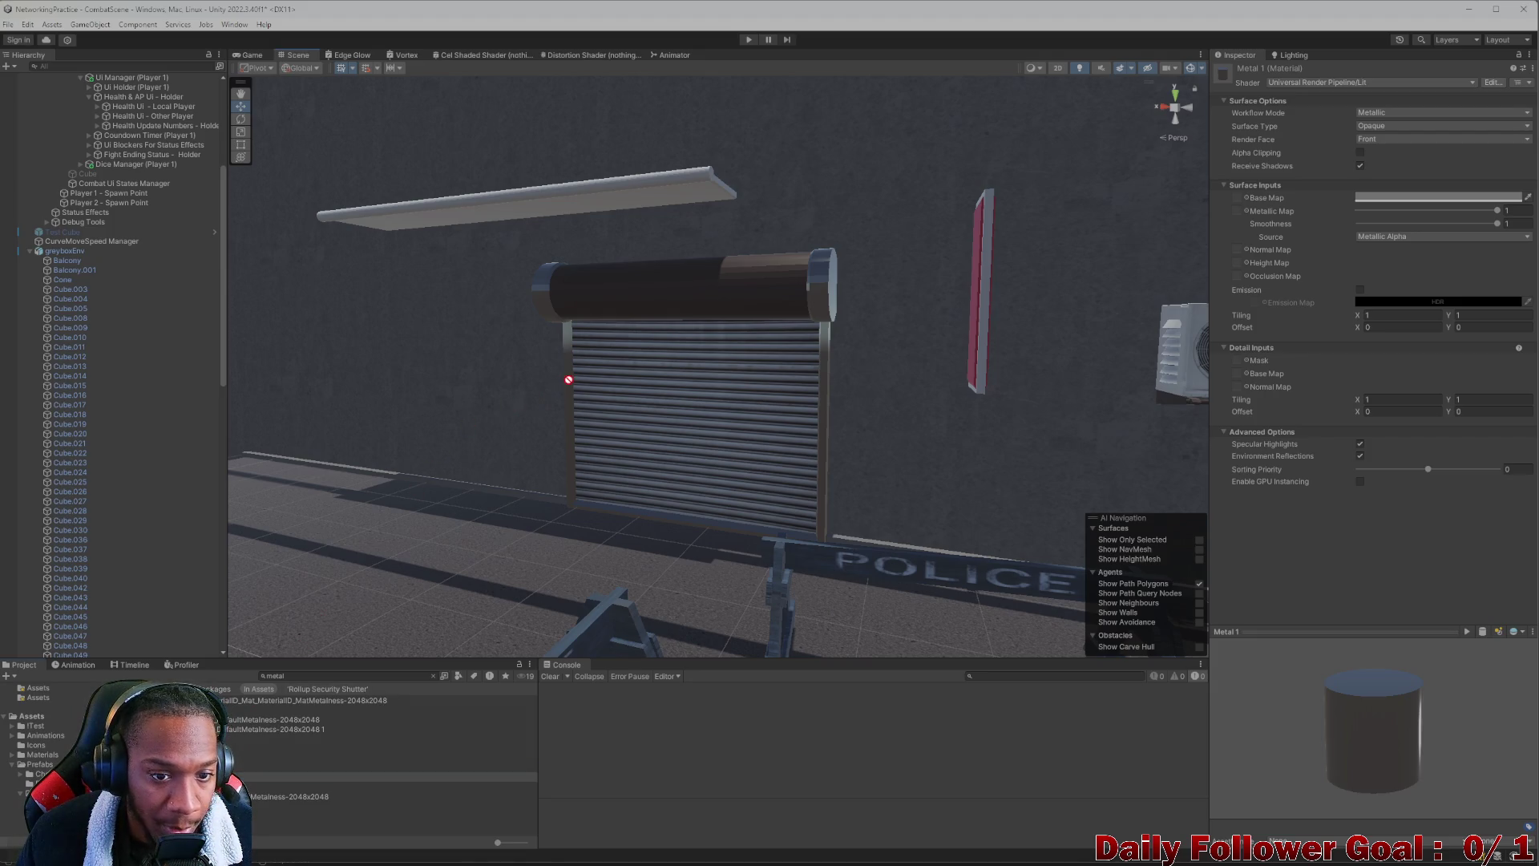
{"action": "mouse_move", "coordinate": [799, 363]}
{"action": "left_mouse_down"}
{"action": "mouse_move", "coordinate": [608, 409]}
{"action": "mouse_move", "coordinate": [346, 658]}
{"action": "left_mouse_up"}
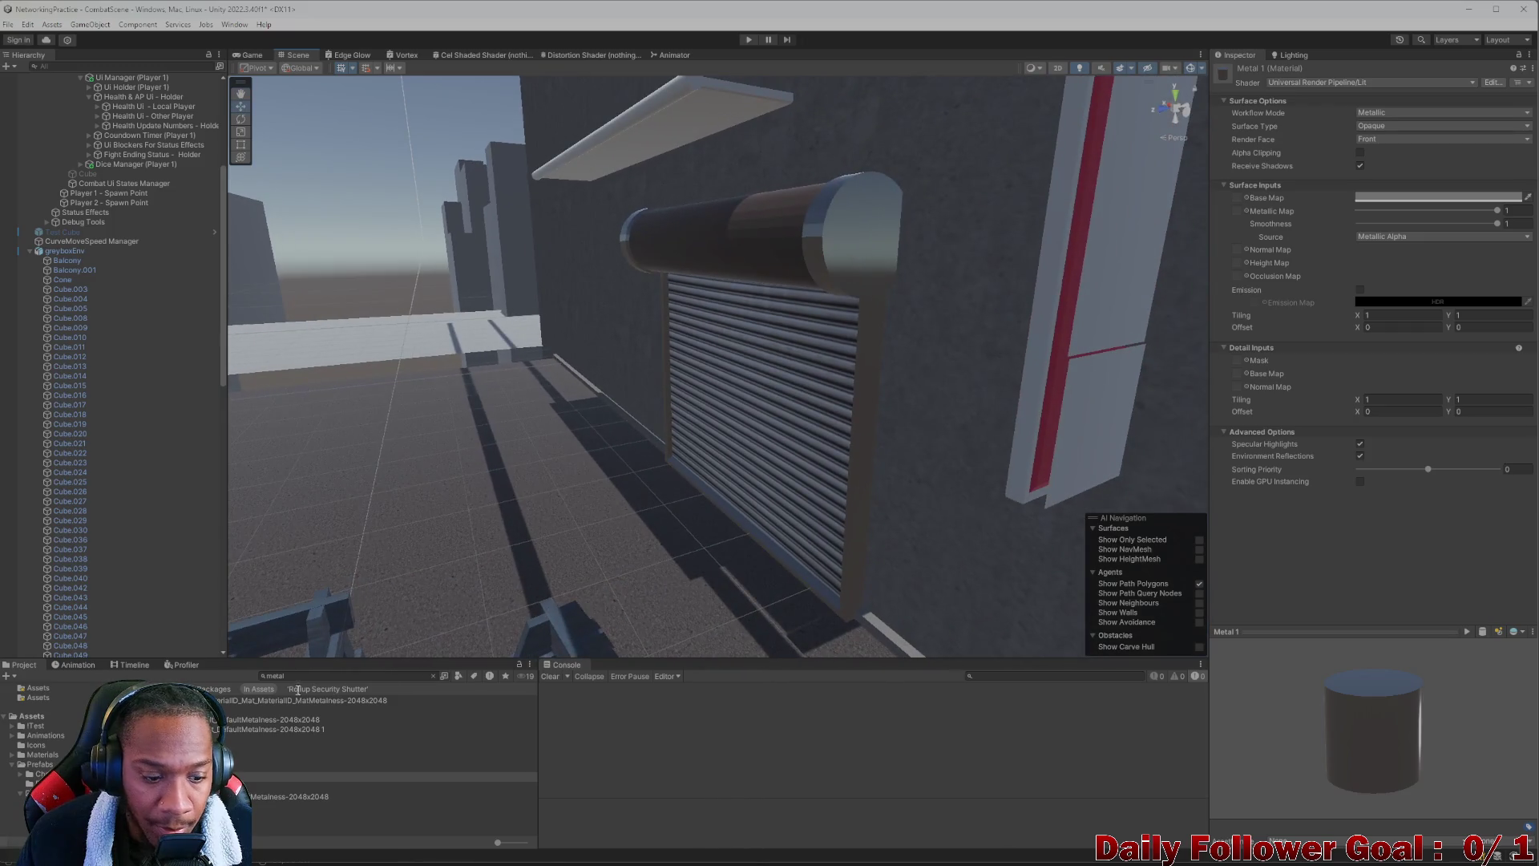
{"action": "mouse_move", "coordinate": [361, 777]}
{"action": "left_mouse_down"}
{"action": "mouse_move", "coordinate": [821, 385]}
{"action": "mouse_move", "coordinate": [860, 275]}
{"action": "left_mouse_up"}
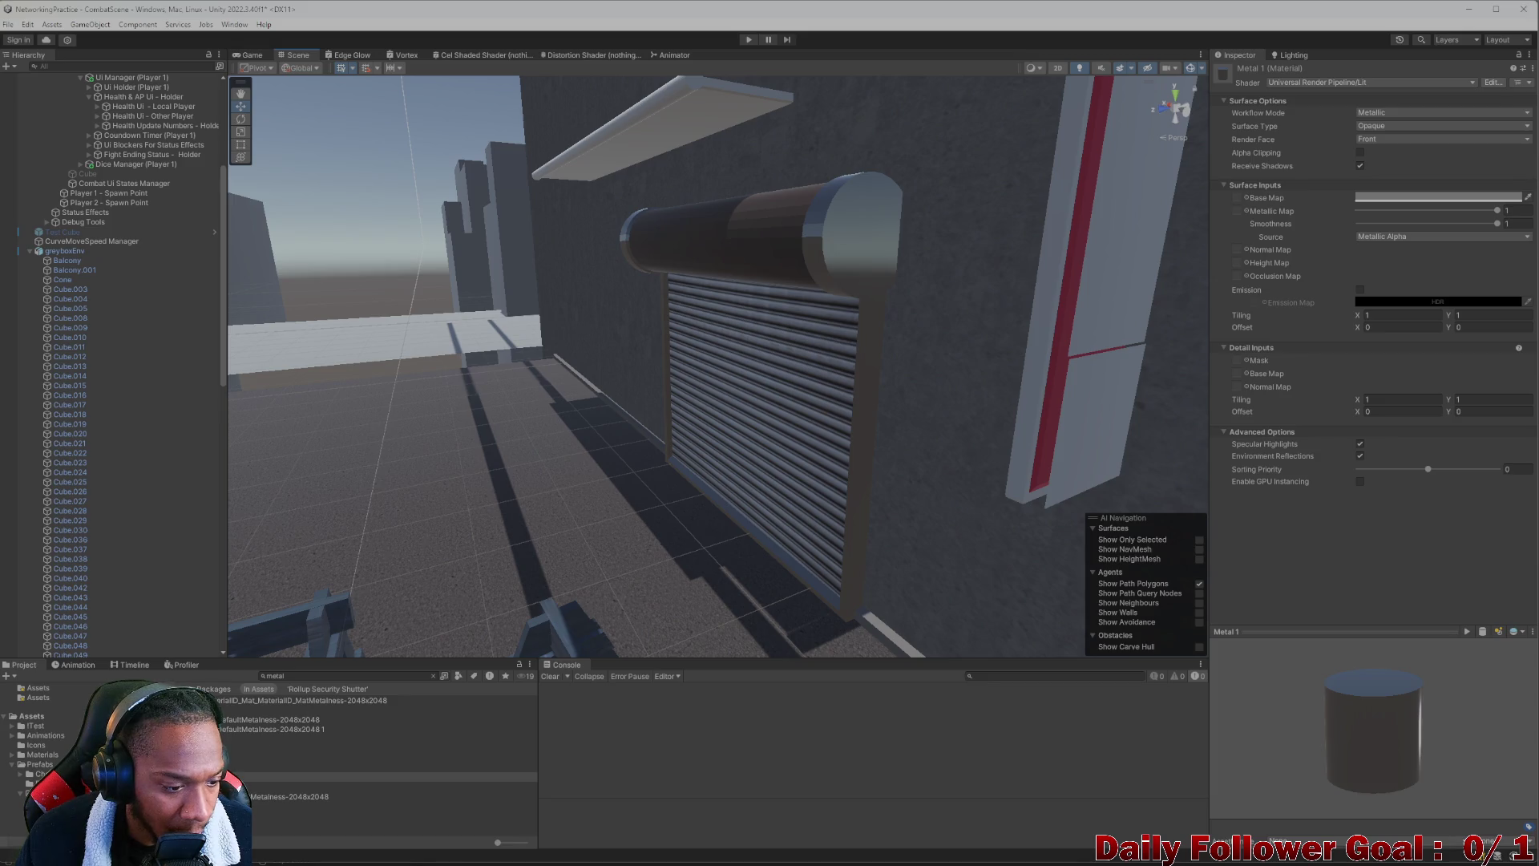
{"action": "scroll", "coordinate": [32, 753], "scroll_direction": "down", "scroll_amount": 3}
{"action": "left_click", "coordinate": [360, 776]}
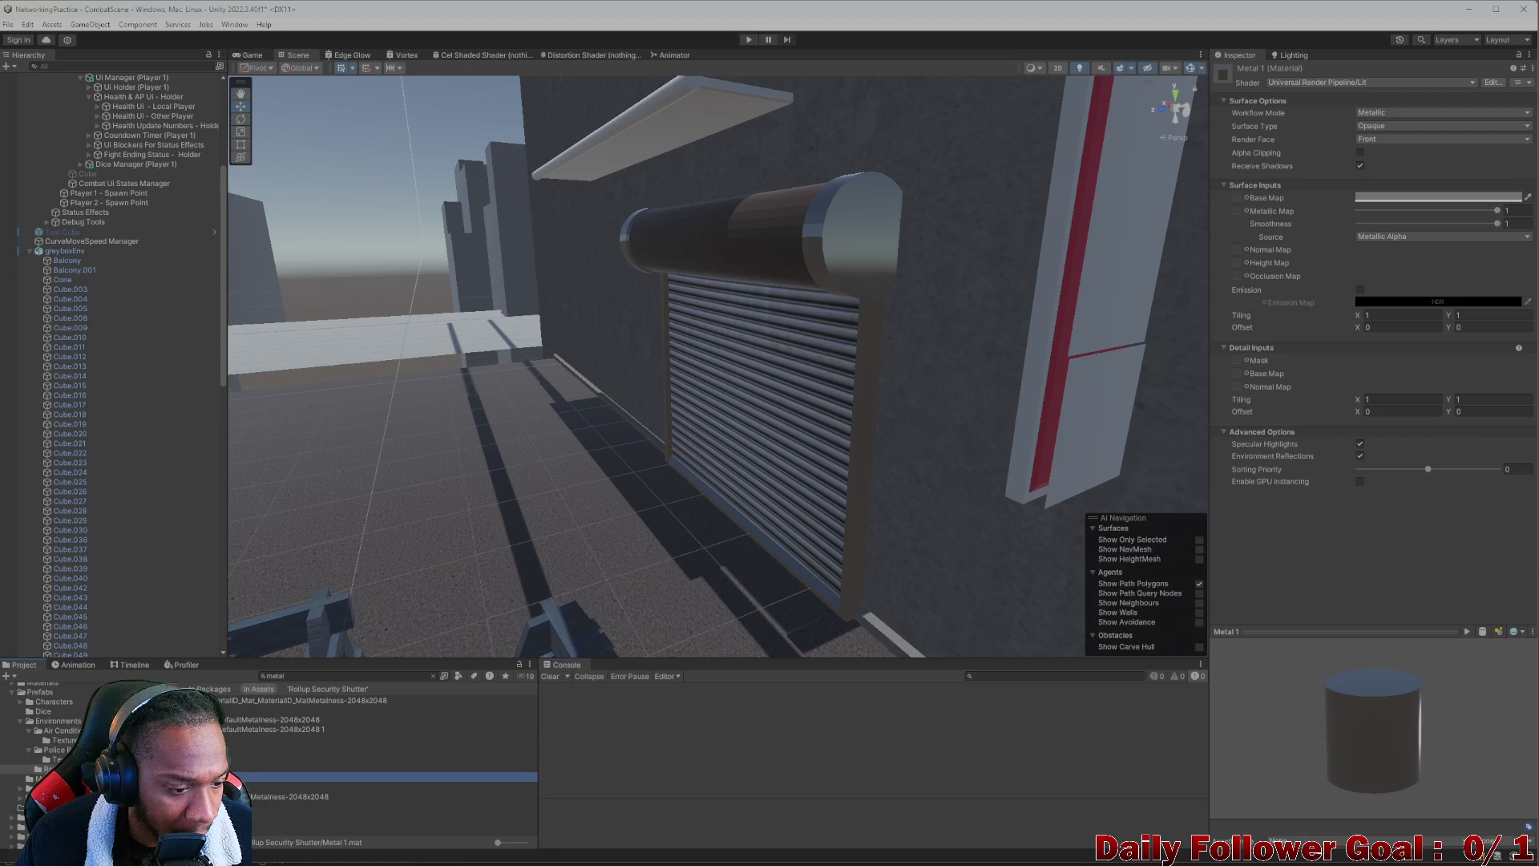
Reopen the Rollup Security Shutter folder and select the Rollup Security Shutter MAT material
{"action": "left_click", "coordinate": [32, 769]}
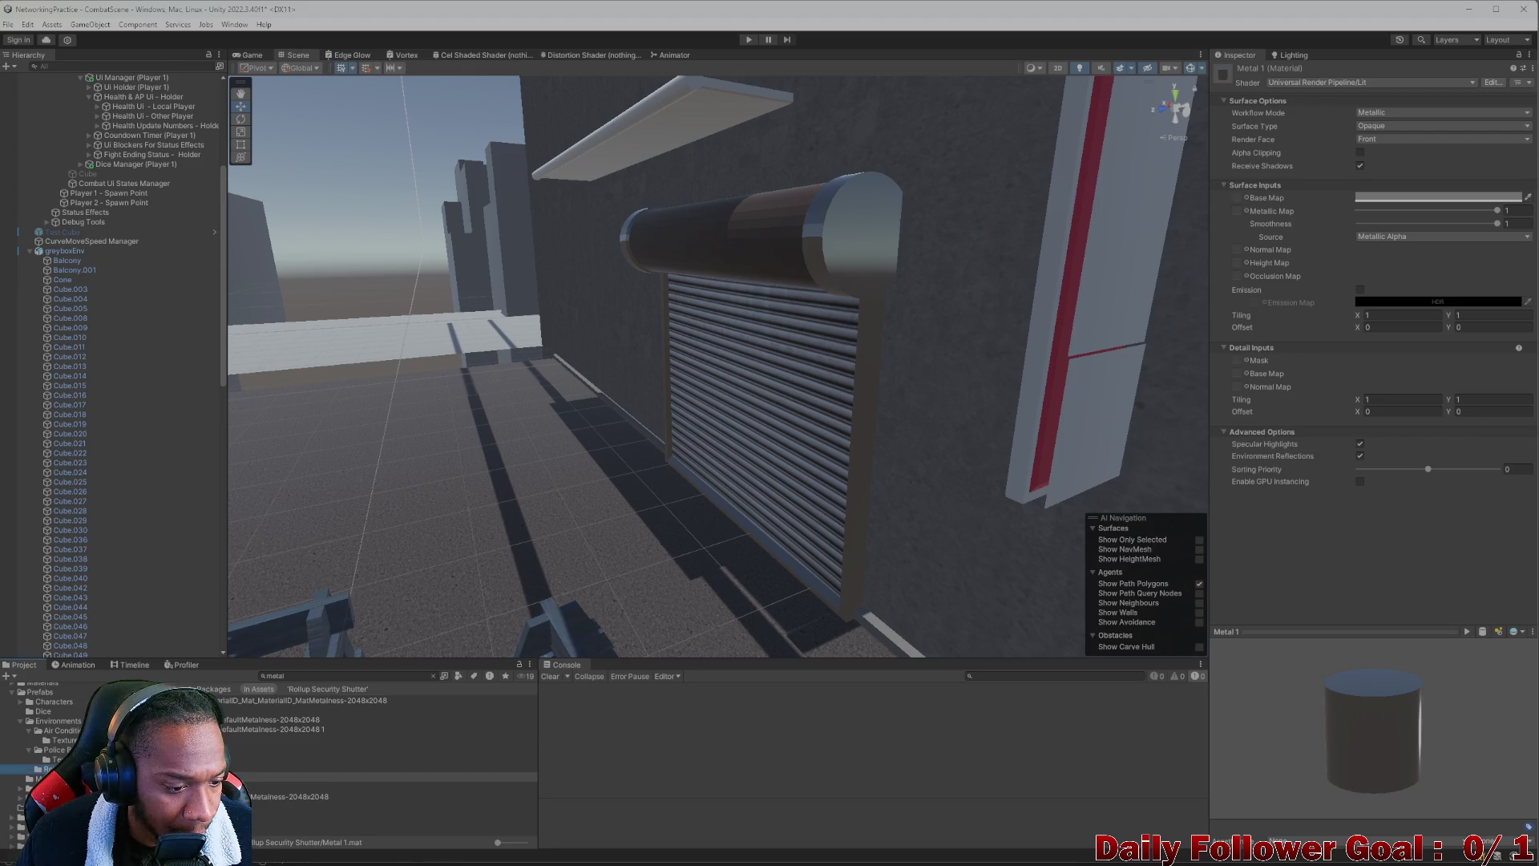
{"action": "left_click", "coordinate": [432, 676]}
{"action": "left_click", "coordinate": [360, 710]}
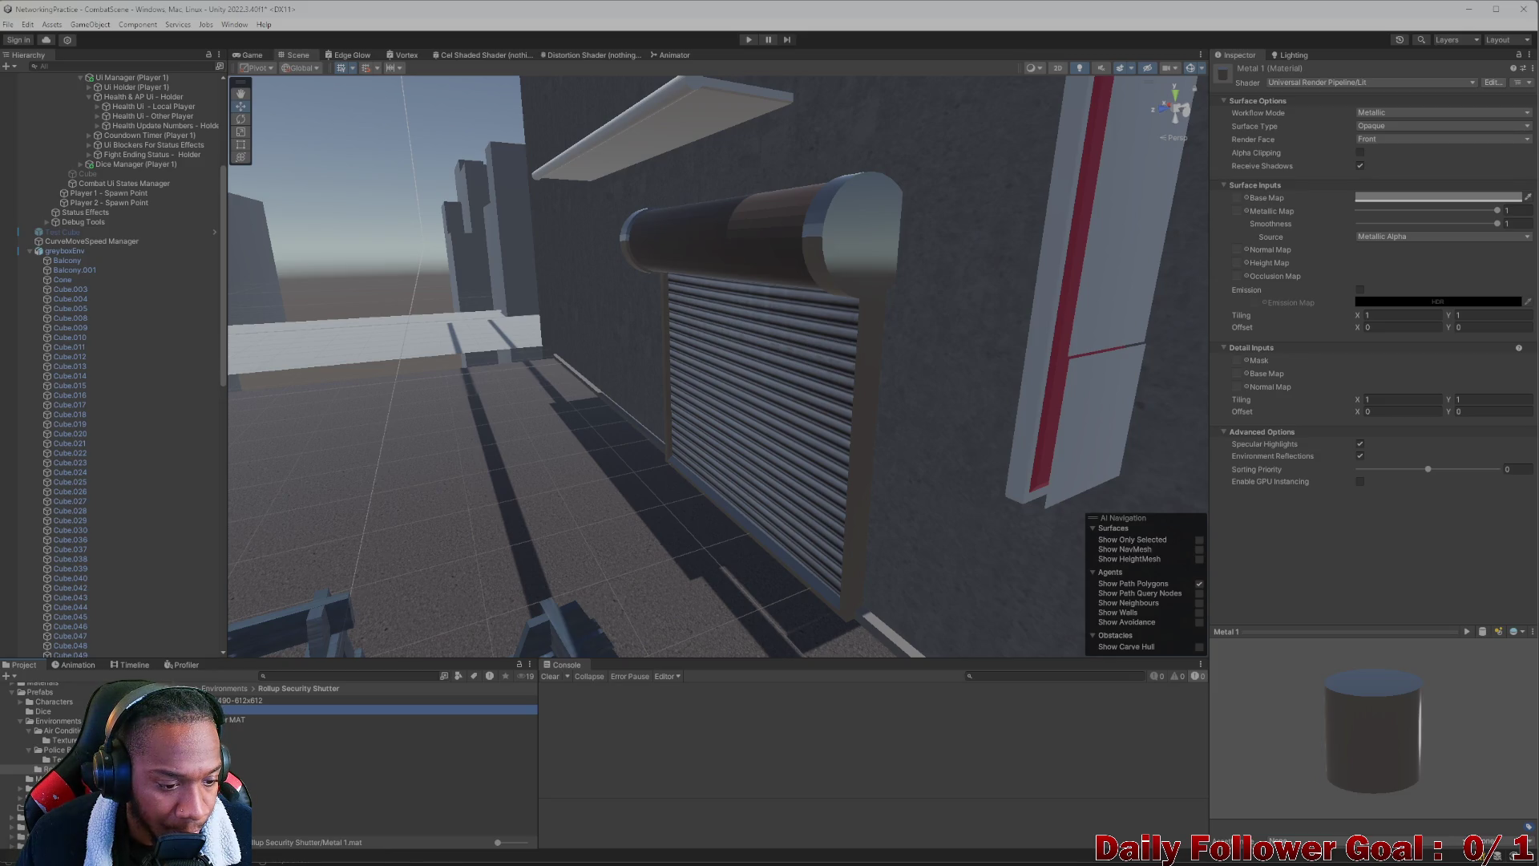
{"action": "left_click", "coordinate": [321, 719]}
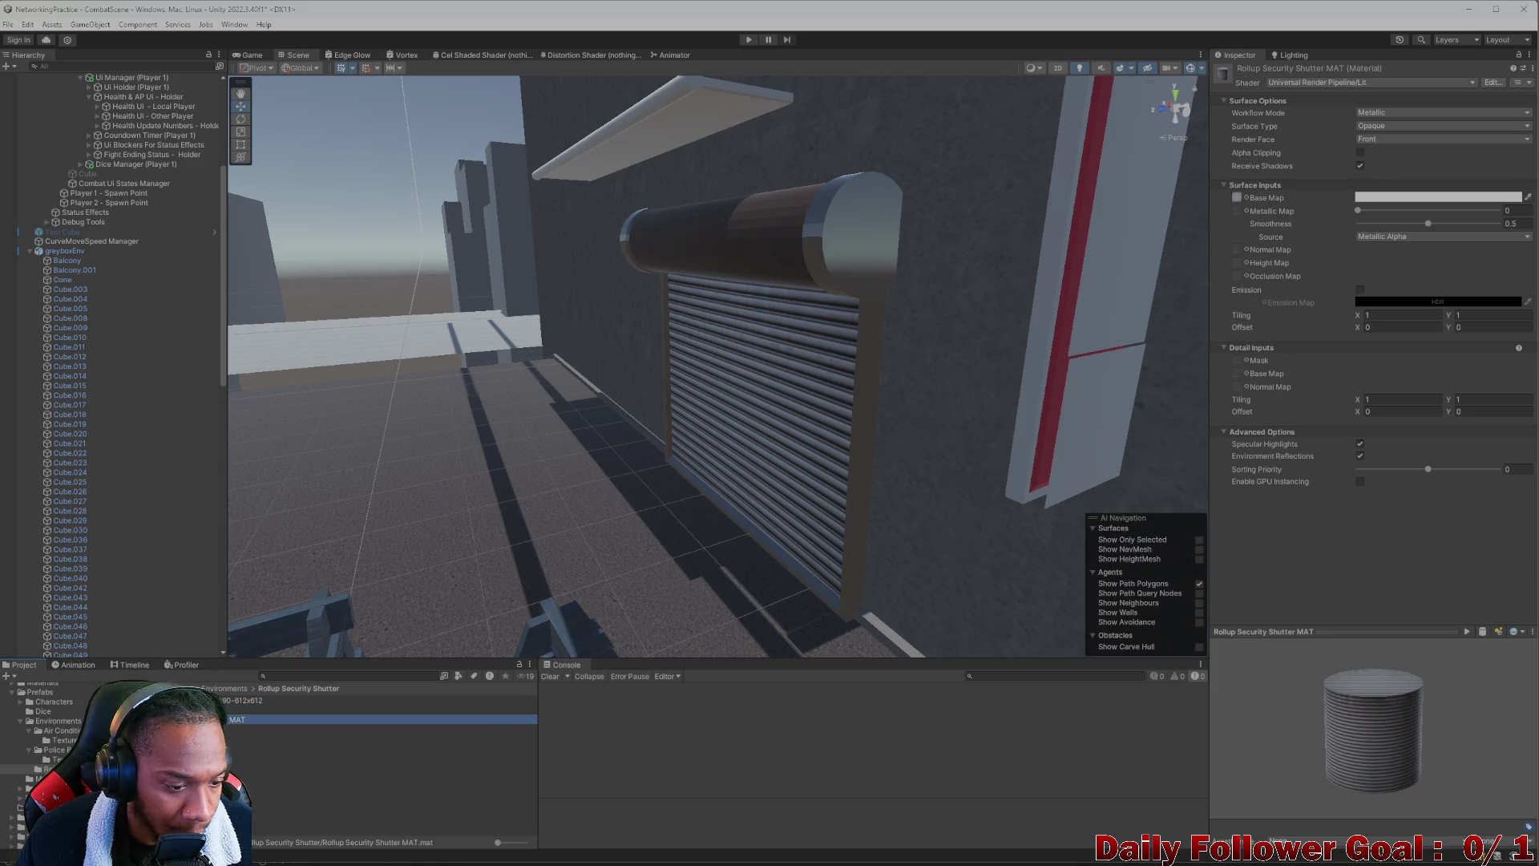
Rename Metal 1 to Rollup Security Shutter Metal MAT with Metallic 0.875, Smoothness 0.792; select awning Cube.040
{"action": "left_click", "coordinate": [392, 709]}
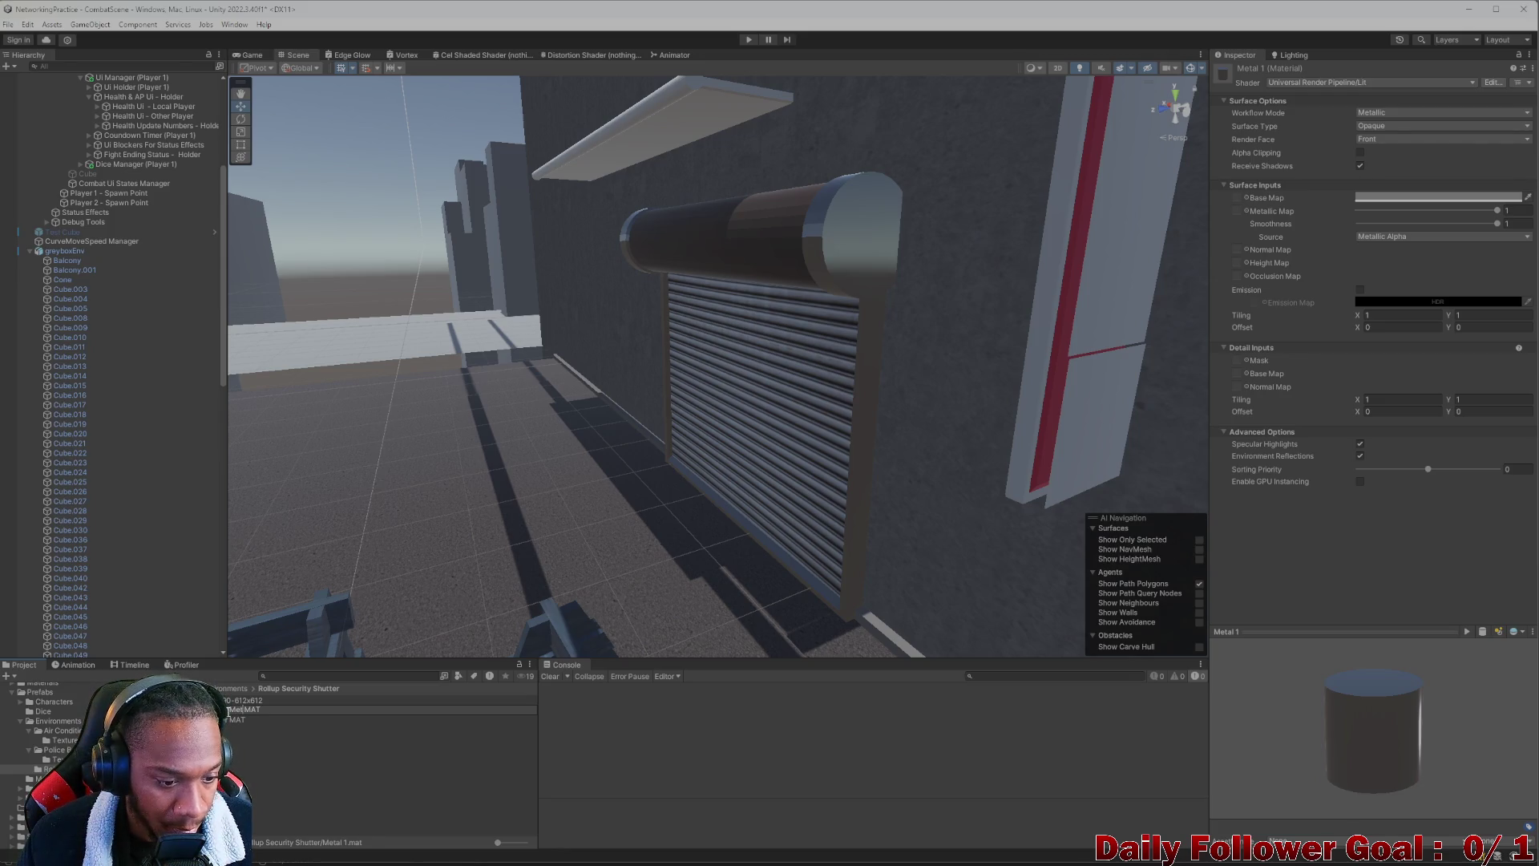
{"action": "key", "text": "Return"}
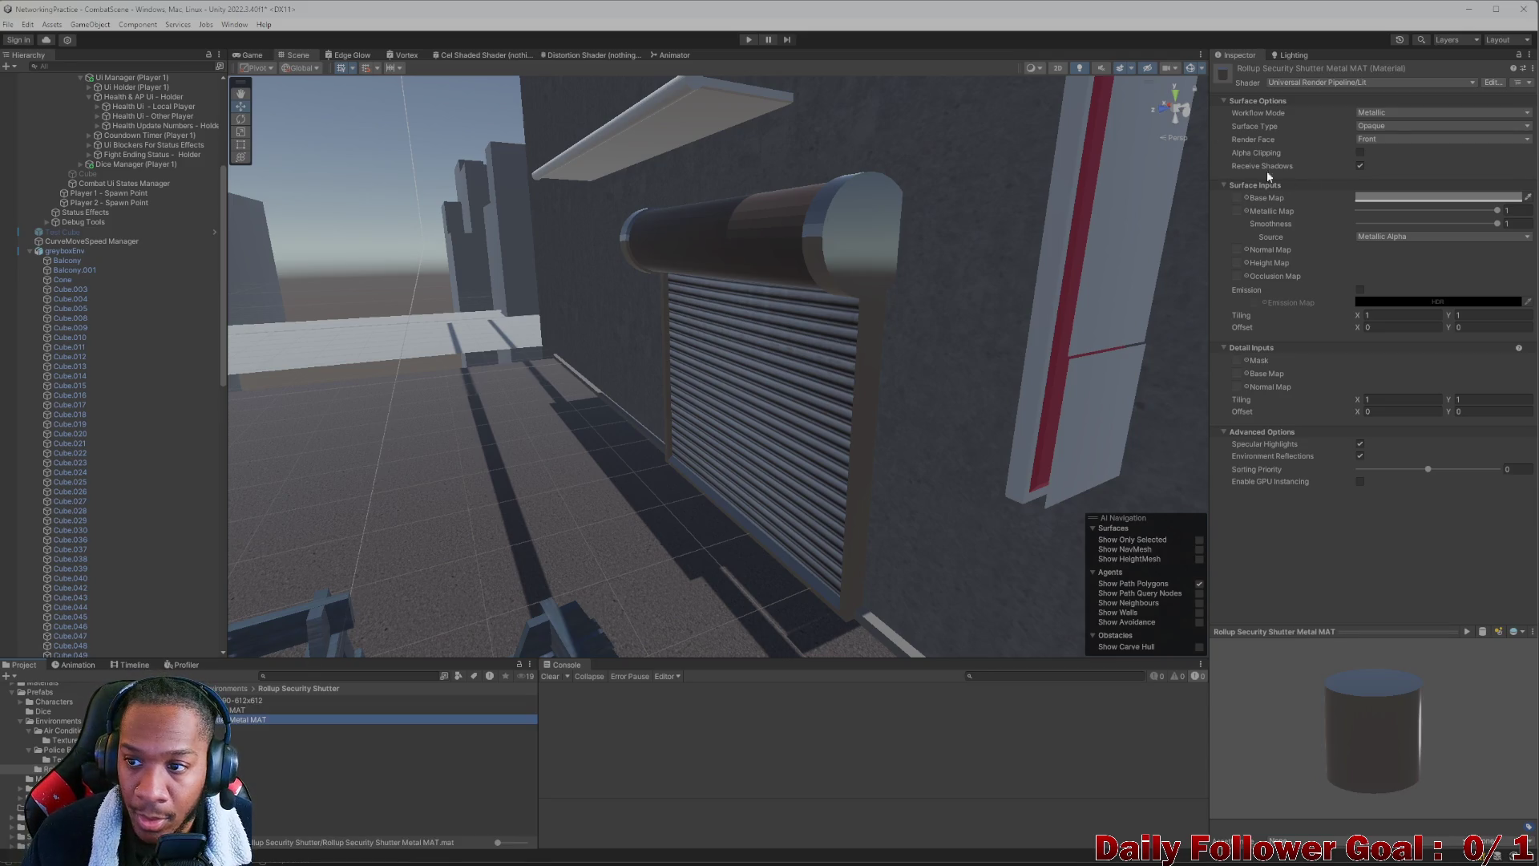
{"action": "mouse_move", "coordinate": [1489, 226]}
{"action": "left_mouse_down"}
{"action": "mouse_move", "coordinate": [1473, 224]}
{"action": "mouse_move", "coordinate": [1479, 211]}
{"action": "left_mouse_up"}
{"action": "mouse_move", "coordinate": [705, 417]}
{"action": "left_mouse_down"}
{"action": "mouse_move", "coordinate": [928, 348]}
{"action": "mouse_move", "coordinate": [888, 345]}
{"action": "mouse_move", "coordinate": [992, 378]}
{"action": "mouse_move", "coordinate": [832, 343]}
{"action": "mouse_move", "coordinate": [625, 344]}
{"action": "mouse_move", "coordinate": [812, 318]}
{"action": "left_mouse_up"}
{"action": "left_click_drag", "start_coordinate": [1470, 223], "coordinate": [1465, 223]}
{"action": "mouse_move", "coordinate": [921, 385]}
{"action": "left_mouse_down"}
{"action": "mouse_move", "coordinate": [652, 396]}
{"action": "mouse_move", "coordinate": [922, 403]}
{"action": "mouse_move", "coordinate": [771, 416]}
{"action": "mouse_move", "coordinate": [787, 441]}
{"action": "mouse_move", "coordinate": [698, 412]}
{"action": "mouse_move", "coordinate": [714, 368]}
{"action": "mouse_move", "coordinate": [605, 417]}
{"action": "mouse_move", "coordinate": [670, 456]}
{"action": "mouse_move", "coordinate": [622, 392]}
{"action": "mouse_move", "coordinate": [562, 419]}
{"action": "mouse_move", "coordinate": [542, 452]}
{"action": "mouse_move", "coordinate": [637, 420]}
{"action": "mouse_move", "coordinate": [956, 380]}
{"action": "mouse_move", "coordinate": [294, 432]}
{"action": "mouse_move", "coordinate": [360, 442]}
{"action": "mouse_move", "coordinate": [332, 406]}
{"action": "left_mouse_up"}
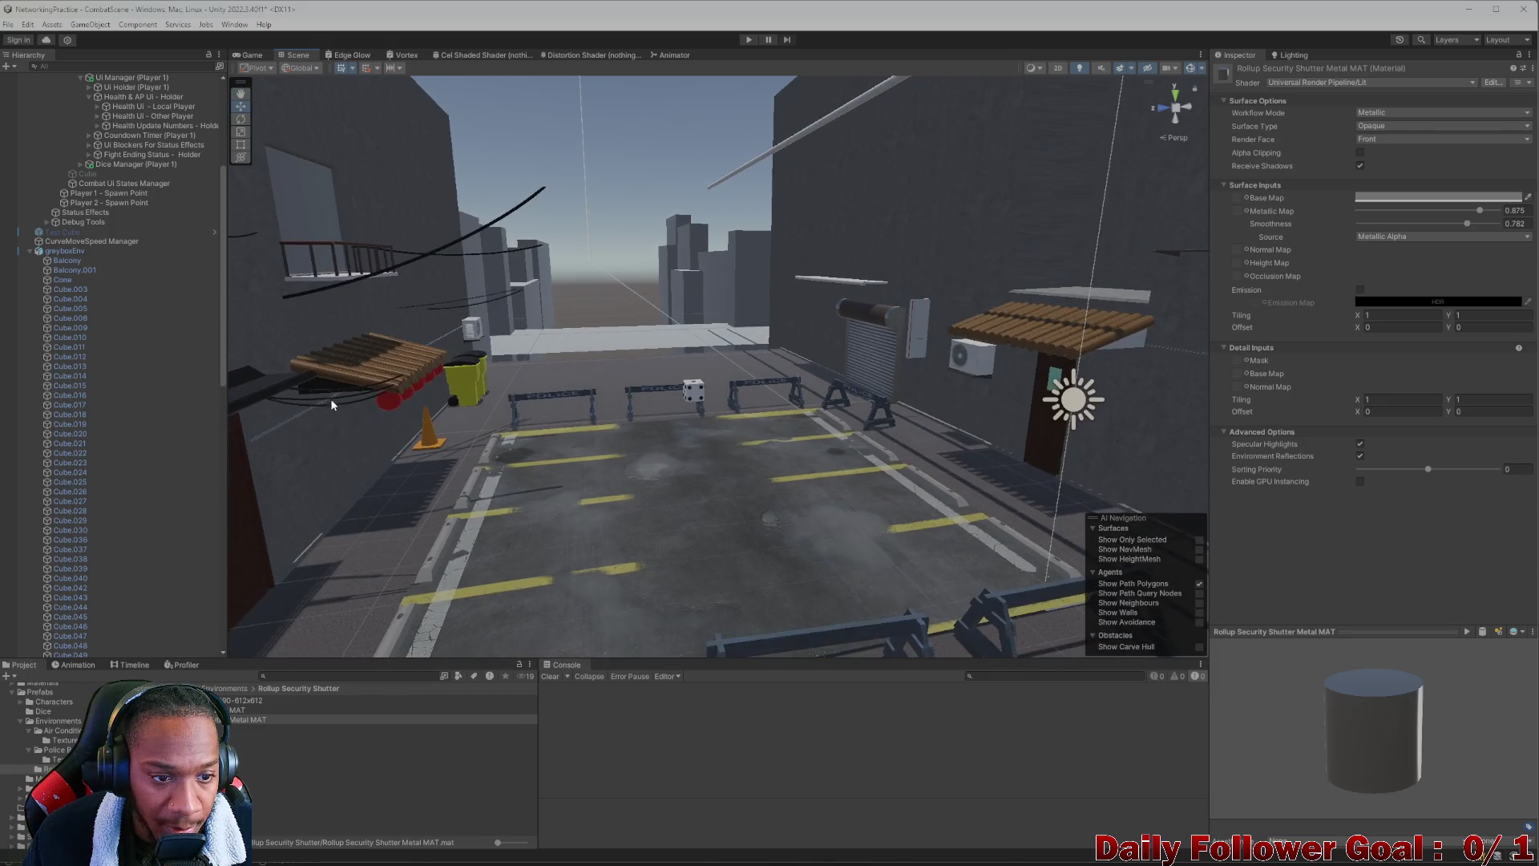
{"action": "left_click", "coordinate": [325, 381]}
{"action": "left_click", "coordinate": [324, 383]}
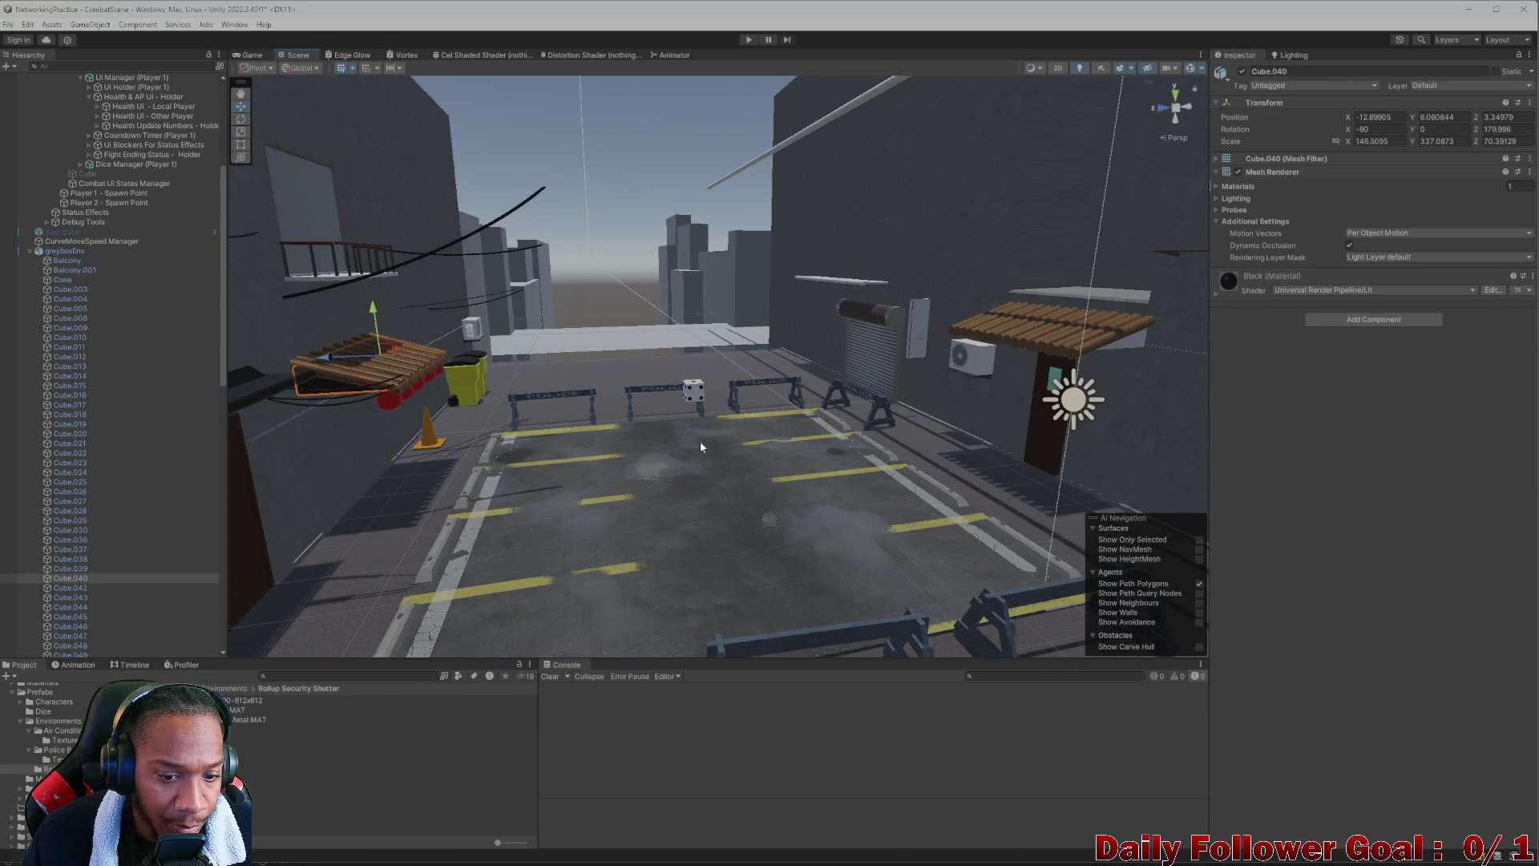
Search the assets for the Black material and apply it to the awning's underside
{"action": "mouse_move", "coordinate": [939, 372]}
{"action": "left_mouse_down"}
{"action": "mouse_move", "coordinate": [771, 469]}
{"action": "mouse_move", "coordinate": [550, 504]}
{"action": "left_mouse_up"}
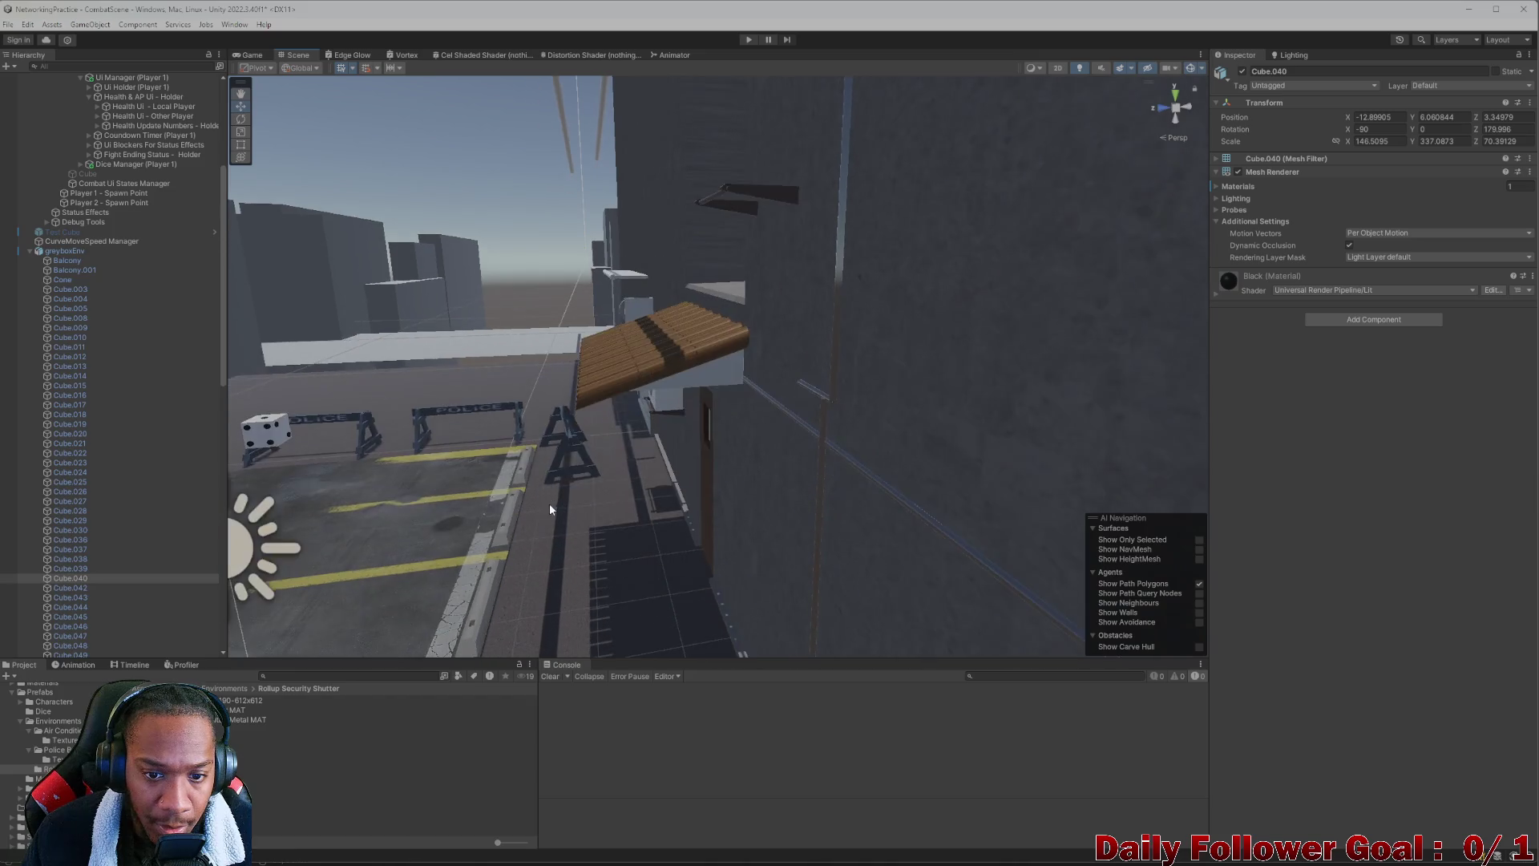
{"action": "left_click", "coordinate": [388, 677]}
{"action": "type", "text": "bgla"}
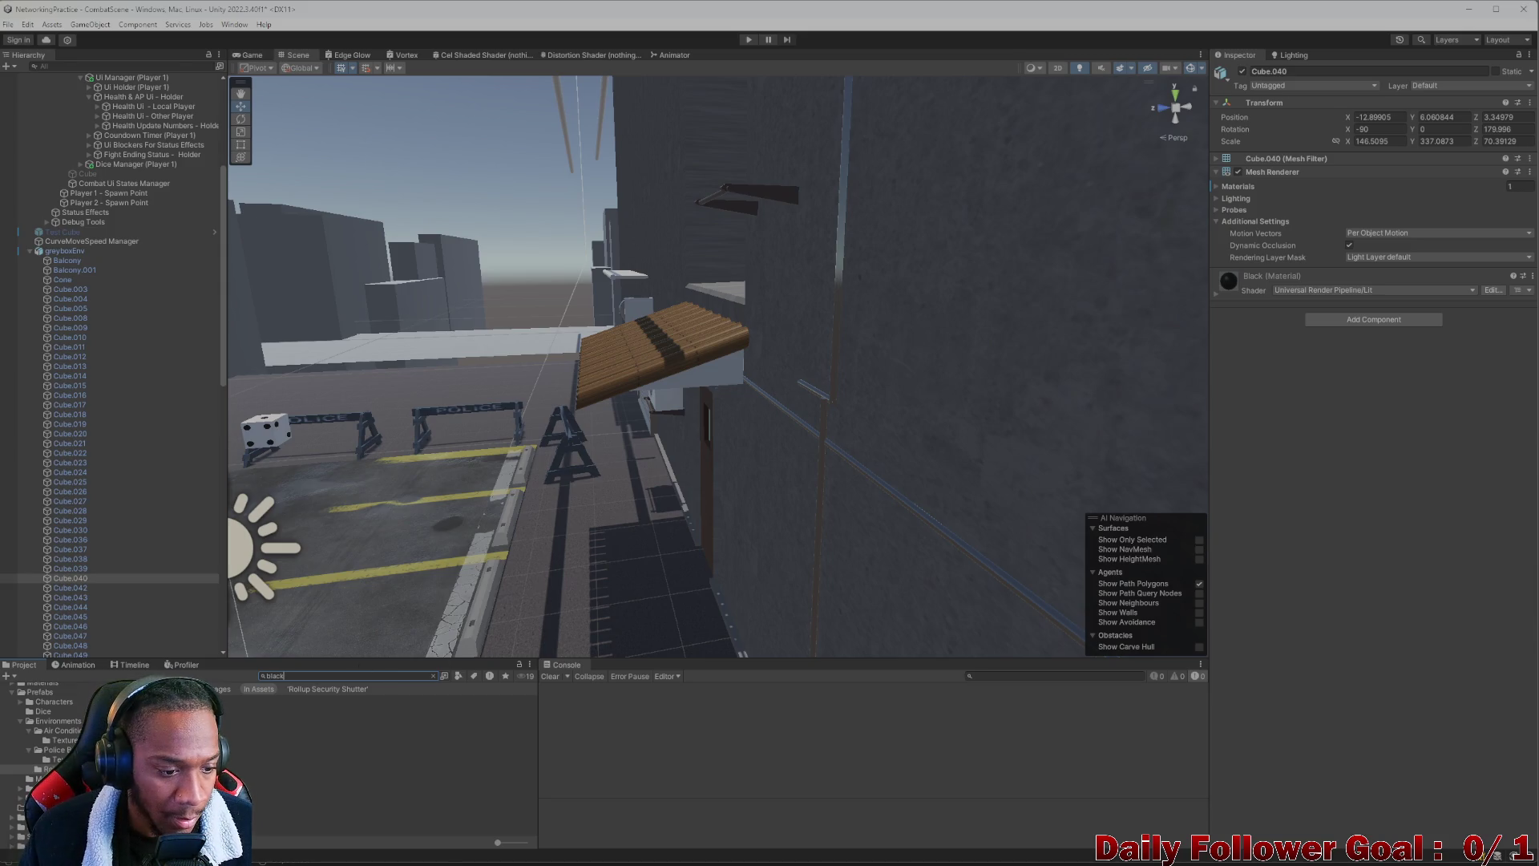
{"action": "mouse_move", "coordinate": [321, 700]}
{"action": "left_mouse_down"}
{"action": "mouse_move", "coordinate": [401, 561]}
{"action": "mouse_move", "coordinate": [697, 377]}
{"action": "left_mouse_up"}
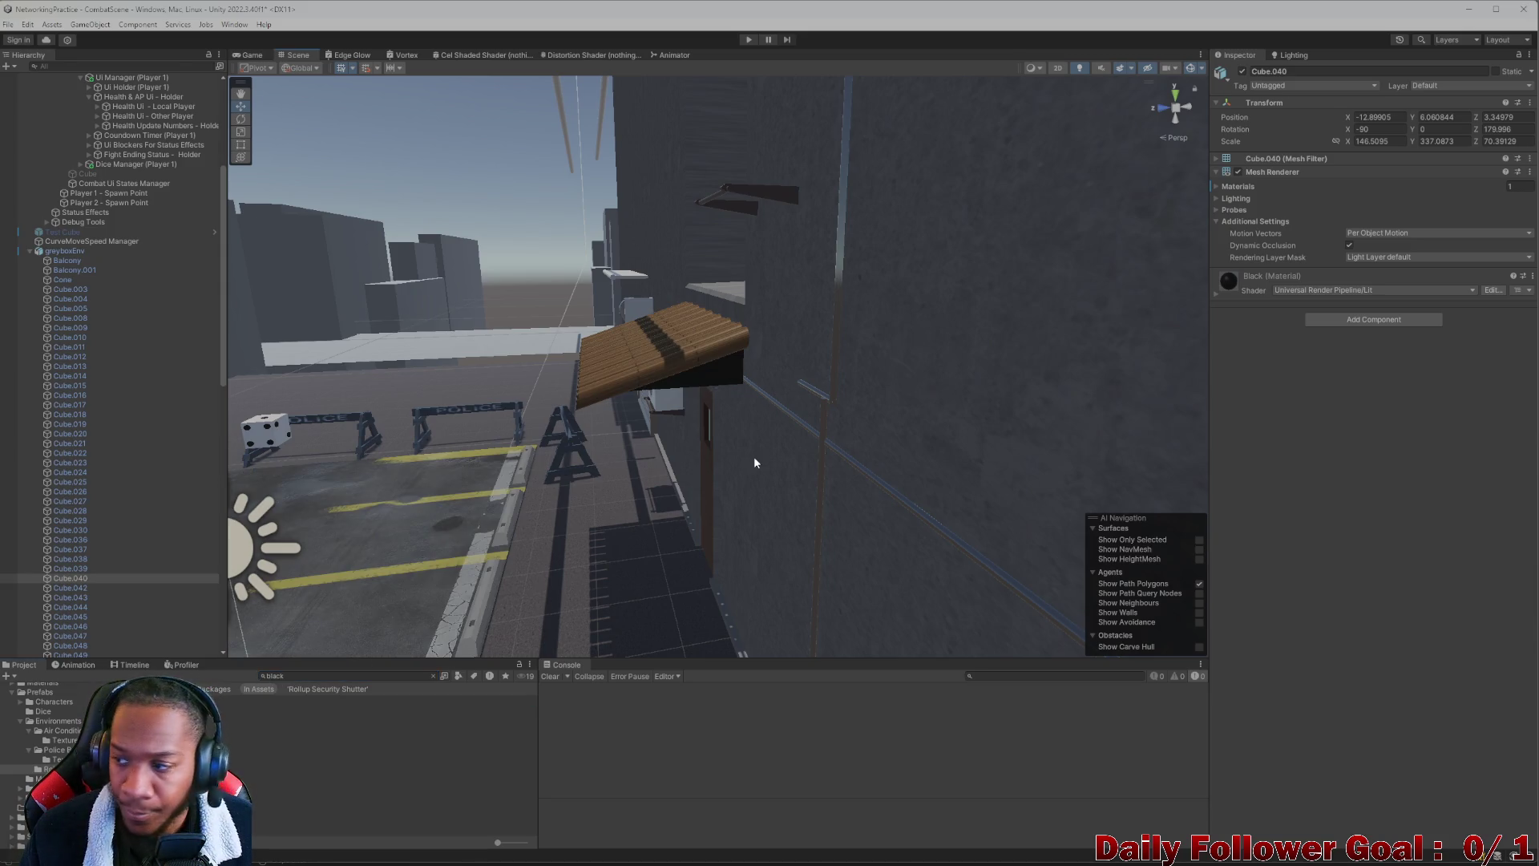
Pull the view back toward the building wall and show the Environments folder again
{"action": "key", "text": "s"}
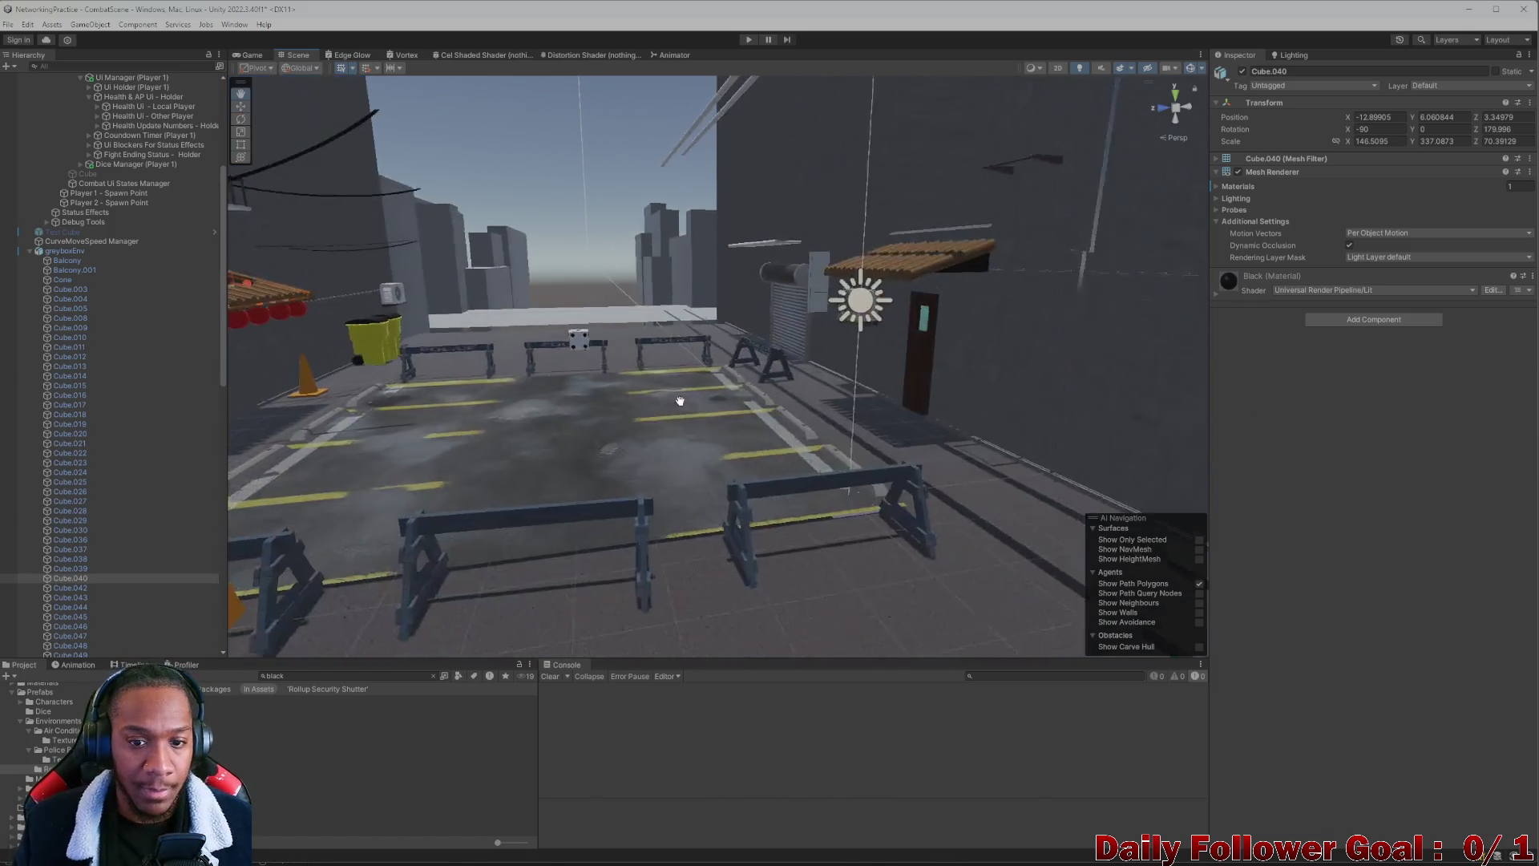
{"action": "mouse_move", "coordinate": [547, 349]}
{"action": "left_mouse_down"}
{"action": "mouse_move", "coordinate": [687, 412]}
{"action": "mouse_move", "coordinate": [526, 481]}
{"action": "mouse_move", "coordinate": [659, 422]}
{"action": "mouse_move", "coordinate": [458, 403]}
{"action": "mouse_move", "coordinate": [690, 299]}
{"action": "mouse_move", "coordinate": [585, 344]}
{"action": "mouse_move", "coordinate": [934, 419]}
{"action": "mouse_move", "coordinate": [893, 344]}
{"action": "mouse_move", "coordinate": [729, 350]}
{"action": "left_mouse_up"}
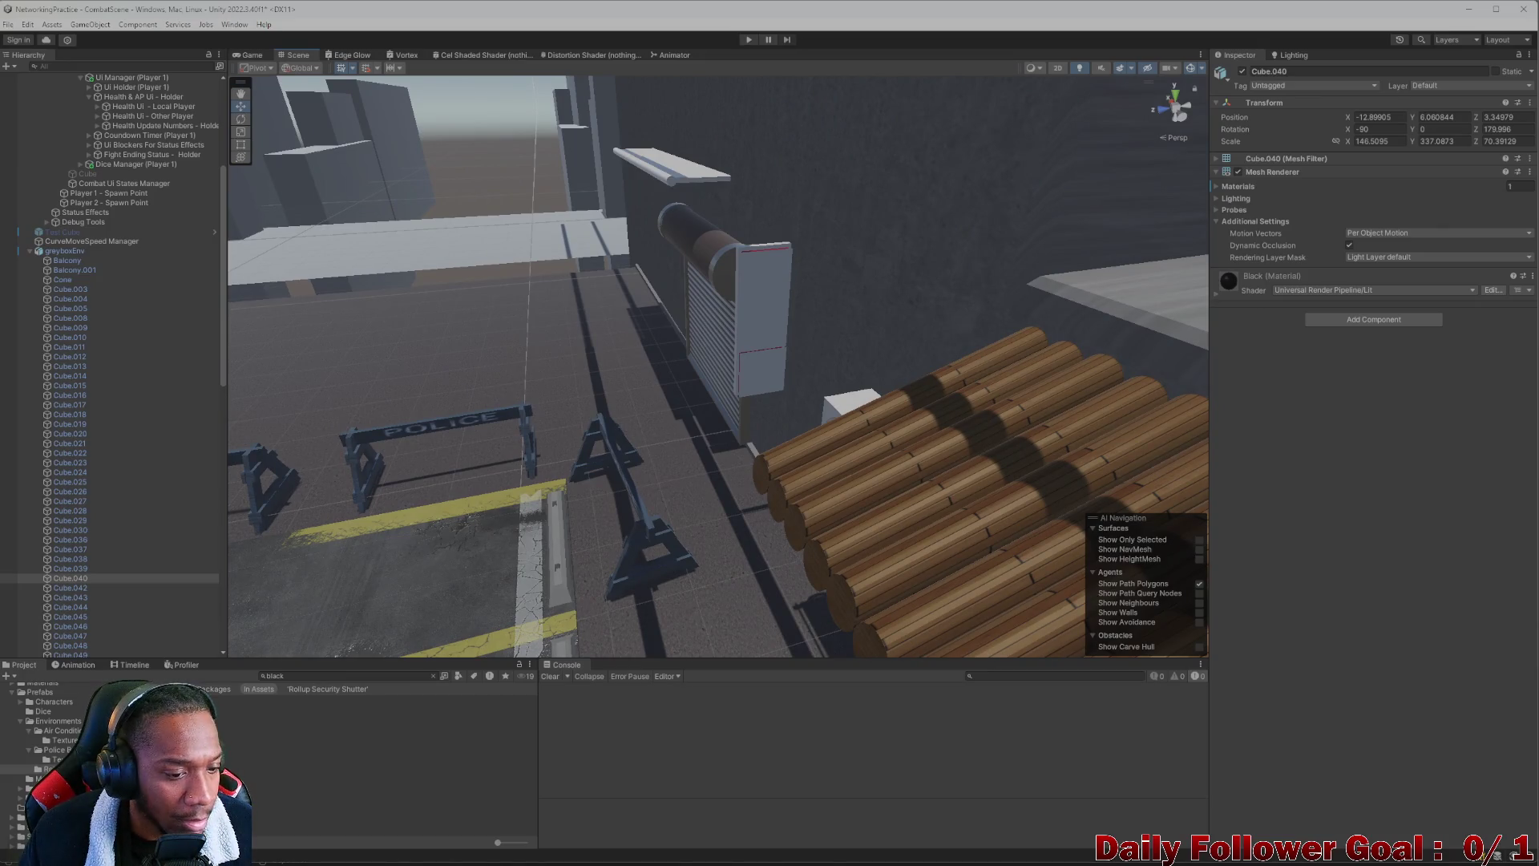
{"action": "left_click", "coordinate": [224, 689]}
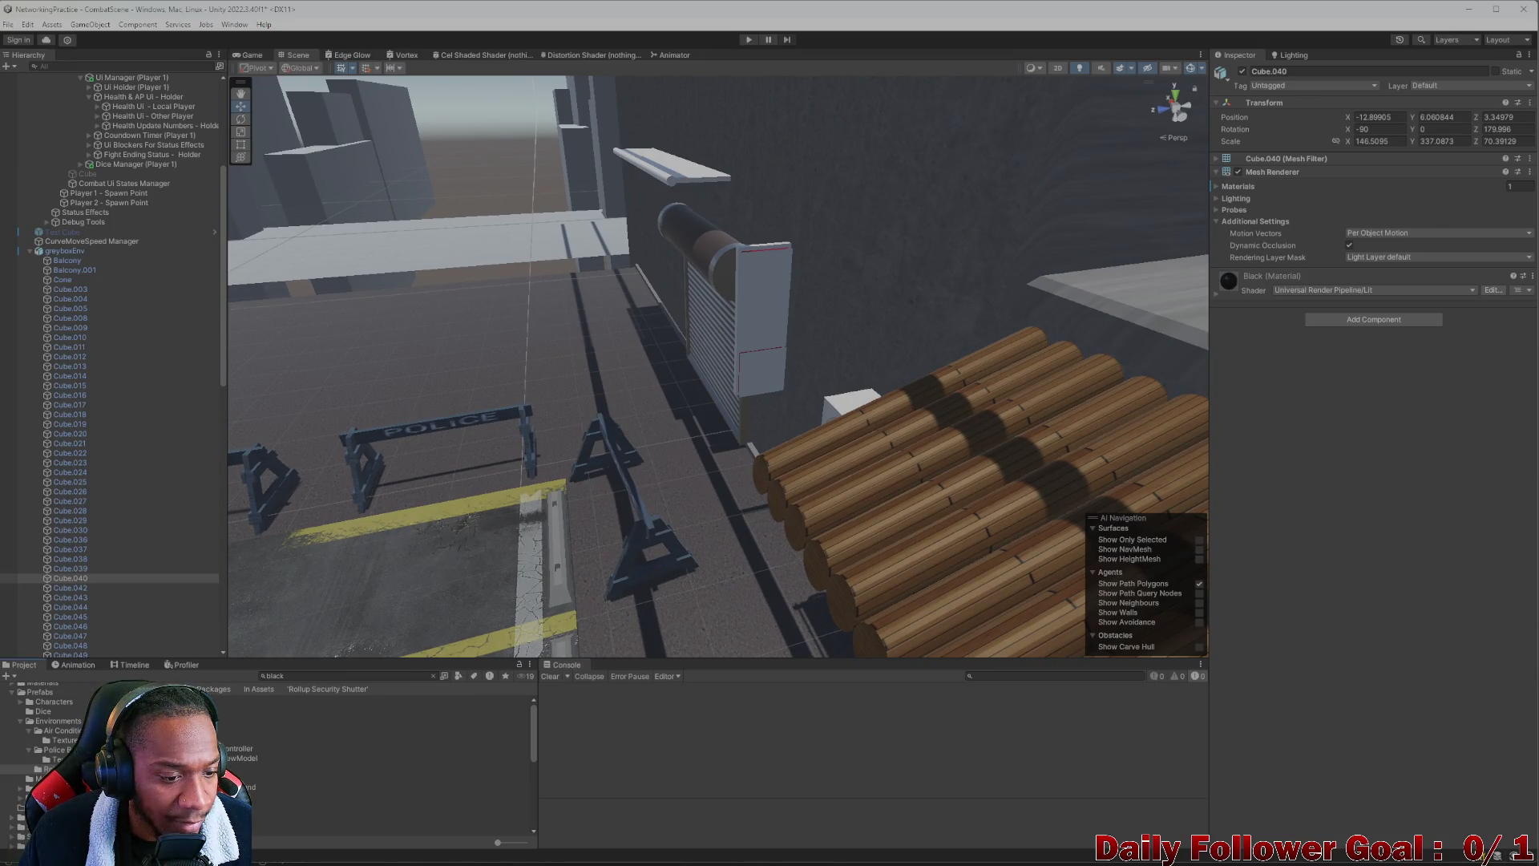
{"action": "left_click", "coordinate": [56, 720]}
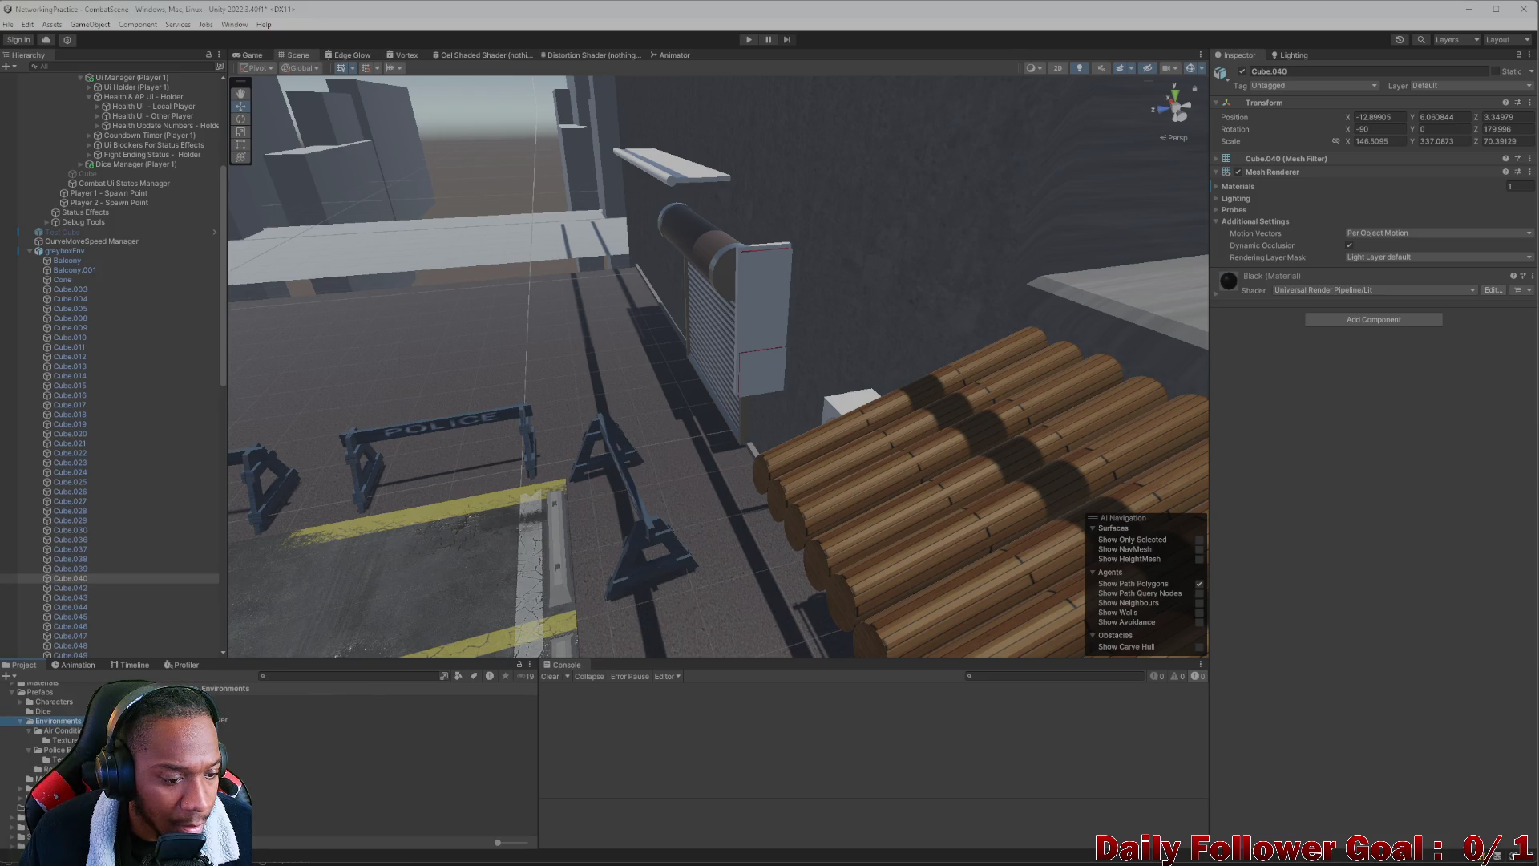
Create a Signage folder inside Environments and open it
{"action": "right_click", "coordinate": [155, 721]}
{"action": "mouse_move", "coordinate": [238, 472]}
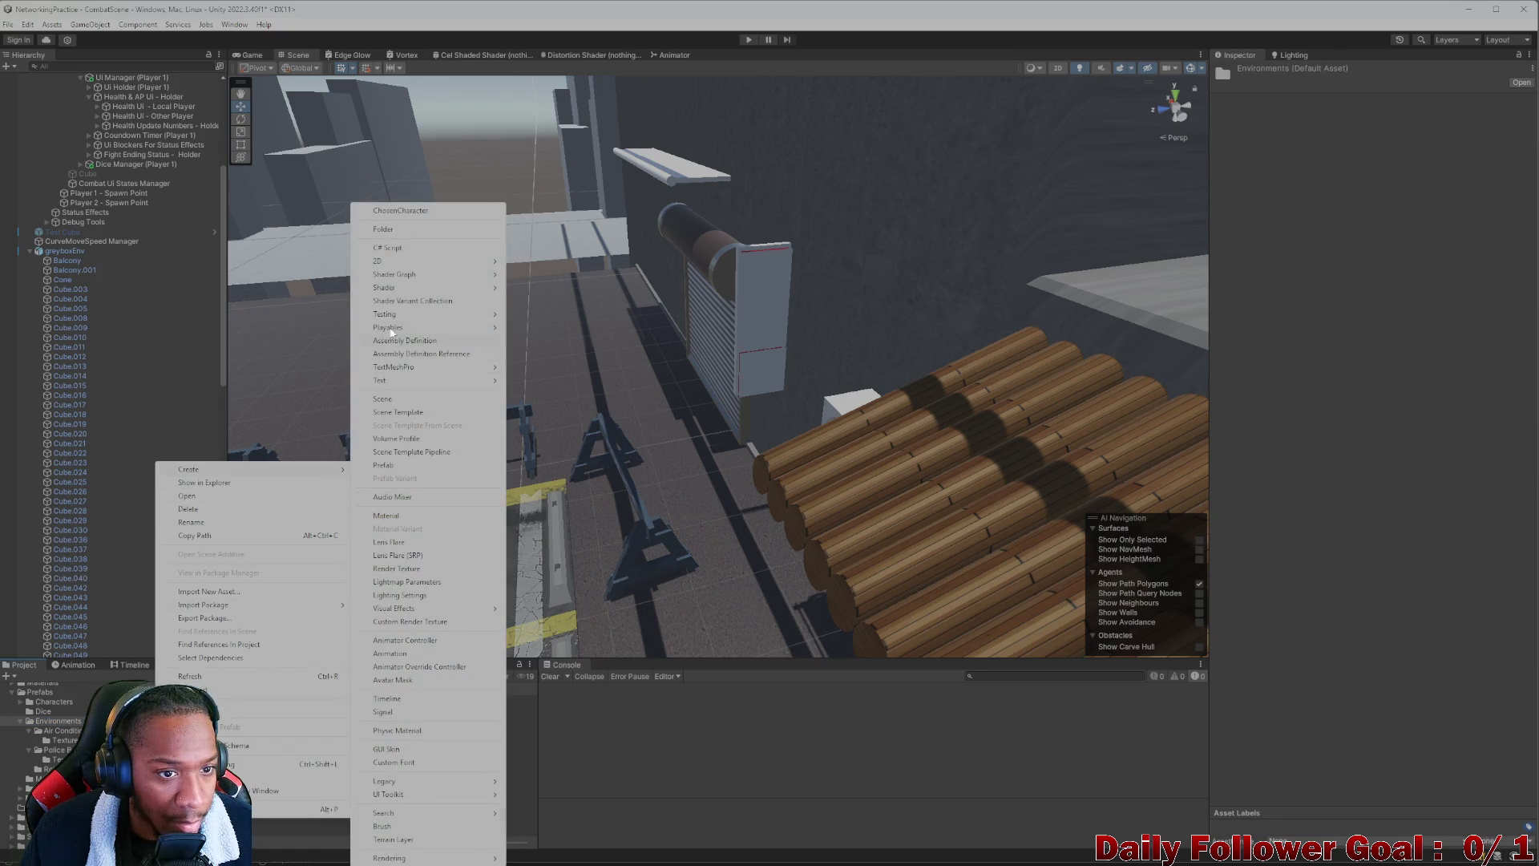
{"action": "left_click", "coordinate": [411, 230]}
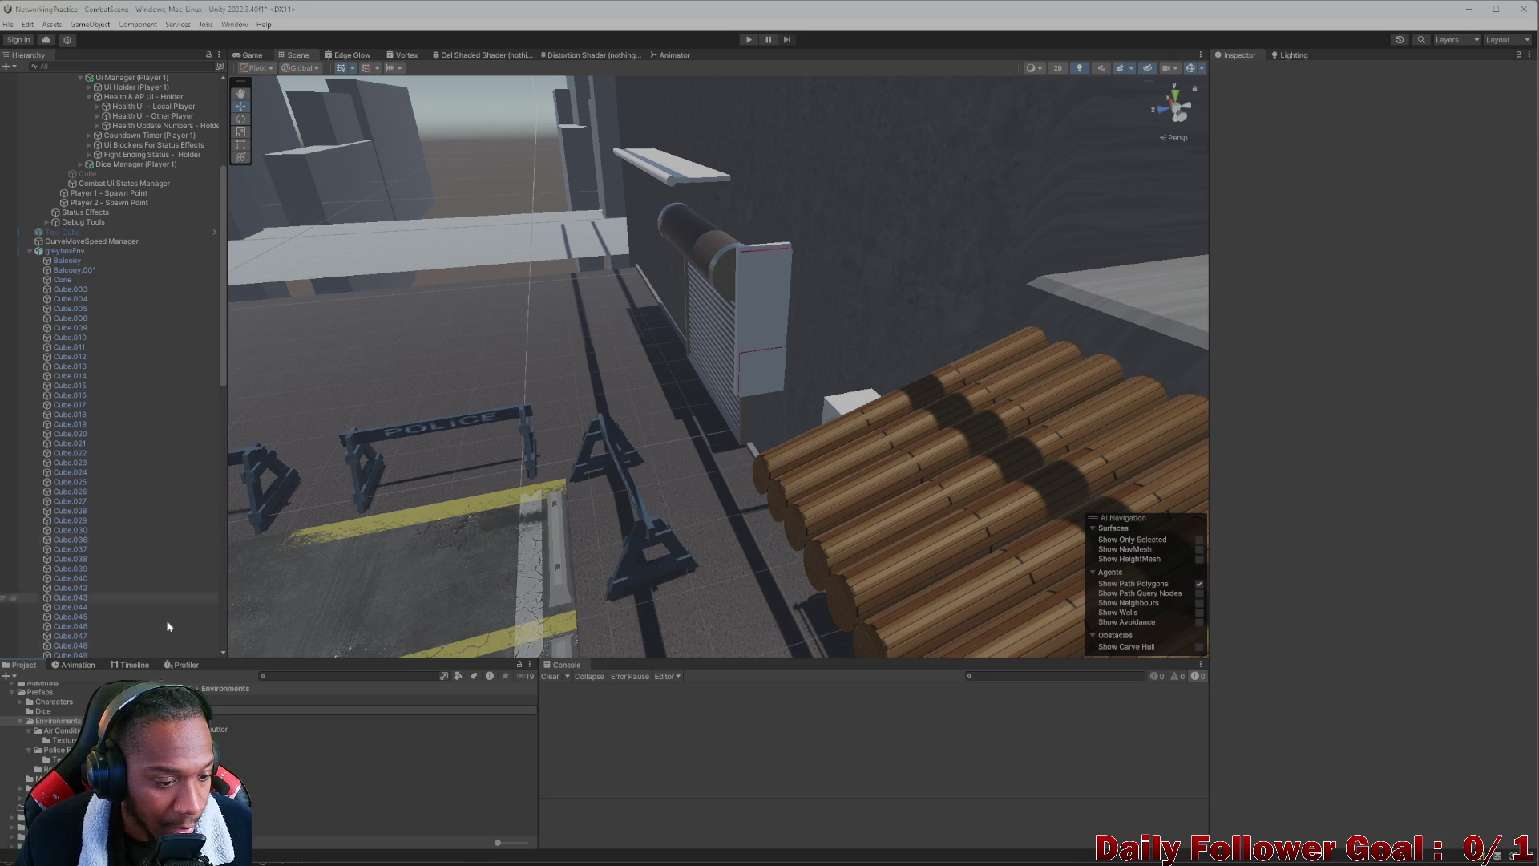
{"action": "key", "text": "Return"}
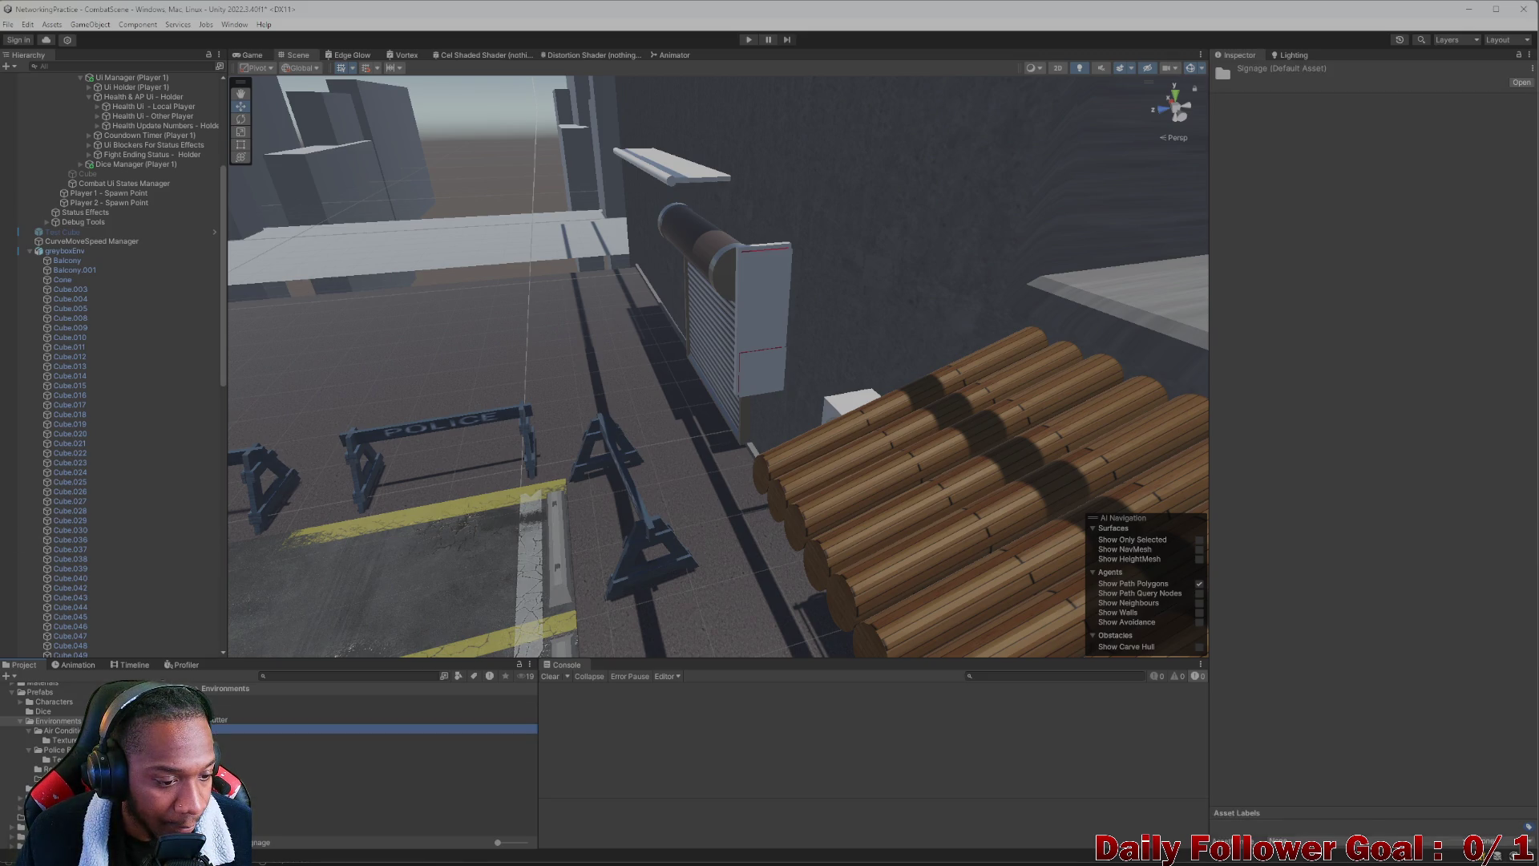
{"action": "double_click", "coordinate": [232, 729]}
Create a Textures subfolder inside Signage and open it
{"action": "right_click", "coordinate": [241, 731]}
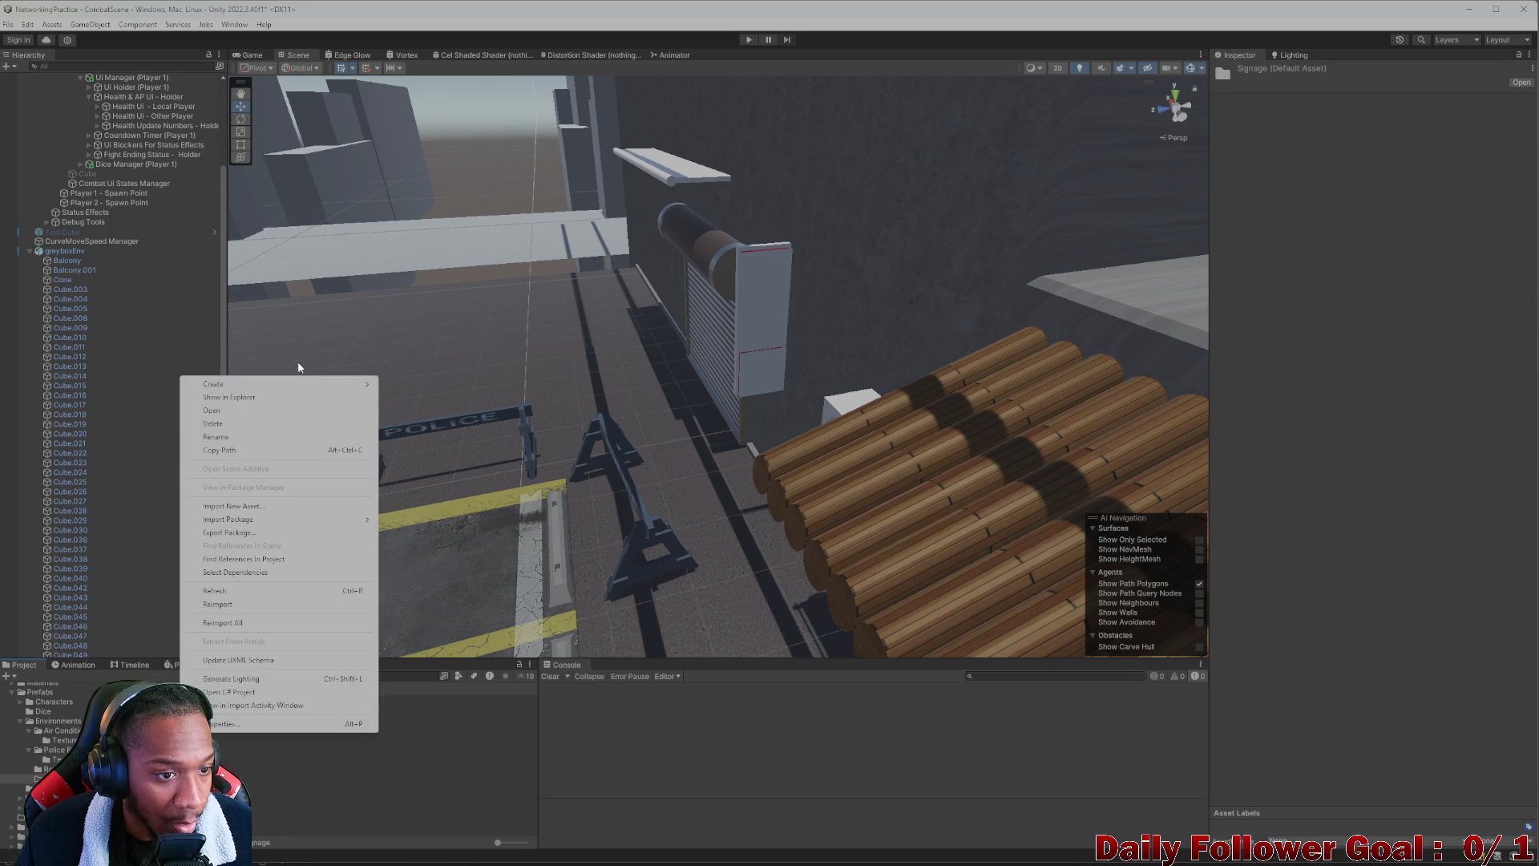
{"action": "mouse_move", "coordinate": [261, 388]}
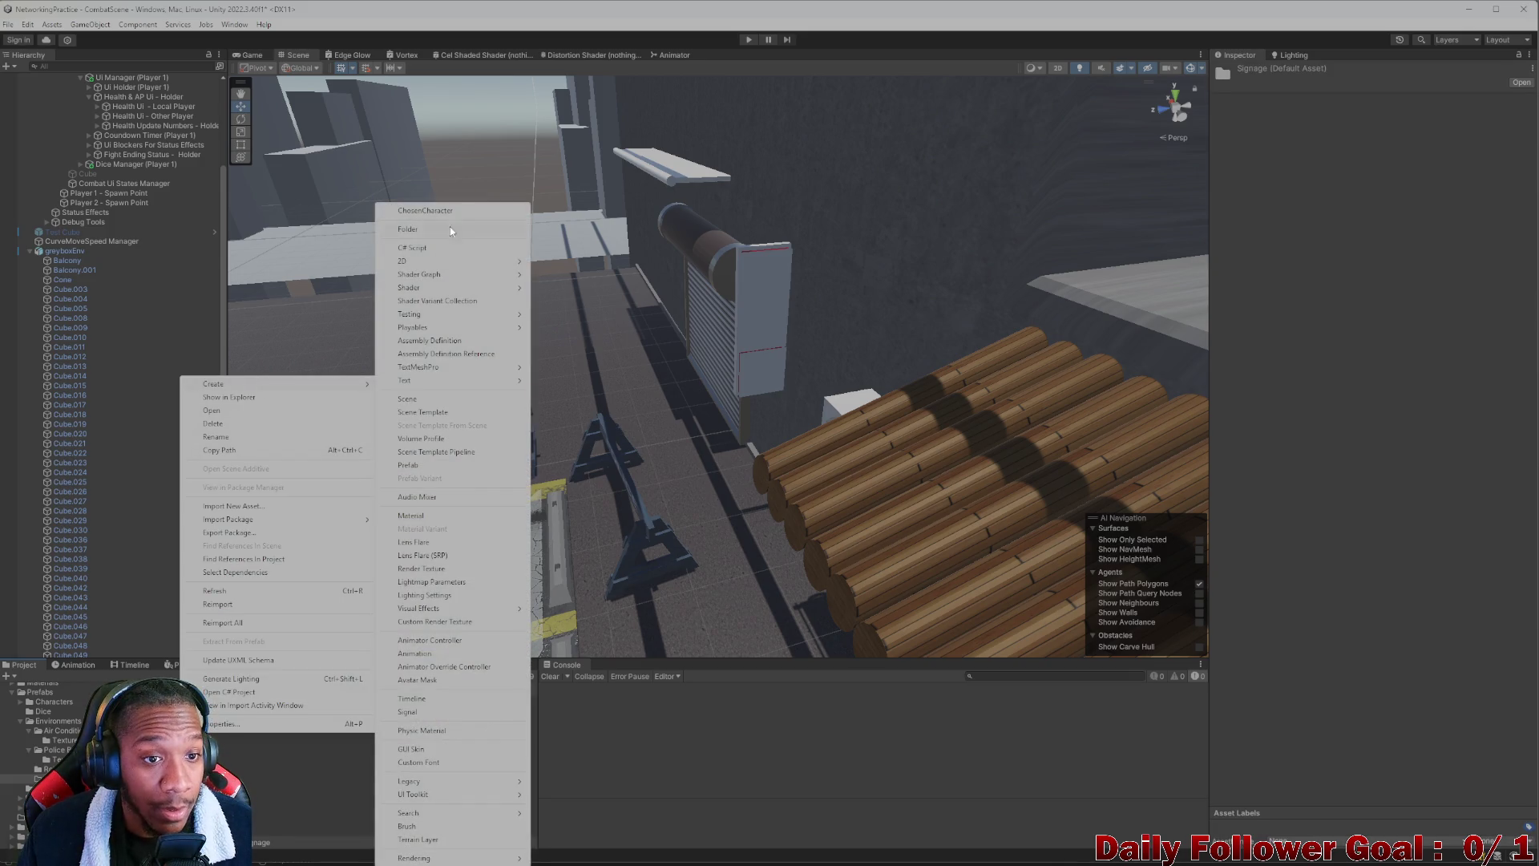
{"action": "left_click", "coordinate": [424, 406]}
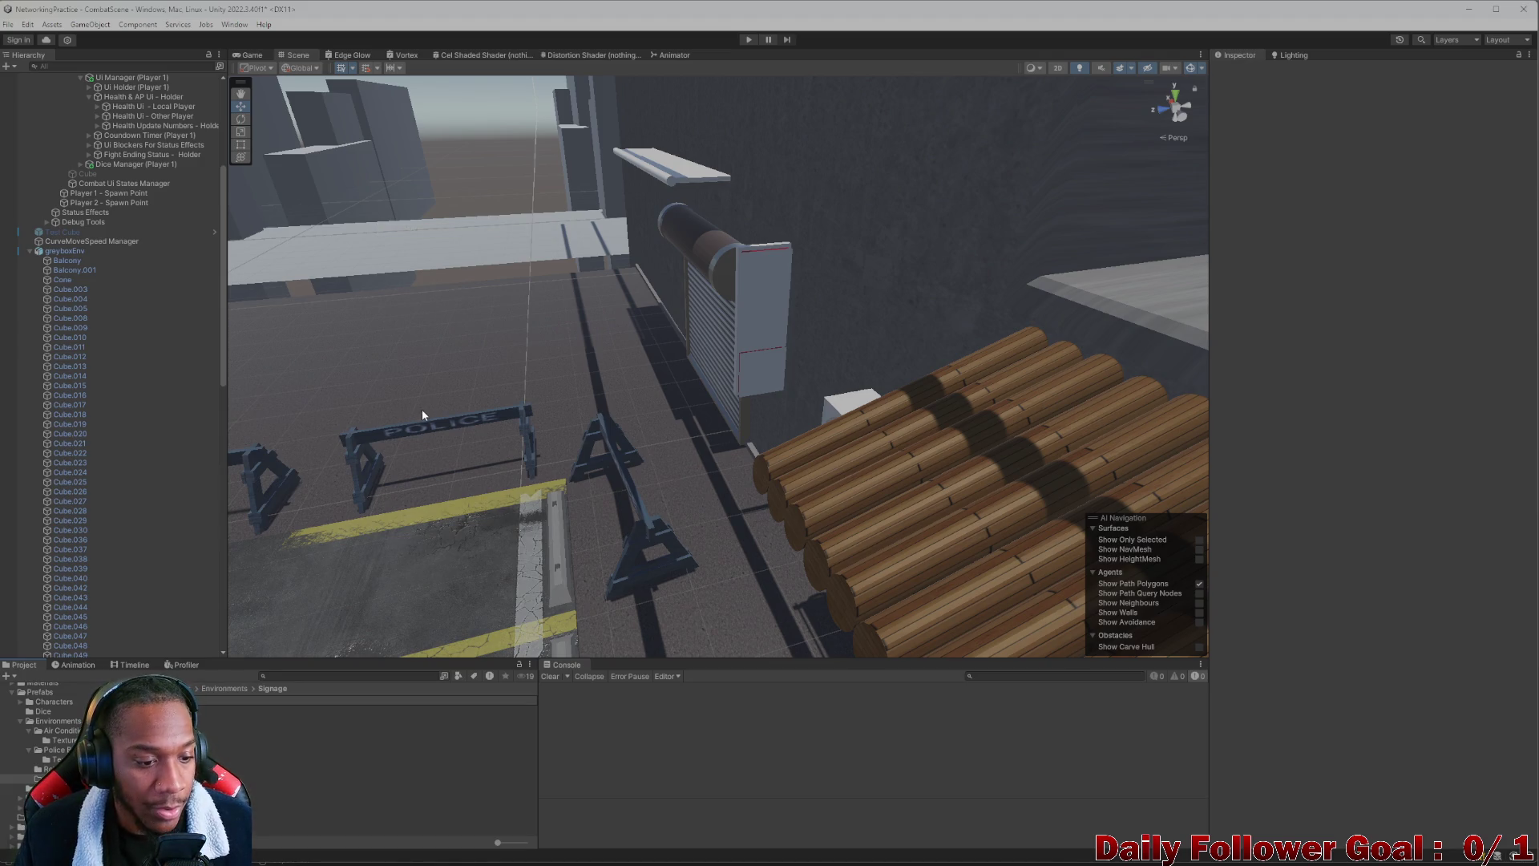
{"action": "double_click", "coordinate": [226, 722]}
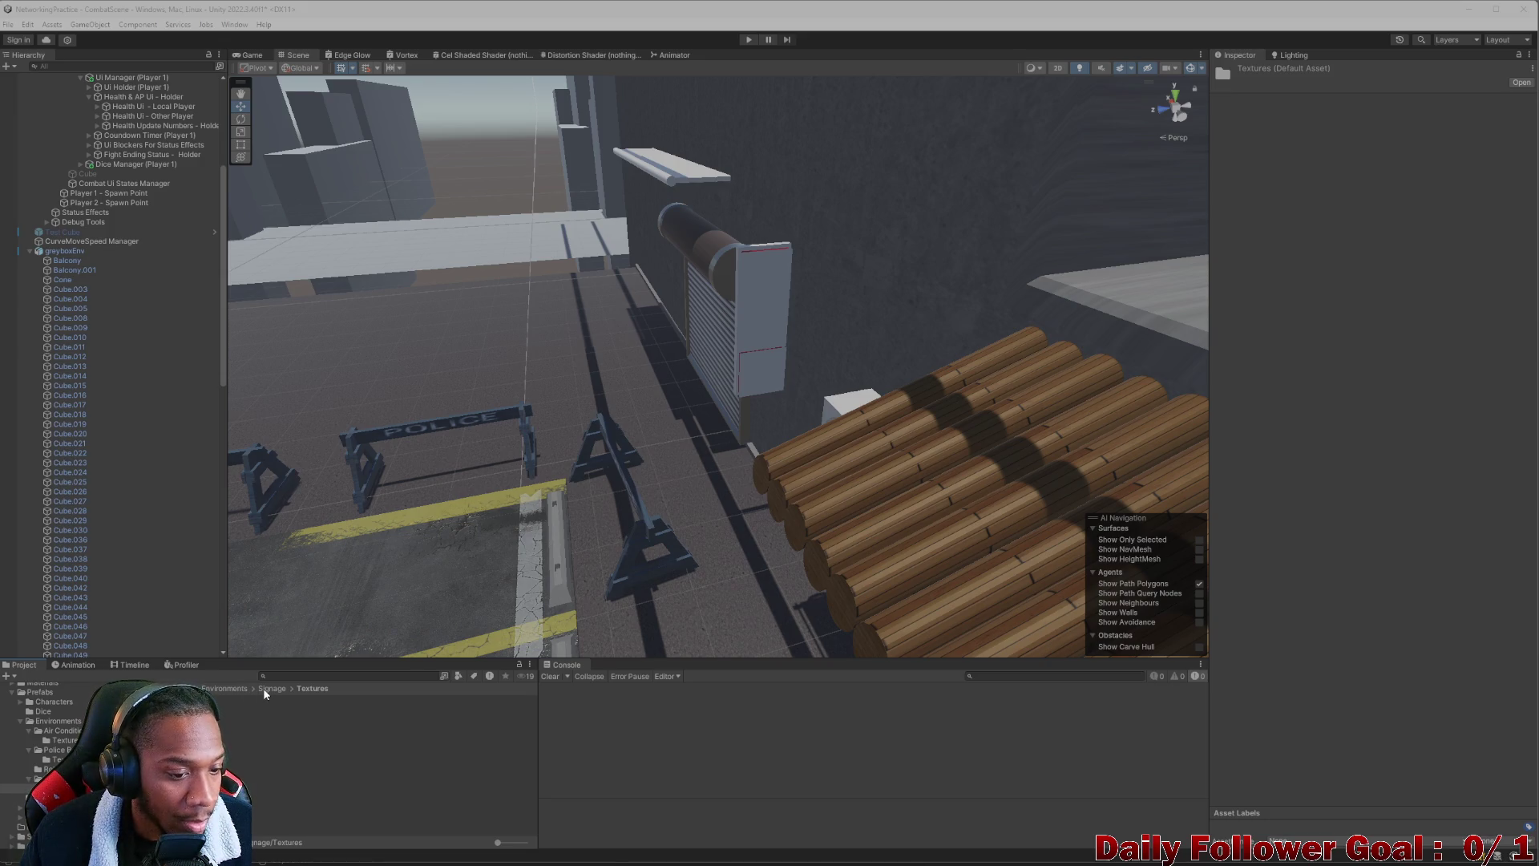
Create a new Lit material inside the Textures folder
{"action": "right_click", "coordinate": [215, 728]}
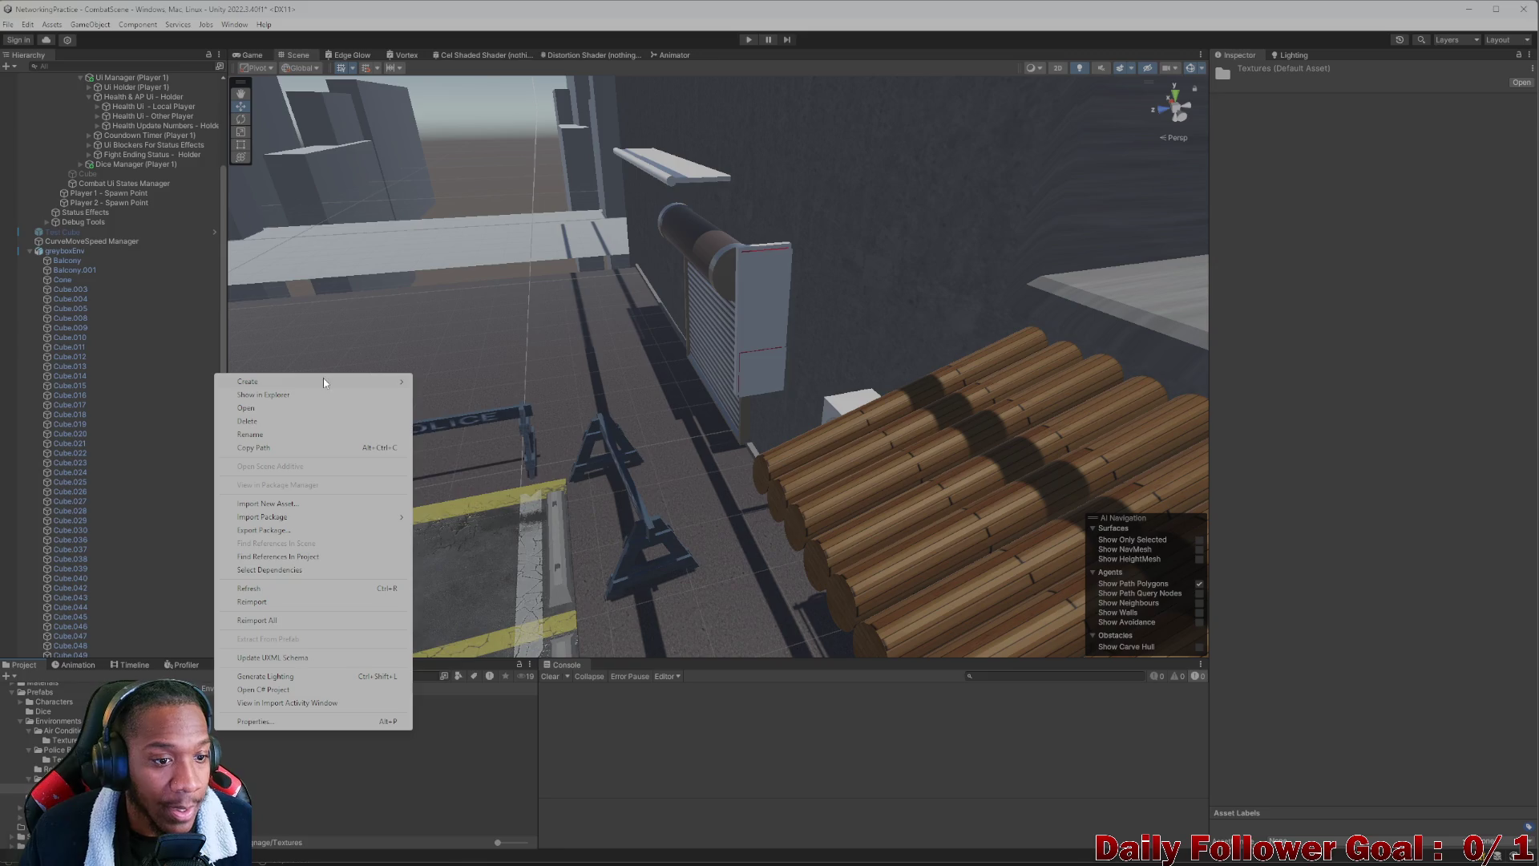
{"action": "mouse_move", "coordinate": [325, 381]}
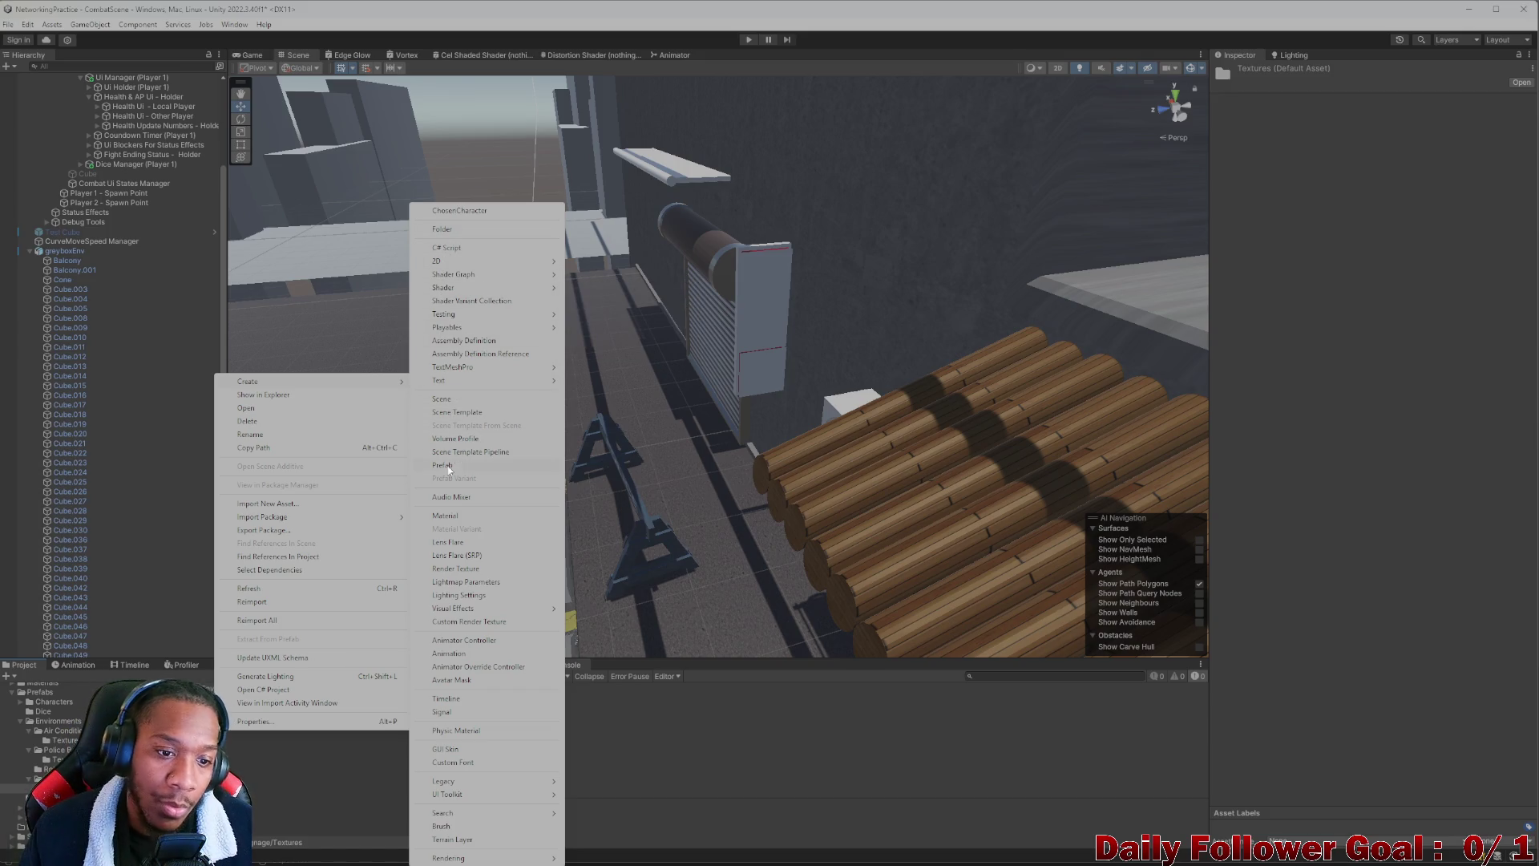
{"action": "left_click", "coordinate": [451, 497]}
{"action": "right_click", "coordinate": [192, 737]}
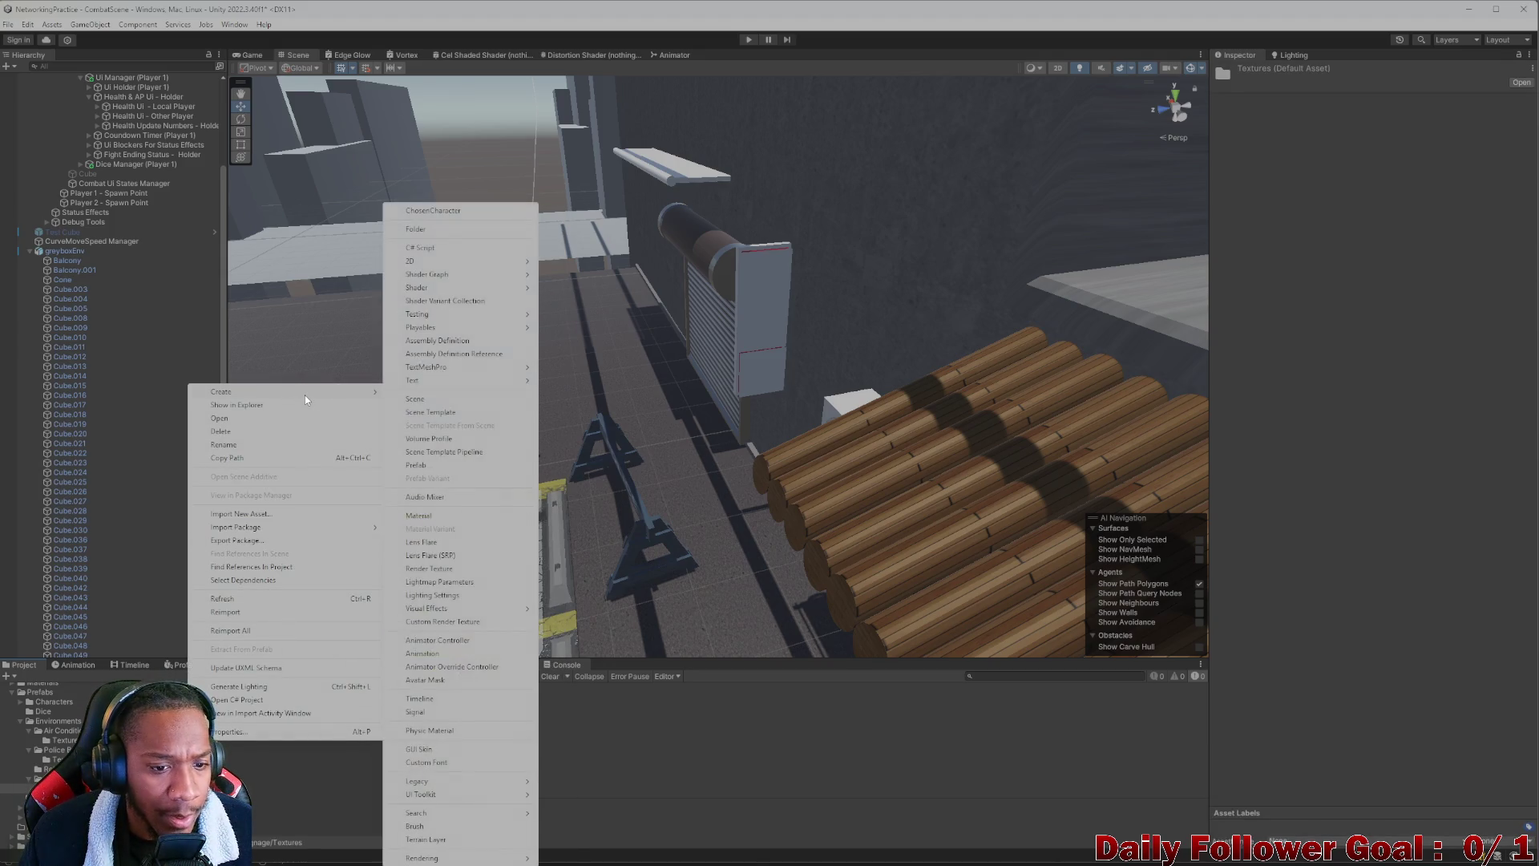
{"action": "left_click", "coordinate": [441, 515]}
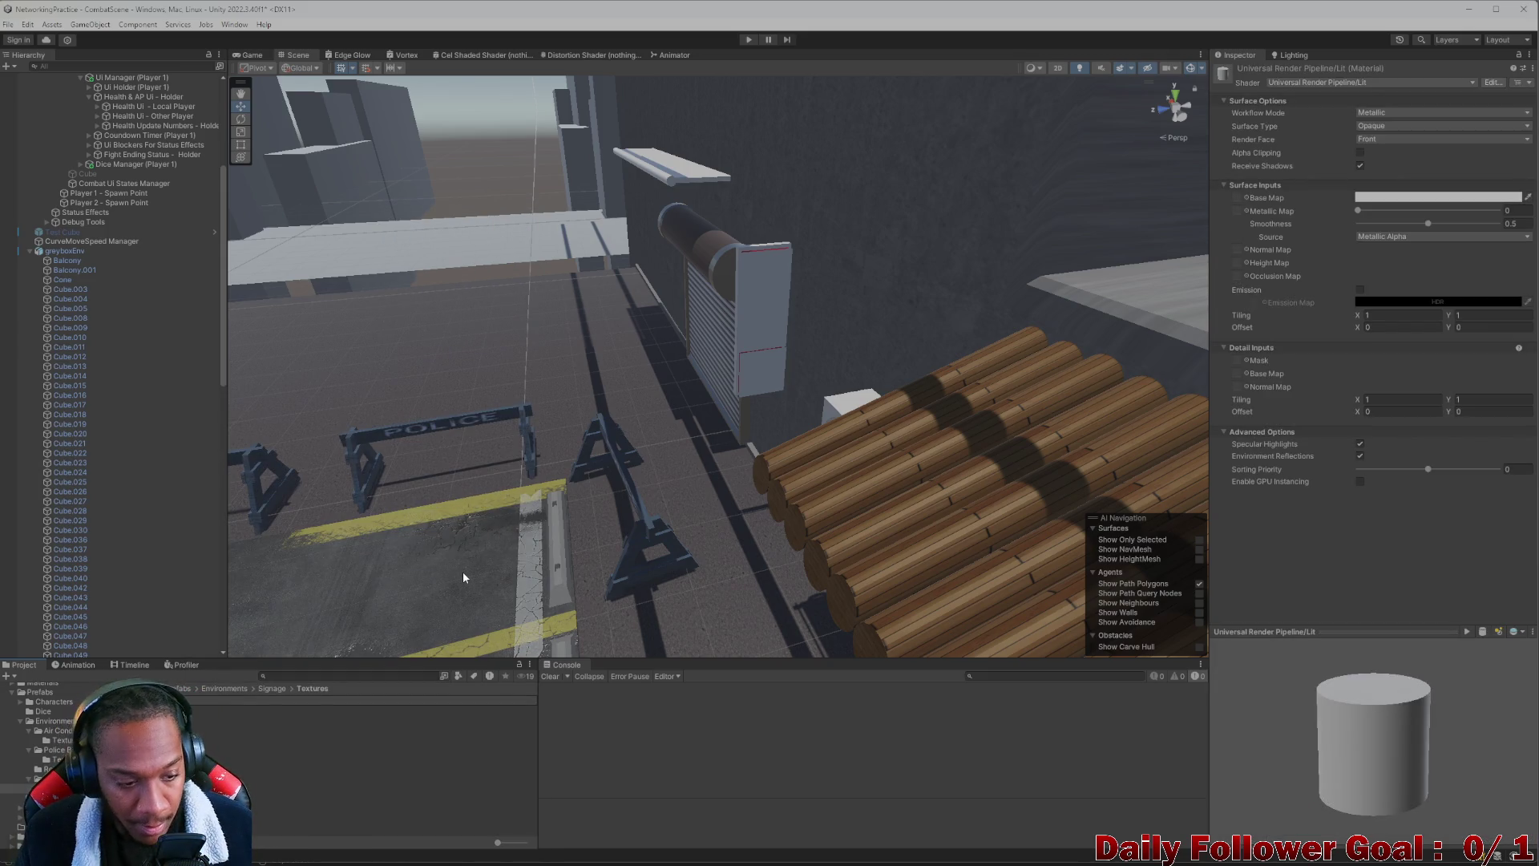
Name the material Sign MAT and use the kanji texture as its base map
{"action": "type", "text": "Sign MAT"}
{"action": "key", "text": "Return"}
{"action": "left_click_drag", "start_coordinate": [1202, 307], "coordinate": [1239, 198]}
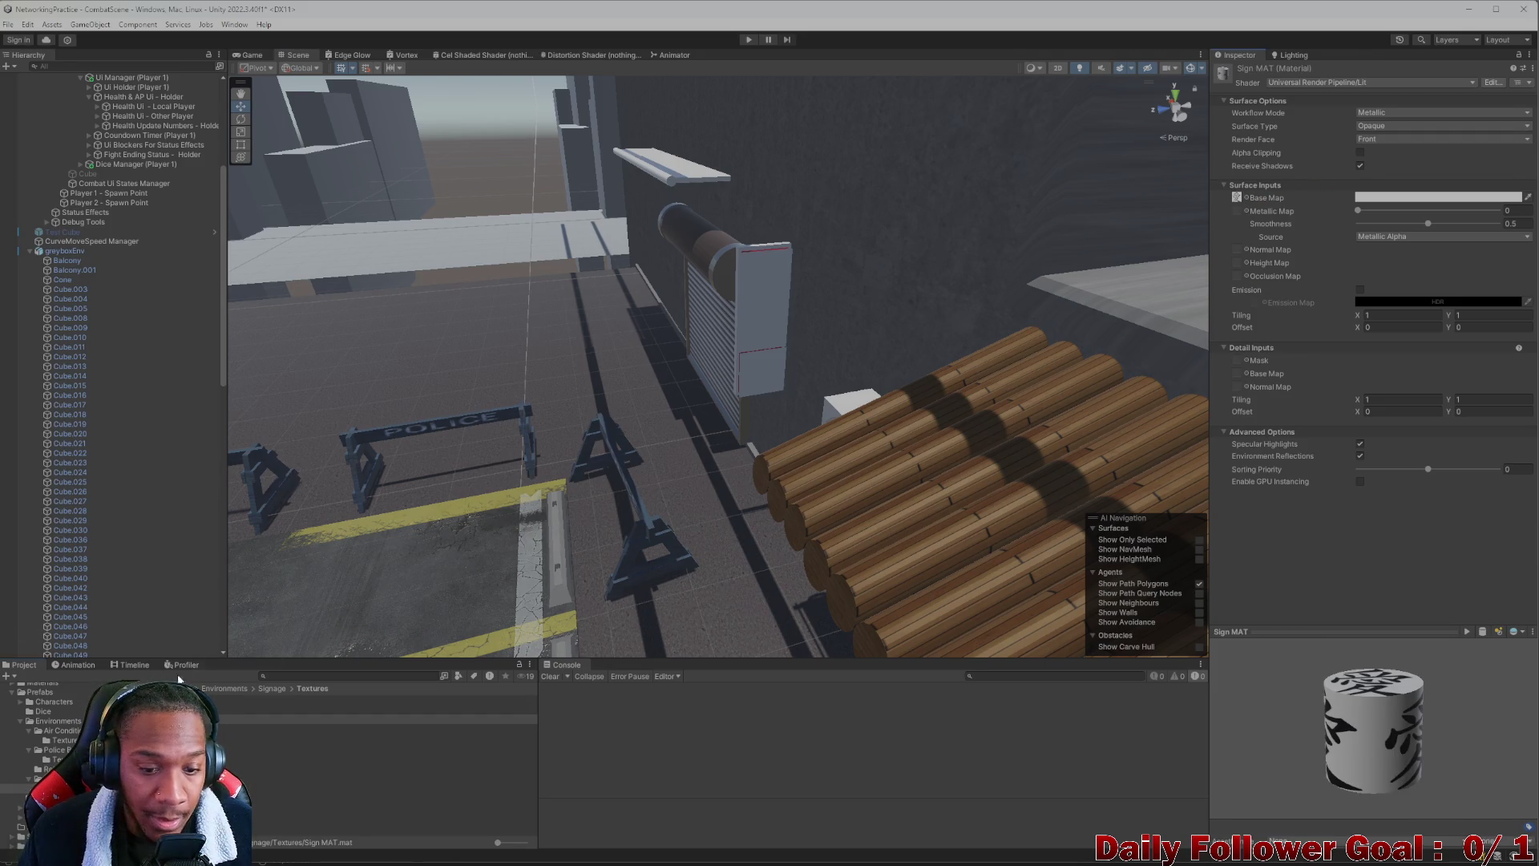
Set Sign MAT's surface to Transparent with Alpha blending, keeping the Metallic workflow
{"action": "left_click", "coordinate": [1386, 126]}
{"action": "left_click", "coordinate": [1382, 152]}
{"action": "left_click", "coordinate": [1383, 112]}
{"action": "left_click", "coordinate": [1391, 138]}
{"action": "left_click", "coordinate": [1371, 138]}
{"action": "left_click", "coordinate": [1315, 139]}
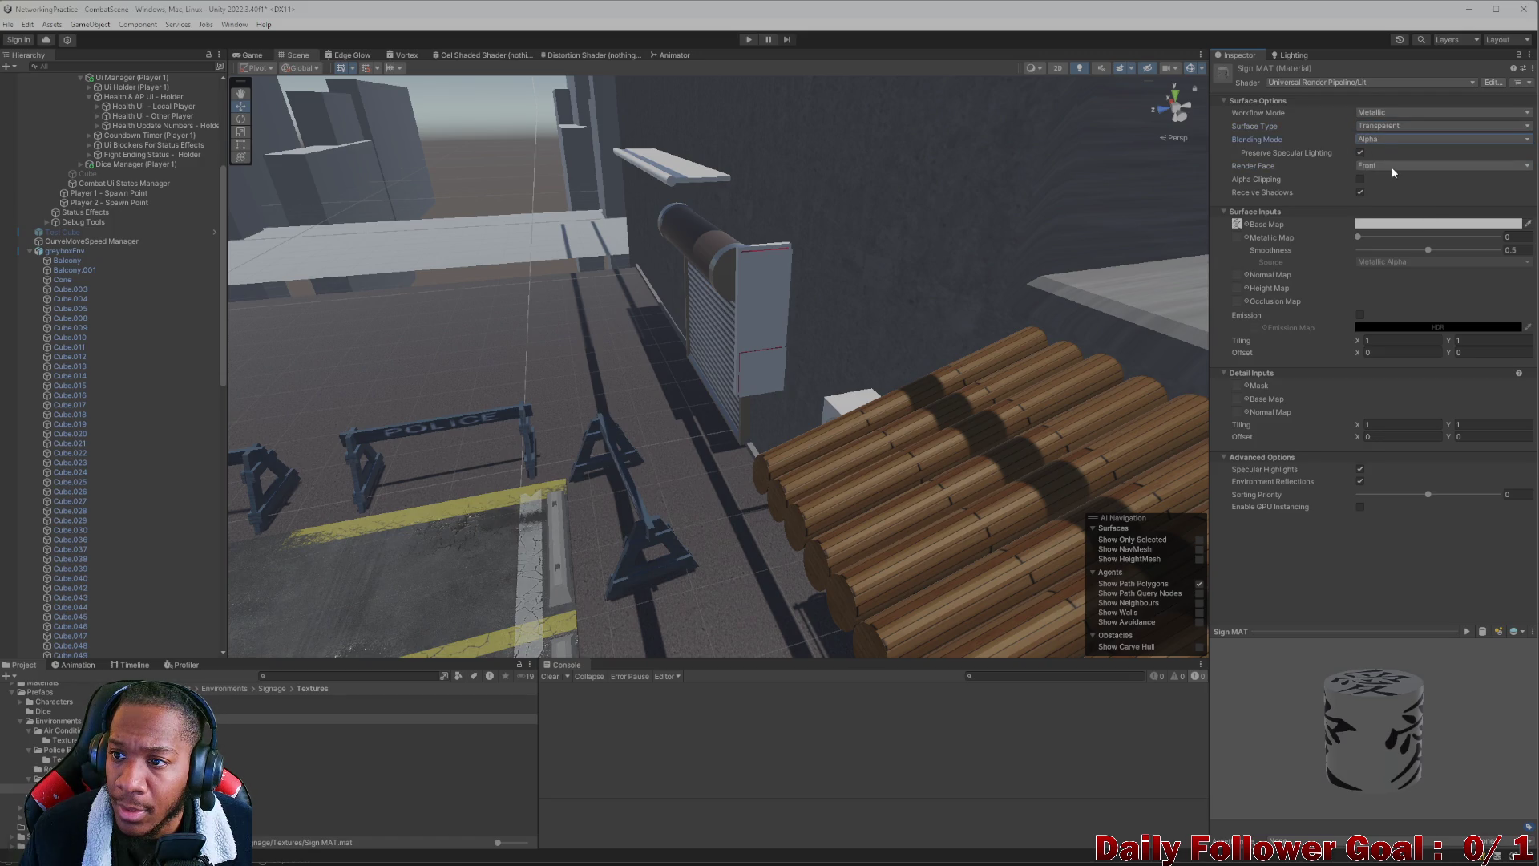
{"action": "left_click", "coordinate": [1361, 114]}
{"action": "left_click", "coordinate": [1313, 119]}
{"action": "left_click", "coordinate": [1394, 127]}
{"action": "left_click", "coordinate": [1299, 131]}
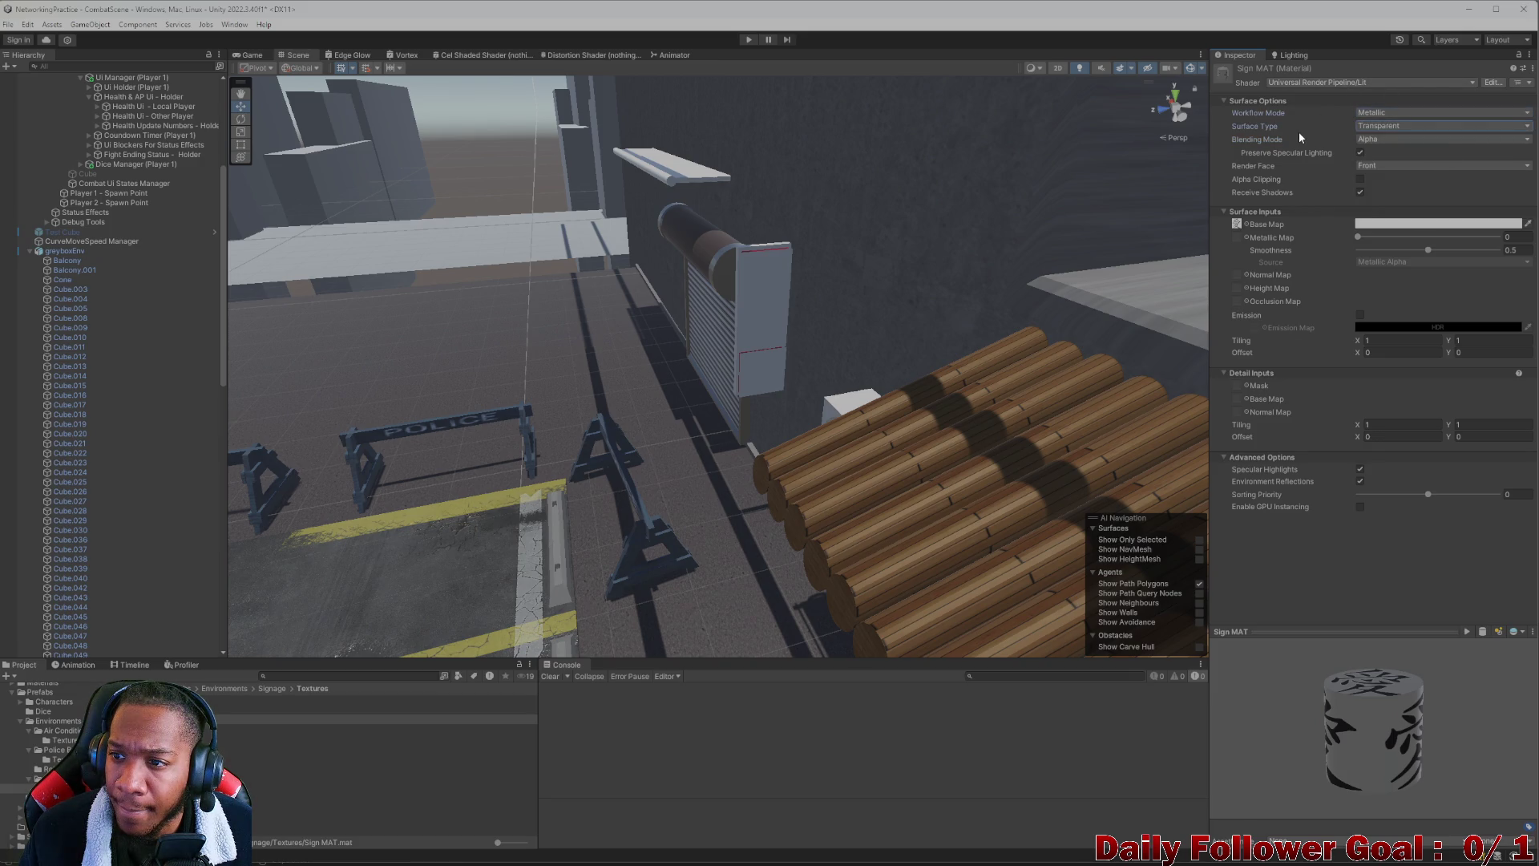
{"action": "left_click", "coordinate": [1385, 141]}
{"action": "left_click", "coordinate": [1284, 149]}
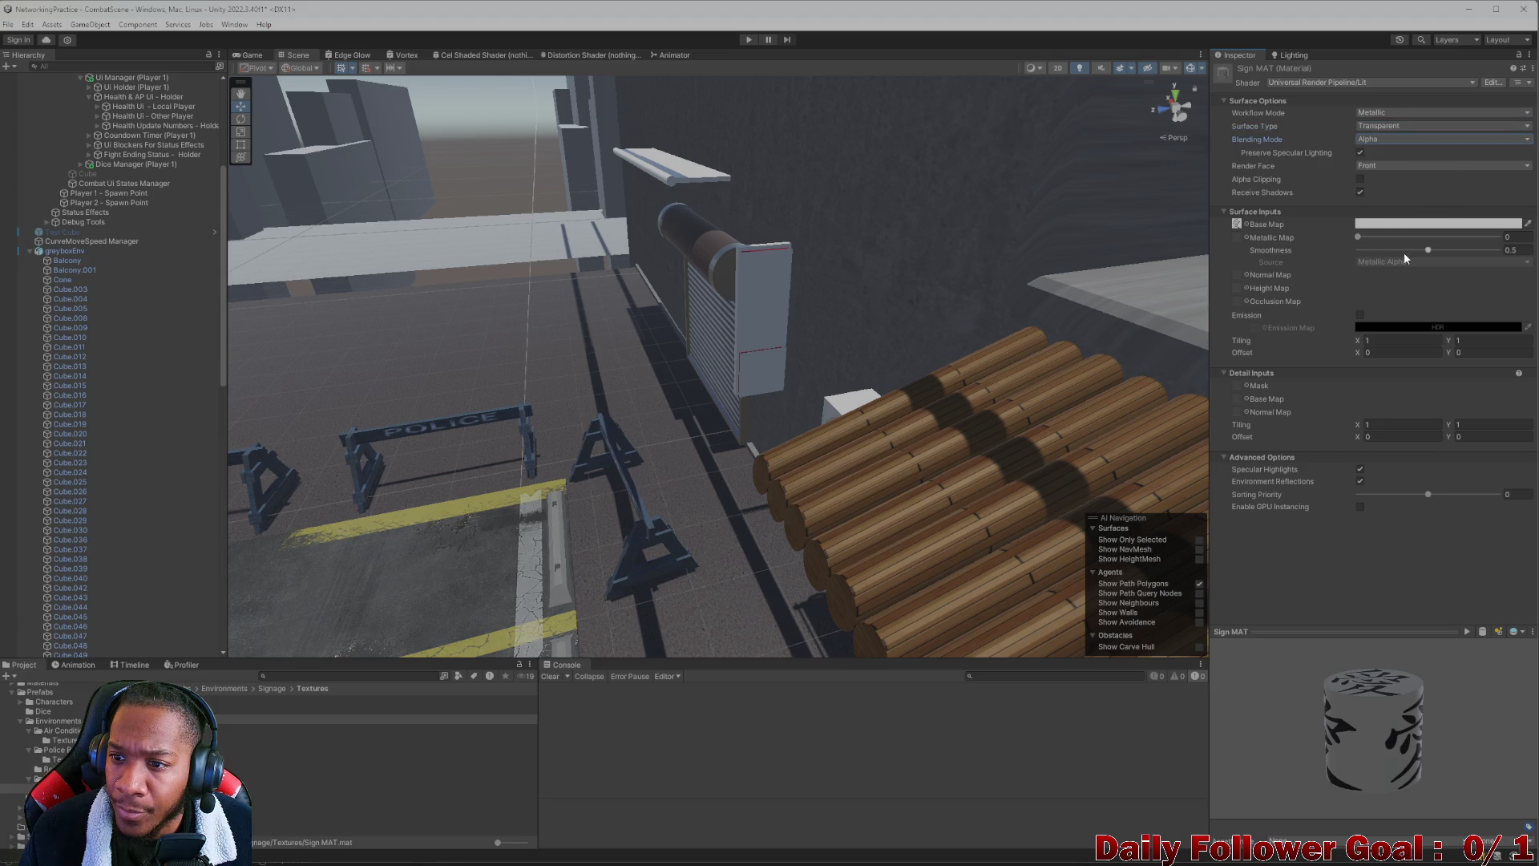
Set the base colour's alpha to 250
{"action": "left_click", "coordinate": [1381, 224]}
{"action": "left_click", "coordinate": [1495, 454]}
{"action": "type", "text": "250"}
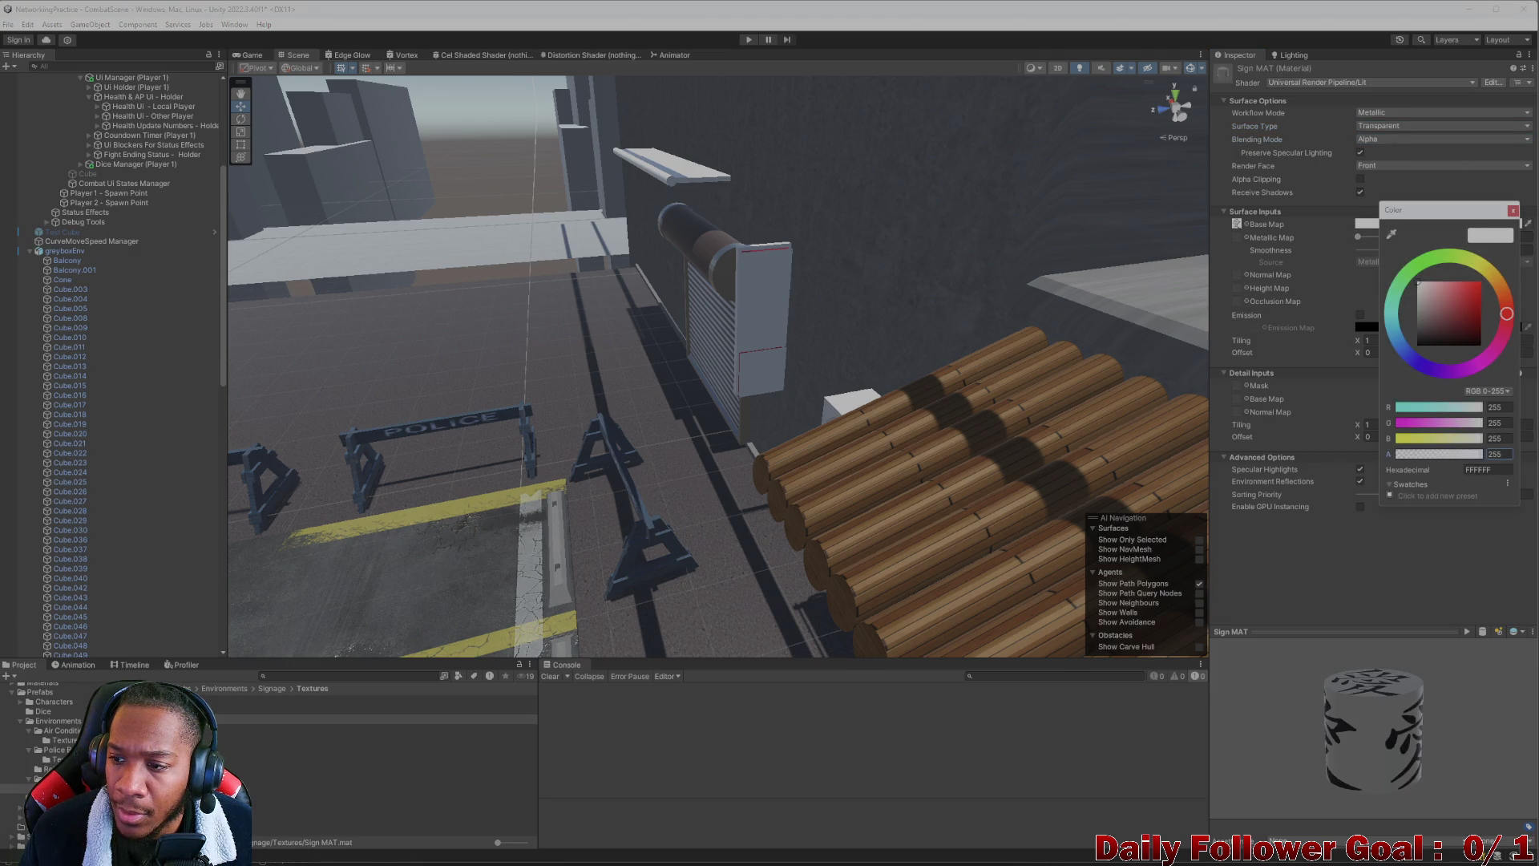
{"action": "left_click", "coordinate": [1278, 234]}
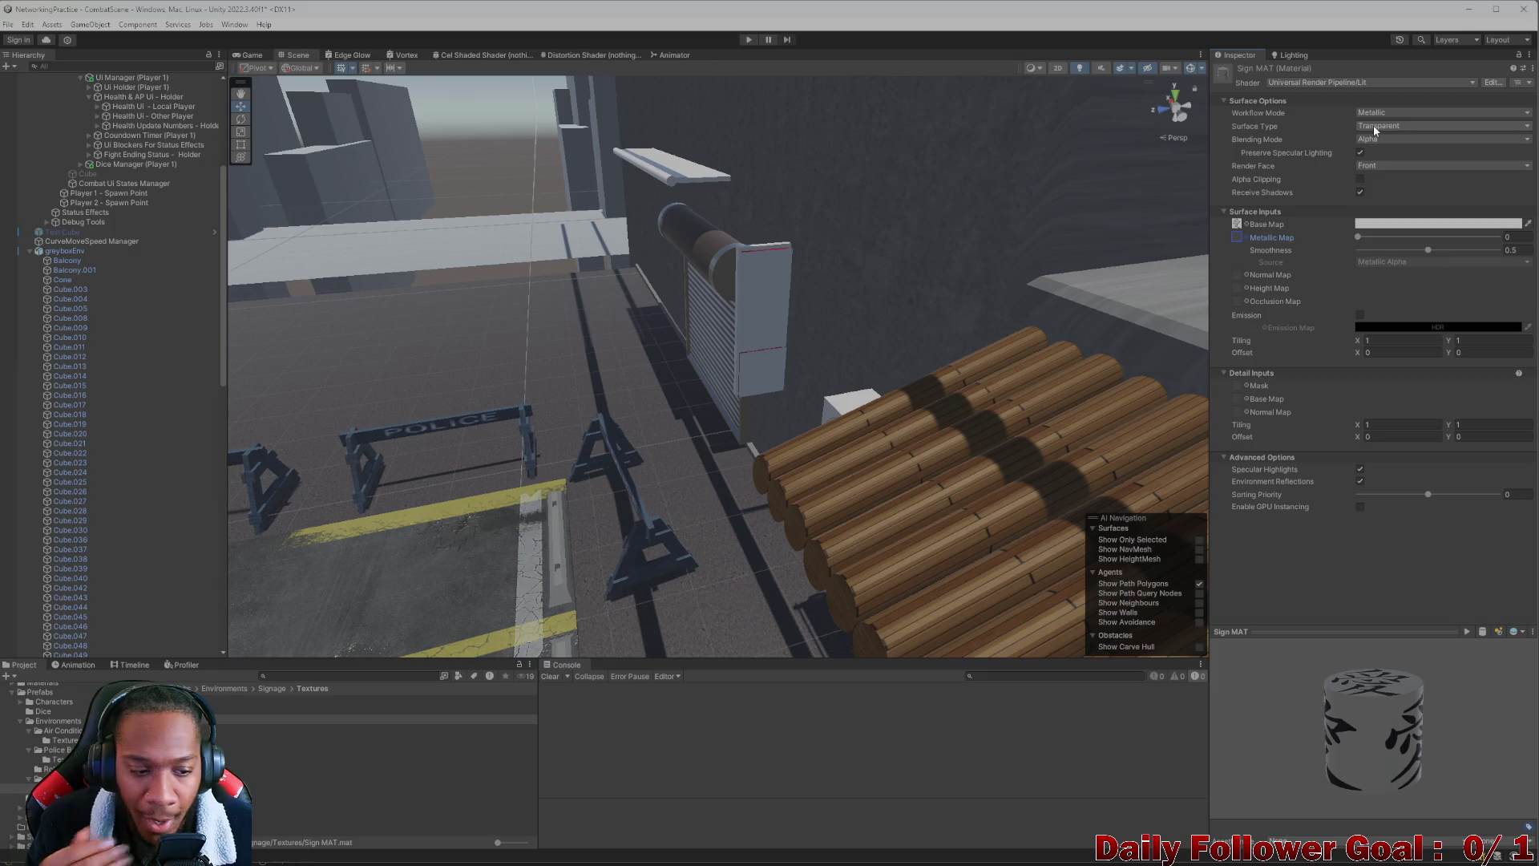
Review pngegg (1)'s import settings: Default type, 2D shape, Input Texture Alpha
{"action": "left_click", "coordinate": [239, 709]}
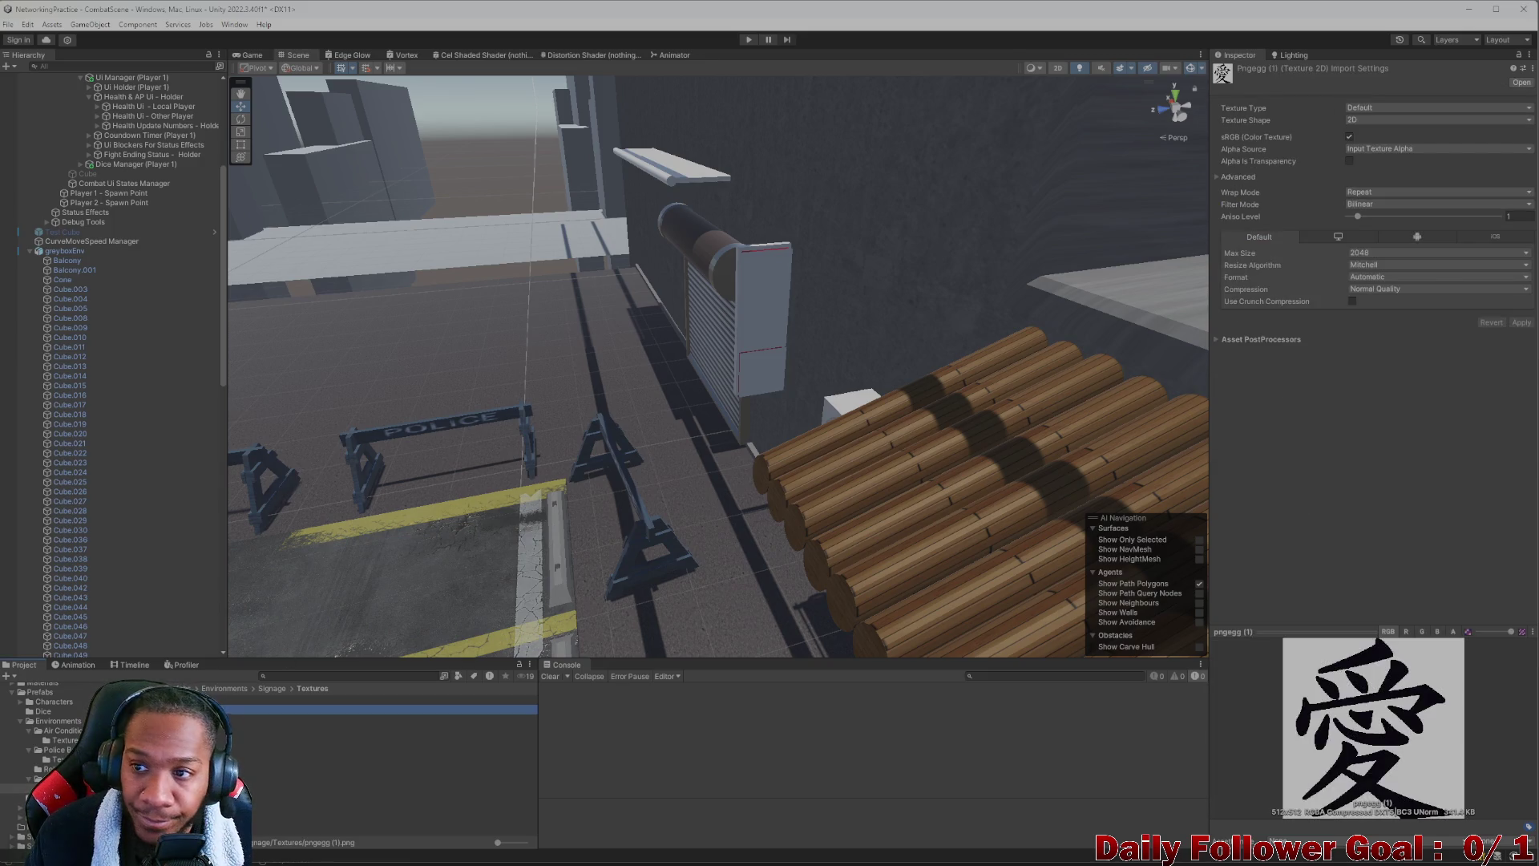
{"action": "left_click", "coordinate": [1386, 121]}
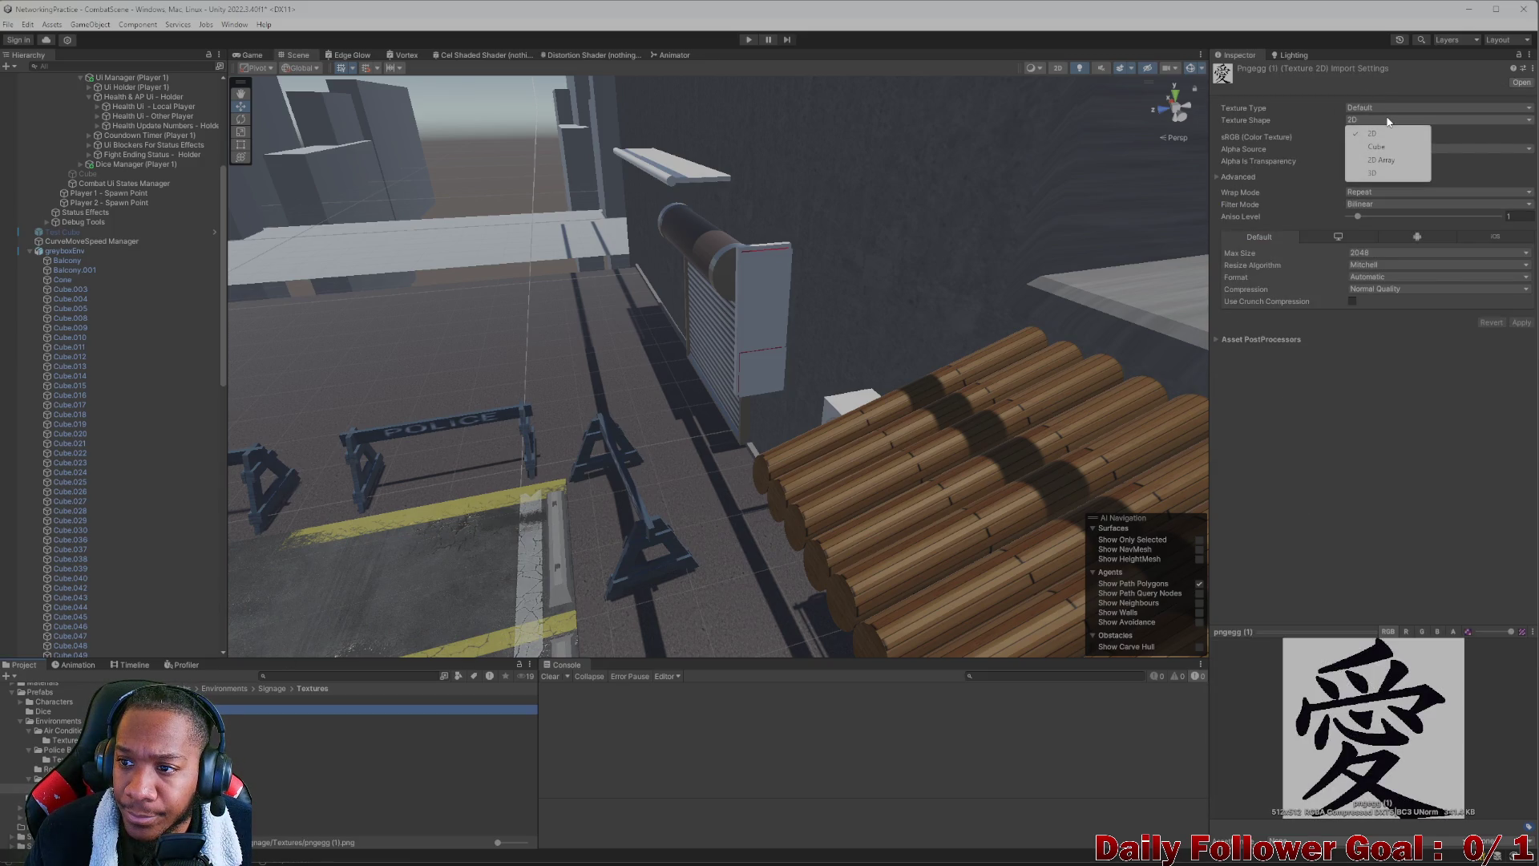
{"action": "left_click", "coordinate": [1385, 106]}
{"action": "left_click", "coordinate": [1385, 106]}
{"action": "left_click", "coordinate": [1373, 108]}
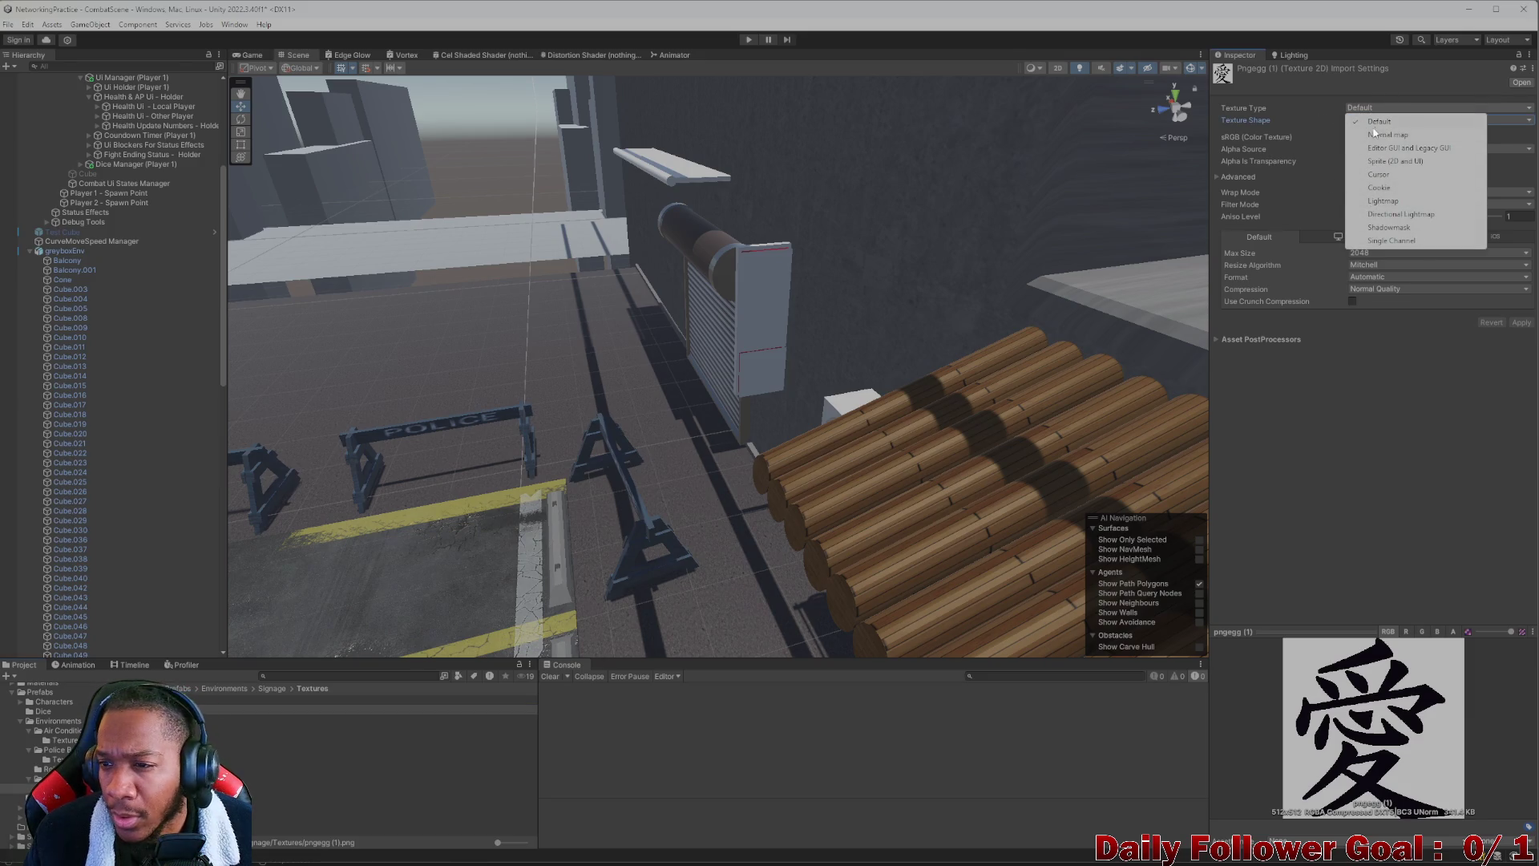
{"action": "left_click", "coordinate": [1275, 173]}
{"action": "left_click", "coordinate": [1378, 120]}
{"action": "left_click", "coordinate": [1299, 138]}
{"action": "left_click", "coordinate": [1372, 108]}
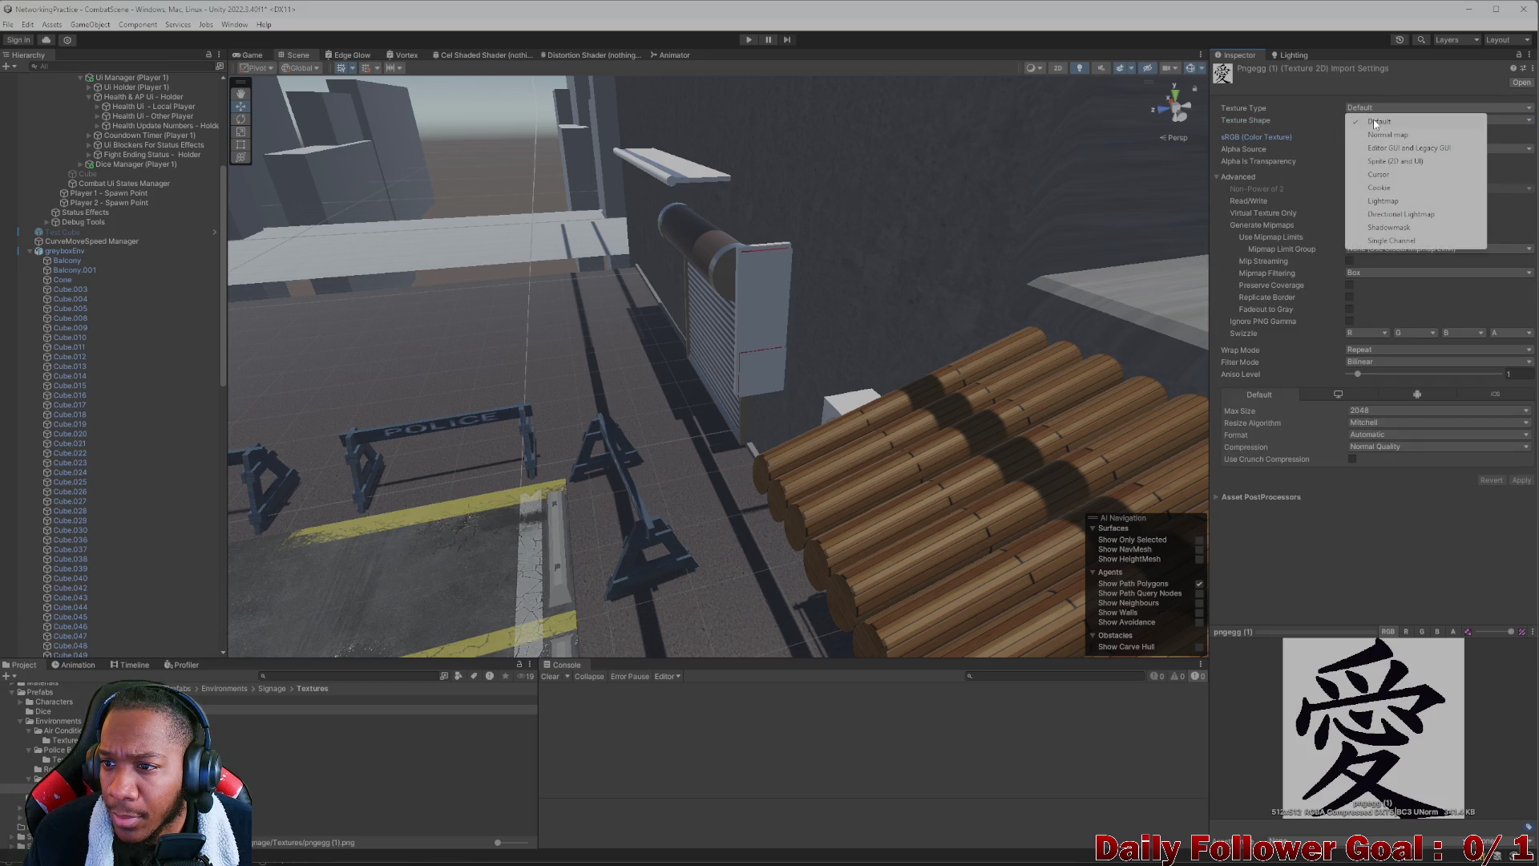
{"action": "left_click", "coordinate": [1375, 122]}
{"action": "left_click", "coordinate": [1362, 121]}
{"action": "left_click", "coordinate": [1360, 142]}
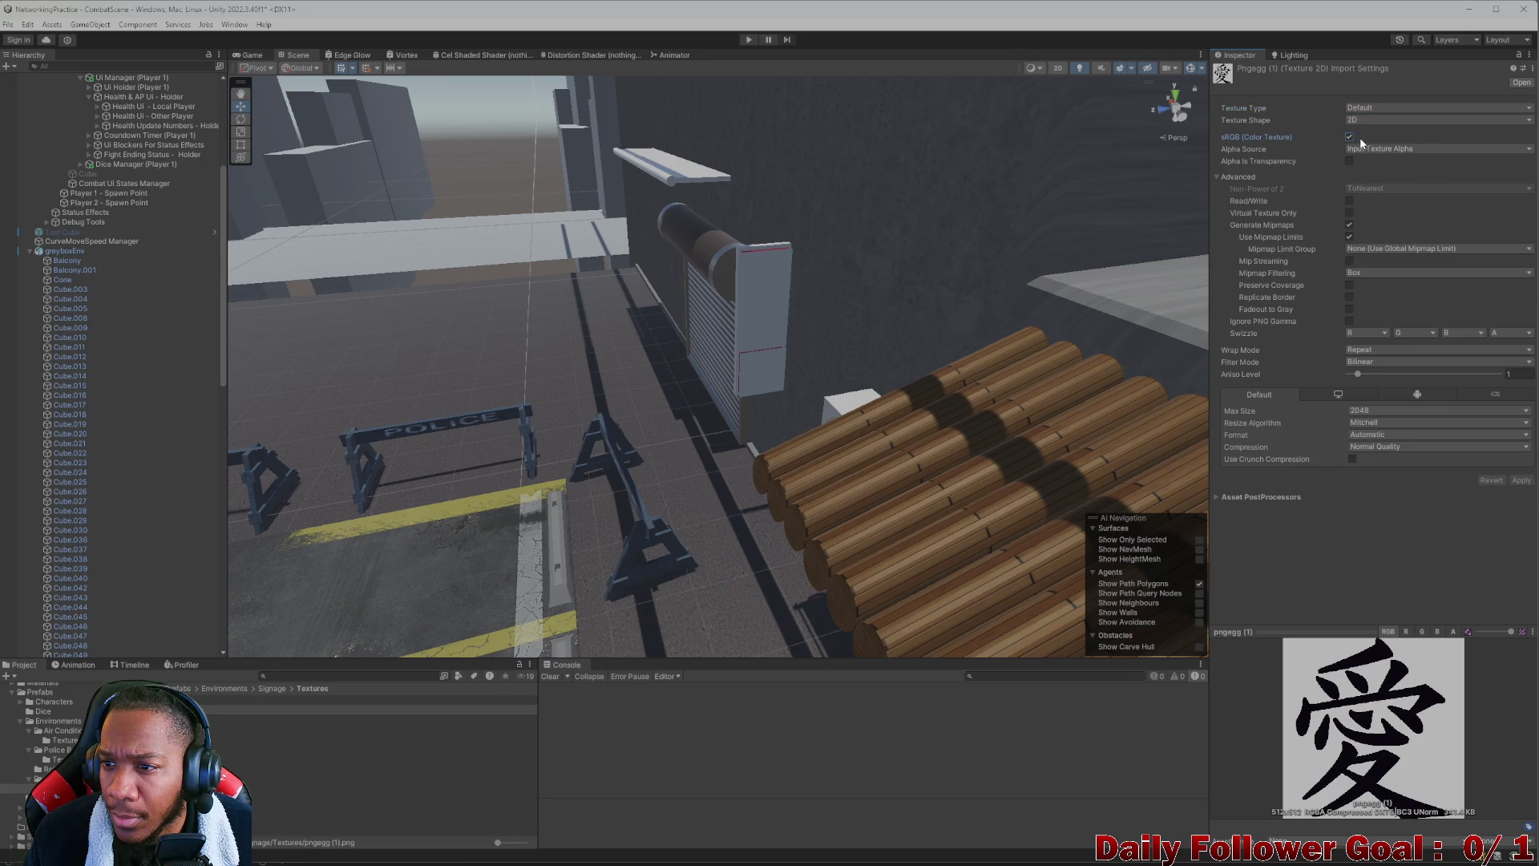
{"action": "left_click", "coordinate": [1377, 153]}
{"action": "left_click", "coordinate": [1313, 147]}
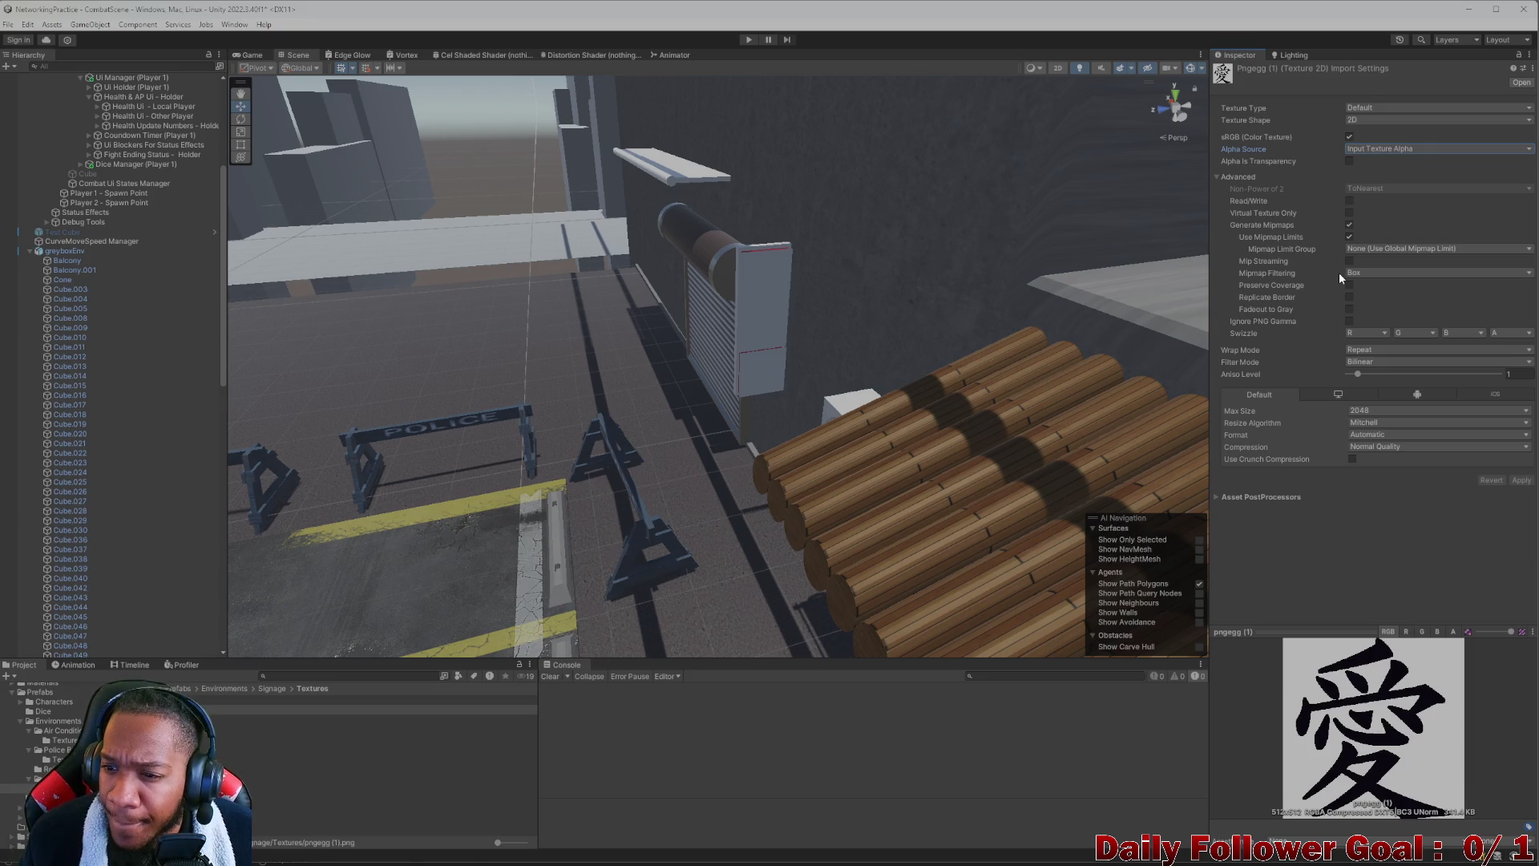
Change pngegg (1) to Sprite (2D and UI) and apply the import settings
{"action": "left_click", "coordinate": [1374, 108]}
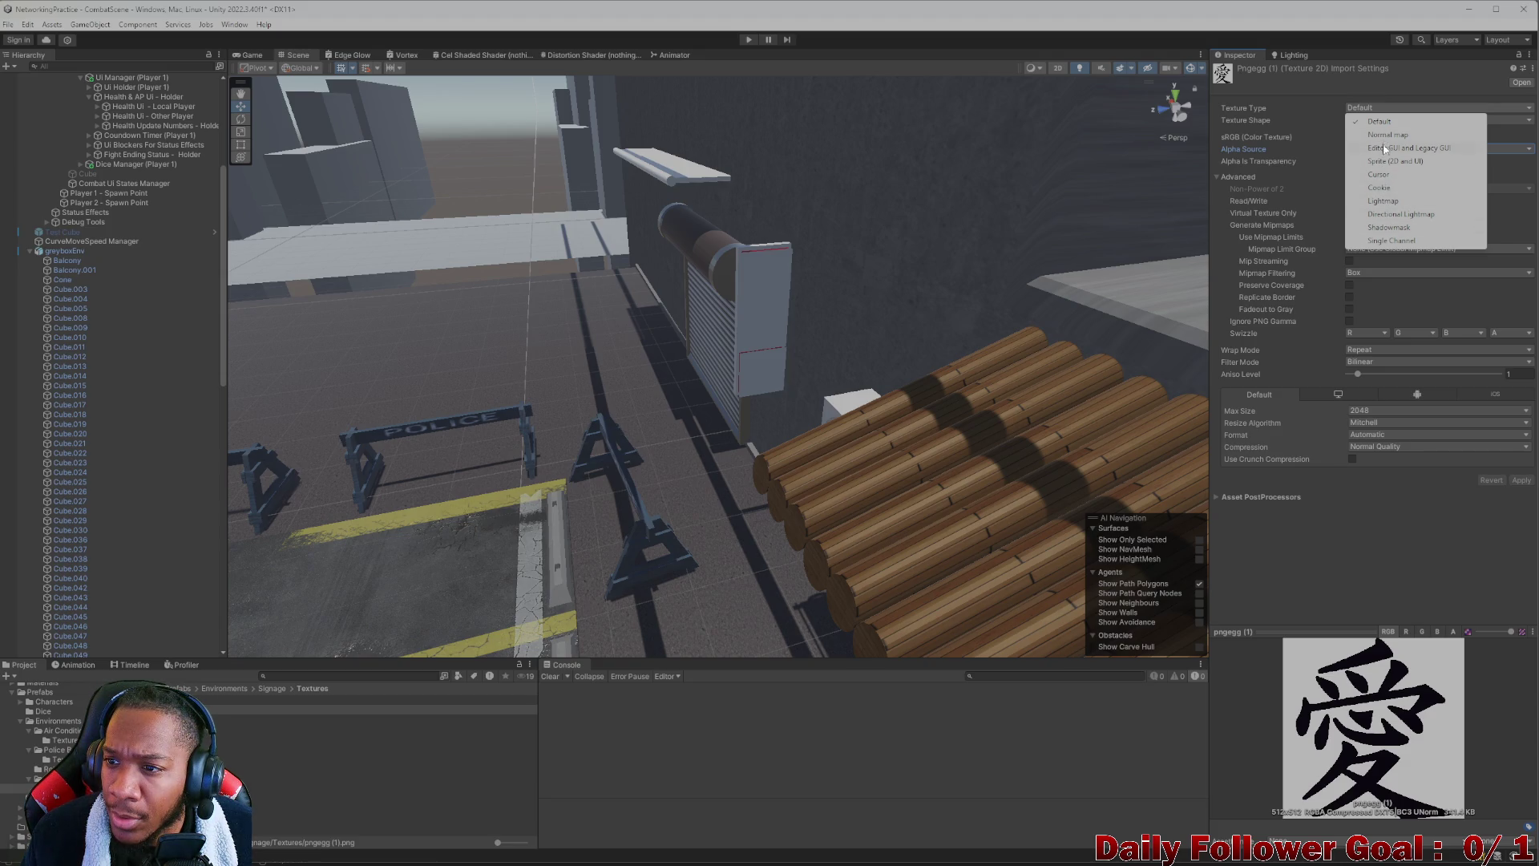
{"action": "left_click", "coordinate": [1385, 162]}
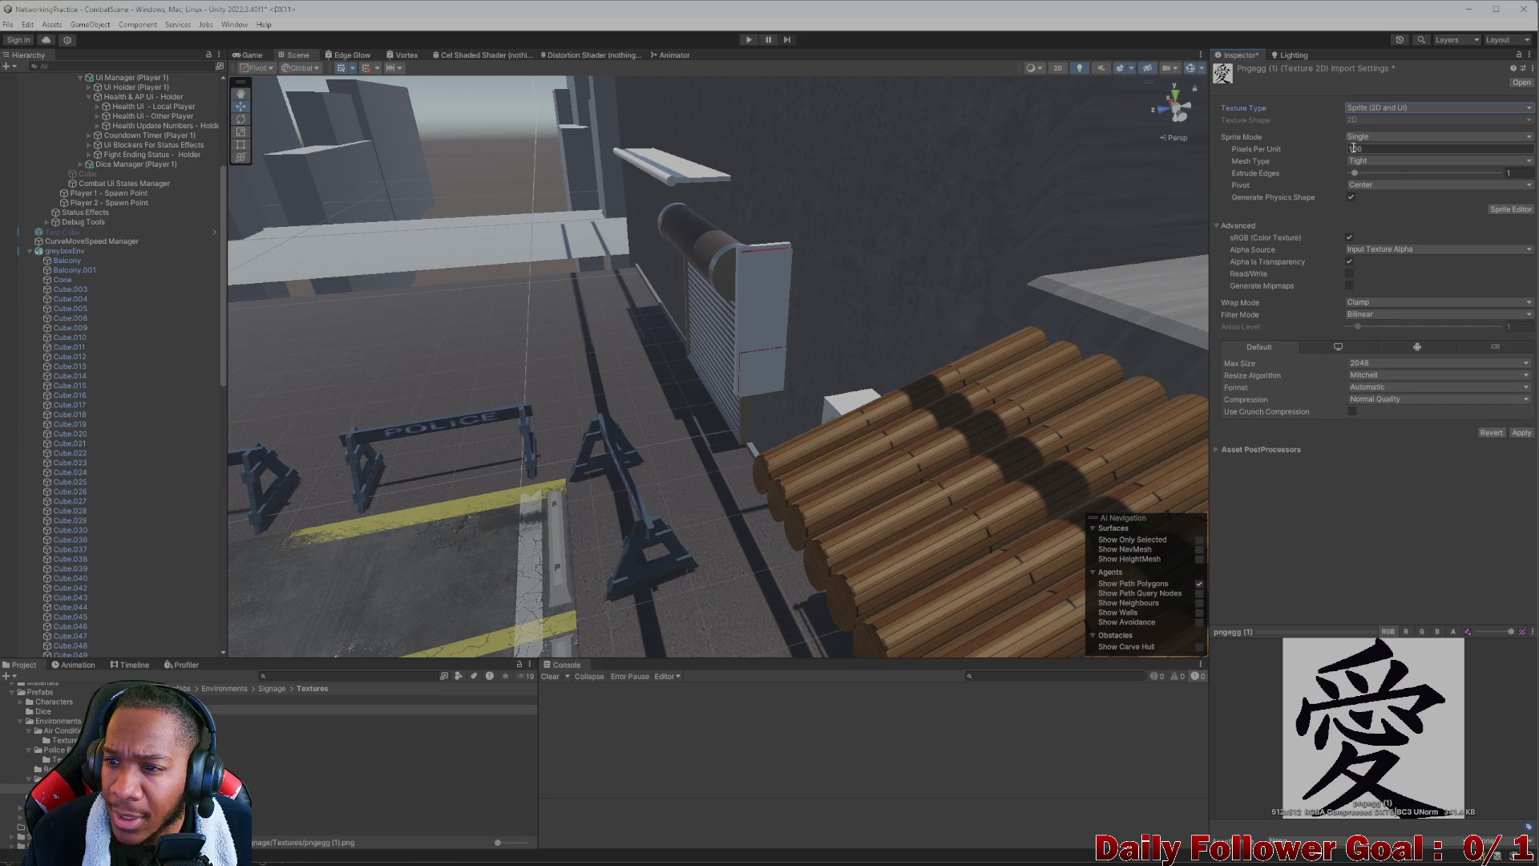
{"action": "left_click", "coordinate": [1520, 434]}
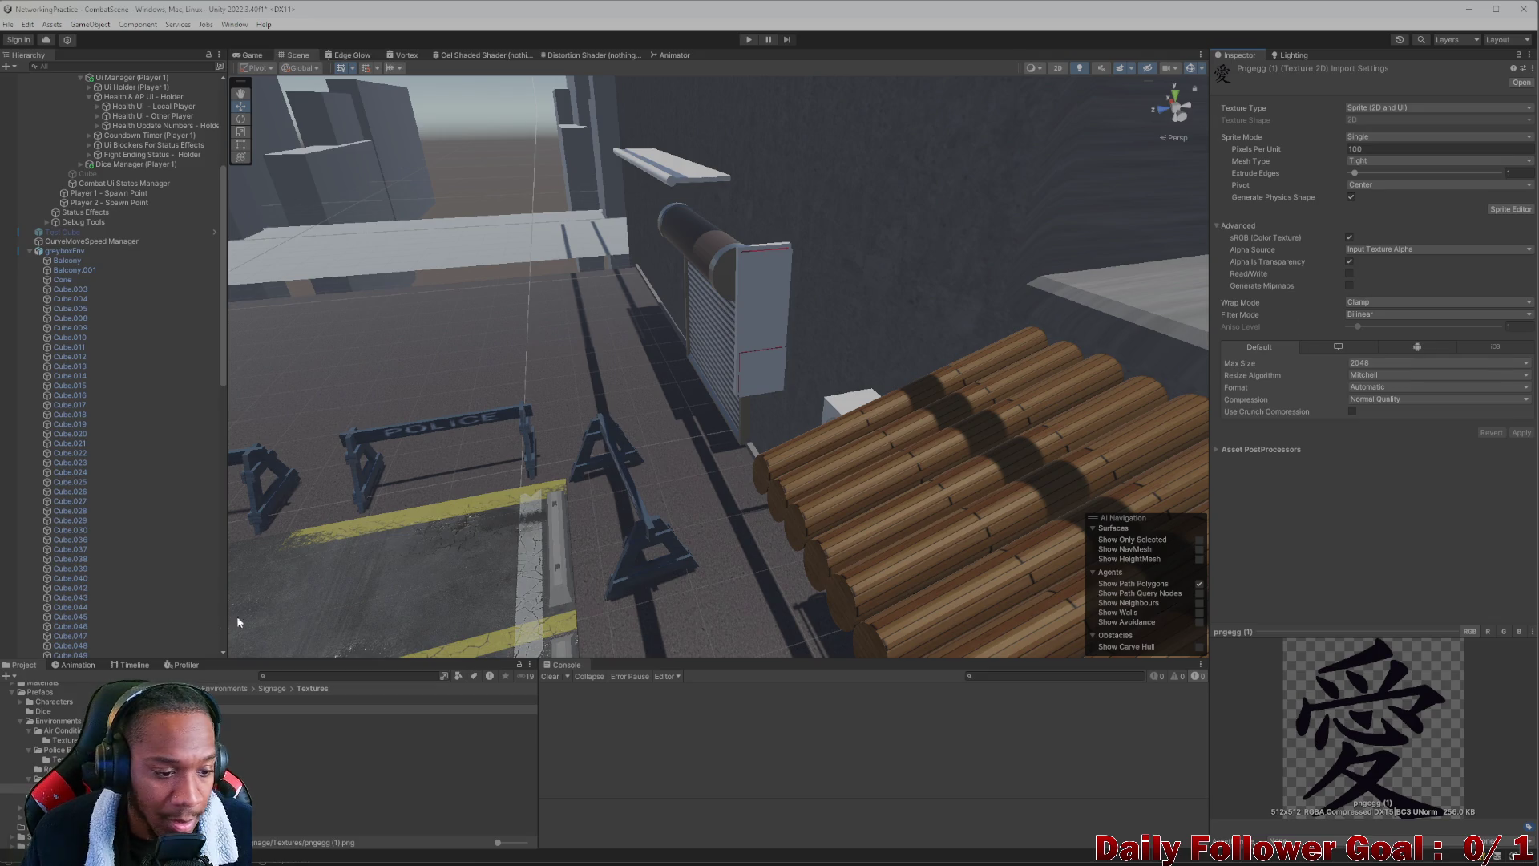
Make pngegg a Sprite (2D and UI) too, apply, and reselect Sign MAT
{"action": "left_click", "coordinate": [321, 699]}
{"action": "left_click", "coordinate": [1353, 107]}
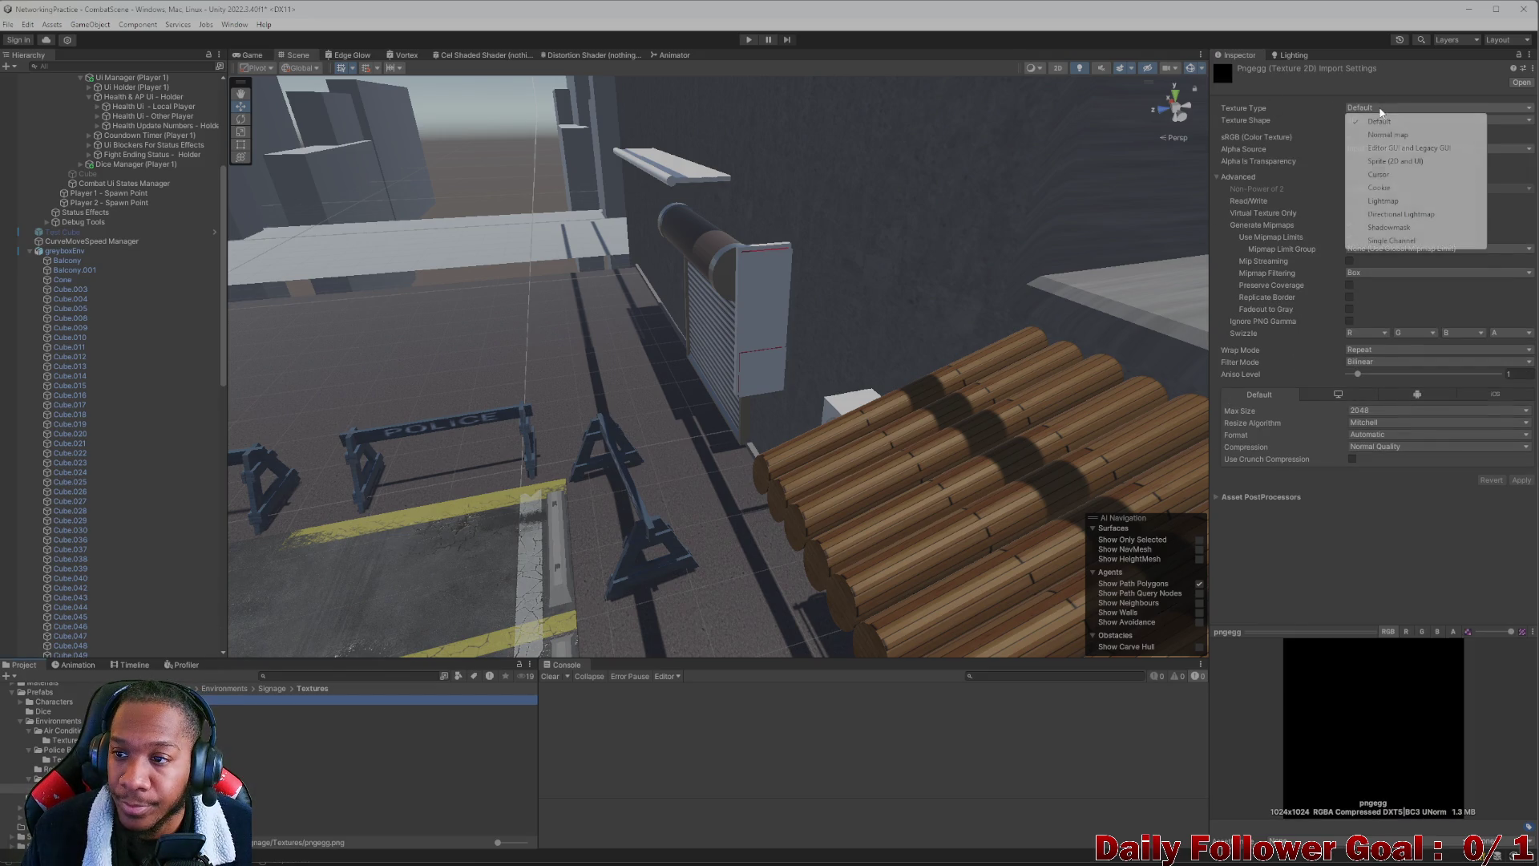
{"action": "left_click", "coordinate": [1394, 162]}
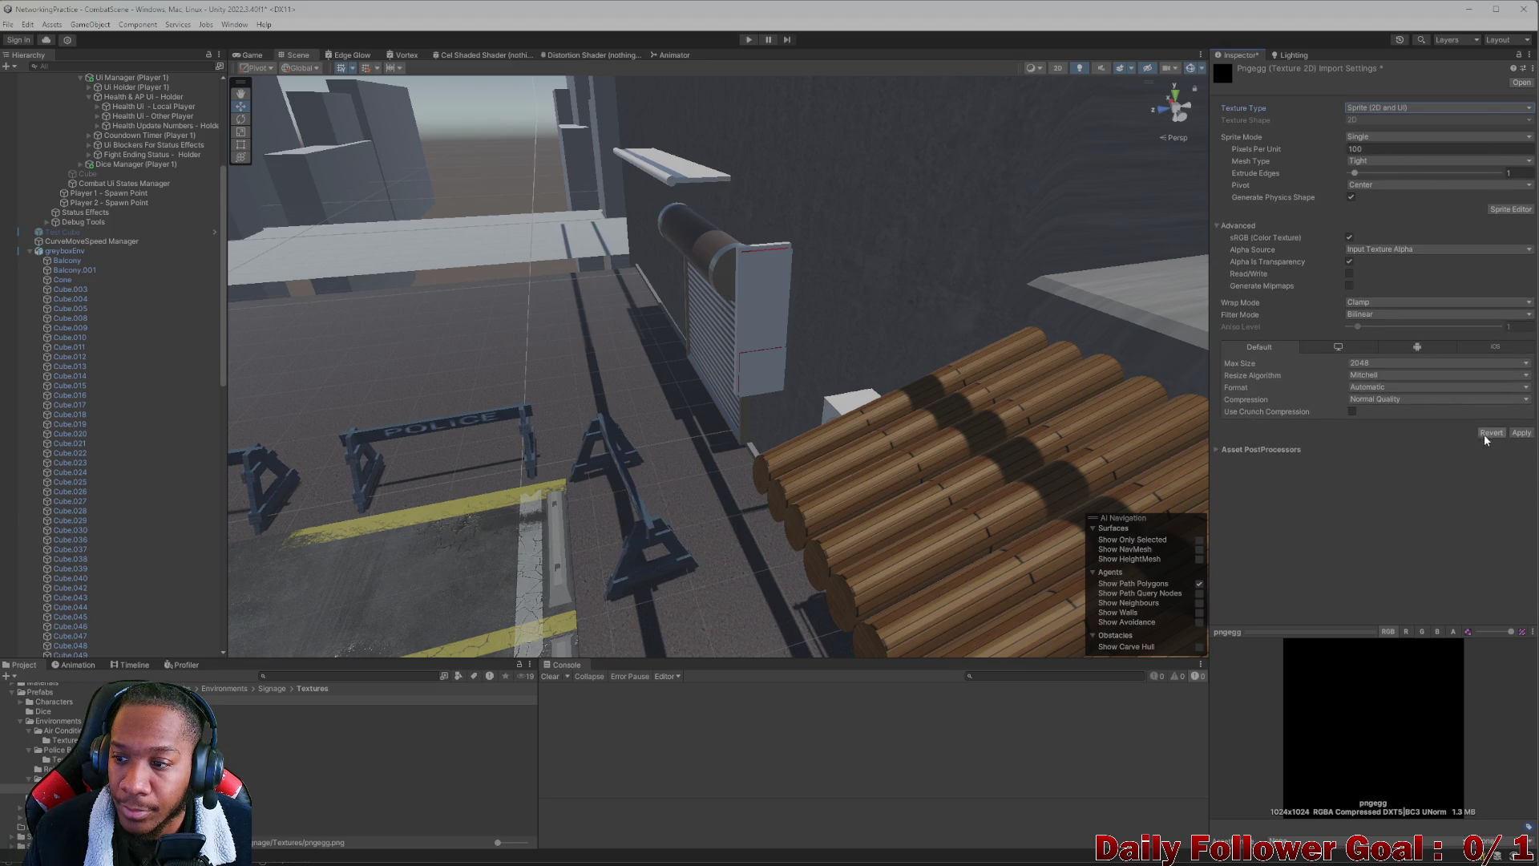
{"action": "left_click", "coordinate": [1516, 434]}
{"action": "left_click", "coordinate": [360, 770]}
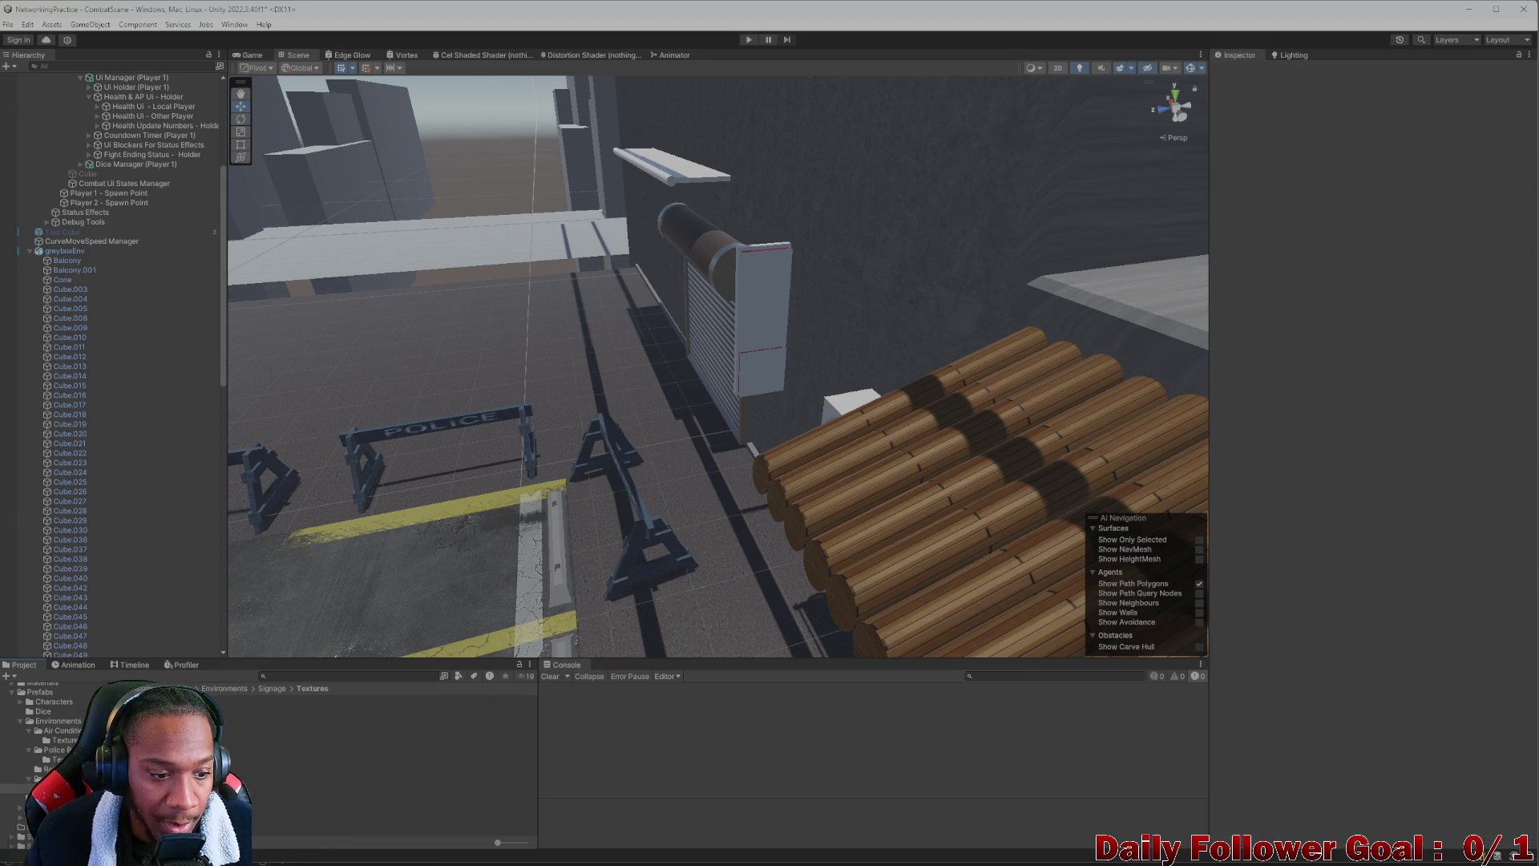
{"action": "left_click", "coordinate": [320, 719]}
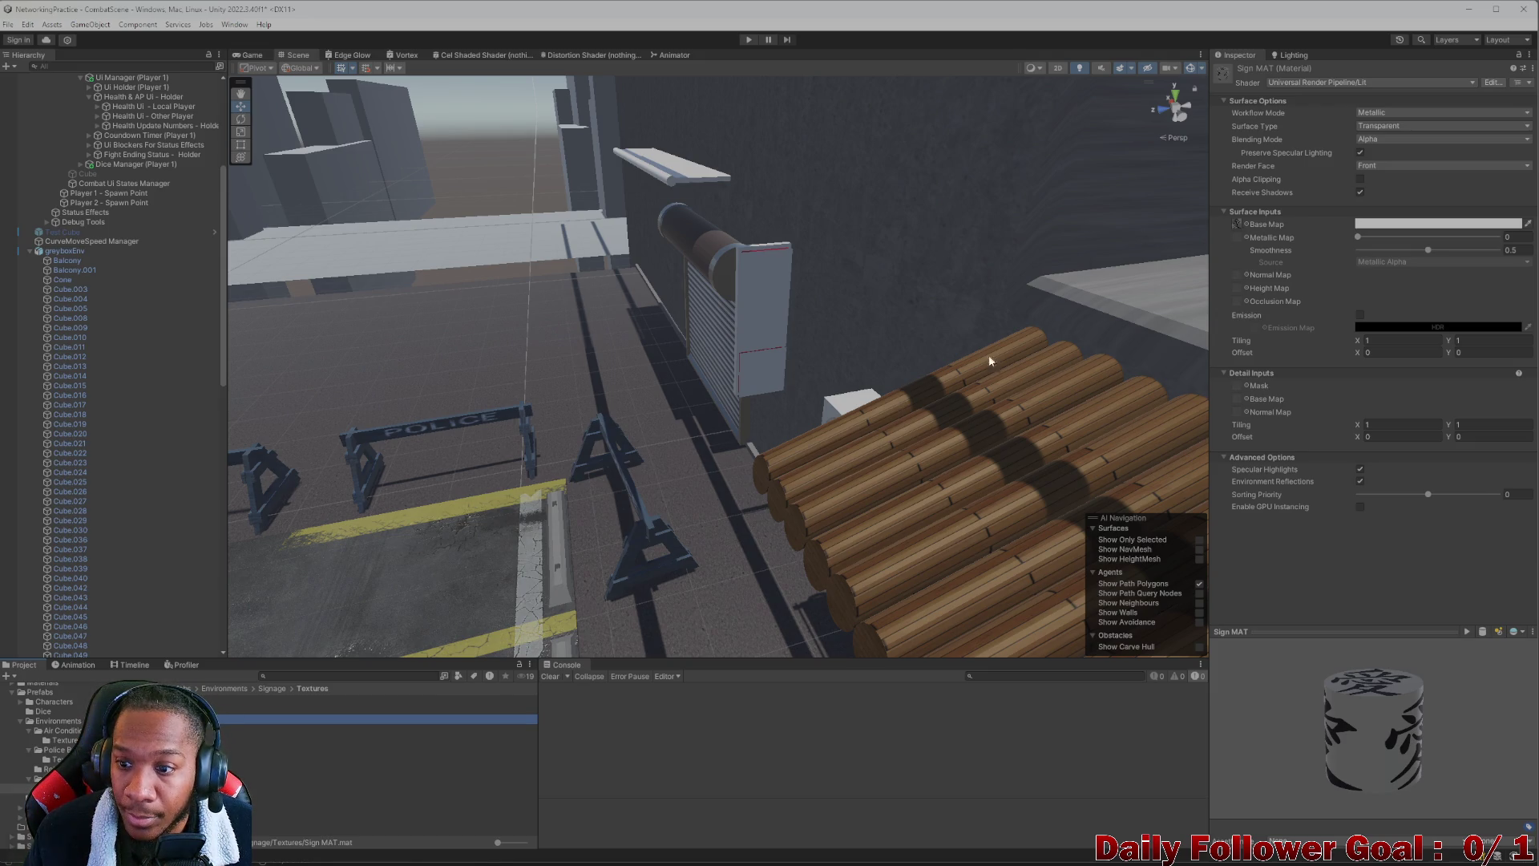
Apply the Sign MAT material to the upper and lower sign panels, then view the kanji up close
{"action": "mouse_move", "coordinate": [321, 718]}
{"action": "left_mouse_down"}
{"action": "mouse_move", "coordinate": [769, 321]}
{"action": "mouse_move", "coordinate": [777, 294]}
{"action": "left_mouse_up"}
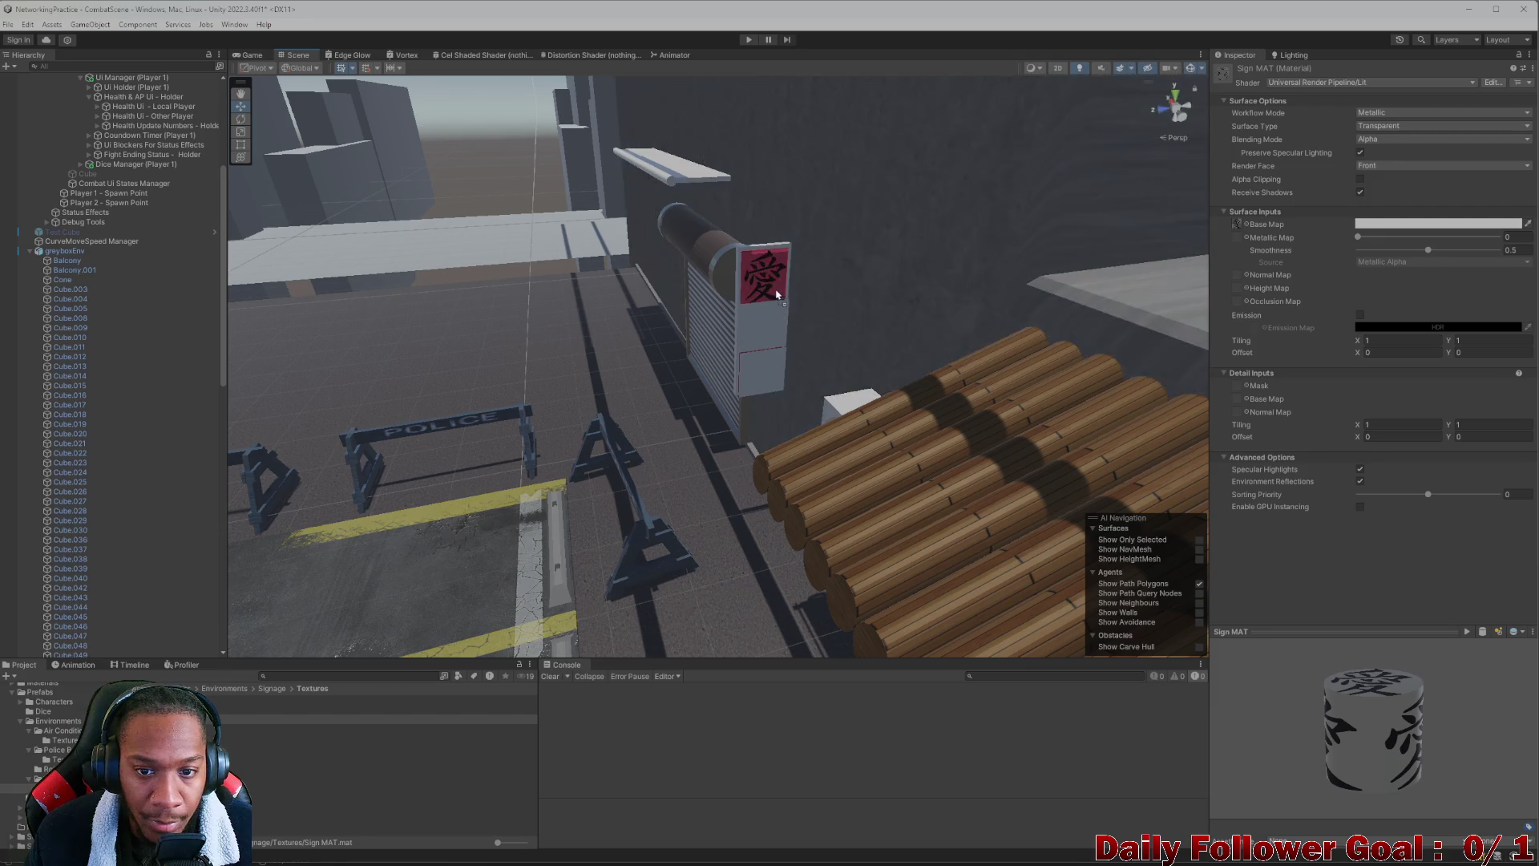
{"action": "left_click_drag", "start_coordinate": [321, 719], "coordinate": [751, 340]}
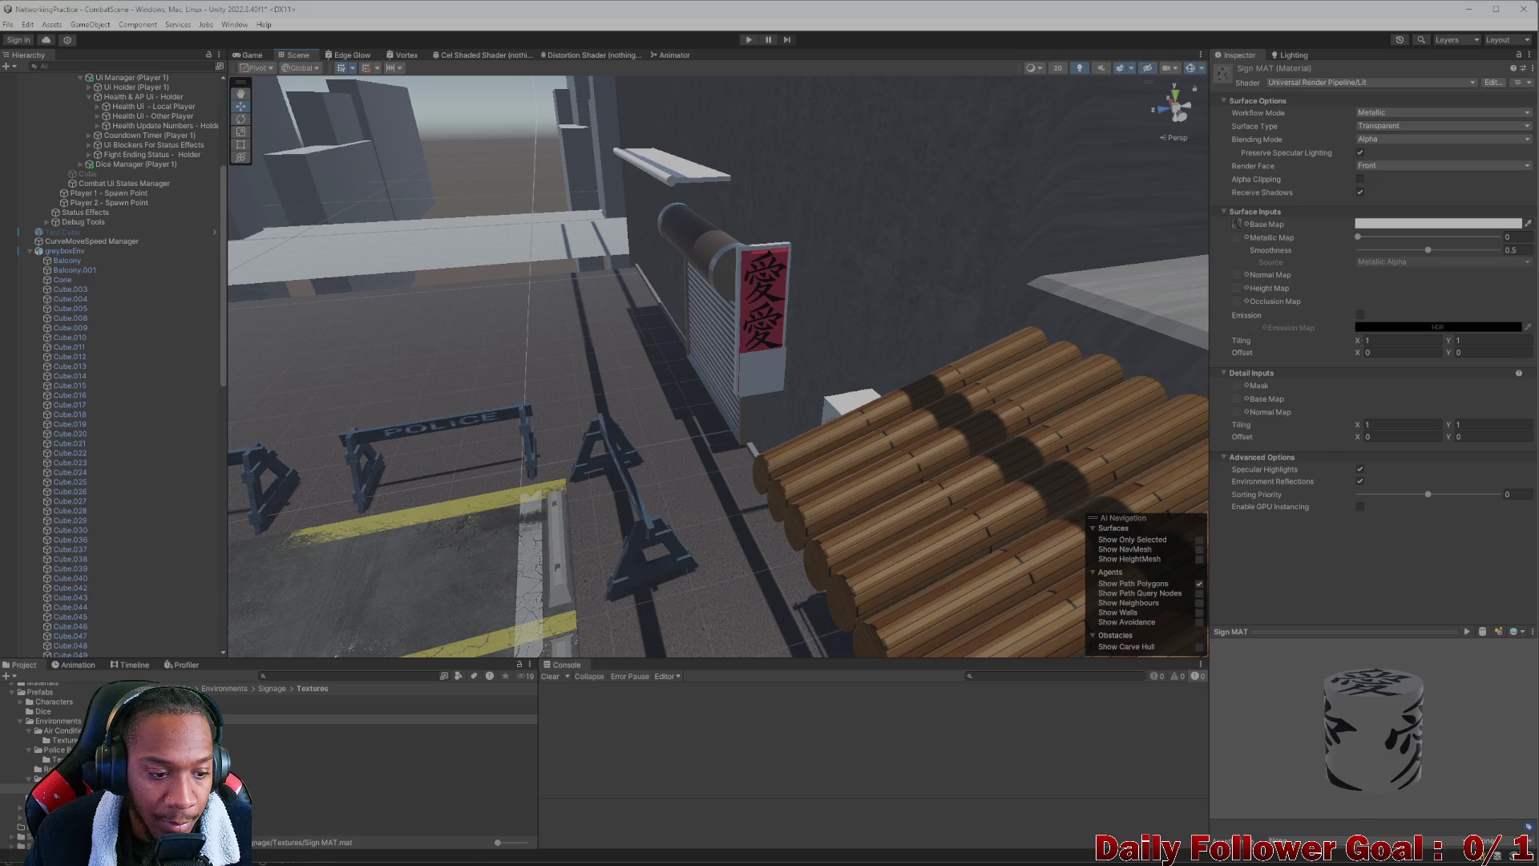
{"action": "scroll", "coordinate": [756, 372], "scroll_direction": "up", "scroll_amount": 8}
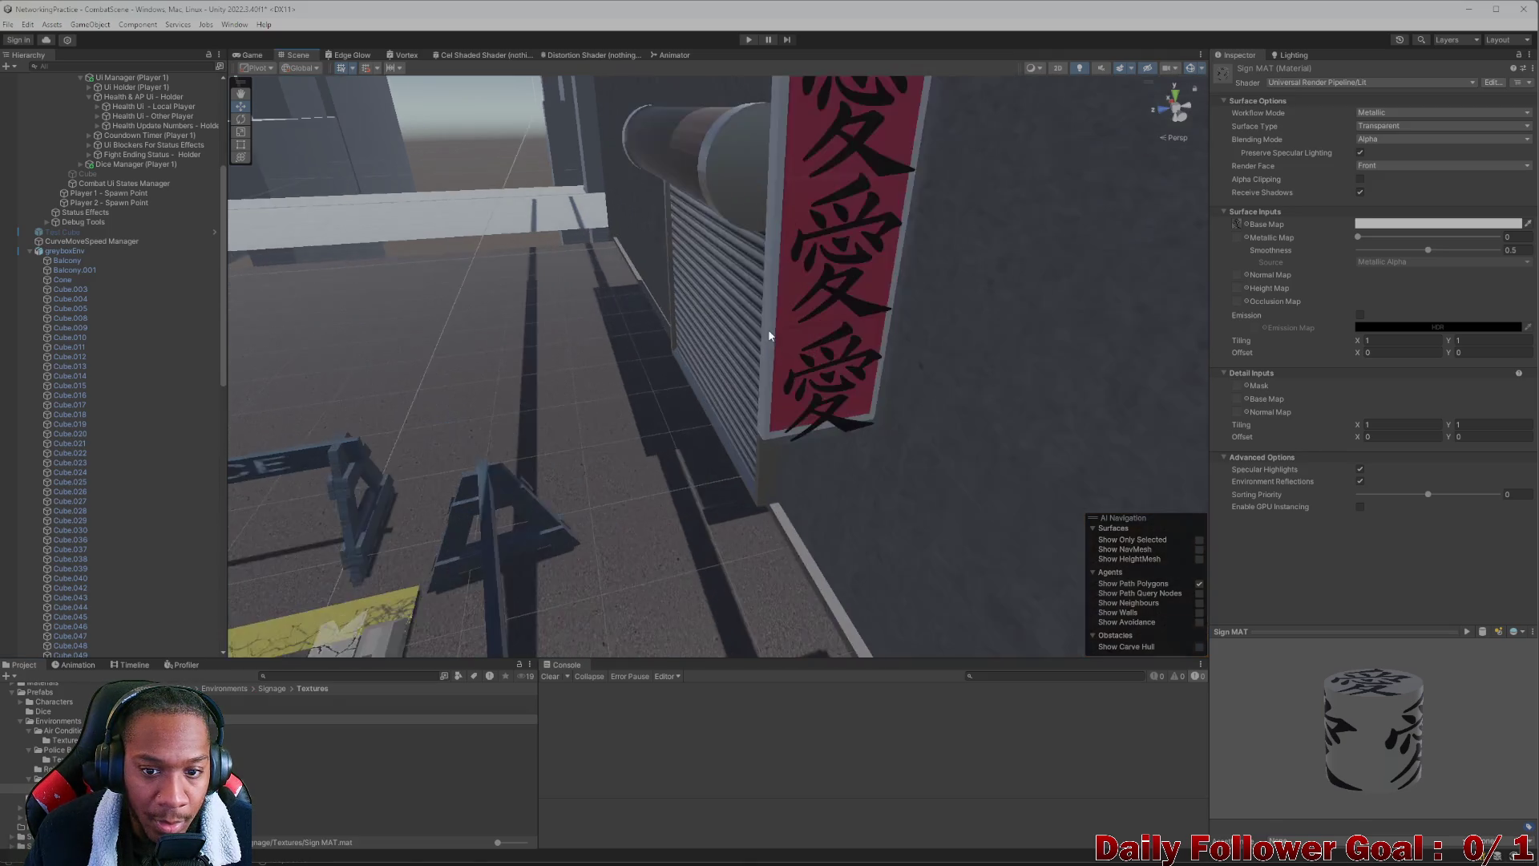
{"action": "mouse_move", "coordinate": [758, 273]}
{"action": "left_mouse_down"}
{"action": "mouse_move", "coordinate": [748, 316]}
{"action": "mouse_move", "coordinate": [776, 334]}
{"action": "mouse_move", "coordinate": [839, 323]}
{"action": "mouse_move", "coordinate": [683, 319]}
{"action": "mouse_move", "coordinate": [760, 307]}
{"action": "left_mouse_up"}
{"action": "scroll", "coordinate": [825, 331], "scroll_direction": "down", "scroll_amount": 5}
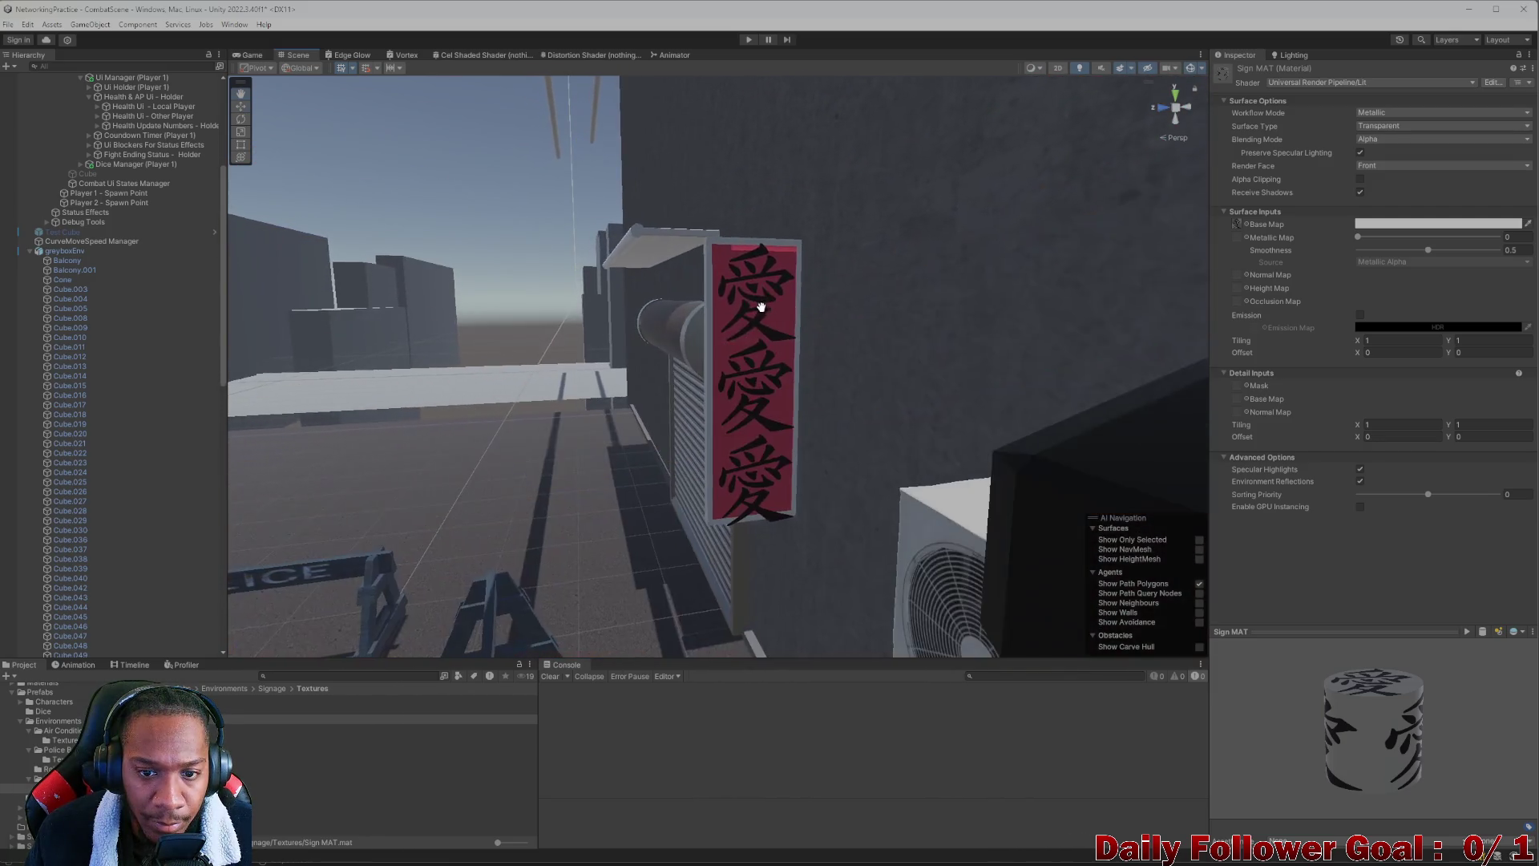
Select the top kanji on the sign and nudge it slightly upward
{"action": "scroll", "coordinate": [761, 307], "scroll_direction": "up", "scroll_amount": 2}
{"action": "left_click", "coordinate": [767, 283]}
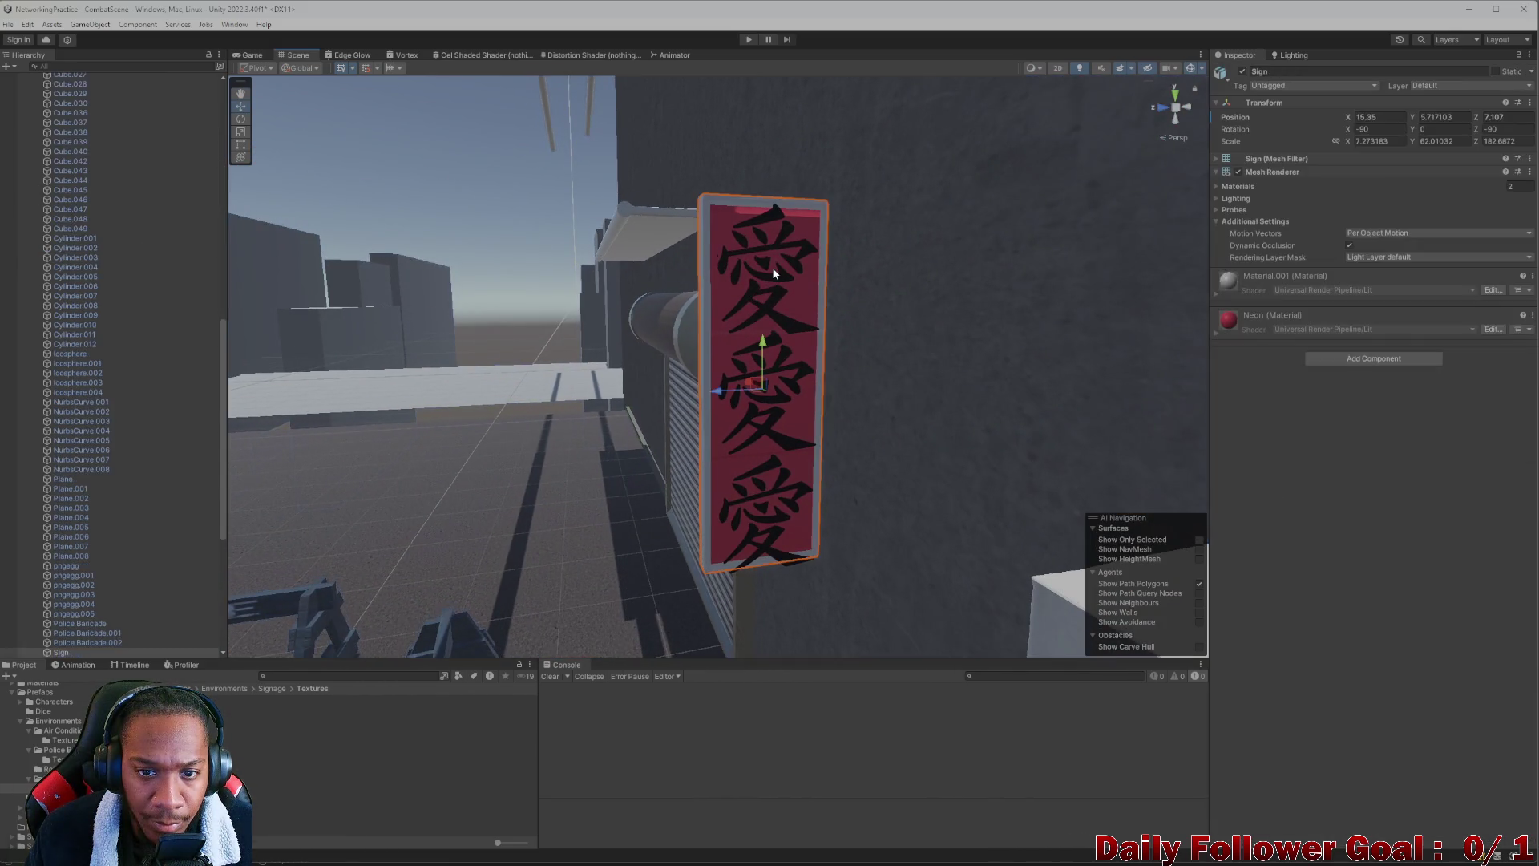
{"action": "left_click", "coordinate": [767, 288]}
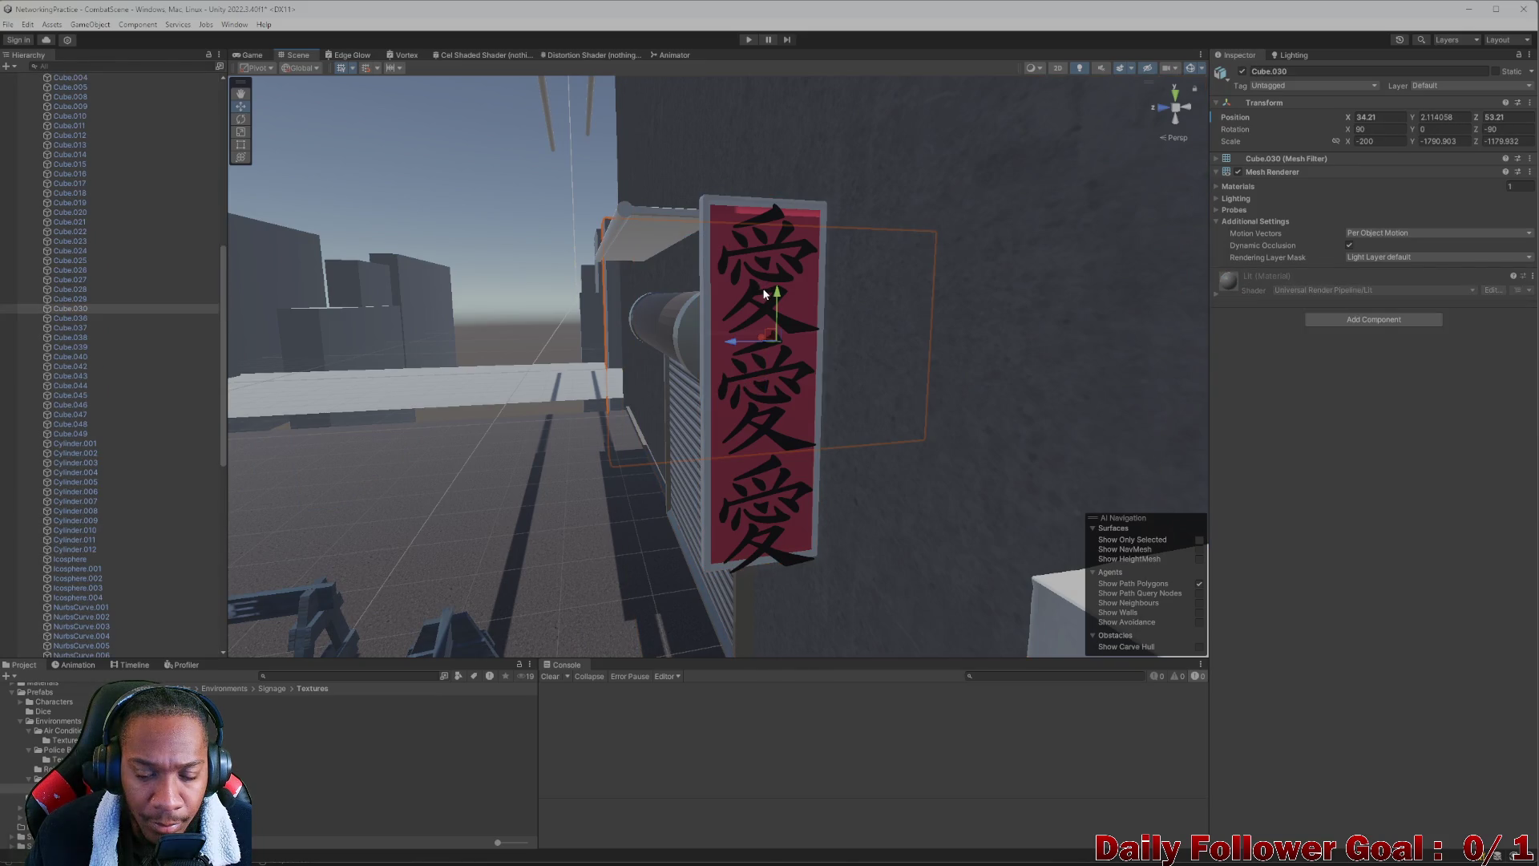
{"action": "left_click", "coordinate": [763, 290]}
{"action": "left_click_drag", "start_coordinate": [763, 293], "coordinate": [703, 332]}
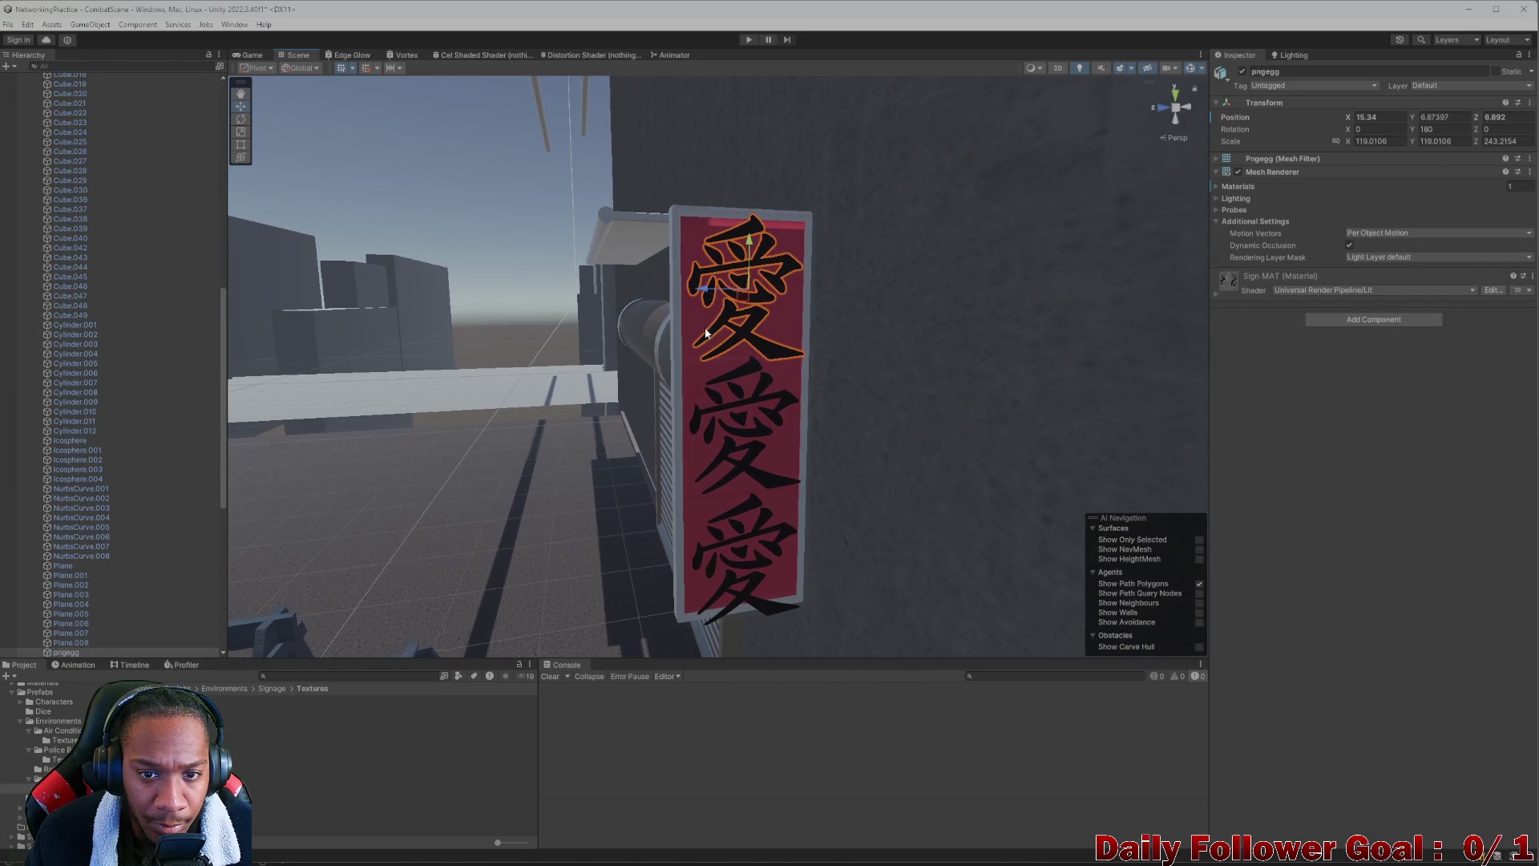
{"action": "mouse_move", "coordinate": [750, 256]}
{"action": "left_mouse_down"}
{"action": "mouse_move", "coordinate": [748, 230]}
{"action": "mouse_move", "coordinate": [751, 254]}
{"action": "left_mouse_up"}
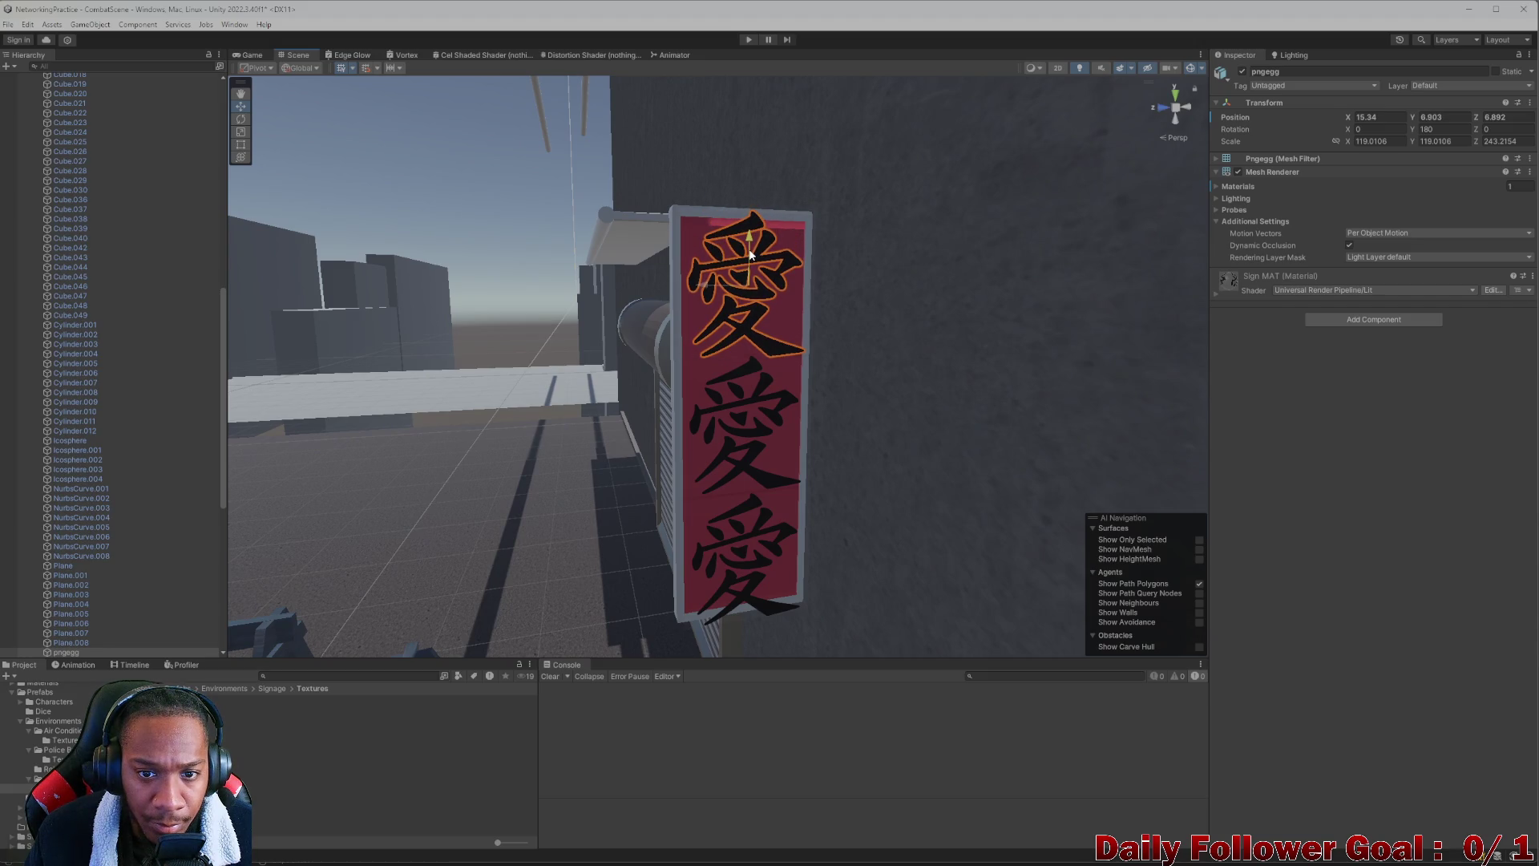
Select all three kanji and scale them down uniformly to 103.9
{"action": "left_click", "coordinate": [721, 414]}
{"action": "left_click", "coordinate": [737, 439]}
{"action": "left_click", "coordinate": [749, 455], "text": "ctrl"}
{"action": "left_click", "coordinate": [762, 517], "text": "ctrl"}
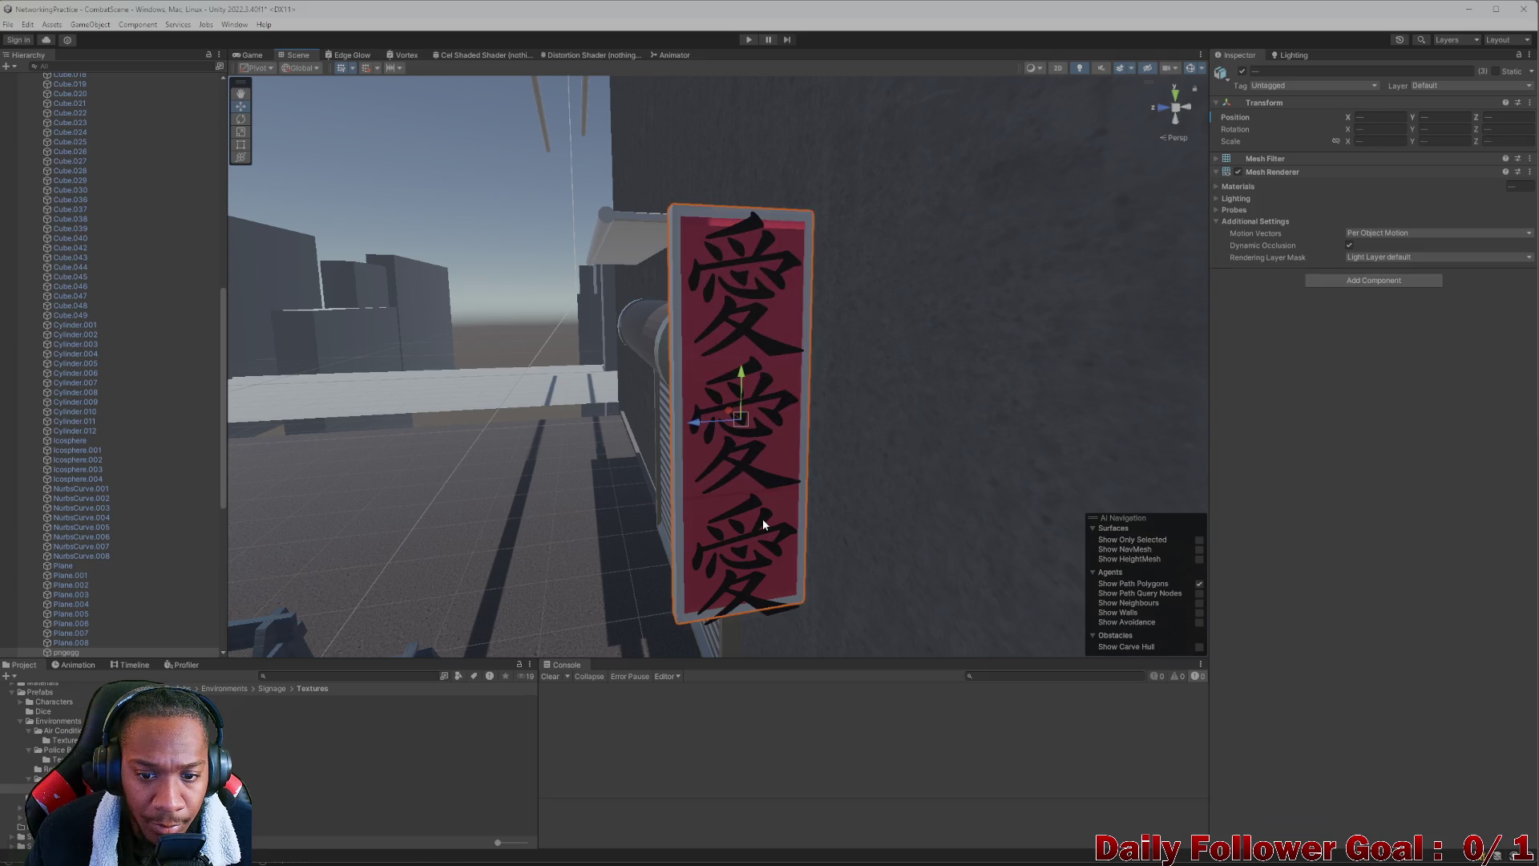
{"action": "left_click", "coordinate": [762, 518], "text": "ctrl"}
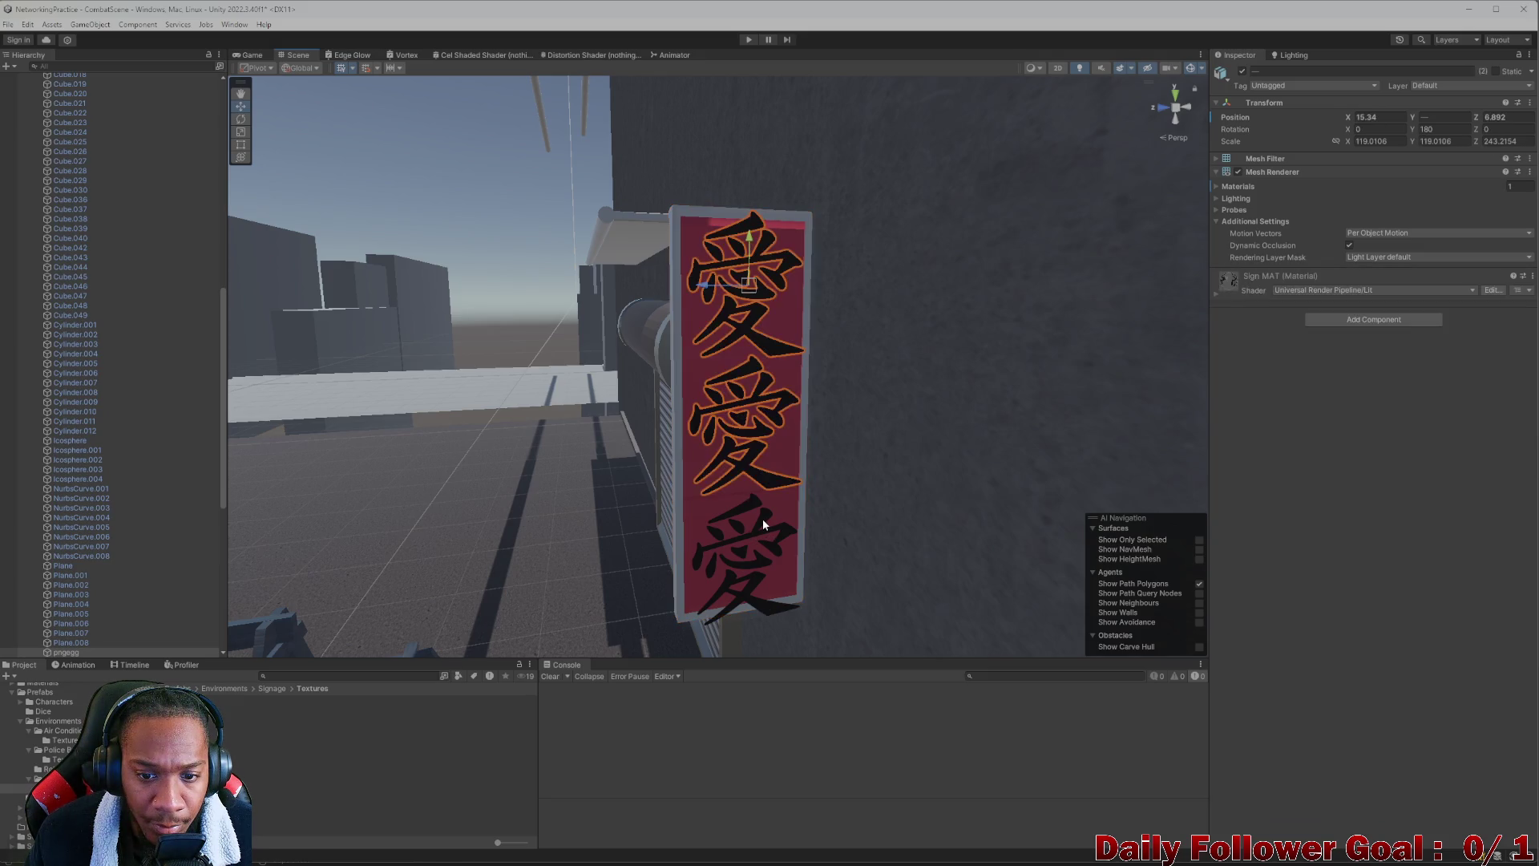
{"action": "scroll", "coordinate": [762, 518], "scroll_direction": "up", "scroll_amount": 5}
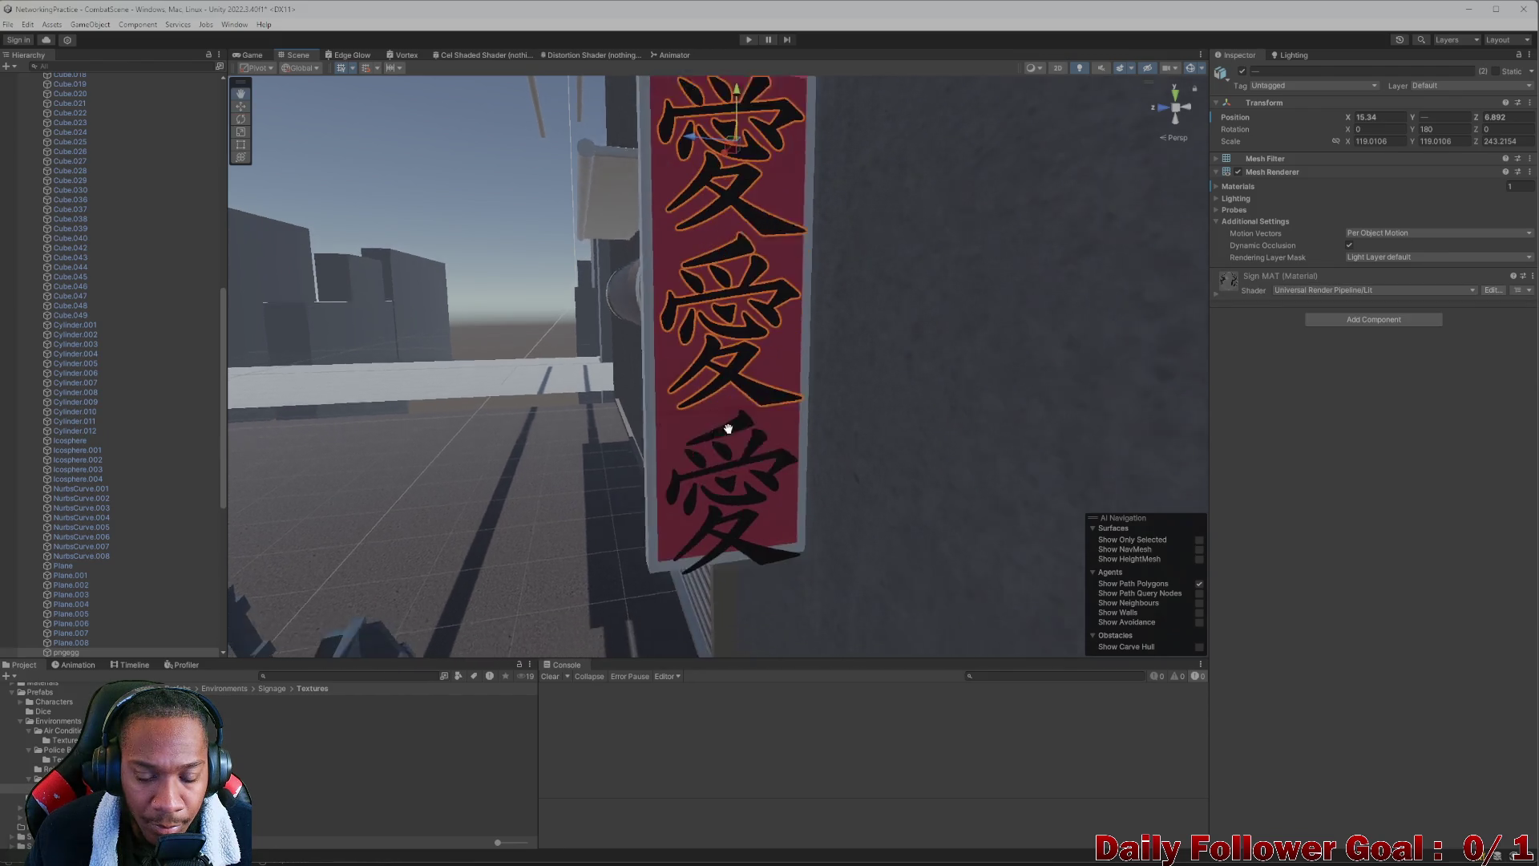
{"action": "left_click", "coordinate": [776, 601], "text": "ctrl"}
{"action": "key", "text": "f"}
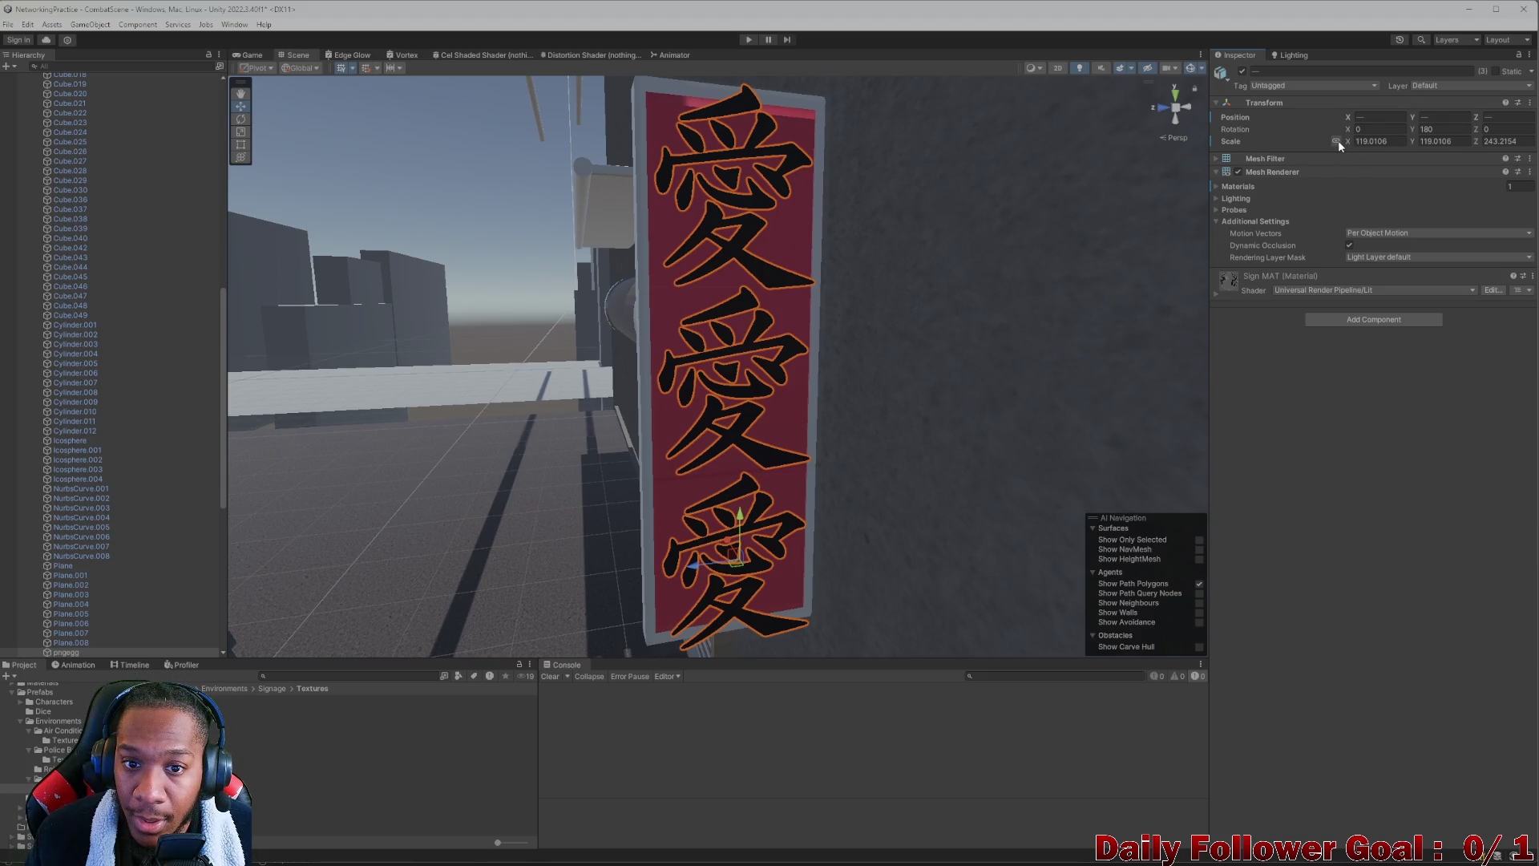
{"action": "left_click_drag", "start_coordinate": [1347, 144], "coordinate": [1340, 142]}
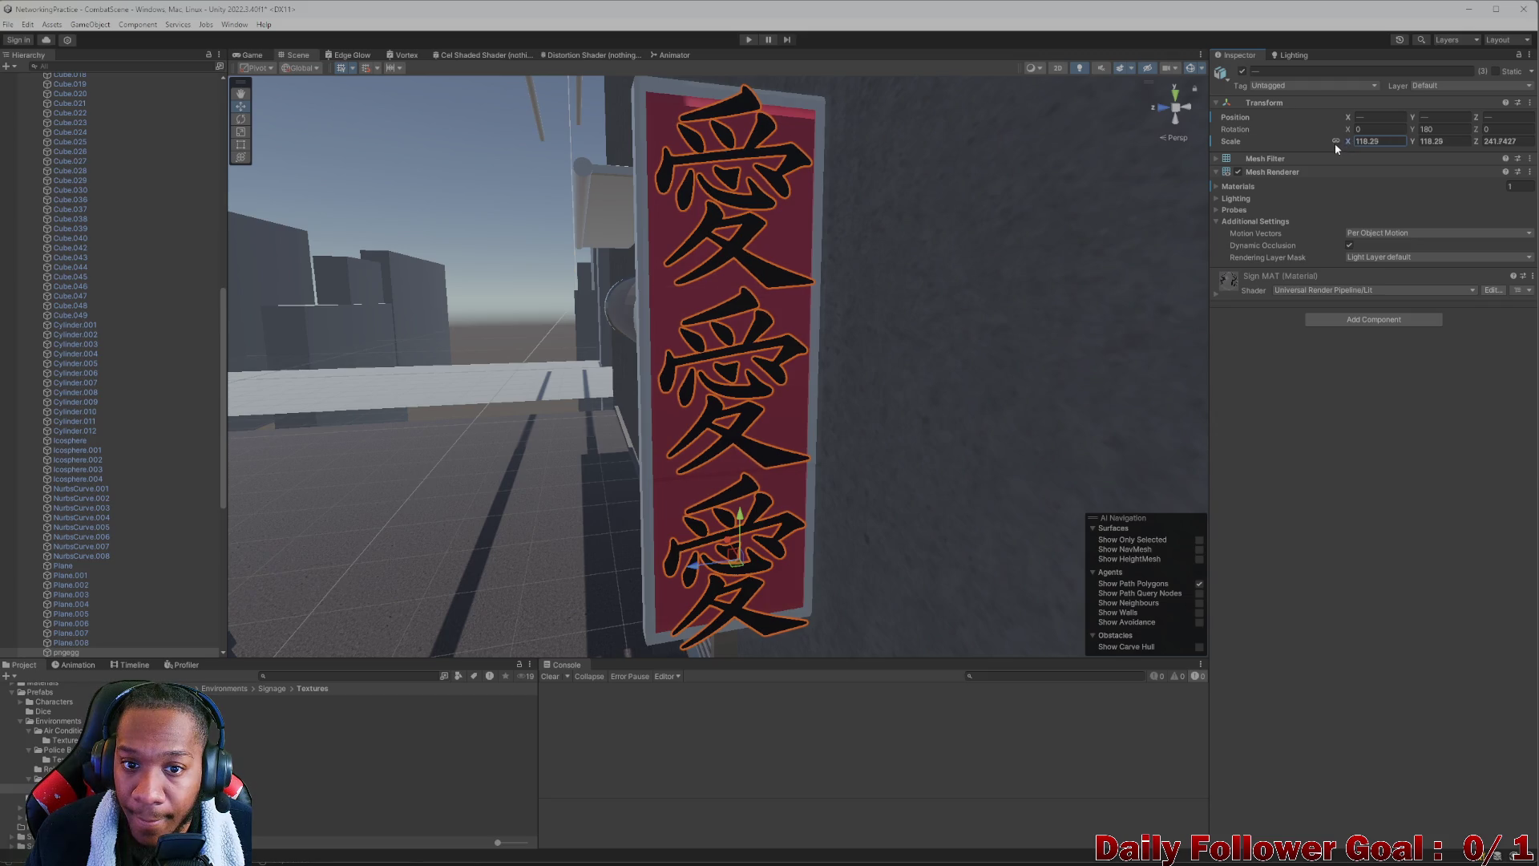
{"action": "mouse_move", "coordinate": [1157, 234]}
{"action": "left_mouse_down"}
{"action": "mouse_move", "coordinate": [721, 481]}
{"action": "mouse_move", "coordinate": [716, 512]}
{"action": "mouse_move", "coordinate": [746, 350]}
{"action": "mouse_move", "coordinate": [721, 361]}
{"action": "mouse_move", "coordinate": [793, 412]}
{"action": "mouse_move", "coordinate": [944, 436]}
{"action": "mouse_move", "coordinate": [820, 356]}
{"action": "mouse_move", "coordinate": [767, 364]}
{"action": "mouse_move", "coordinate": [813, 365]}
{"action": "left_mouse_up"}
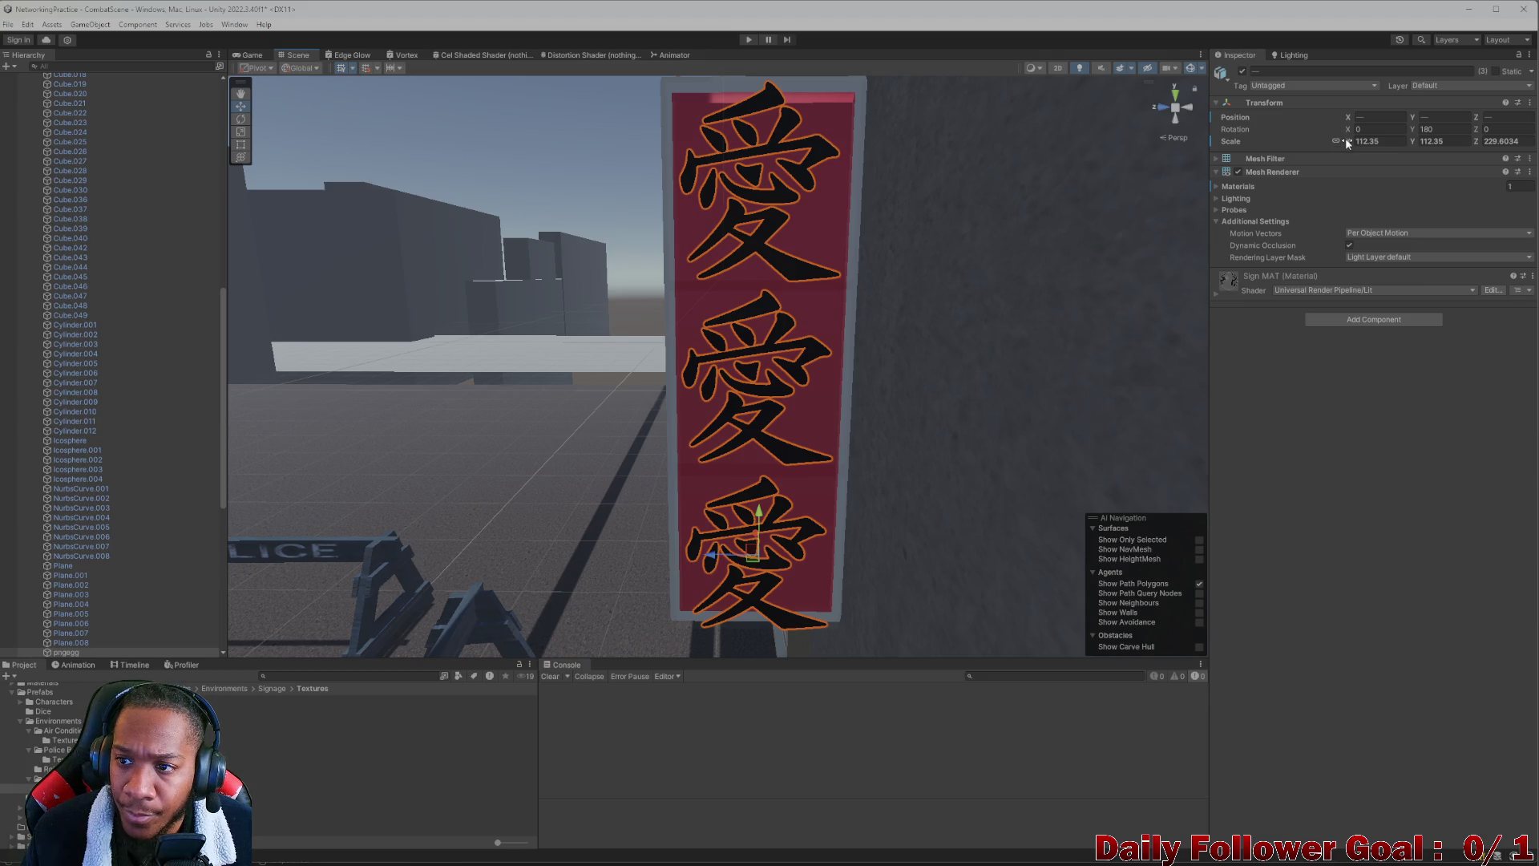
{"action": "left_click_drag", "start_coordinate": [1345, 138], "coordinate": [1331, 141]}
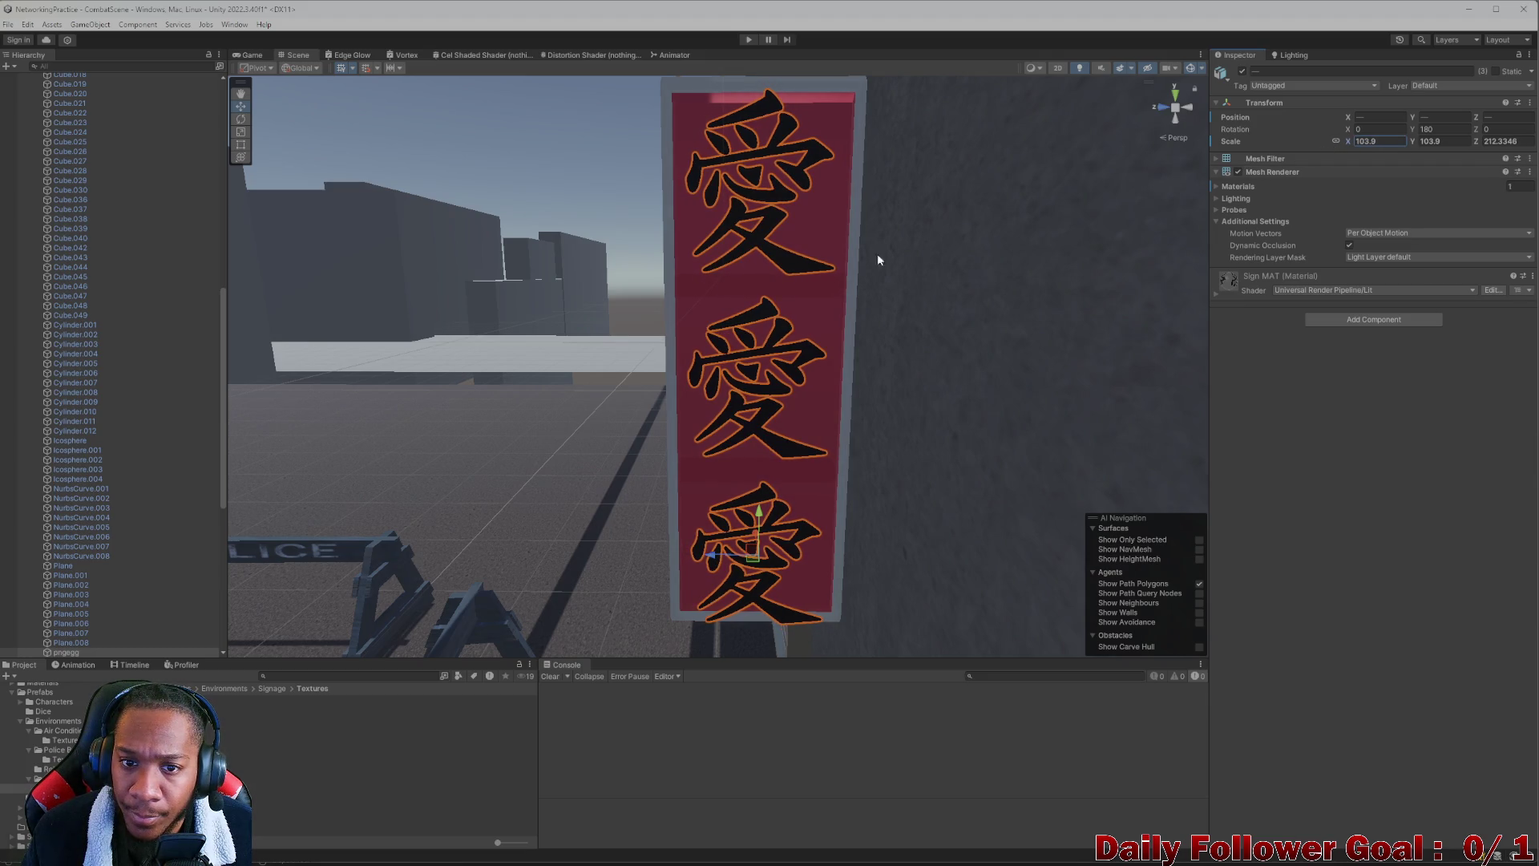
Even the kanji spacing by lowering the middle kanji and raising the bottom one
{"action": "left_click", "coordinate": [767, 208]}
{"action": "left_click", "coordinate": [767, 194]}
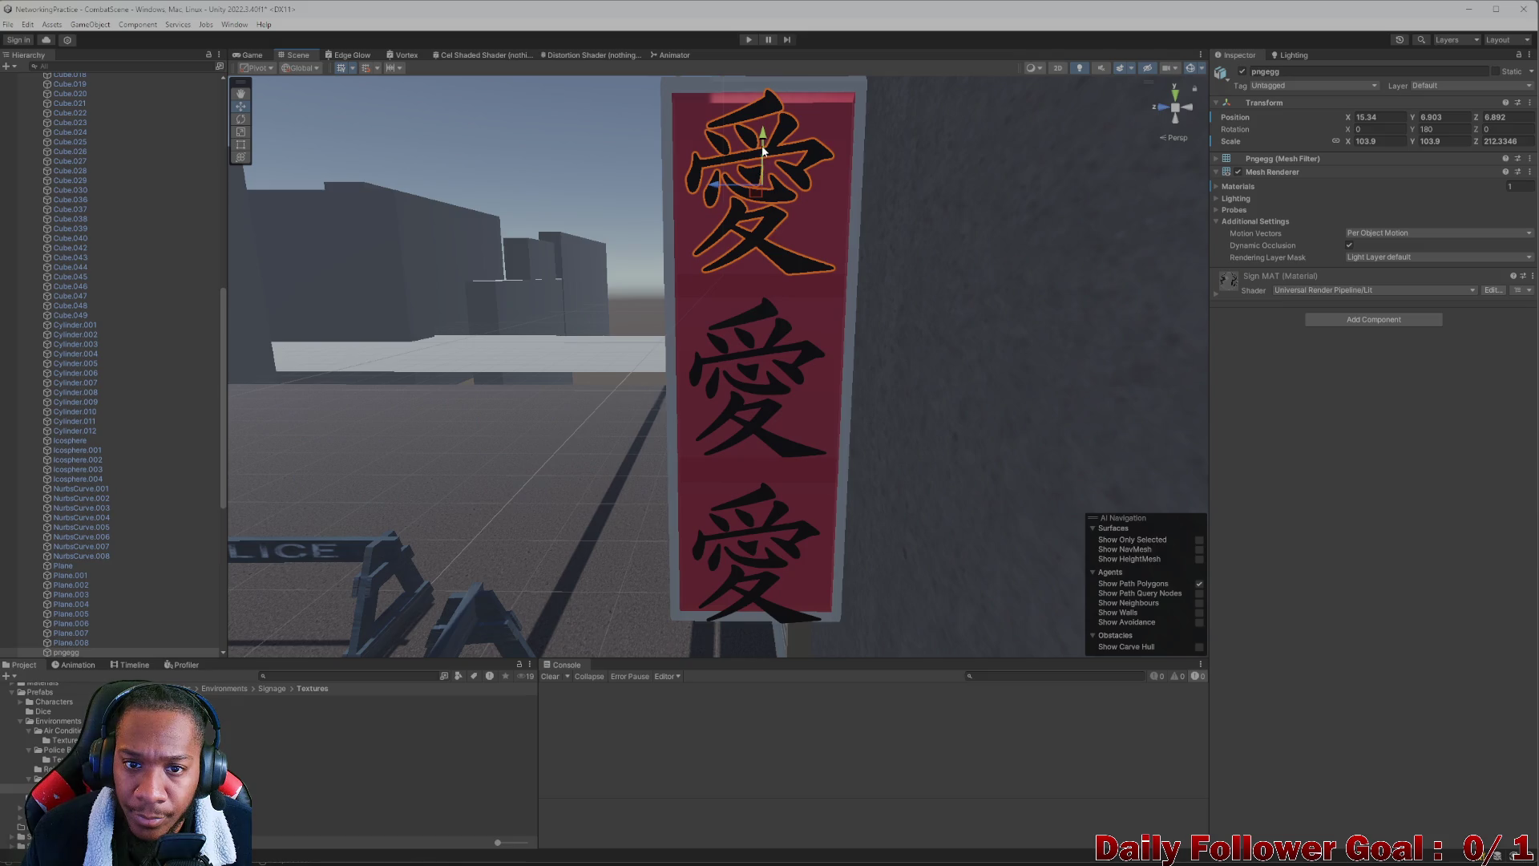
{"action": "left_click", "coordinate": [753, 359]}
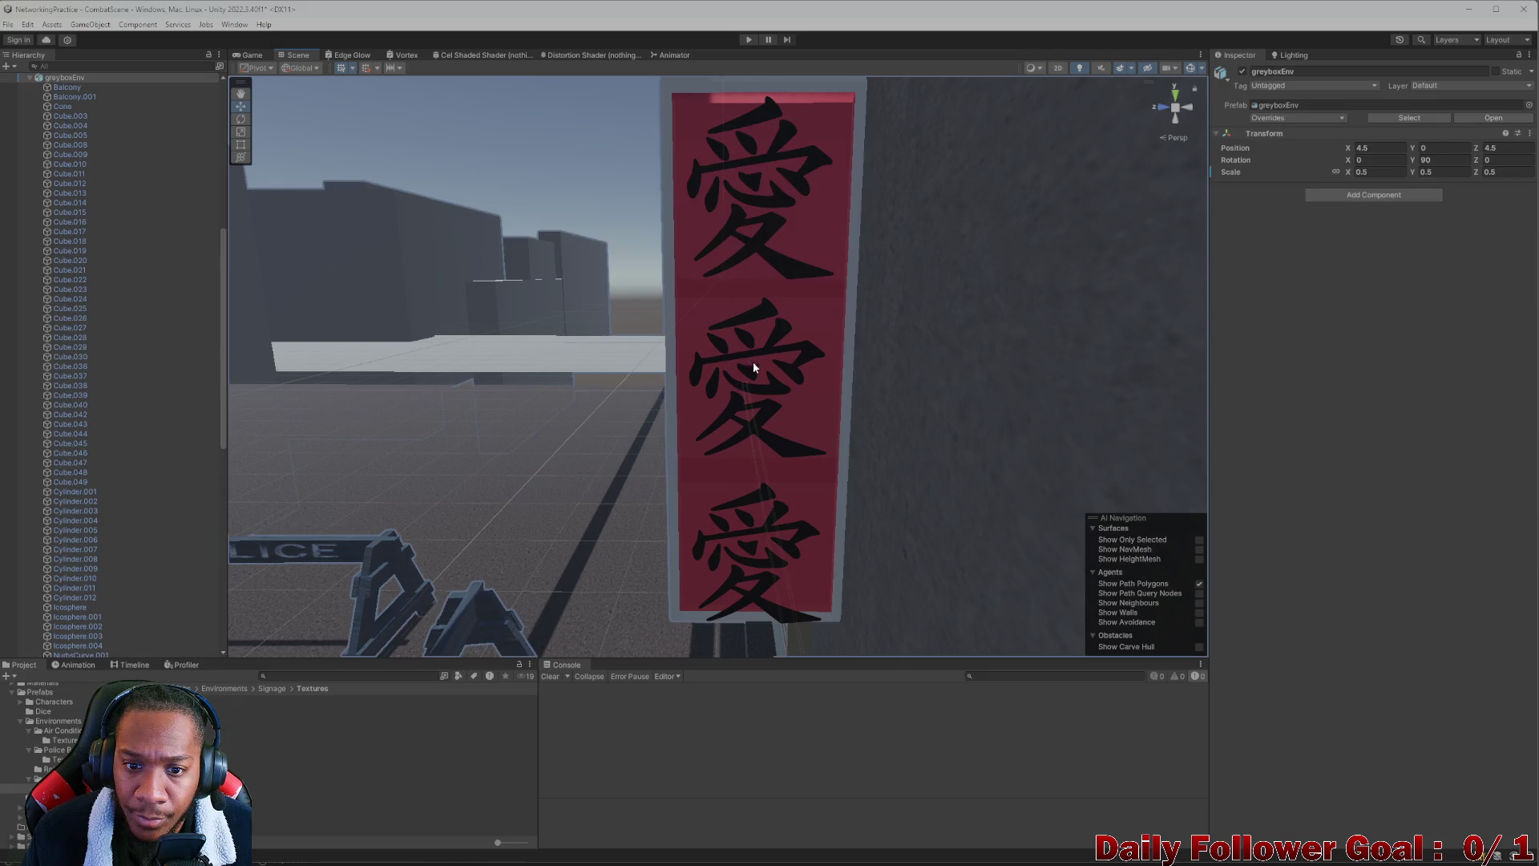
{"action": "left_click", "coordinate": [780, 335]}
{"action": "left_click", "coordinate": [779, 329]}
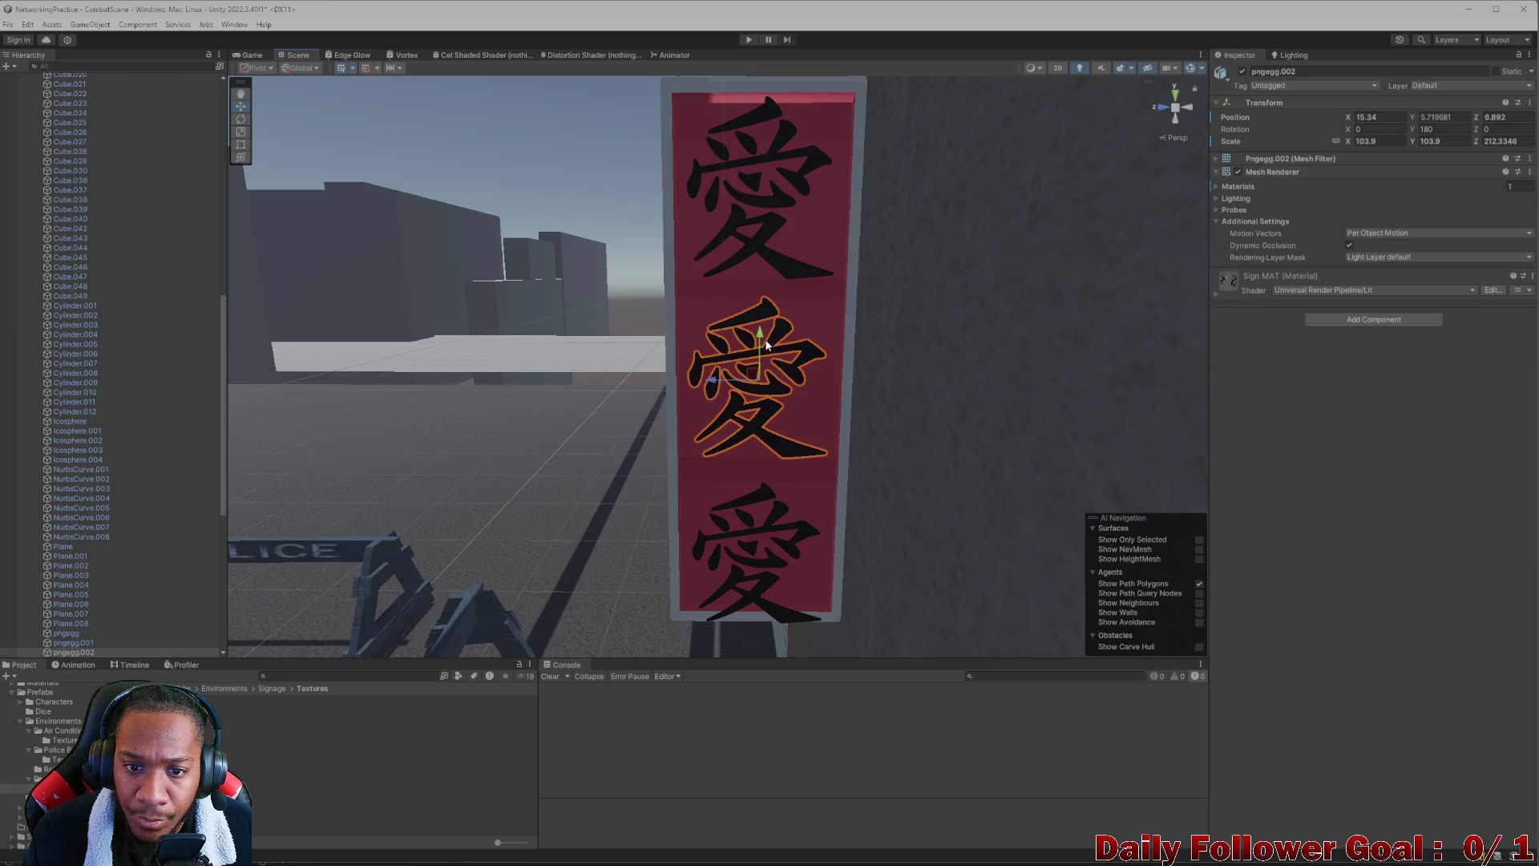
{"action": "left_click_drag", "start_coordinate": [763, 327], "coordinate": [767, 331]}
{"action": "left_click", "coordinate": [776, 521]}
{"action": "left_click", "coordinate": [776, 508]}
{"action": "left_click", "coordinate": [761, 516]}
{"action": "left_click_drag", "start_coordinate": [760, 515], "coordinate": [761, 497]}
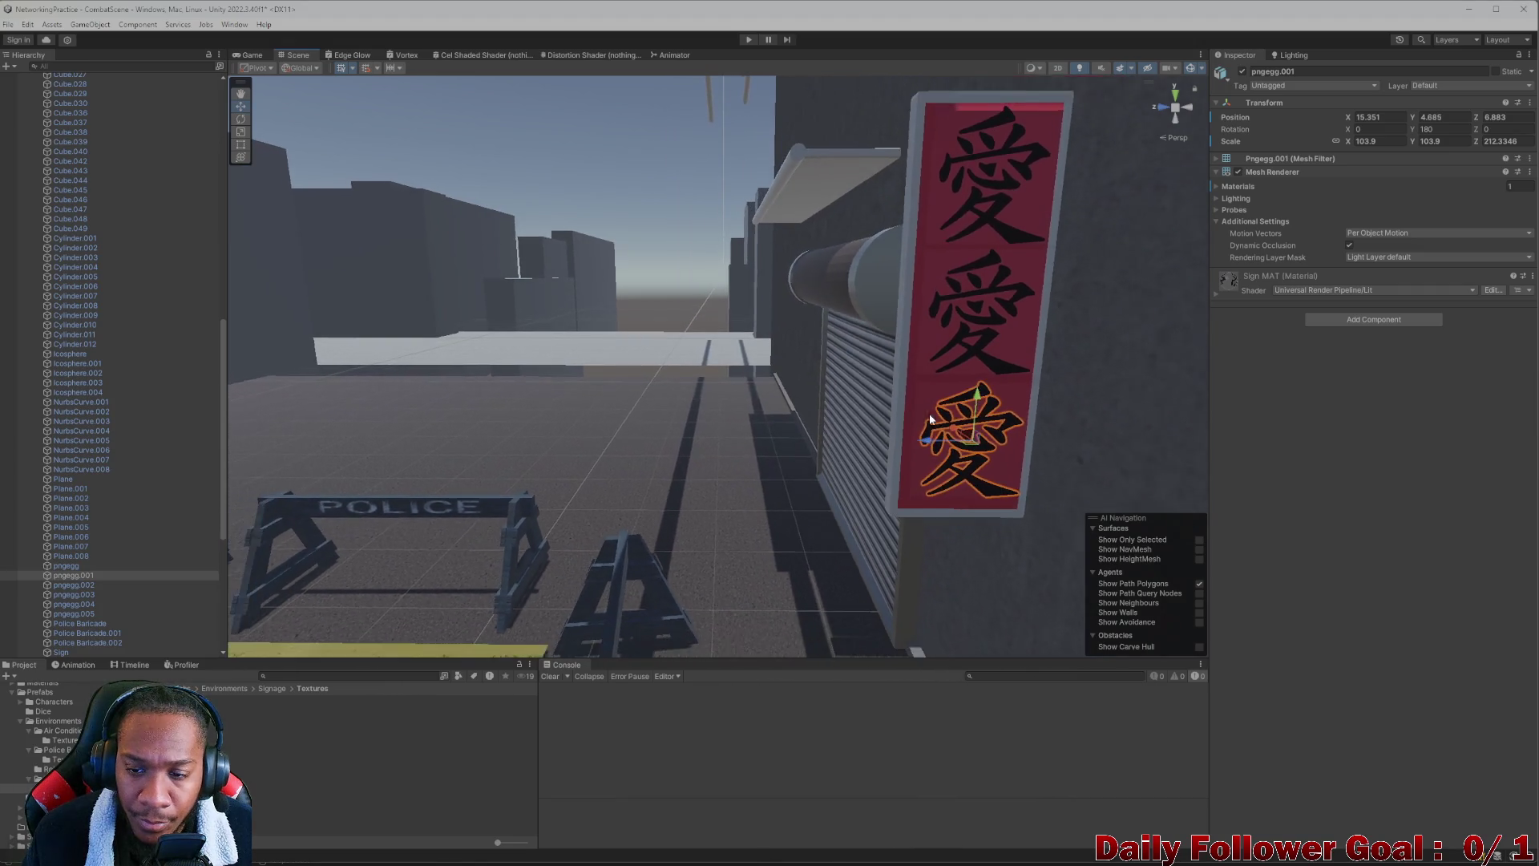
Orbit to a side view of the sign and clear the kanji selection
{"action": "left_click_drag", "start_coordinate": [910, 408], "coordinate": [696, 192]}
{"action": "left_click", "coordinate": [687, 176]}
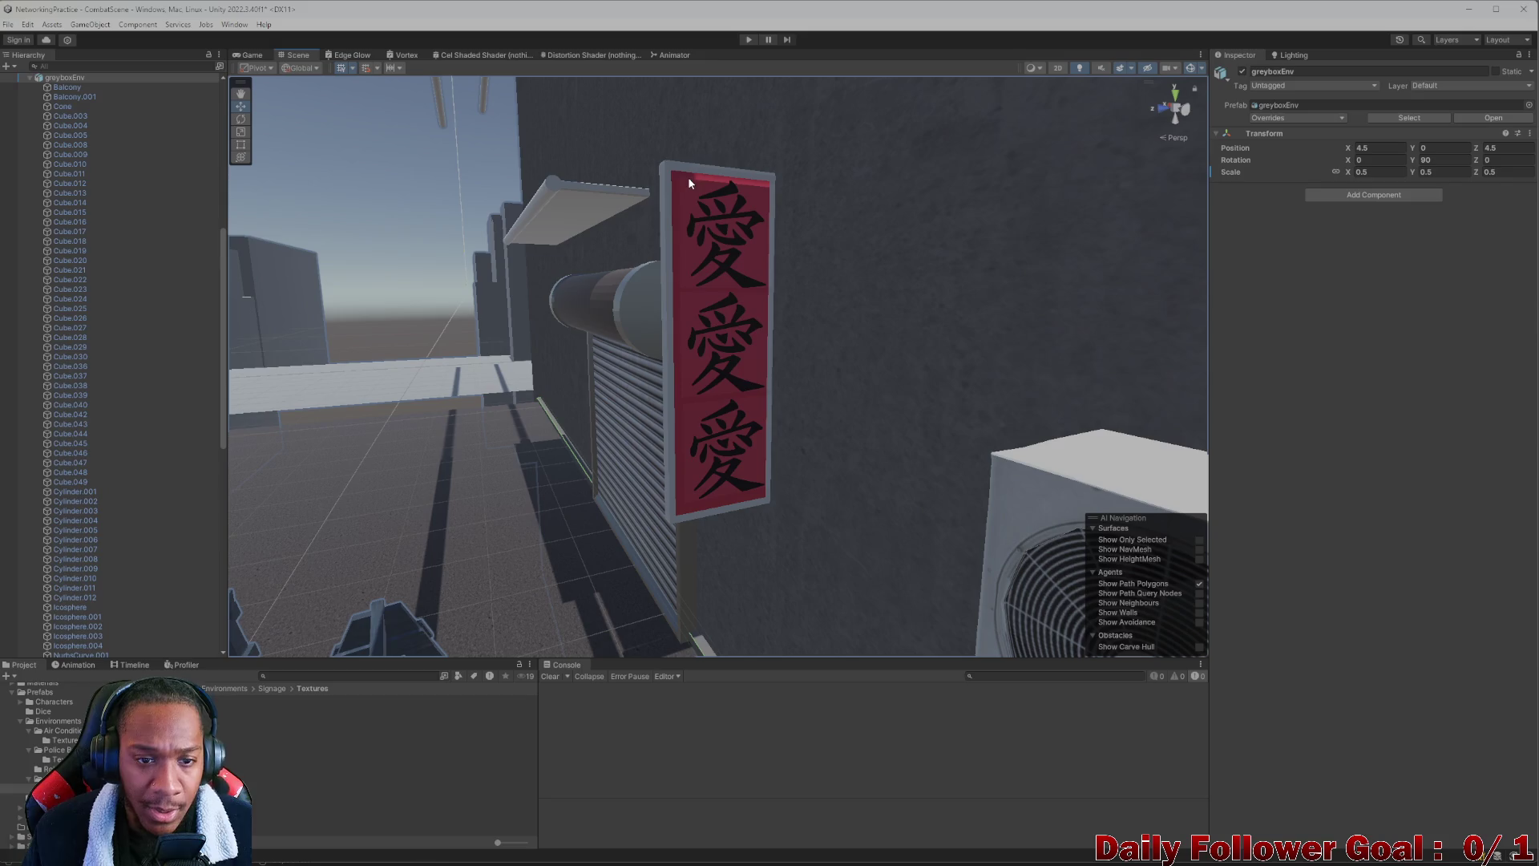
{"action": "left_click", "coordinate": [56, 788]}
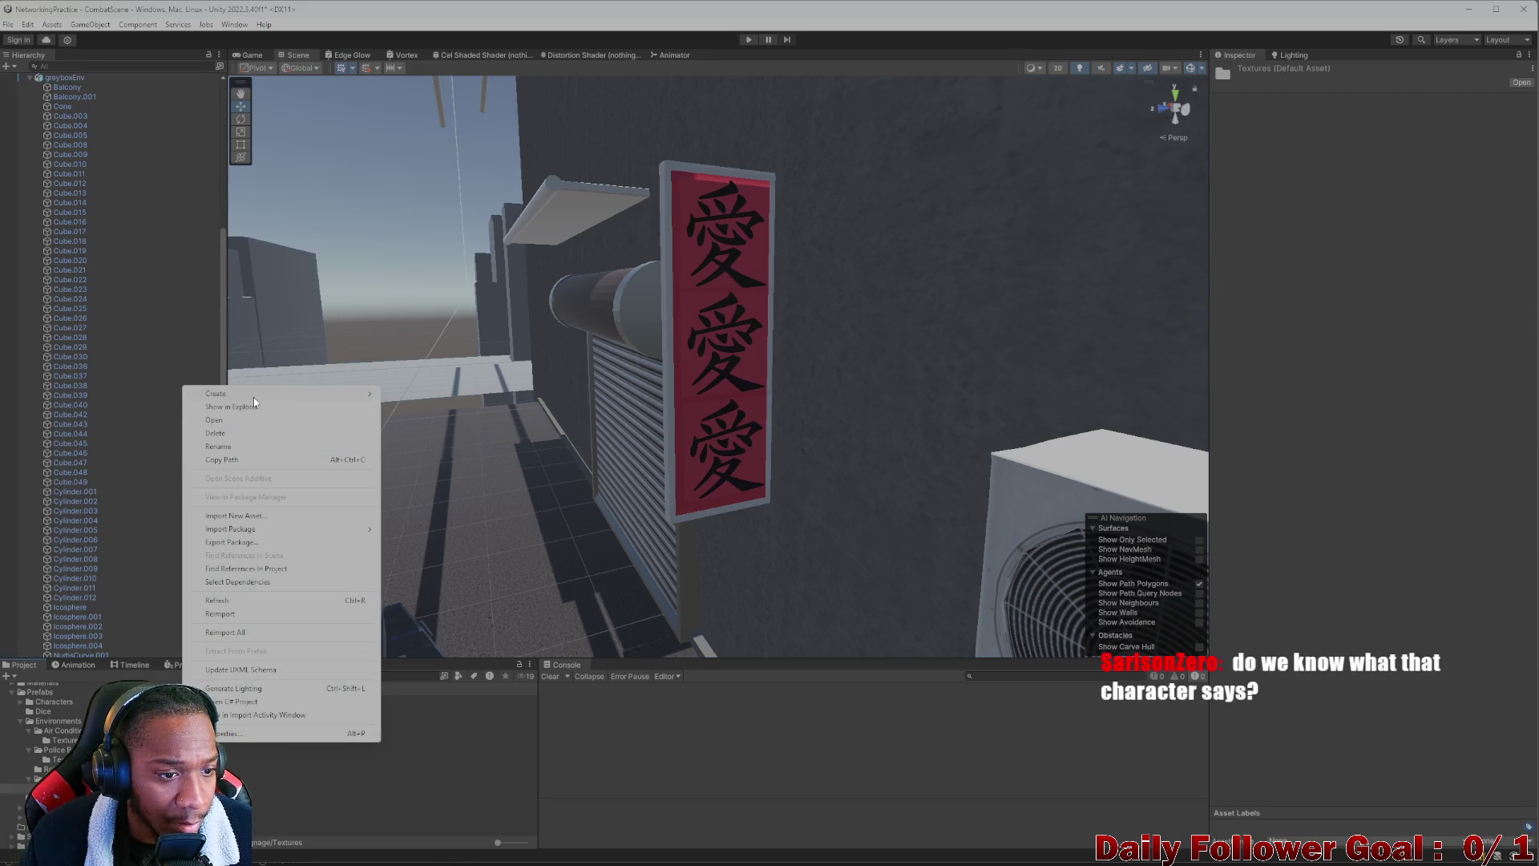
Create a material in Signage > Textures named 'Emissive Sign' and zoom toward the sign
{"action": "mouse_move", "coordinate": [268, 396]}
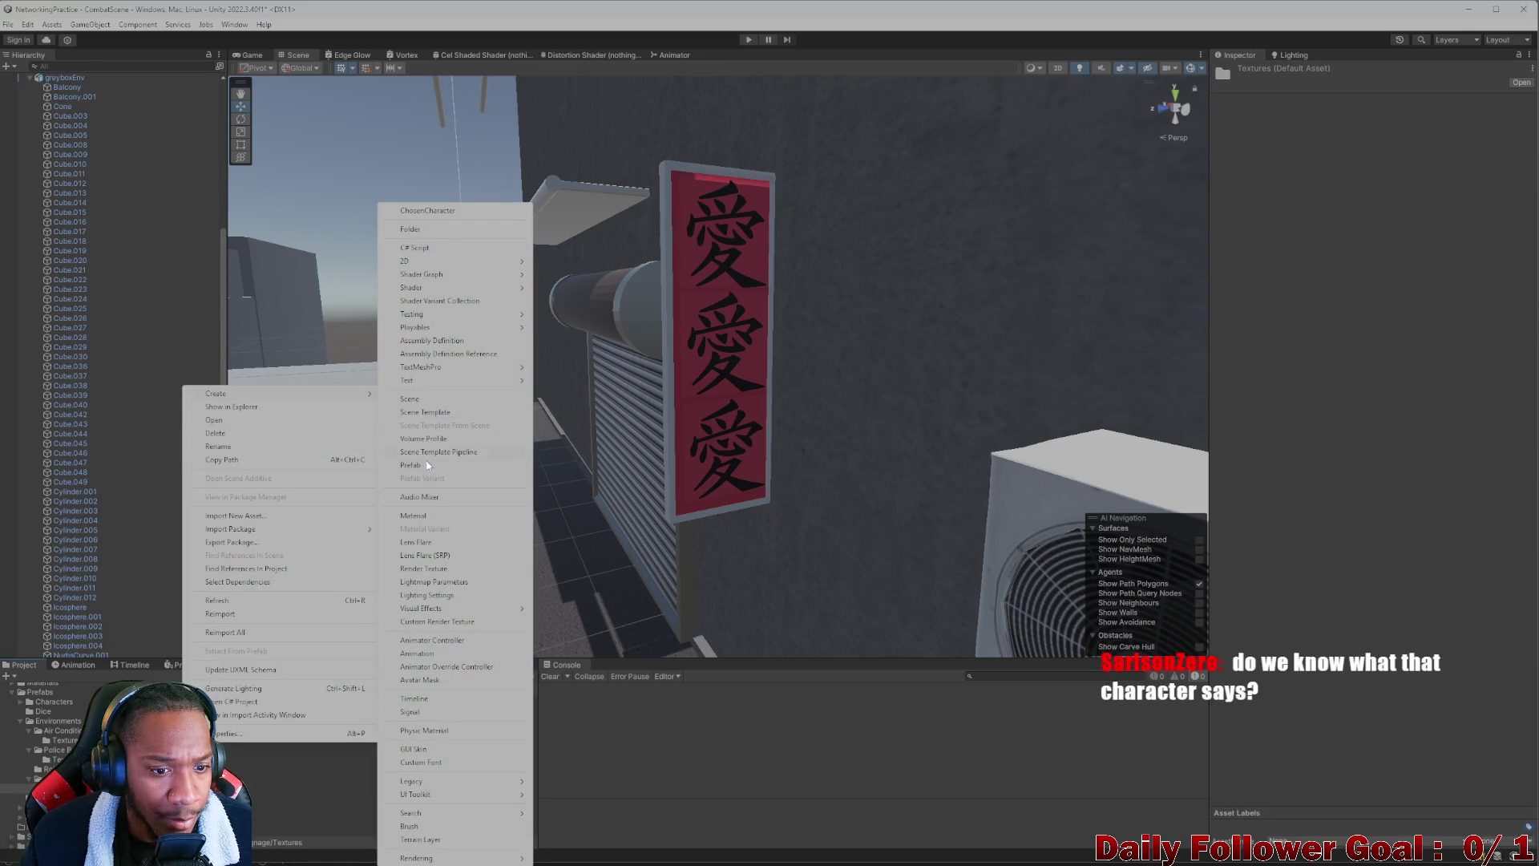
{"action": "left_click", "coordinate": [438, 520]}
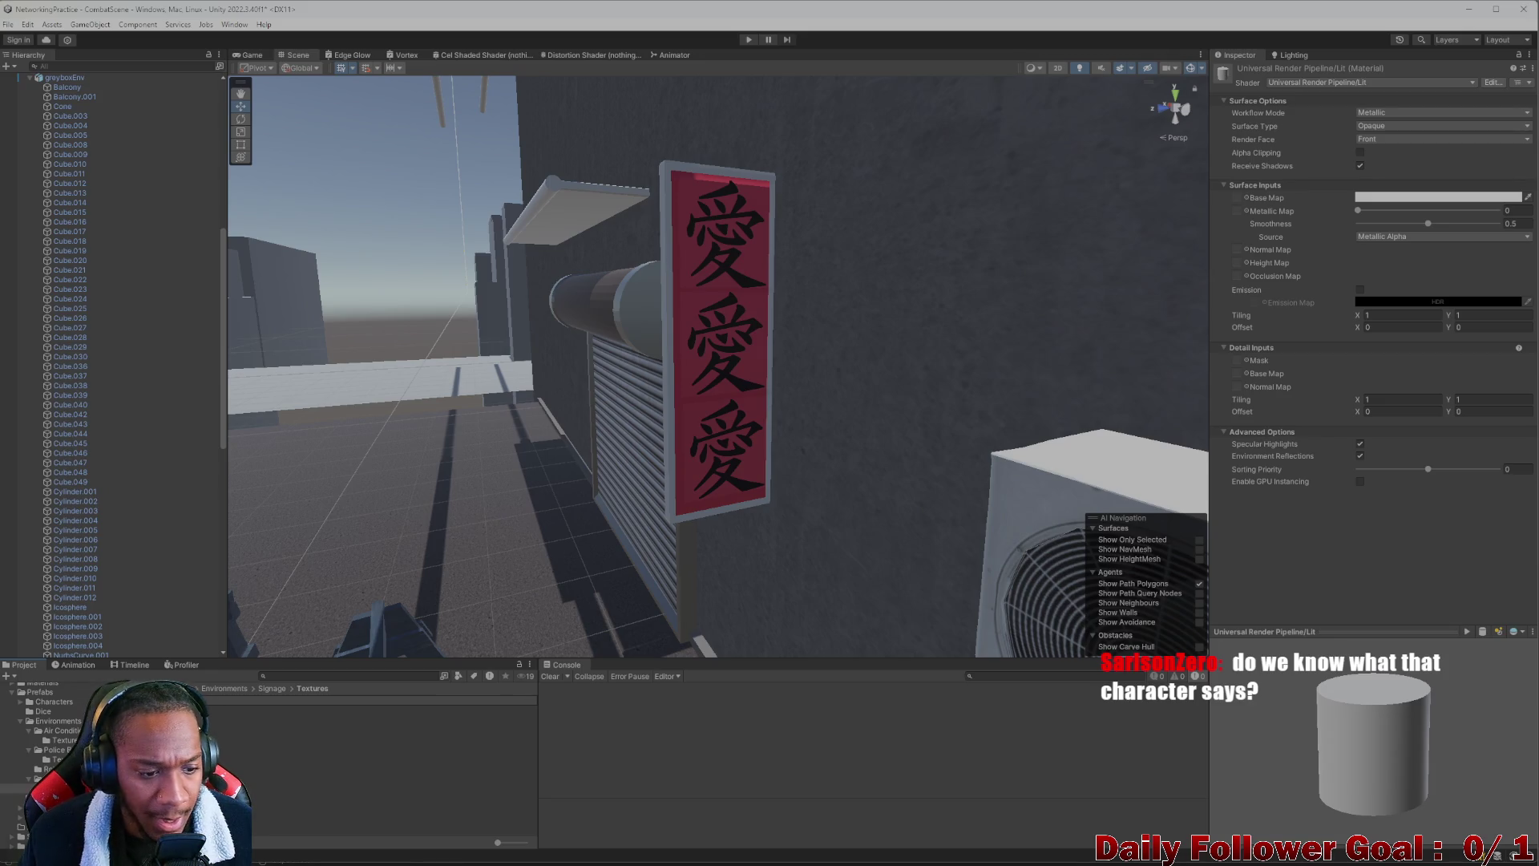
{"action": "key", "text": "Return"}
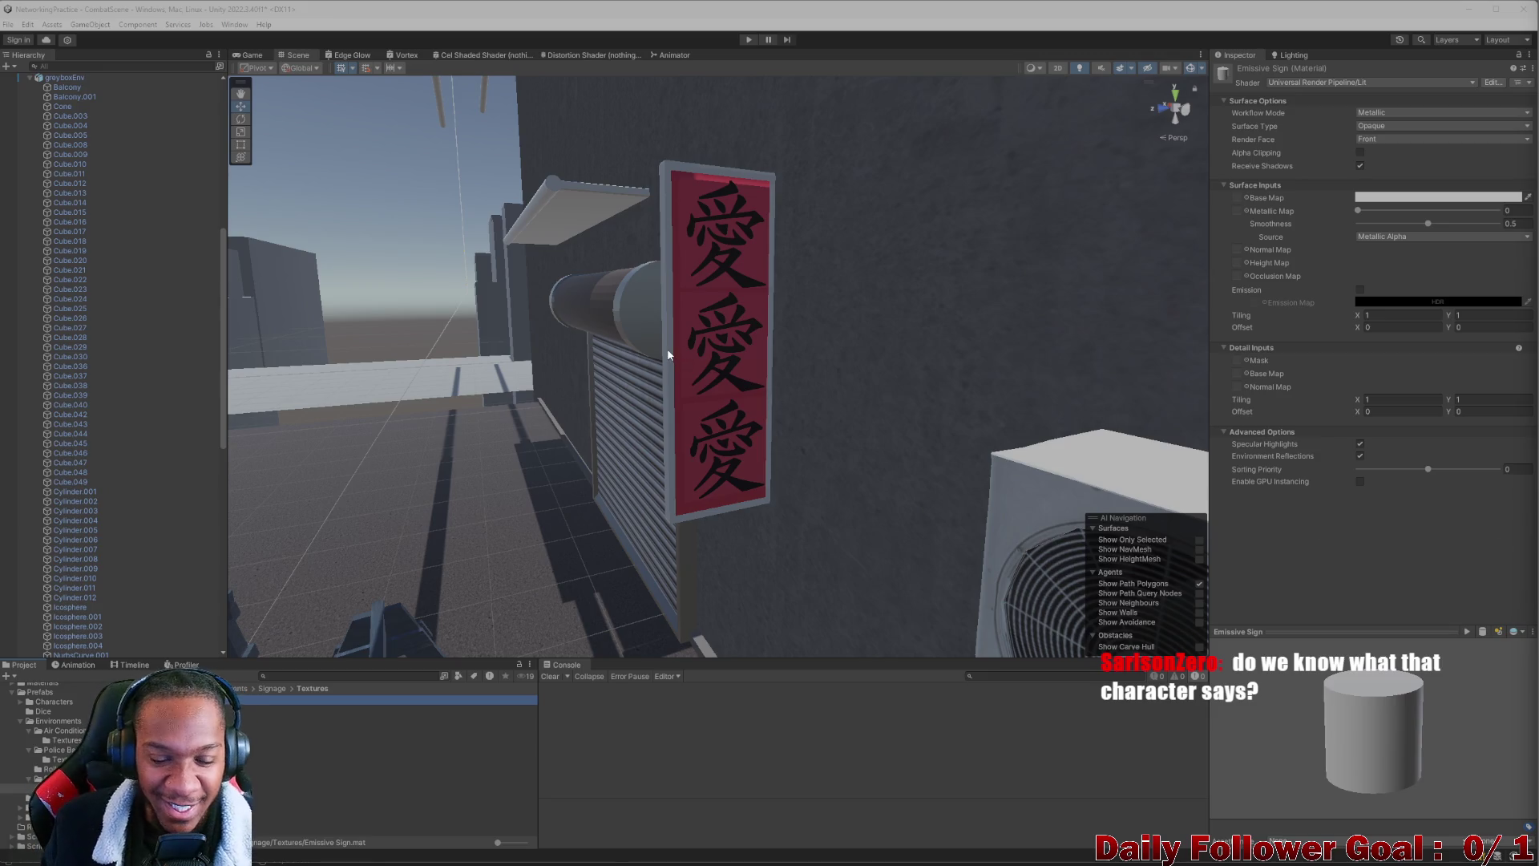
{"action": "scroll", "coordinate": [774, 395], "scroll_direction": "up", "scroll_amount": 3}
{"action": "scroll", "coordinate": [542, 456], "scroll_direction": "up", "scroll_amount": 3}
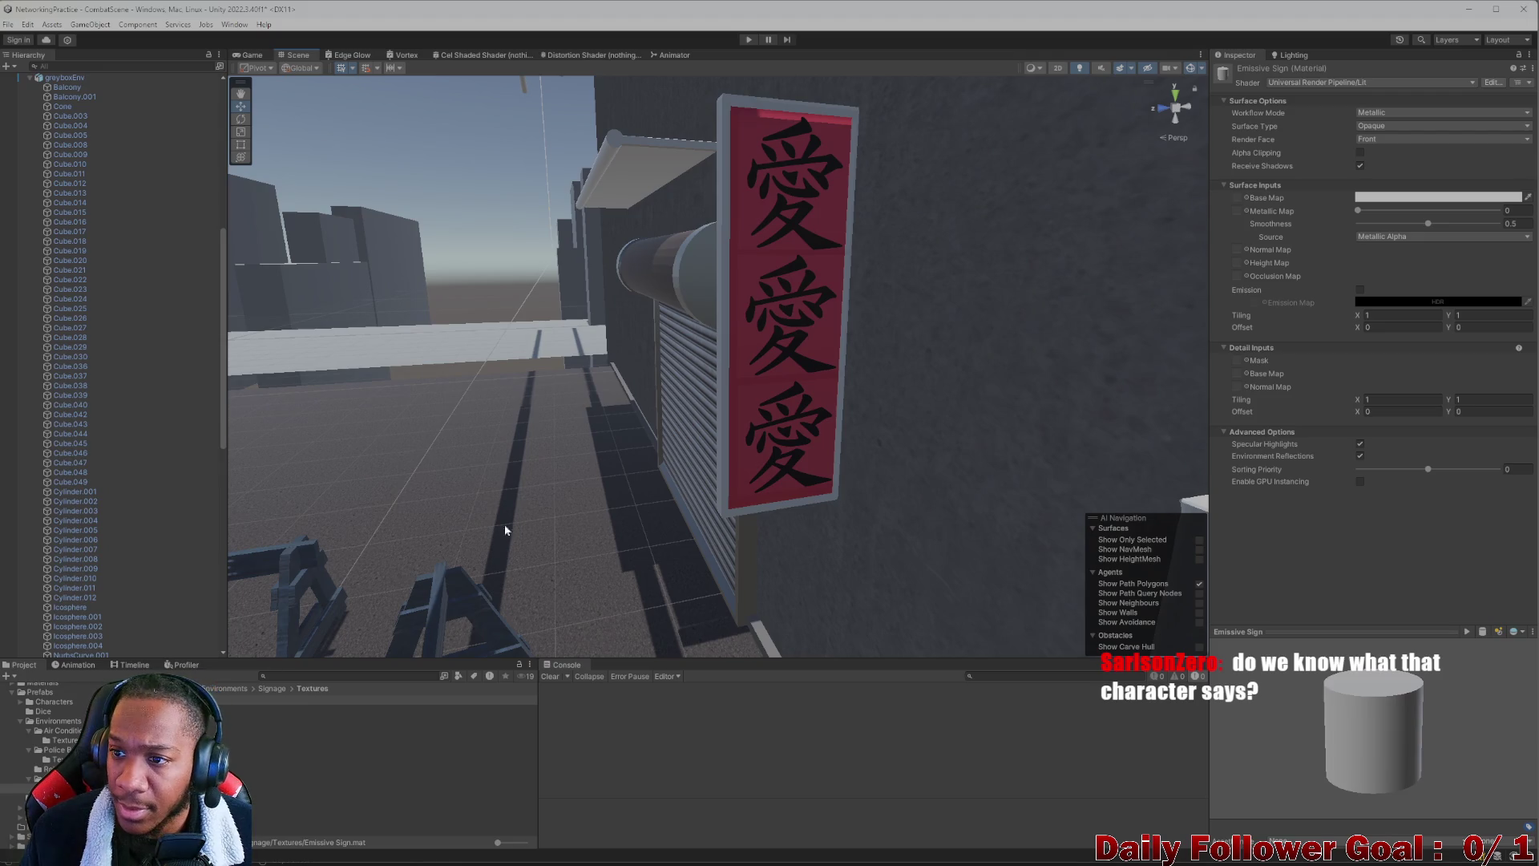
Give Emissive Sign a gold-yellow FFB200 base colour, keeping the surface Opaque
{"action": "left_click", "coordinate": [1382, 113]}
{"action": "left_click", "coordinate": [1391, 140]}
{"action": "left_click", "coordinate": [1402, 126]}
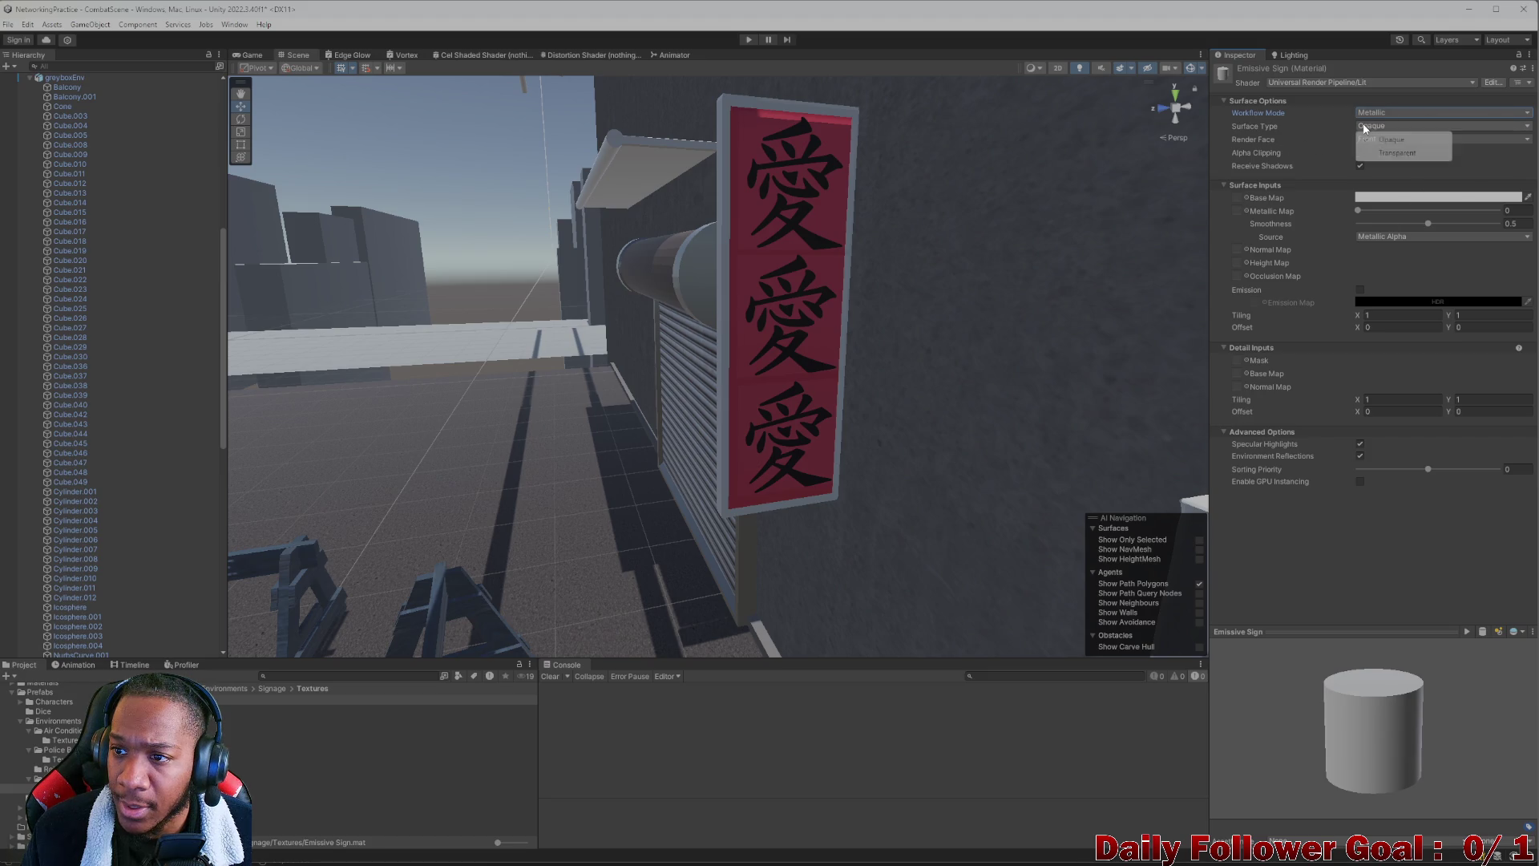
{"action": "left_click", "coordinate": [1392, 139]}
{"action": "left_click", "coordinate": [1379, 140]}
{"action": "left_click", "coordinate": [1315, 151]}
{"action": "left_click", "coordinate": [1409, 196]}
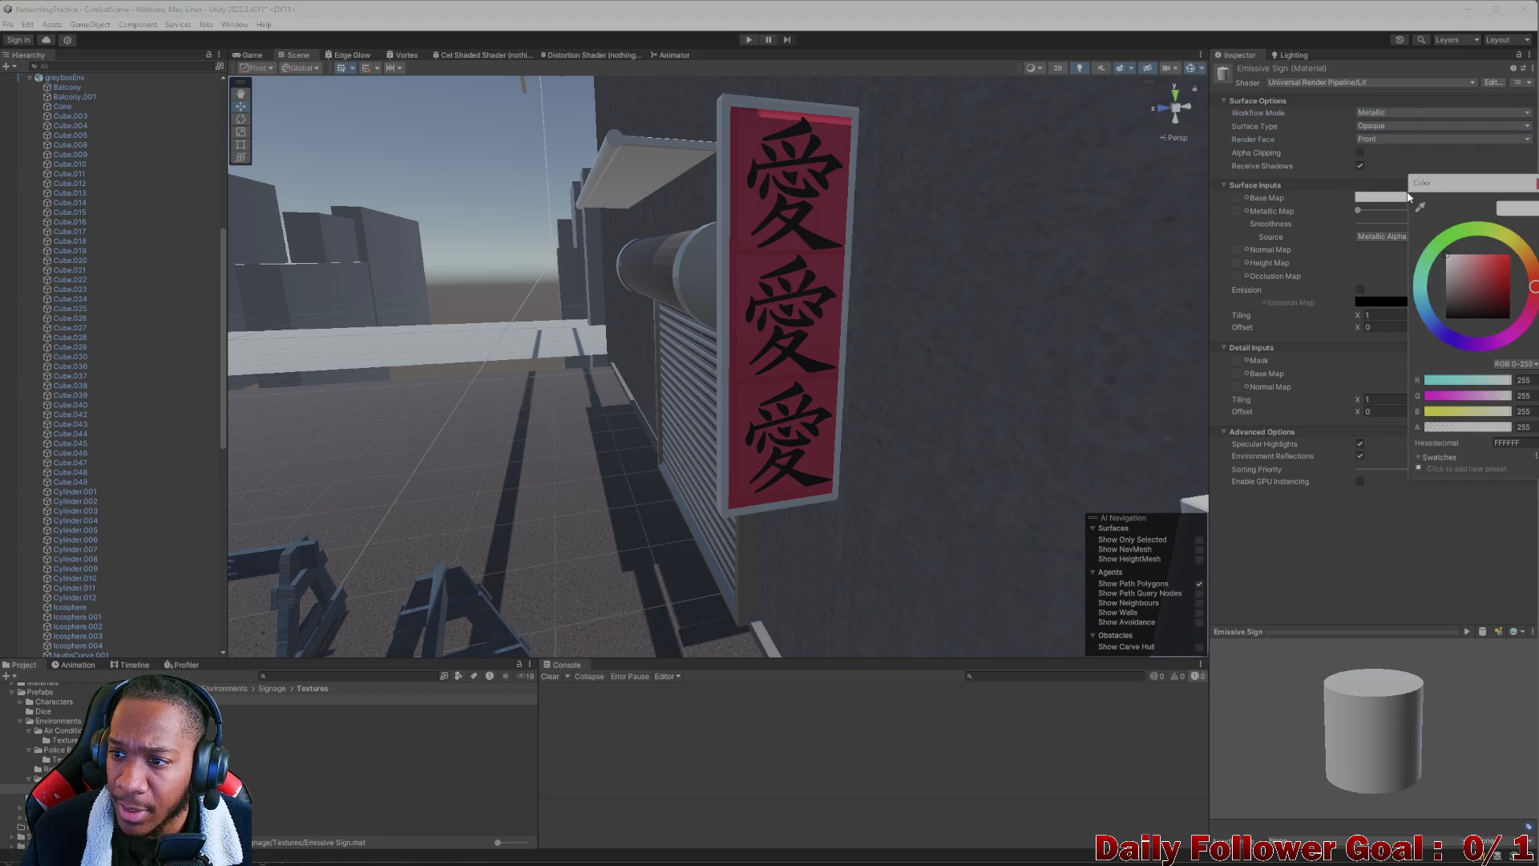
{"action": "mouse_move", "coordinate": [1471, 261]}
{"action": "left_mouse_down"}
{"action": "mouse_move", "coordinate": [1487, 239]}
{"action": "mouse_move", "coordinate": [1510, 255]}
{"action": "left_mouse_up"}
{"action": "left_click", "coordinate": [1525, 248]}
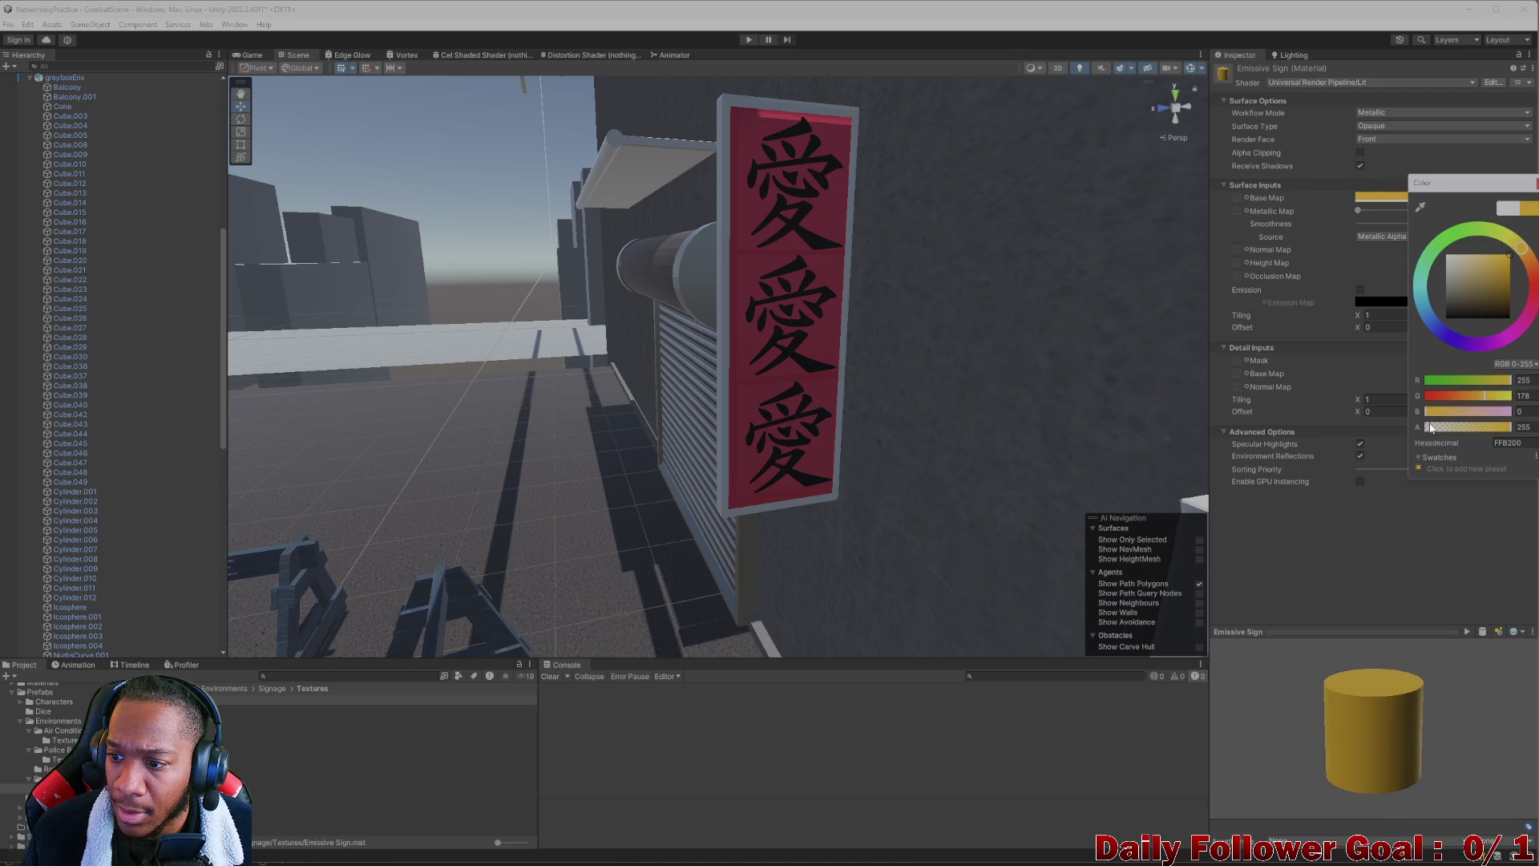
{"action": "left_click", "coordinate": [1347, 284]}
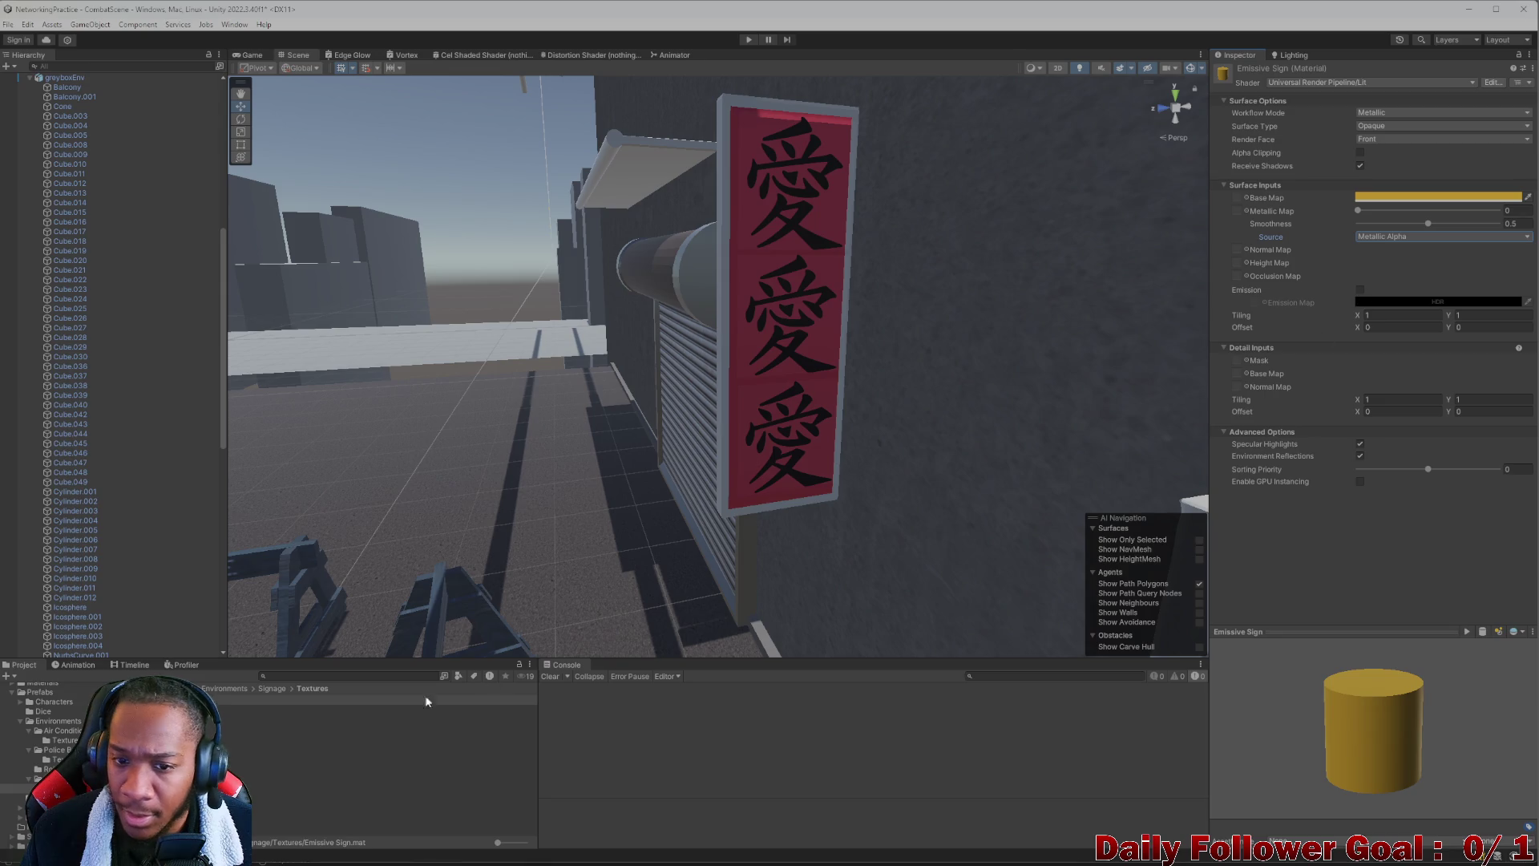
Apply Emissive Sign to the vertical sign, leaving its Opaque surface and colour unchanged
{"action": "mouse_move", "coordinate": [321, 721]}
{"action": "left_mouse_down"}
{"action": "mouse_move", "coordinate": [962, 360]}
{"action": "mouse_move", "coordinate": [742, 277]}
{"action": "left_mouse_up"}
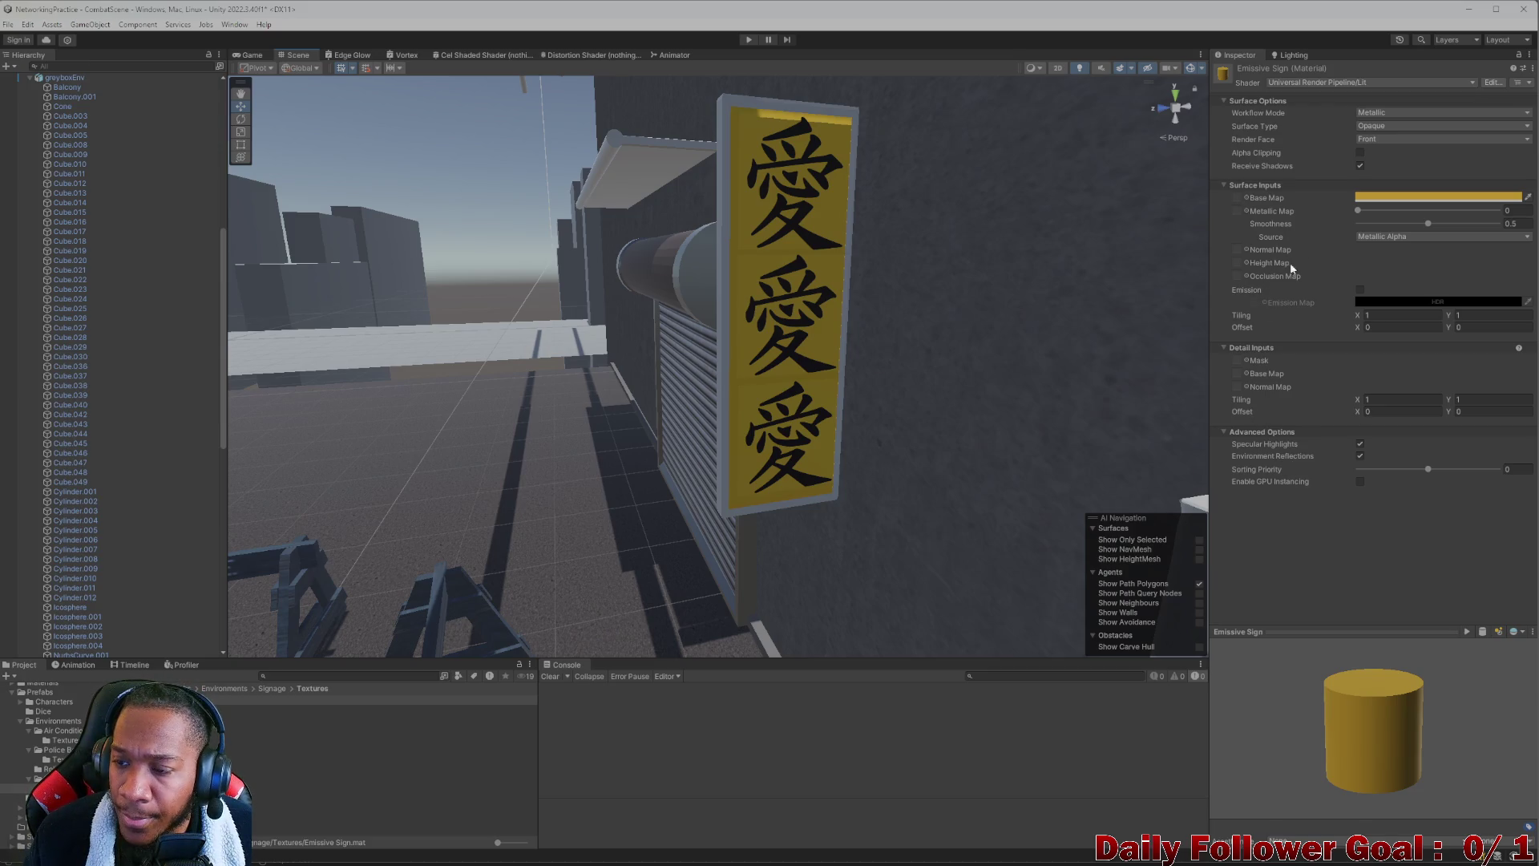
{"action": "left_click", "coordinate": [1420, 126]}
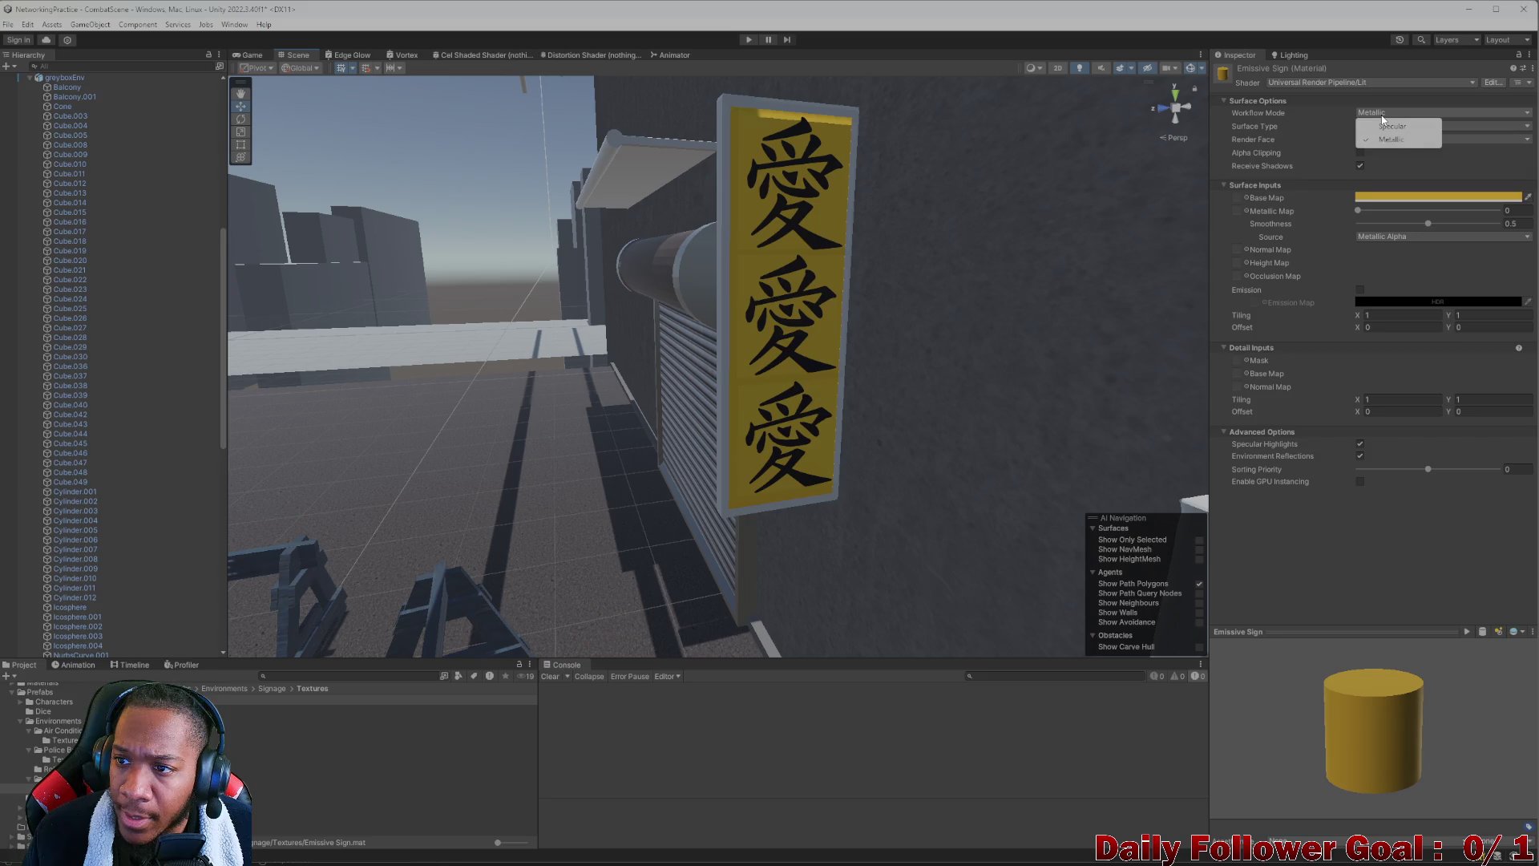
{"action": "left_click", "coordinate": [1275, 155]}
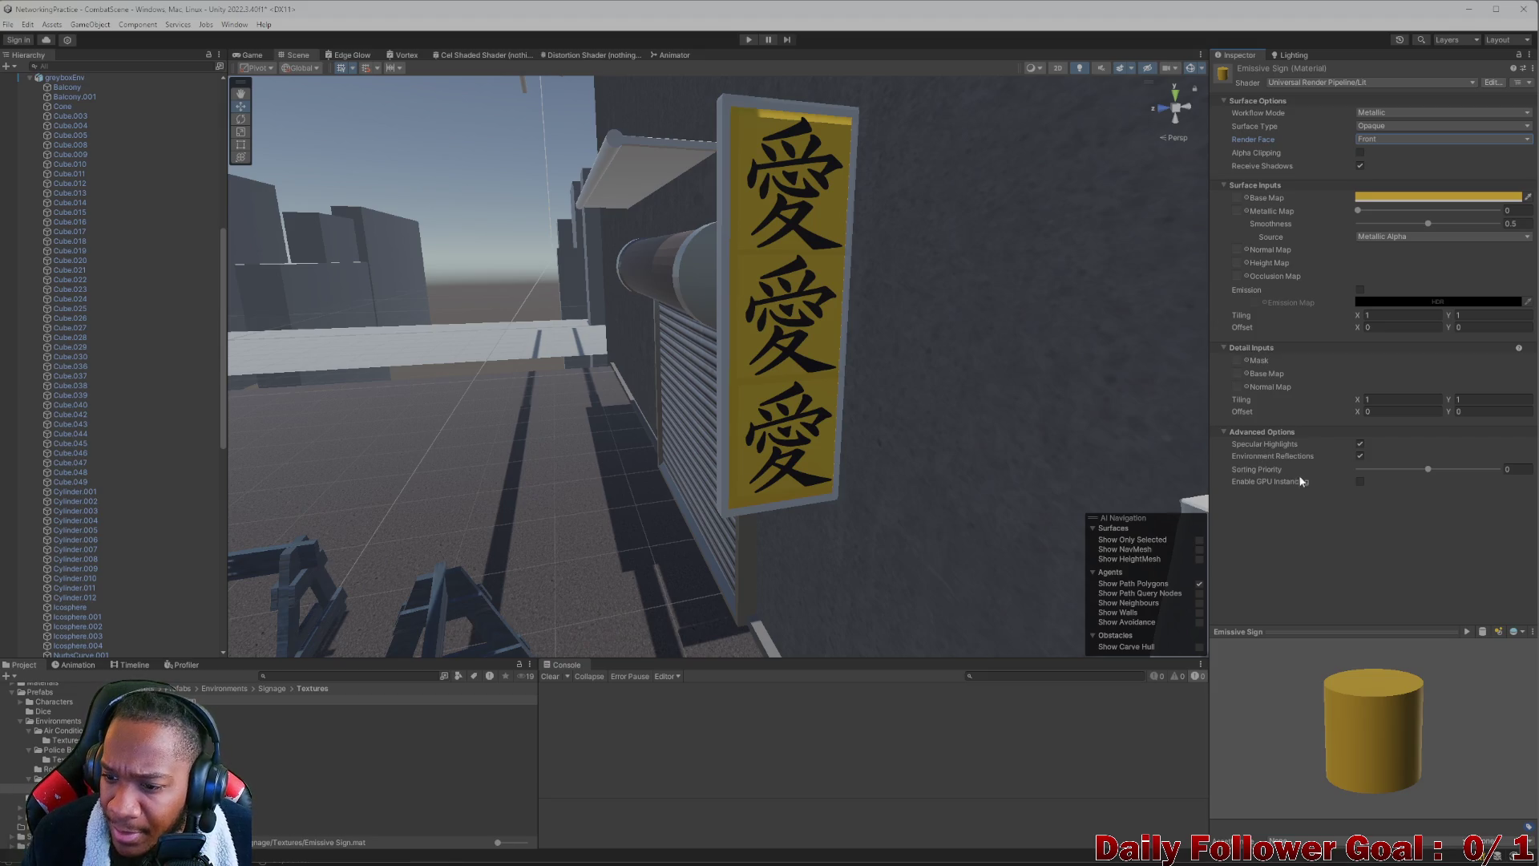
{"action": "left_click", "coordinate": [1361, 198]}
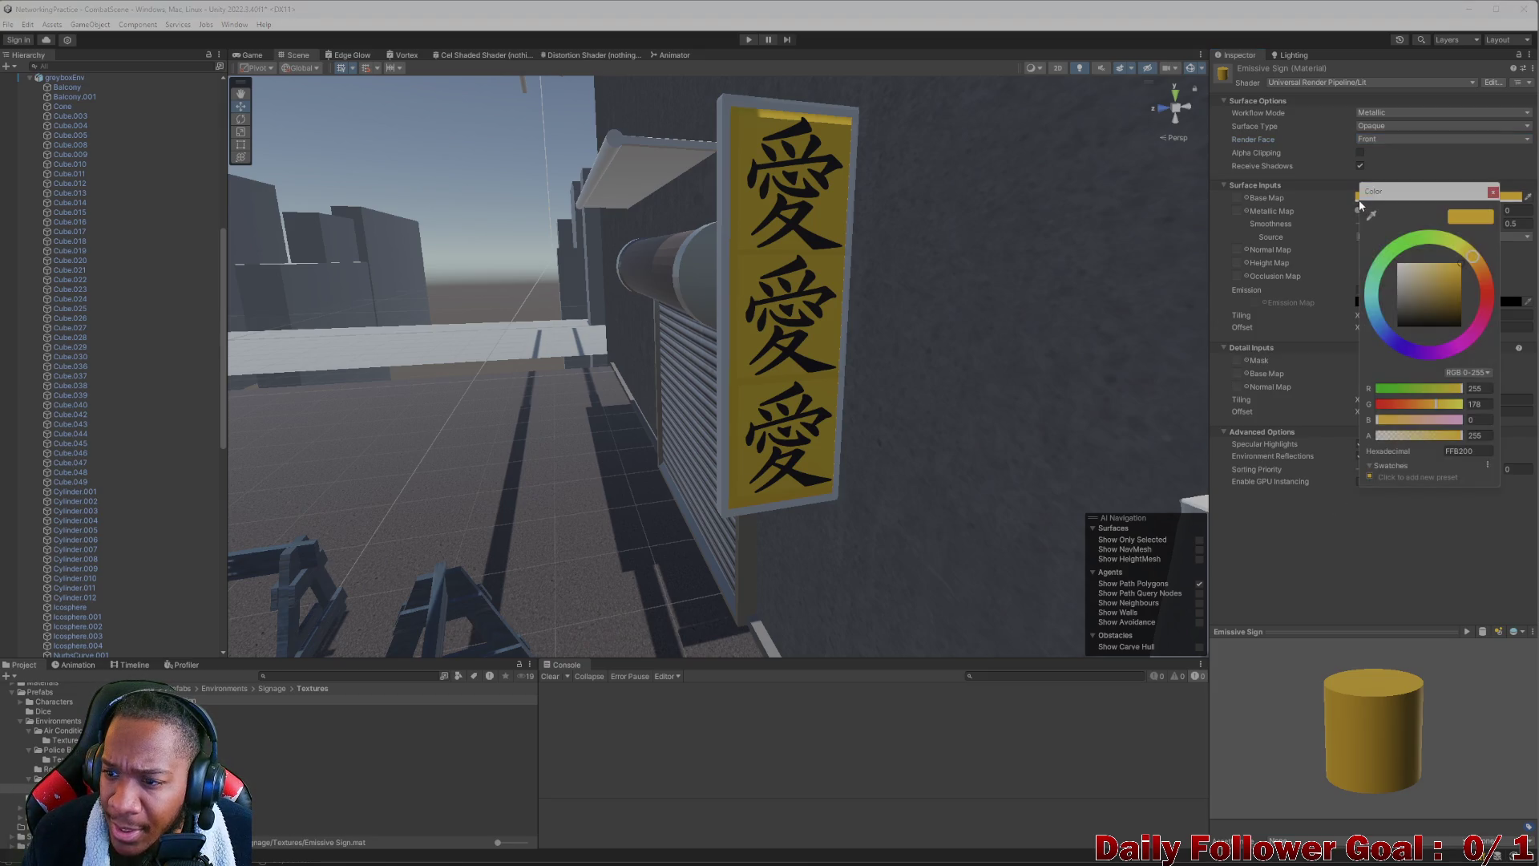
{"action": "left_click", "coordinate": [1273, 238]}
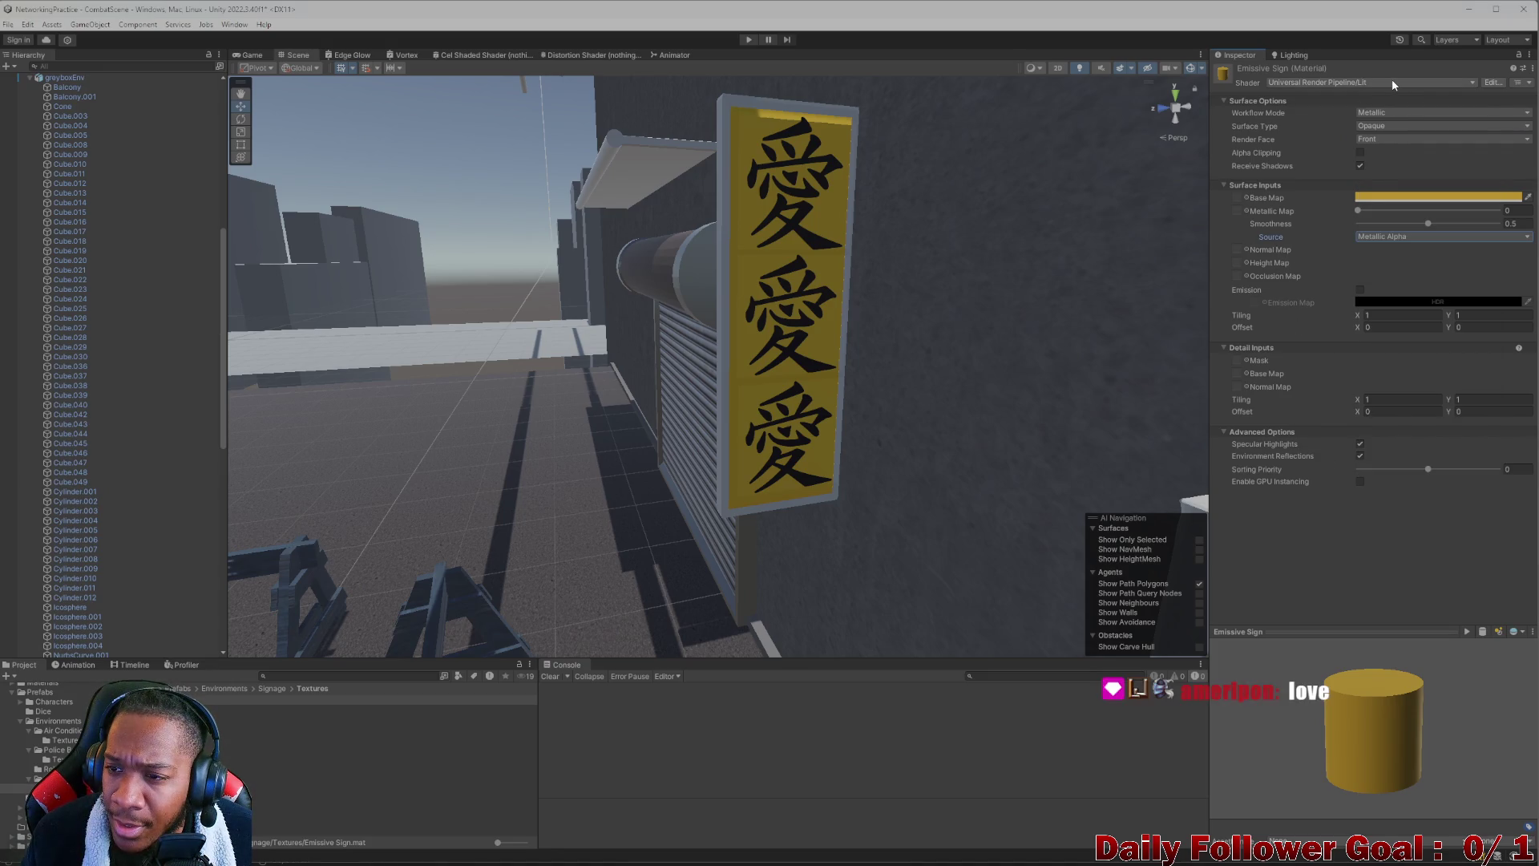
Switch the Emissive Sign shader to Universal Render Pipeline > Unlit
{"action": "left_click", "coordinate": [1329, 128]}
{"action": "left_click", "coordinate": [1294, 122]}
{"action": "left_click", "coordinate": [1265, 139]}
{"action": "left_click", "coordinate": [1263, 152]}
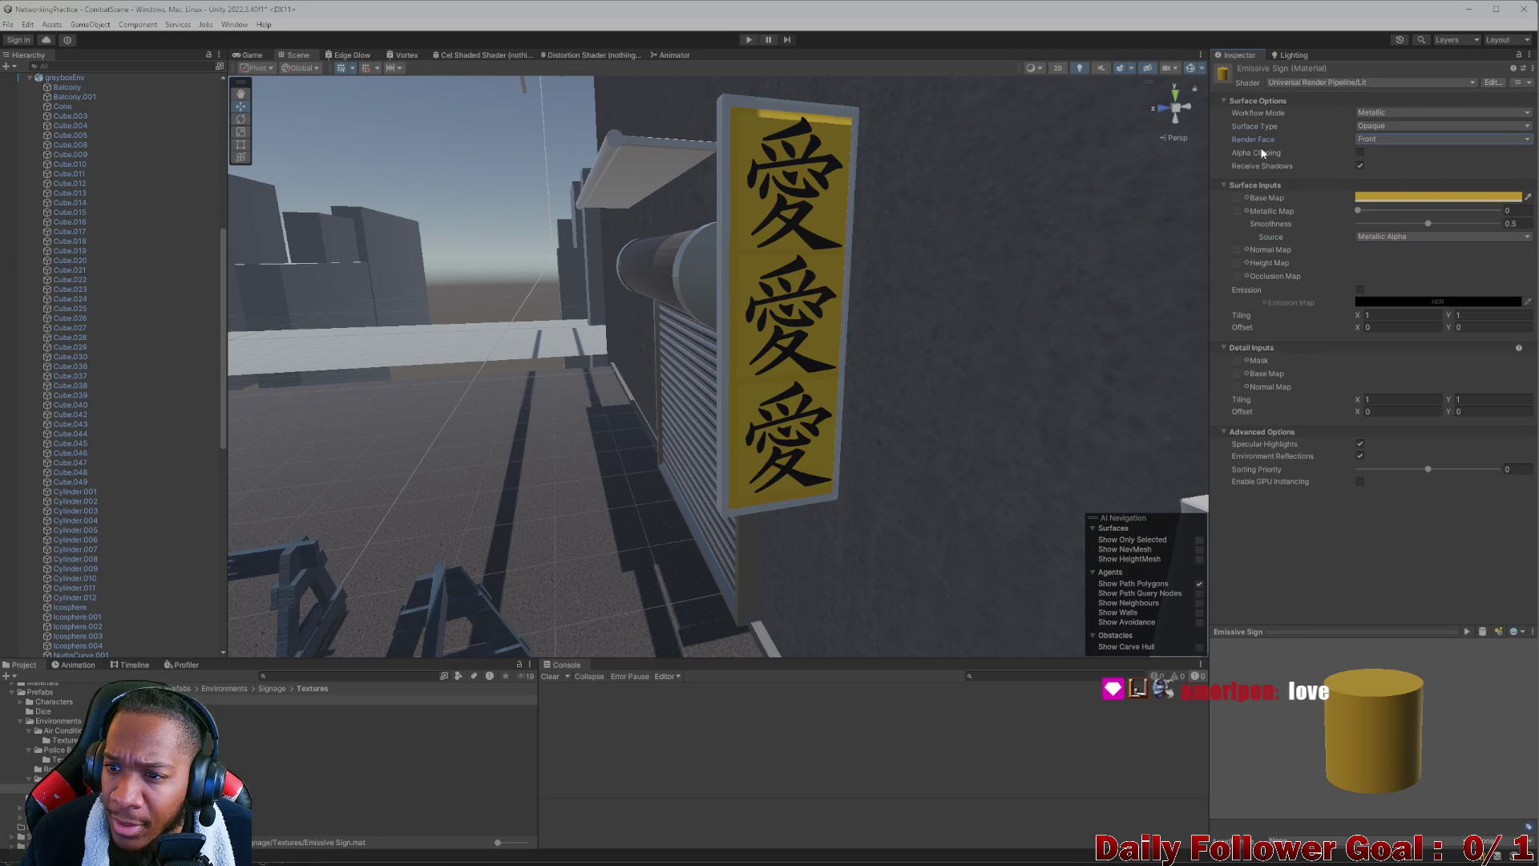
{"action": "left_click", "coordinate": [1324, 82]}
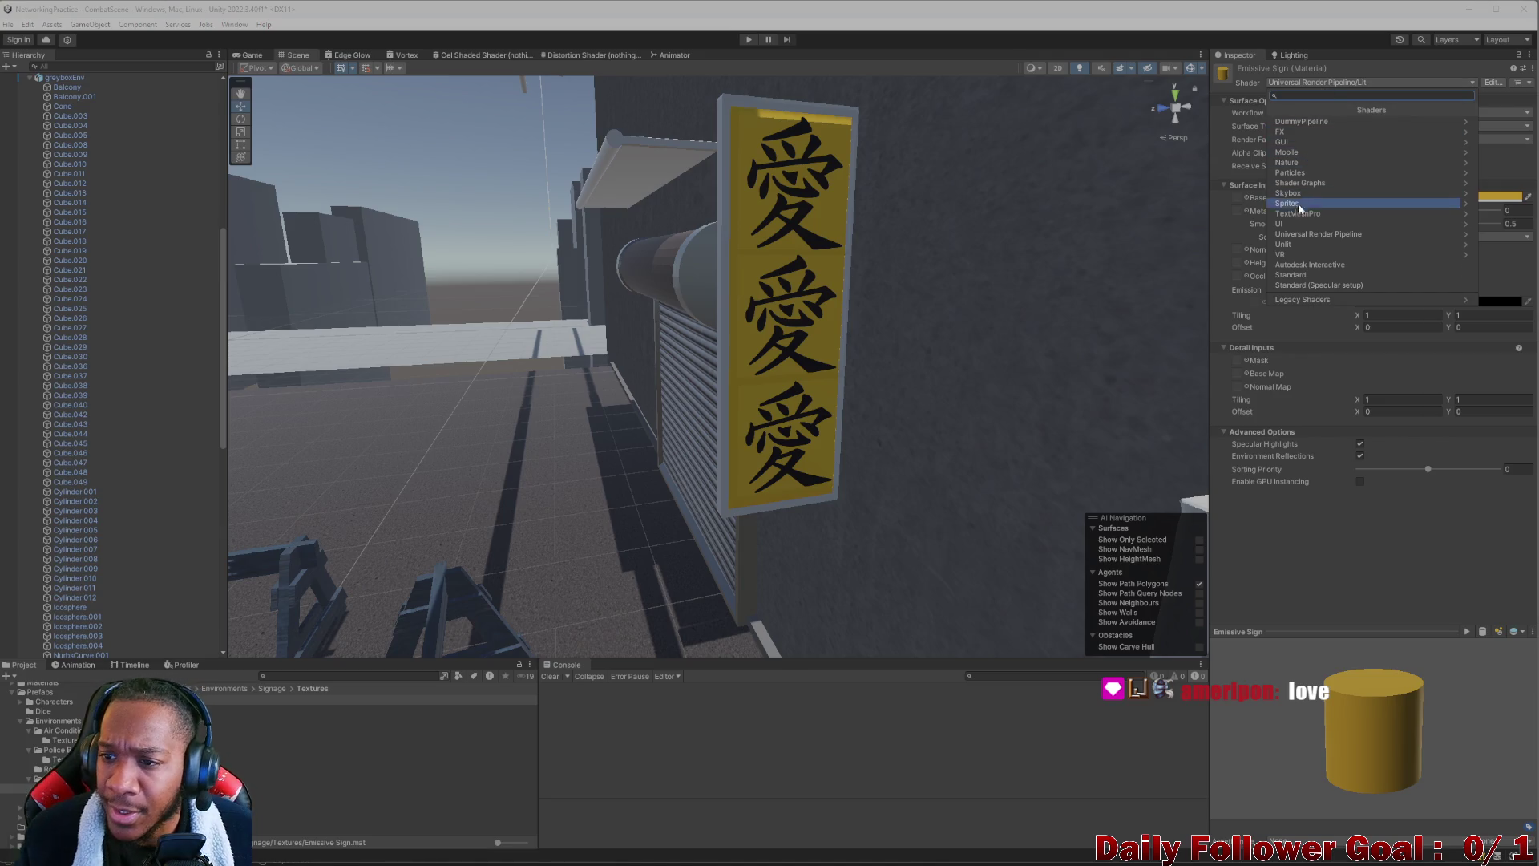
{"action": "left_click", "coordinate": [1334, 234]}
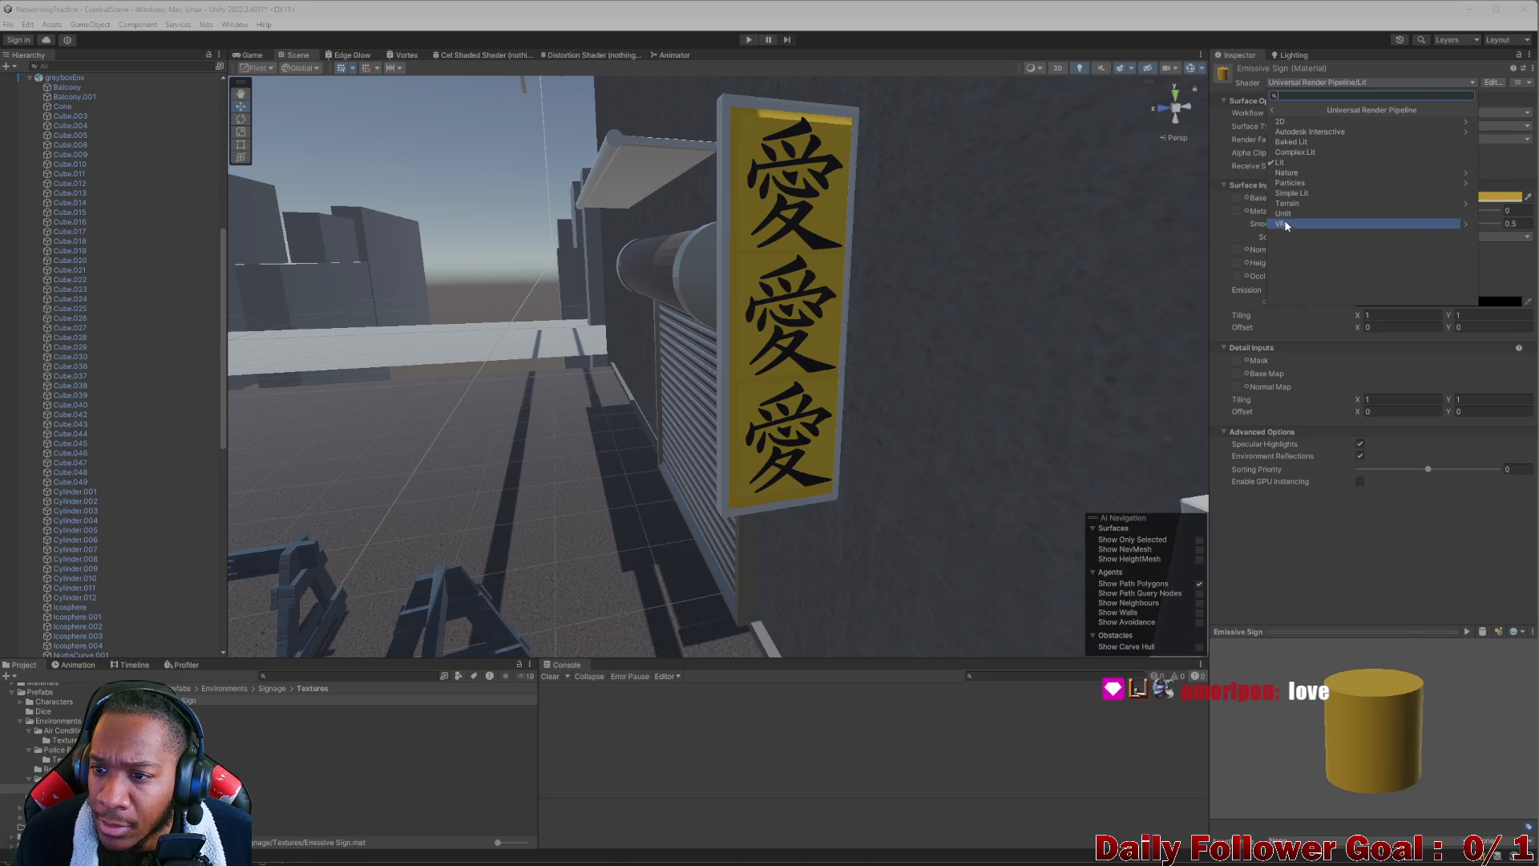
{"action": "left_click", "coordinate": [1285, 213]}
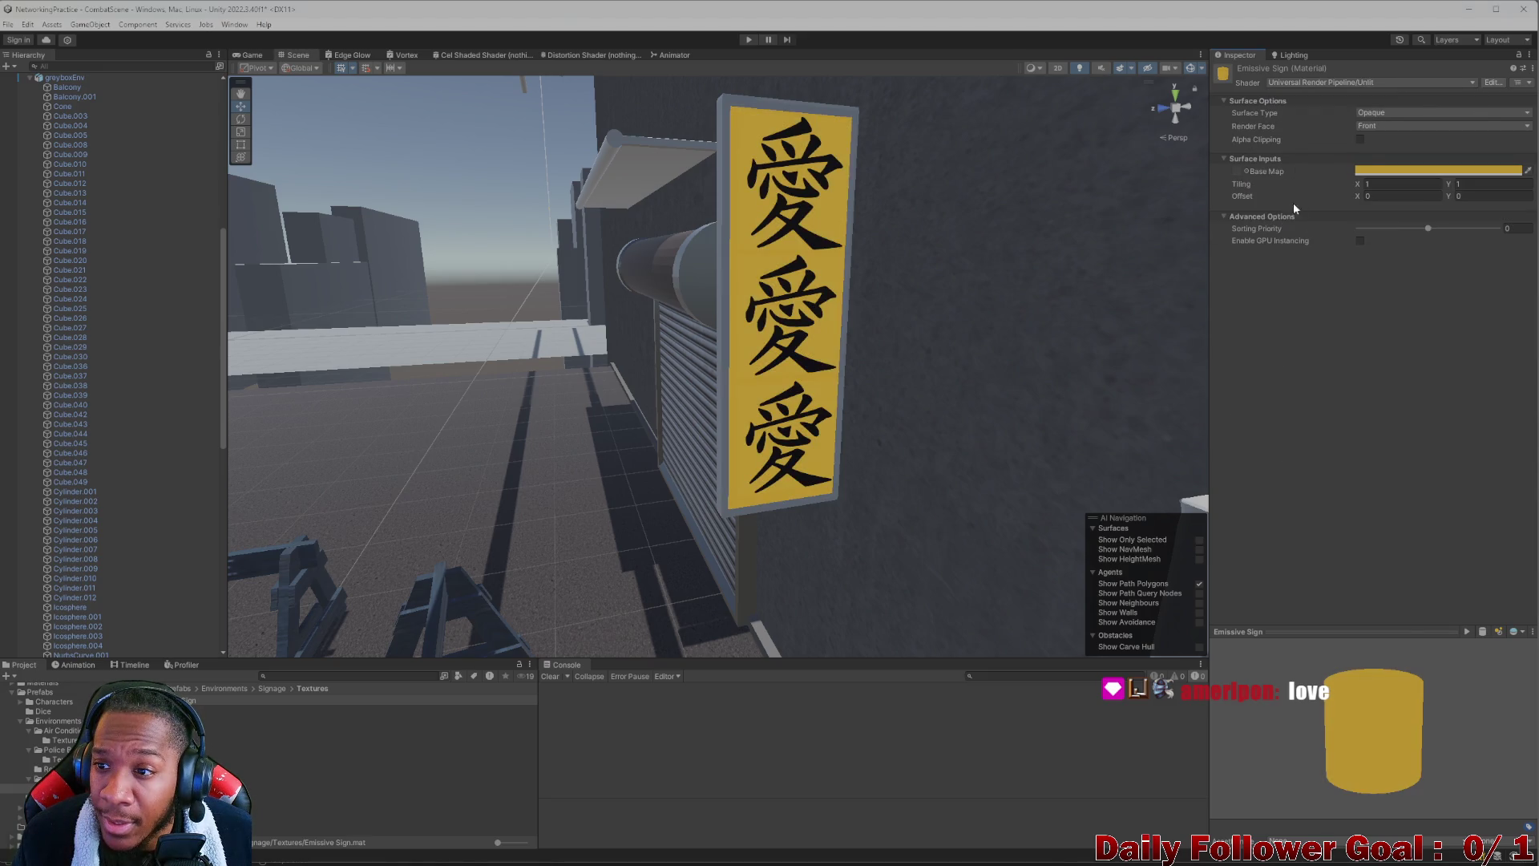
Adjust the base colour alpha, try a Transparent surface, then revert to Opaque
{"action": "left_click", "coordinate": [1378, 169]}
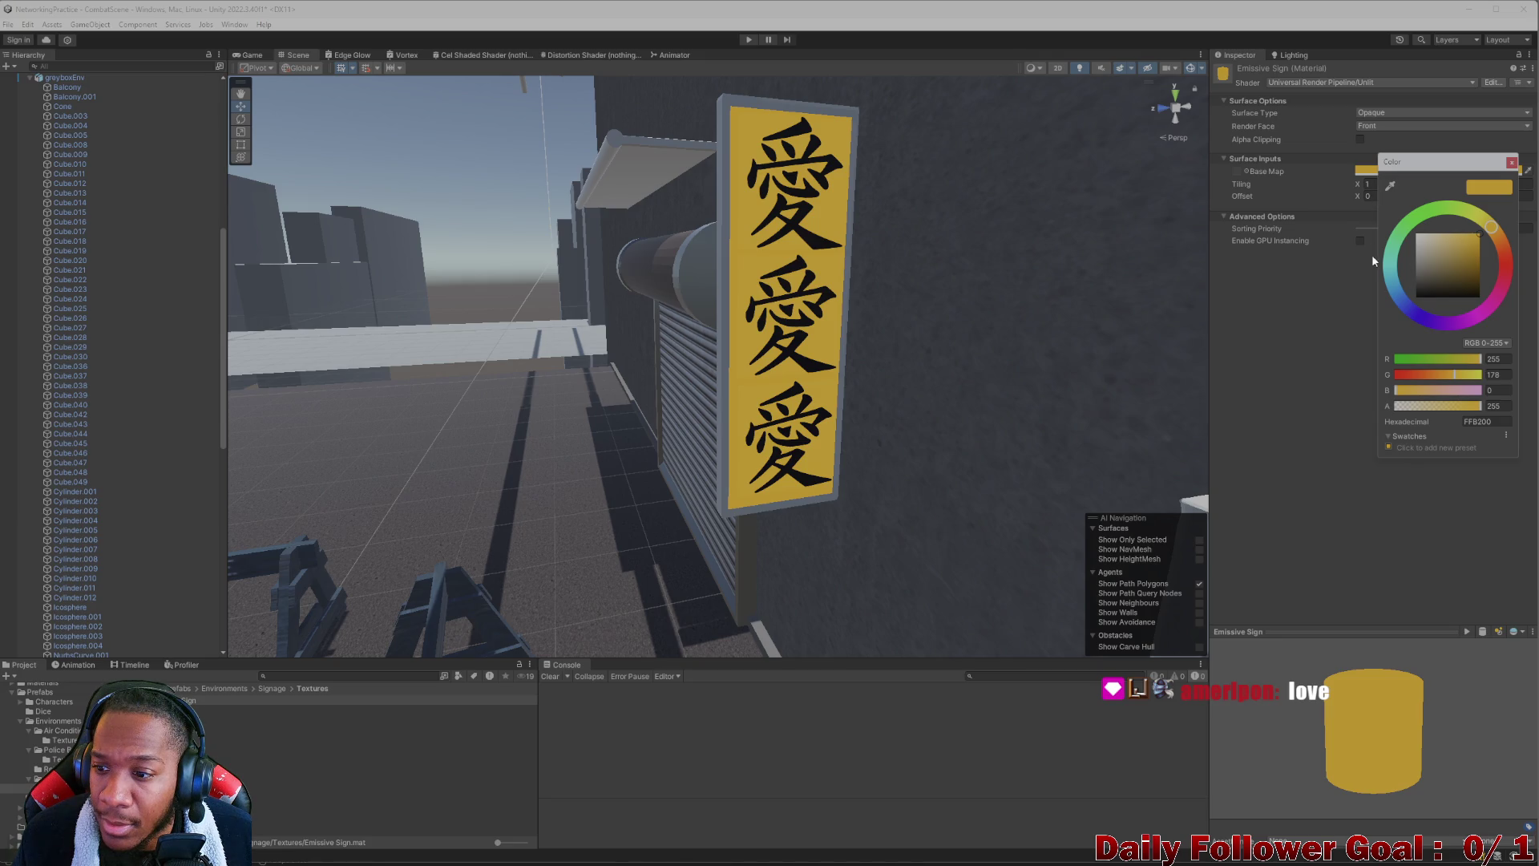
{"action": "left_click", "coordinate": [1431, 406]}
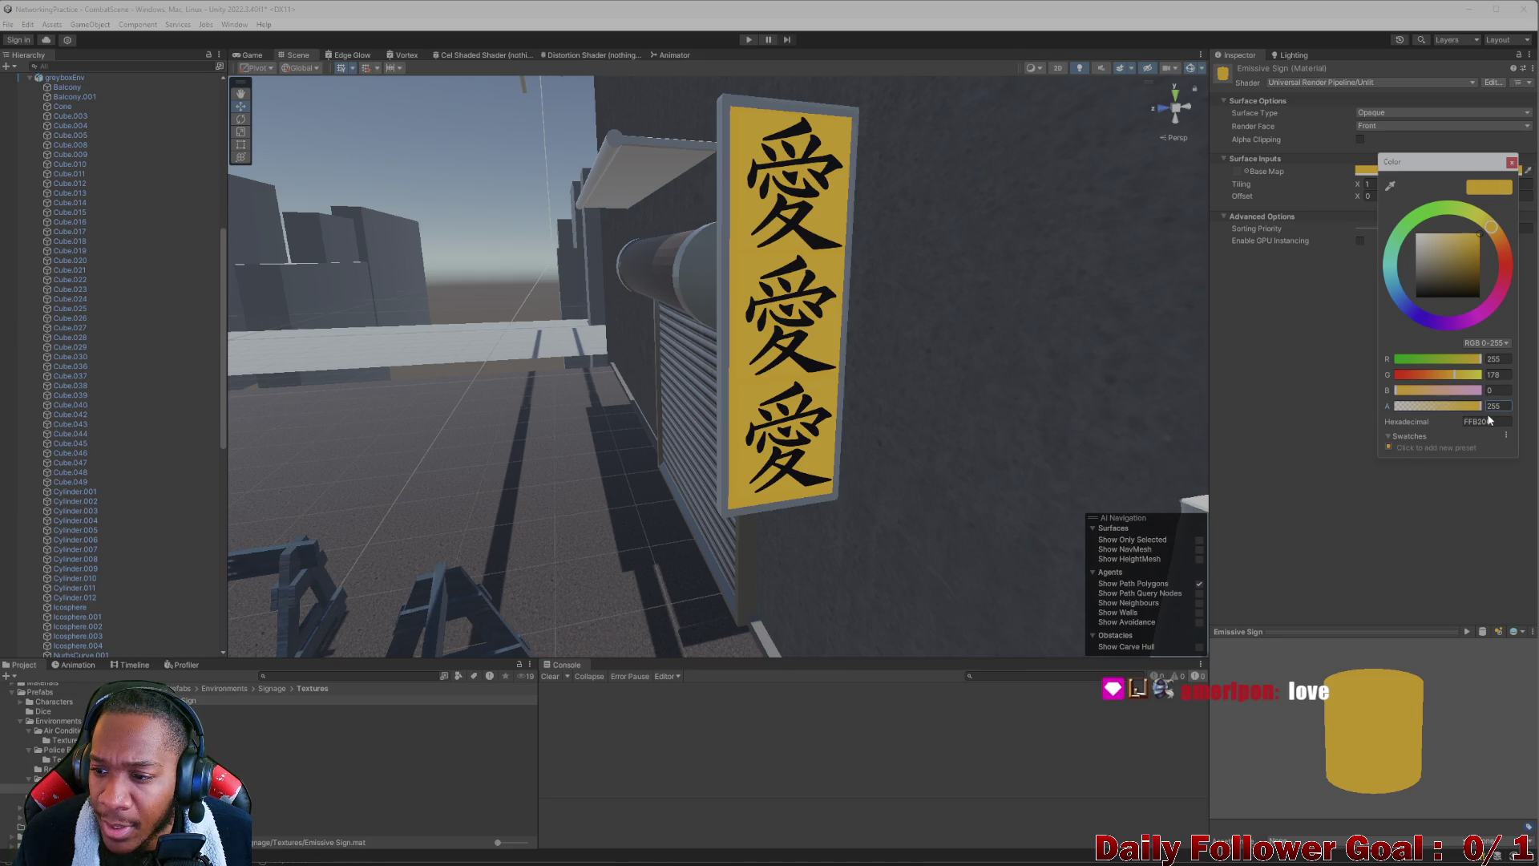
{"action": "left_click", "coordinate": [1291, 391]}
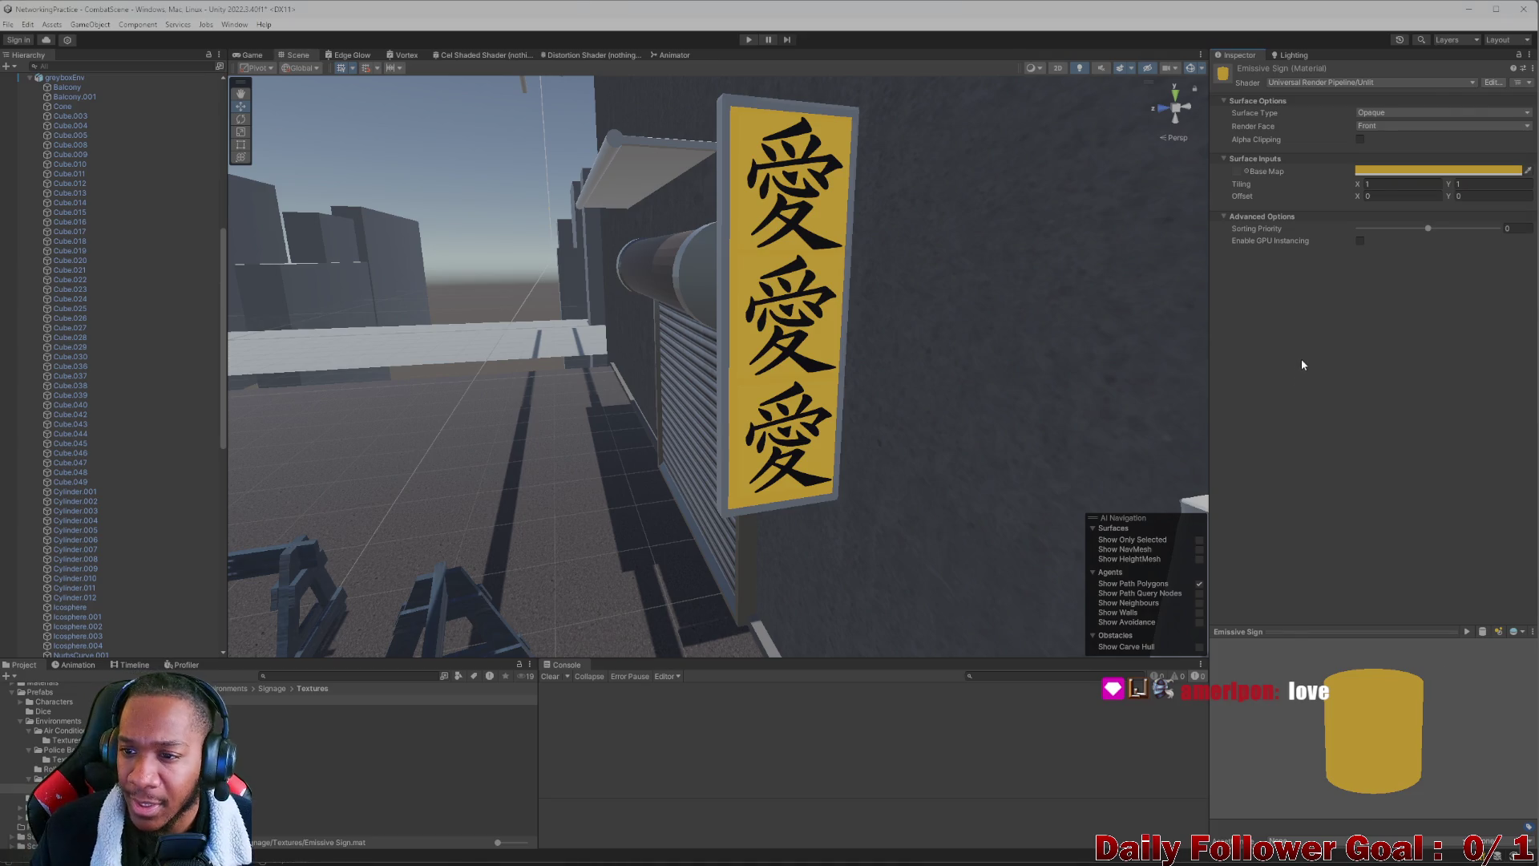
{"action": "left_click", "coordinate": [1370, 113]}
{"action": "left_click", "coordinate": [1374, 141]}
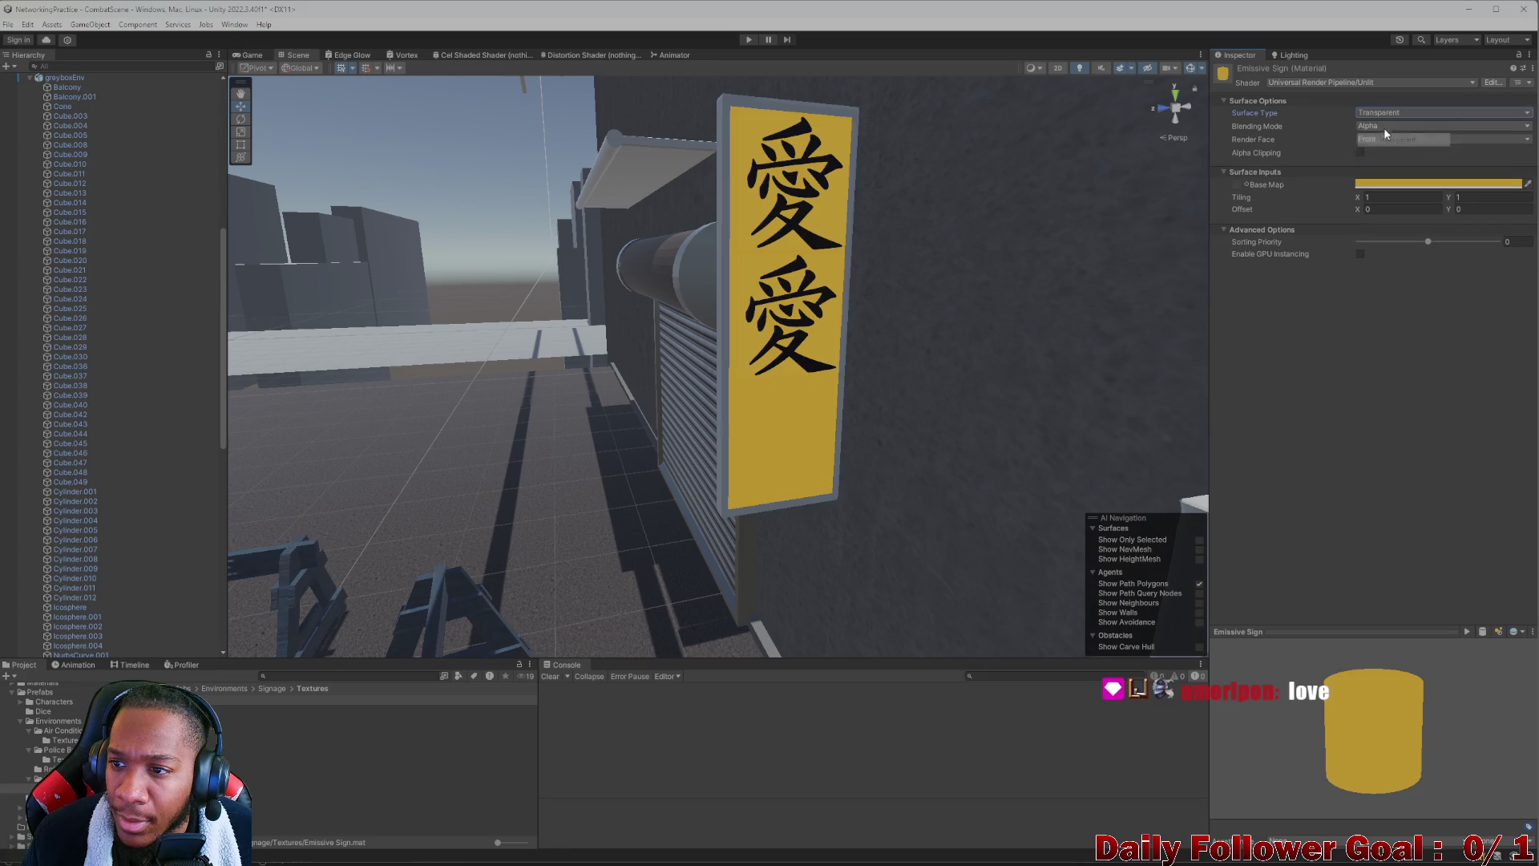
{"action": "left_click", "coordinate": [1391, 112]}
{"action": "left_click", "coordinate": [1386, 126]}
Confirm the Universal Render Pipeline Unlit shader stays selected
{"action": "left_click", "coordinate": [1325, 81]}
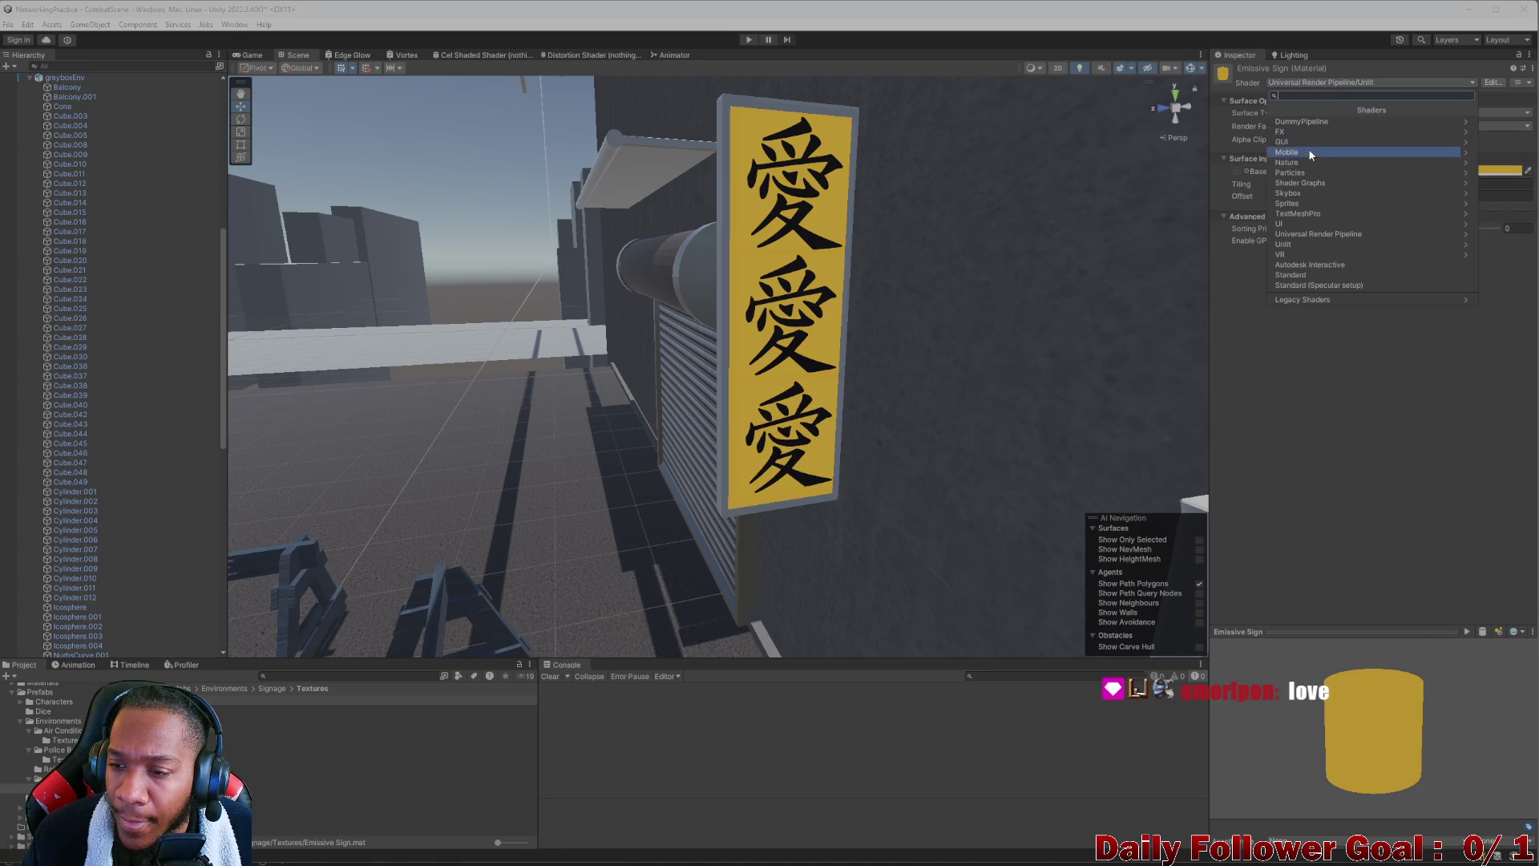
{"action": "left_click", "coordinate": [1301, 235]}
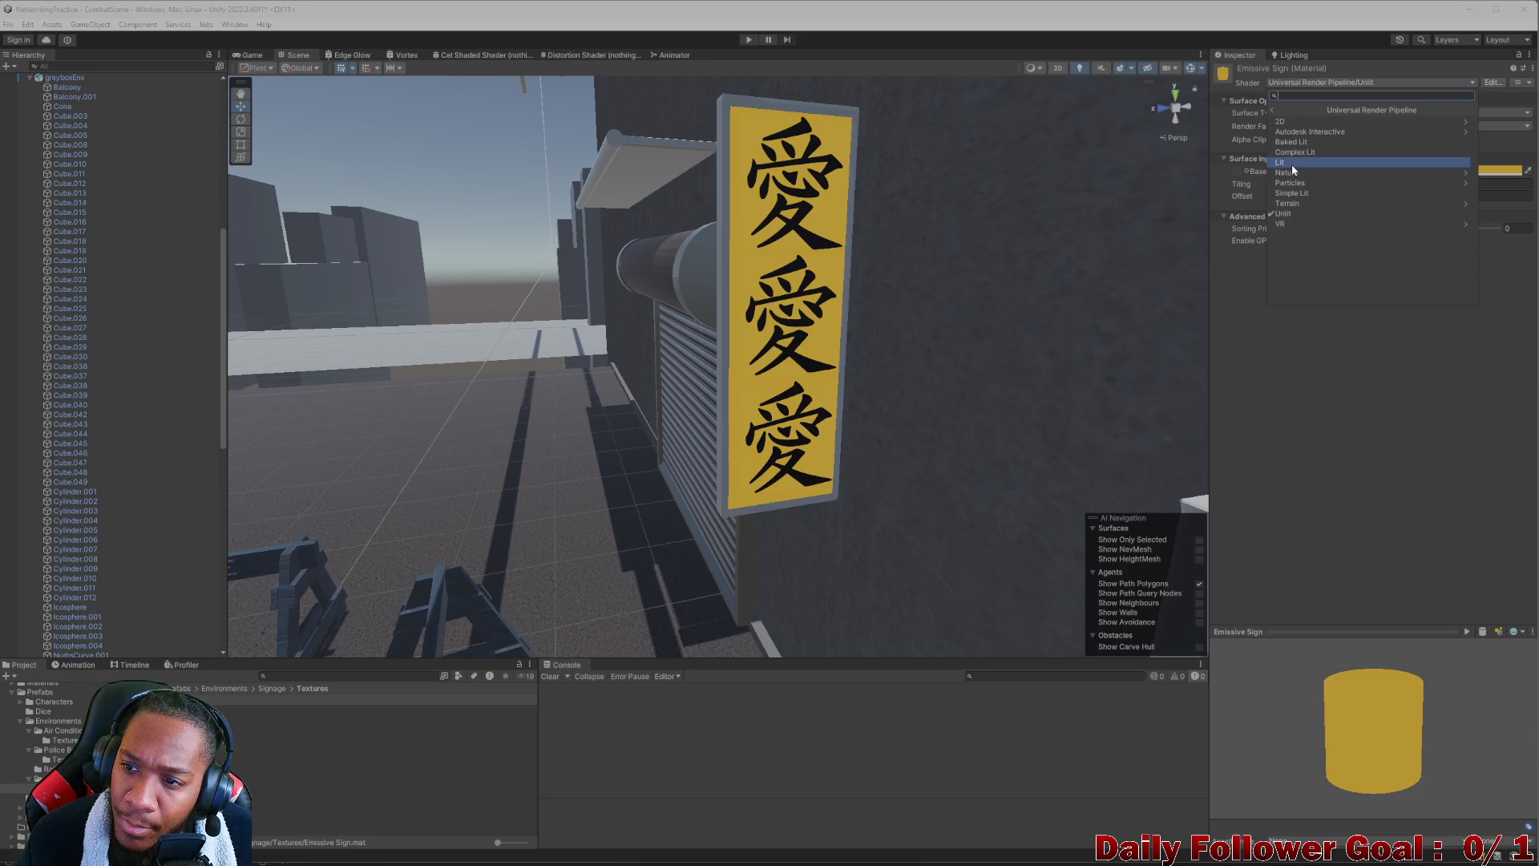
{"action": "left_click", "coordinate": [1284, 215]}
{"action": "left_click", "coordinate": [1374, 83]}
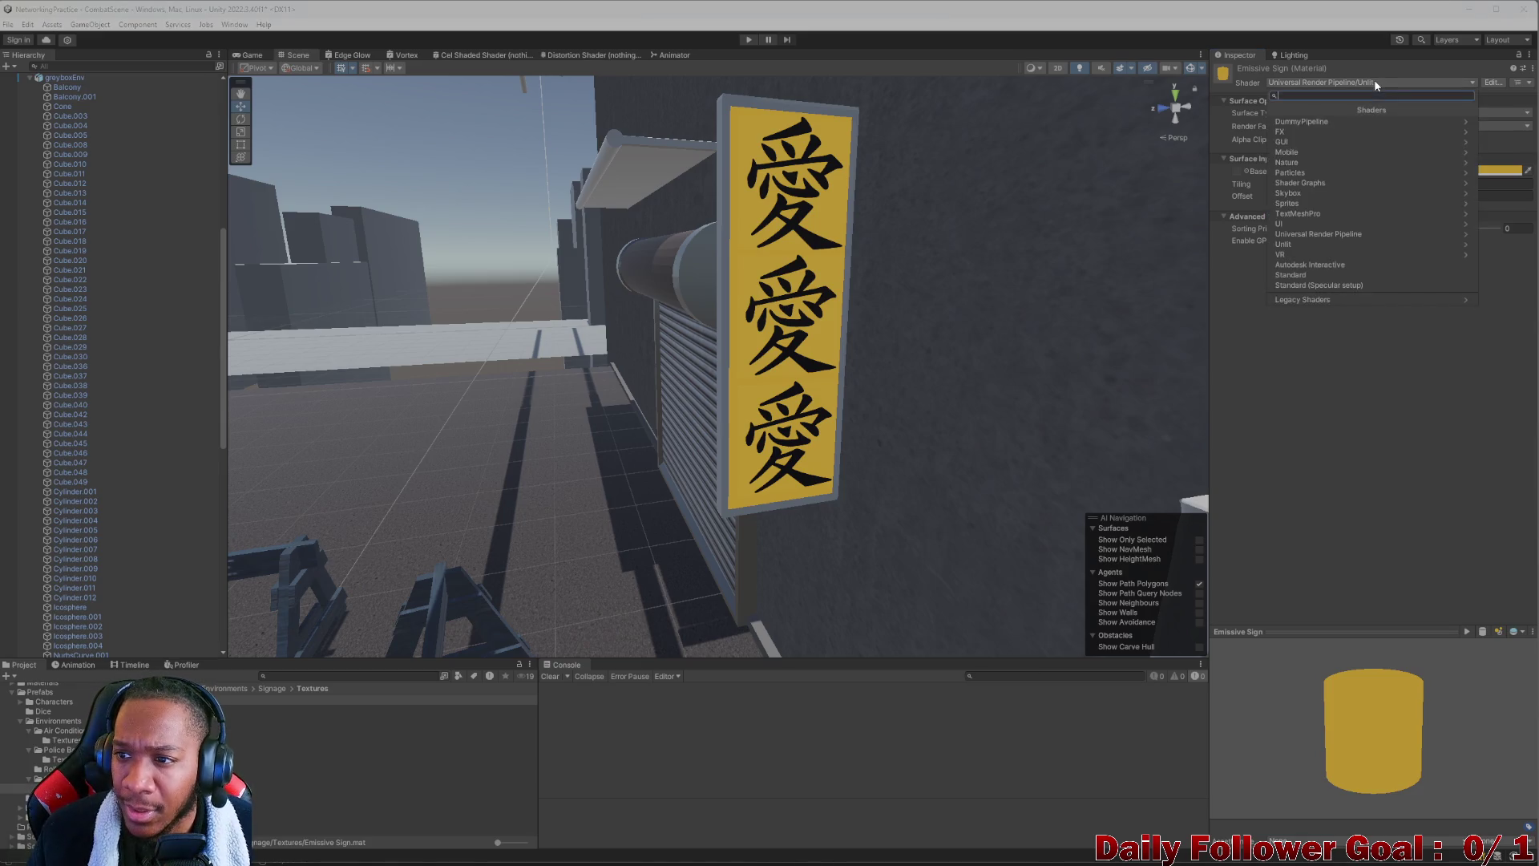
{"action": "left_click", "coordinate": [1238, 300]}
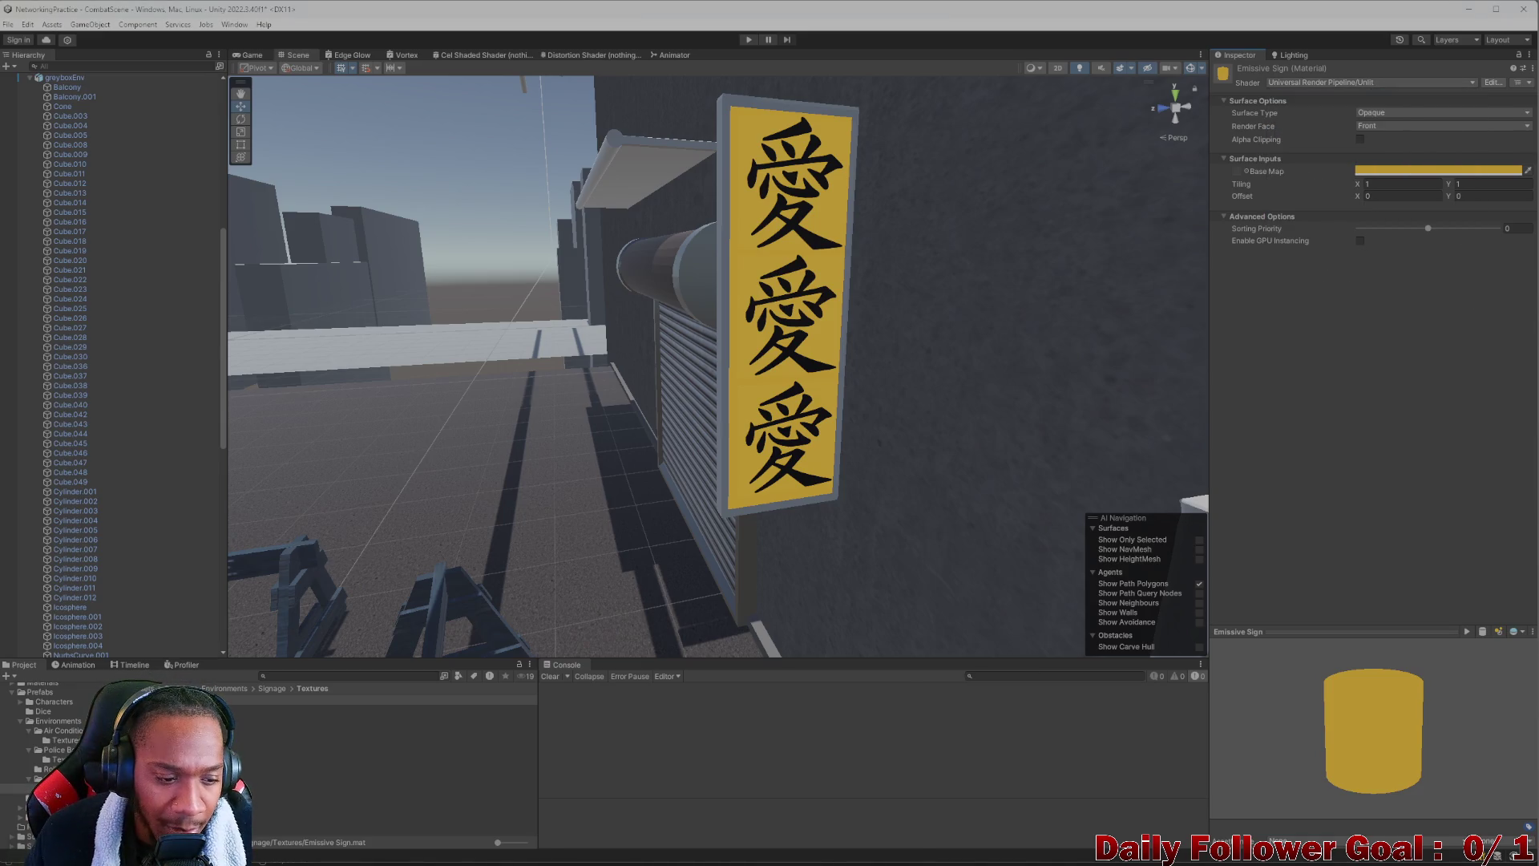
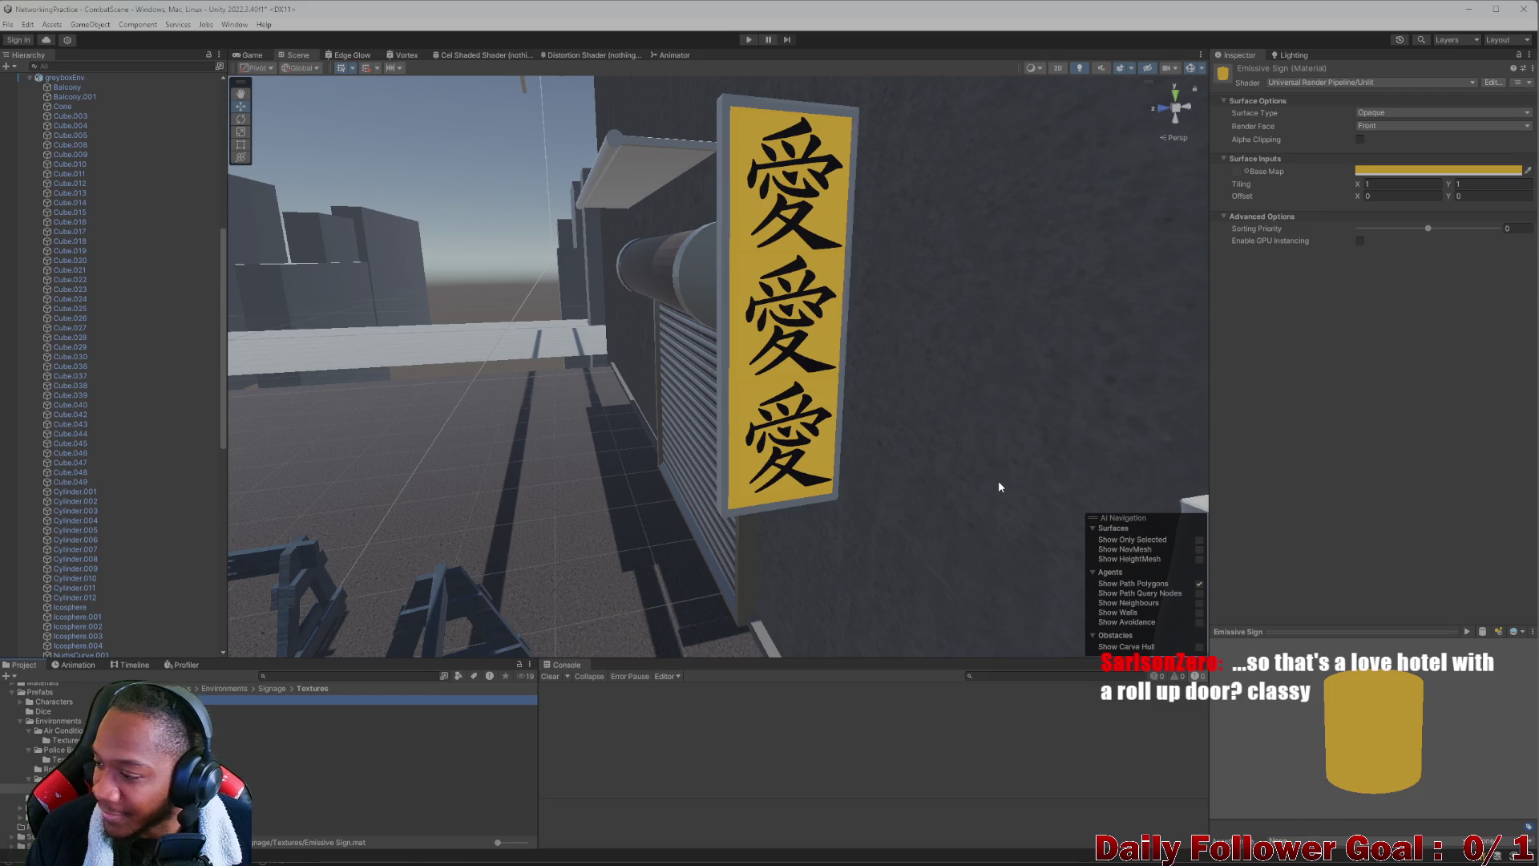
Switch the Emissive Sign material from Unlit to the Universal Render Pipeline/Lit shader
{"action": "mouse_move", "coordinate": [707, 349]}
{"action": "left_mouse_down"}
{"action": "mouse_move", "coordinate": [813, 385]}
{"action": "mouse_move", "coordinate": [814, 450]}
{"action": "mouse_move", "coordinate": [998, 496]}
{"action": "mouse_move", "coordinate": [697, 478]}
{"action": "mouse_move", "coordinate": [563, 440]}
{"action": "mouse_move", "coordinate": [887, 457]}
{"action": "mouse_move", "coordinate": [1023, 497]}
{"action": "mouse_move", "coordinate": [866, 378]}
{"action": "mouse_move", "coordinate": [861, 421]}
{"action": "mouse_move", "coordinate": [786, 436]}
{"action": "mouse_move", "coordinate": [849, 456]}
{"action": "mouse_move", "coordinate": [781, 509]}
{"action": "mouse_move", "coordinate": [787, 344]}
{"action": "mouse_move", "coordinate": [1034, 343]}
{"action": "left_mouse_up"}
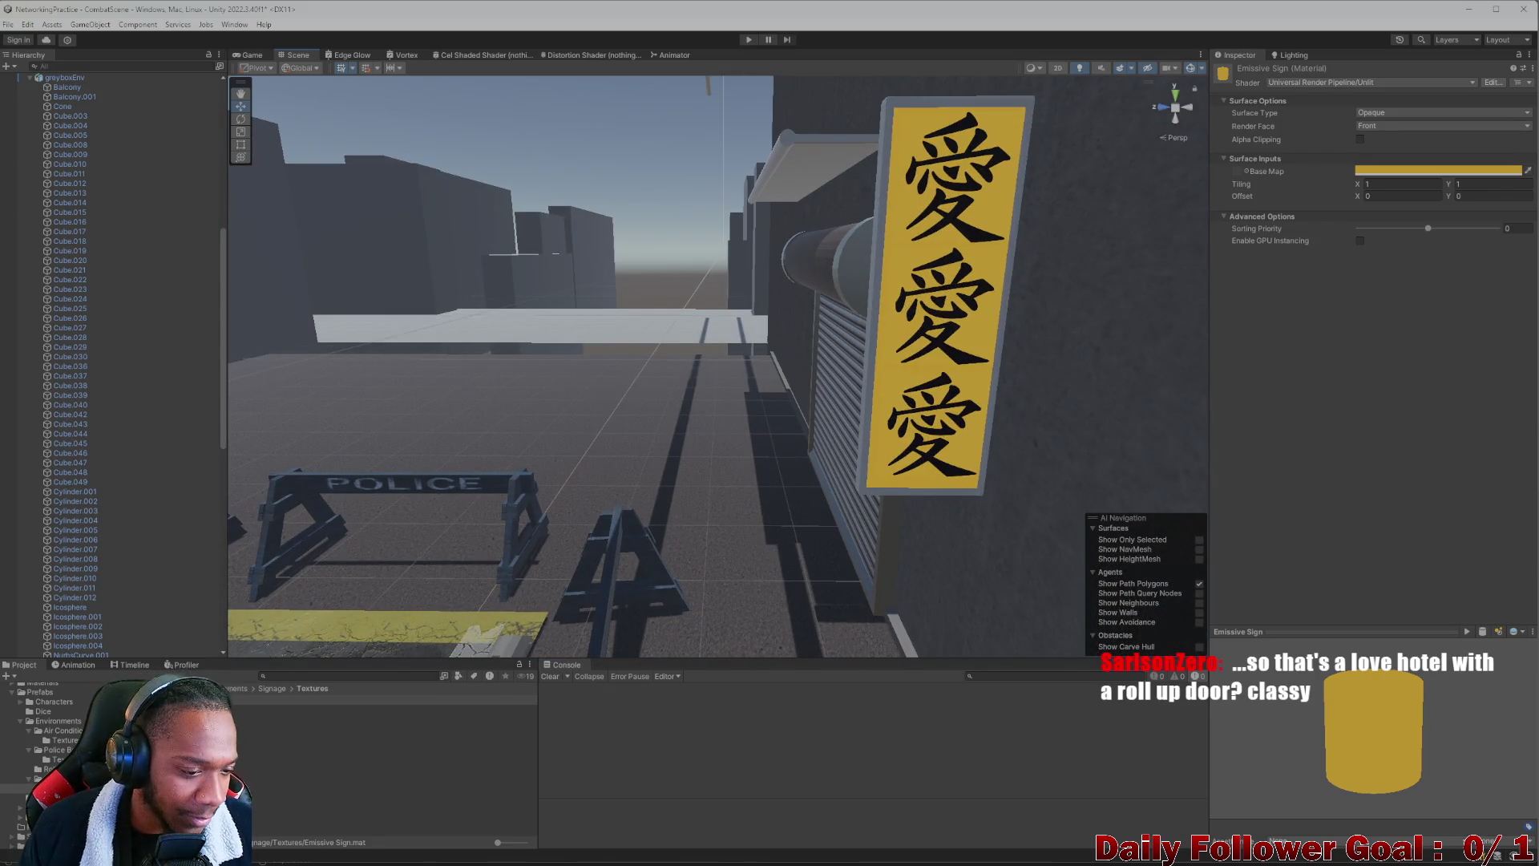
{"action": "left_click", "coordinate": [200, 698]}
{"action": "left_click", "coordinate": [705, 728]}
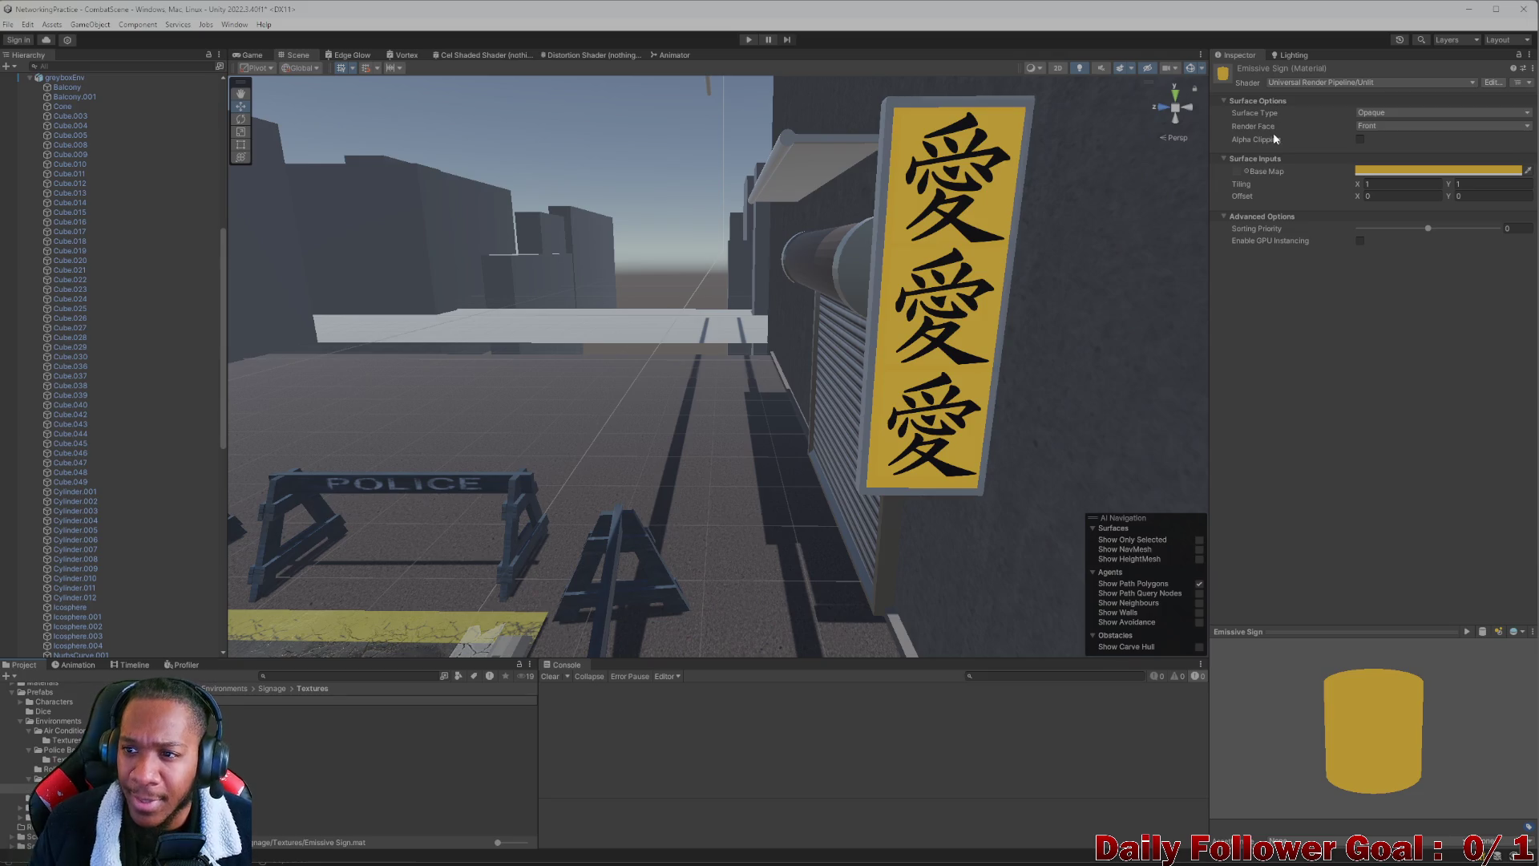
{"action": "left_click", "coordinate": [1330, 84]}
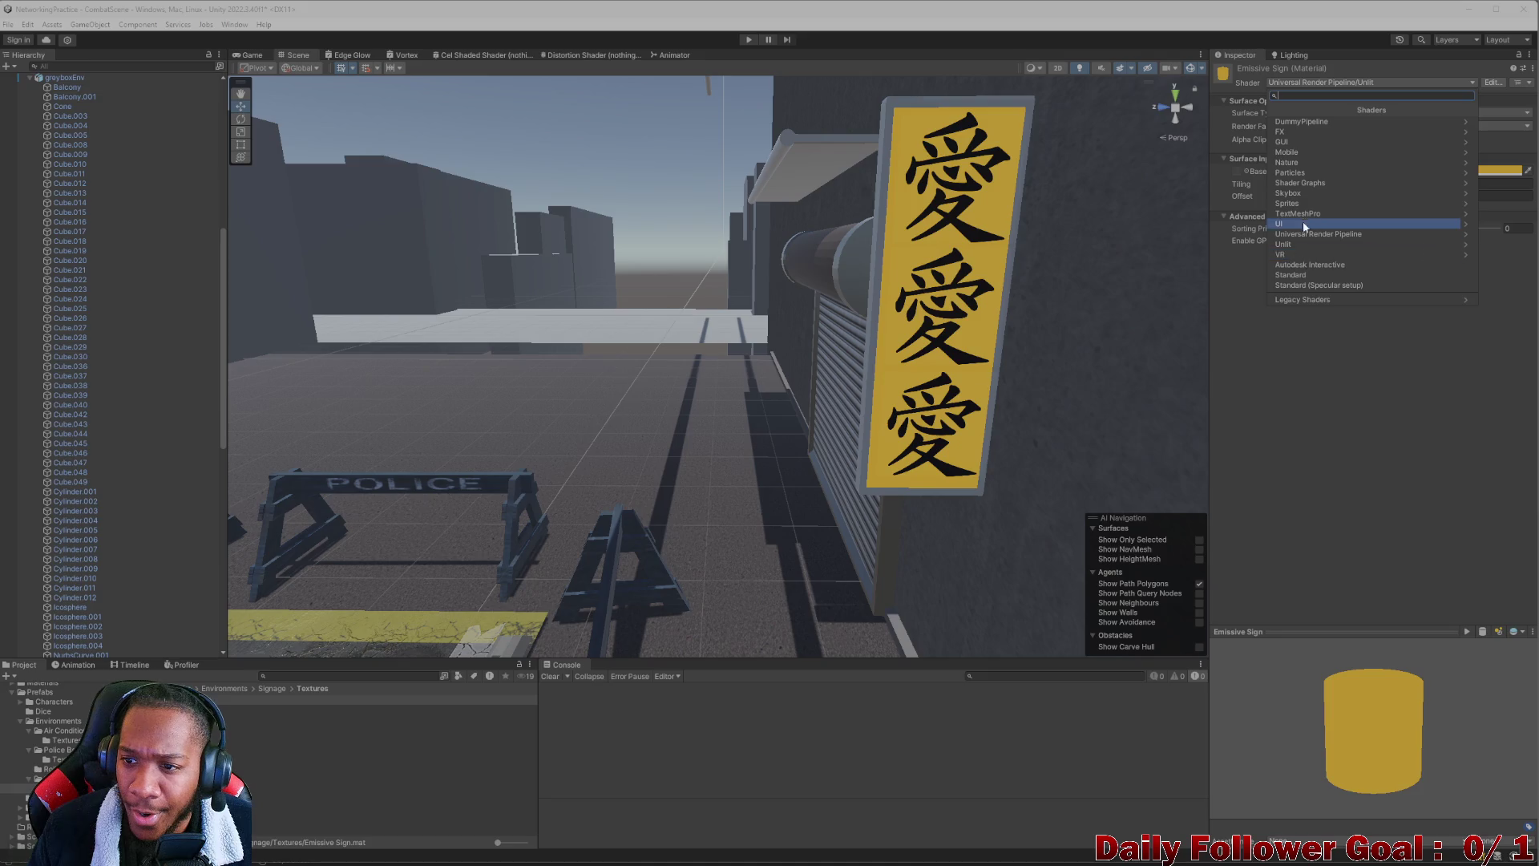
{"action": "left_click", "coordinate": [1300, 222]}
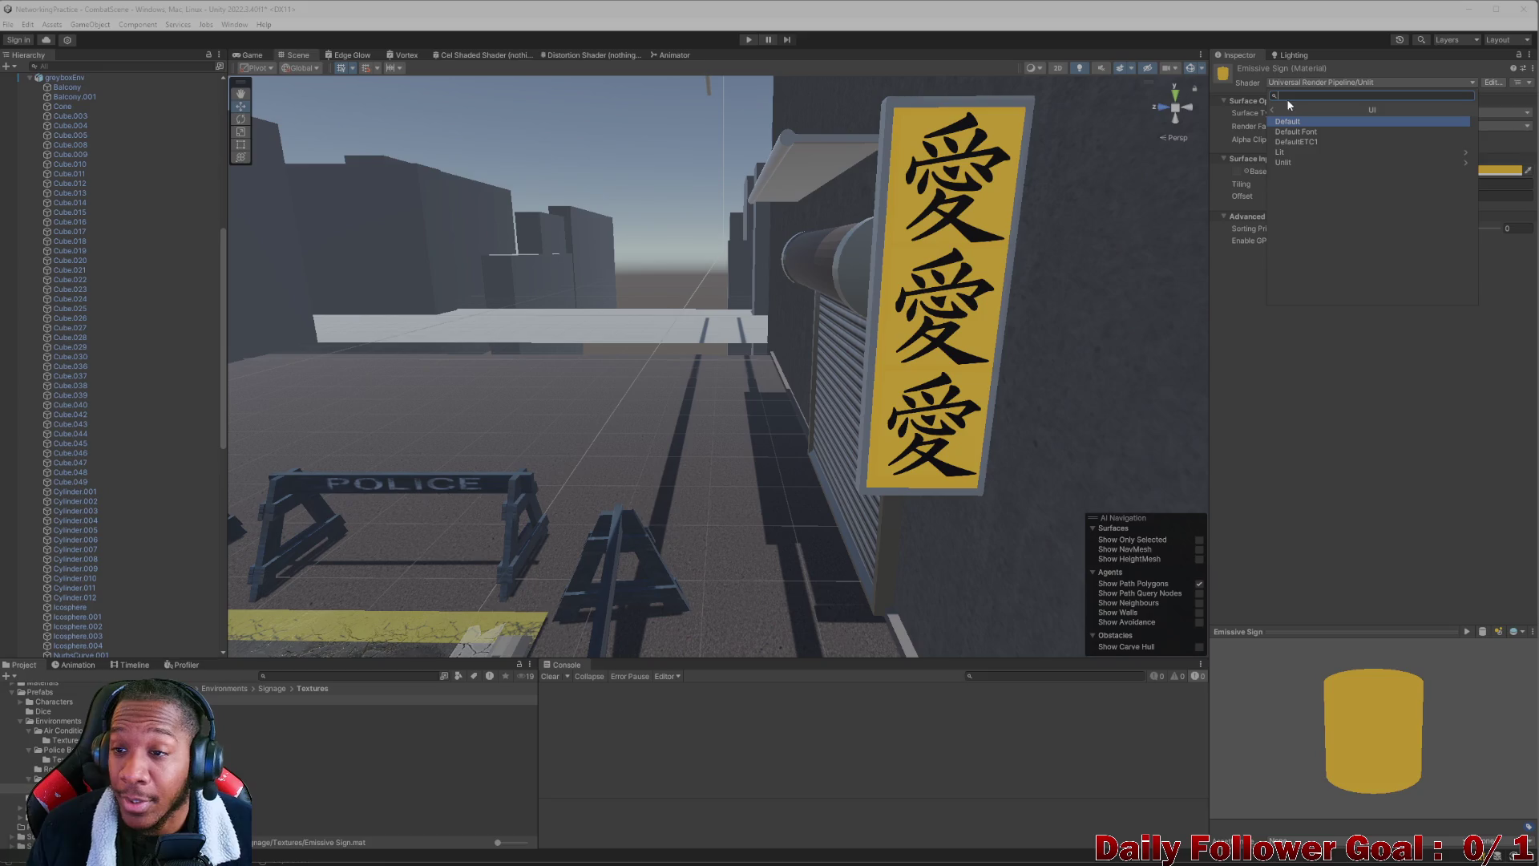
{"action": "left_click", "coordinate": [1293, 77]}
{"action": "left_click", "coordinate": [1294, 77]}
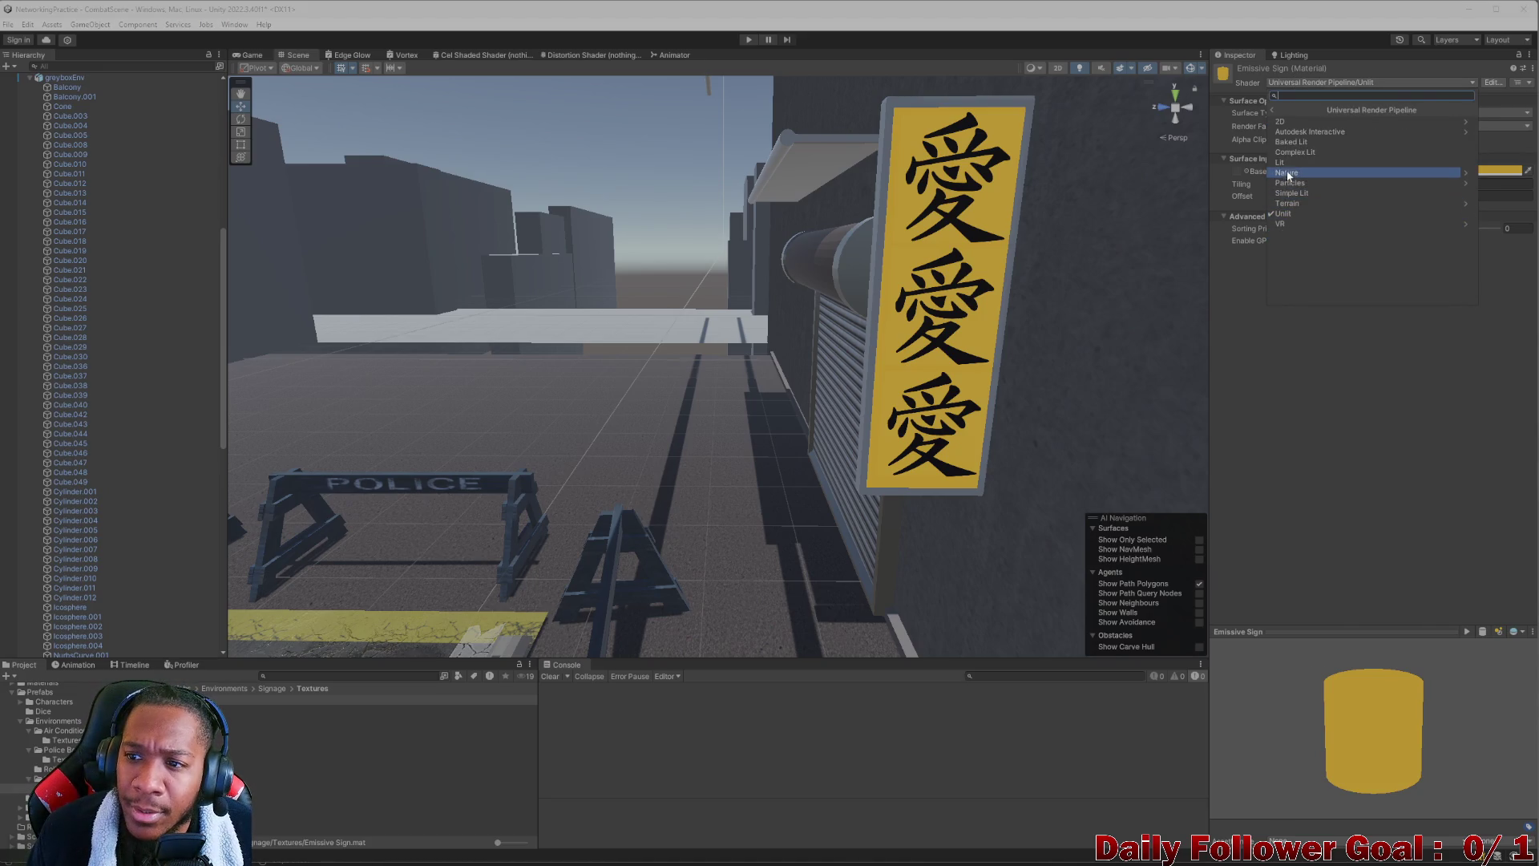
{"action": "left_click", "coordinate": [1286, 164]}
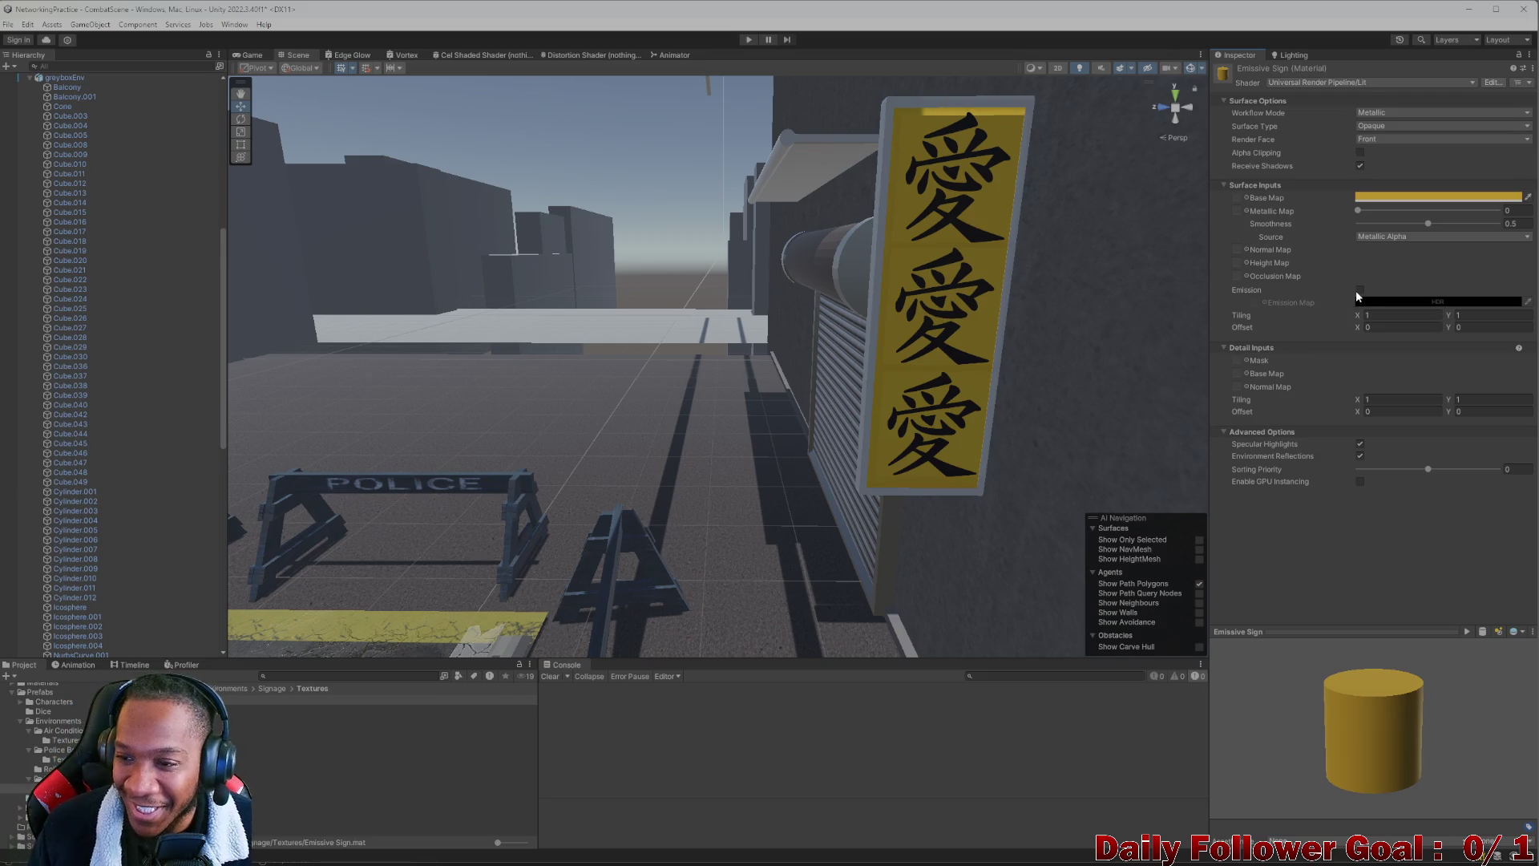
Enable emission on the Emissive Sign material with a warm yellow HDR colour at intensity 0.8
{"action": "left_click", "coordinate": [1360, 290]}
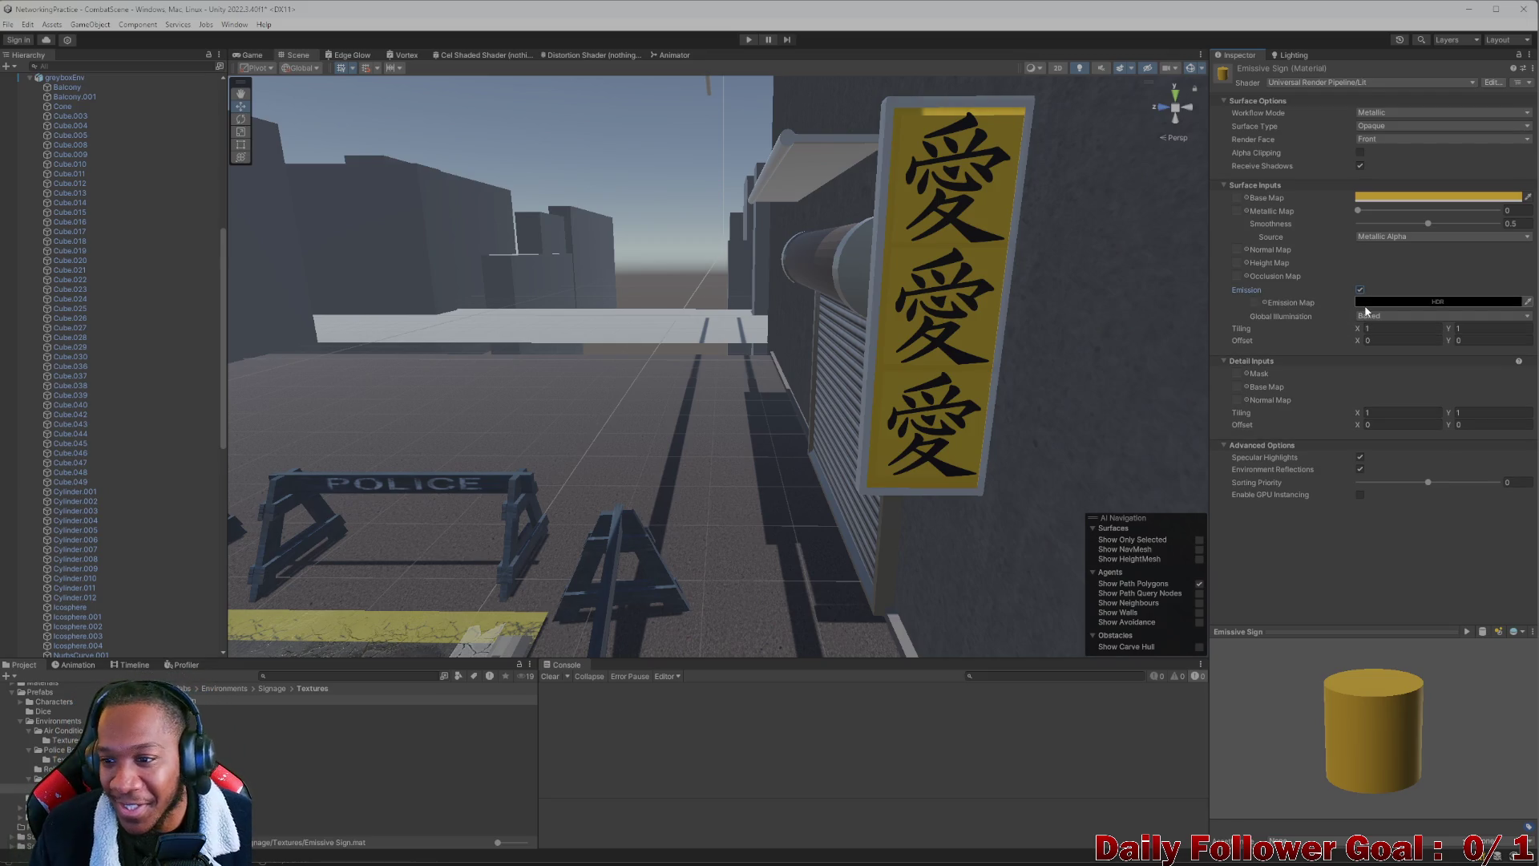
{"action": "left_click", "coordinate": [1374, 303]}
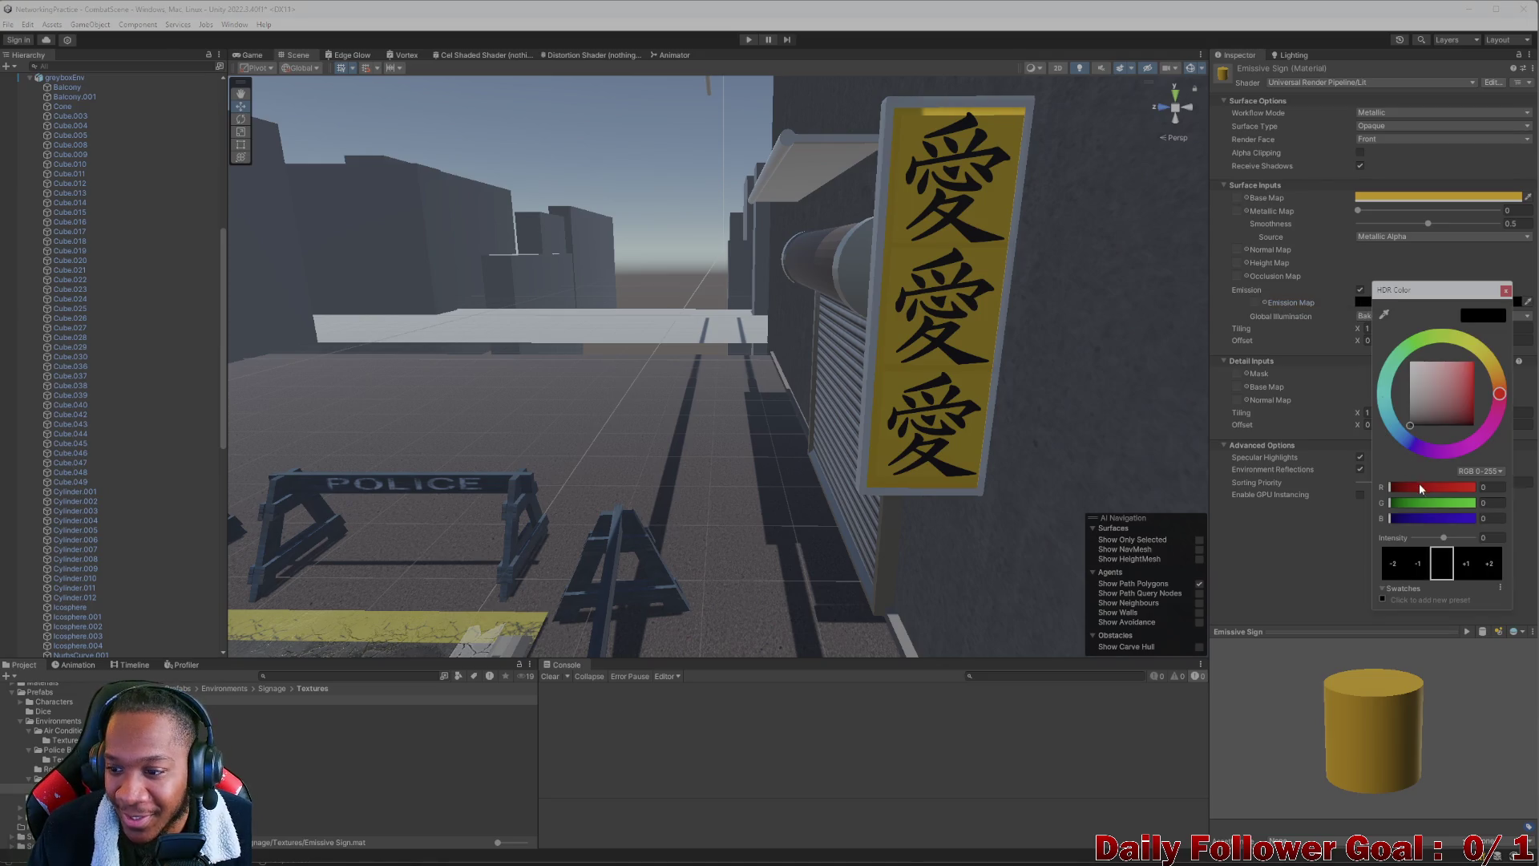
{"action": "left_click", "coordinate": [1494, 365]}
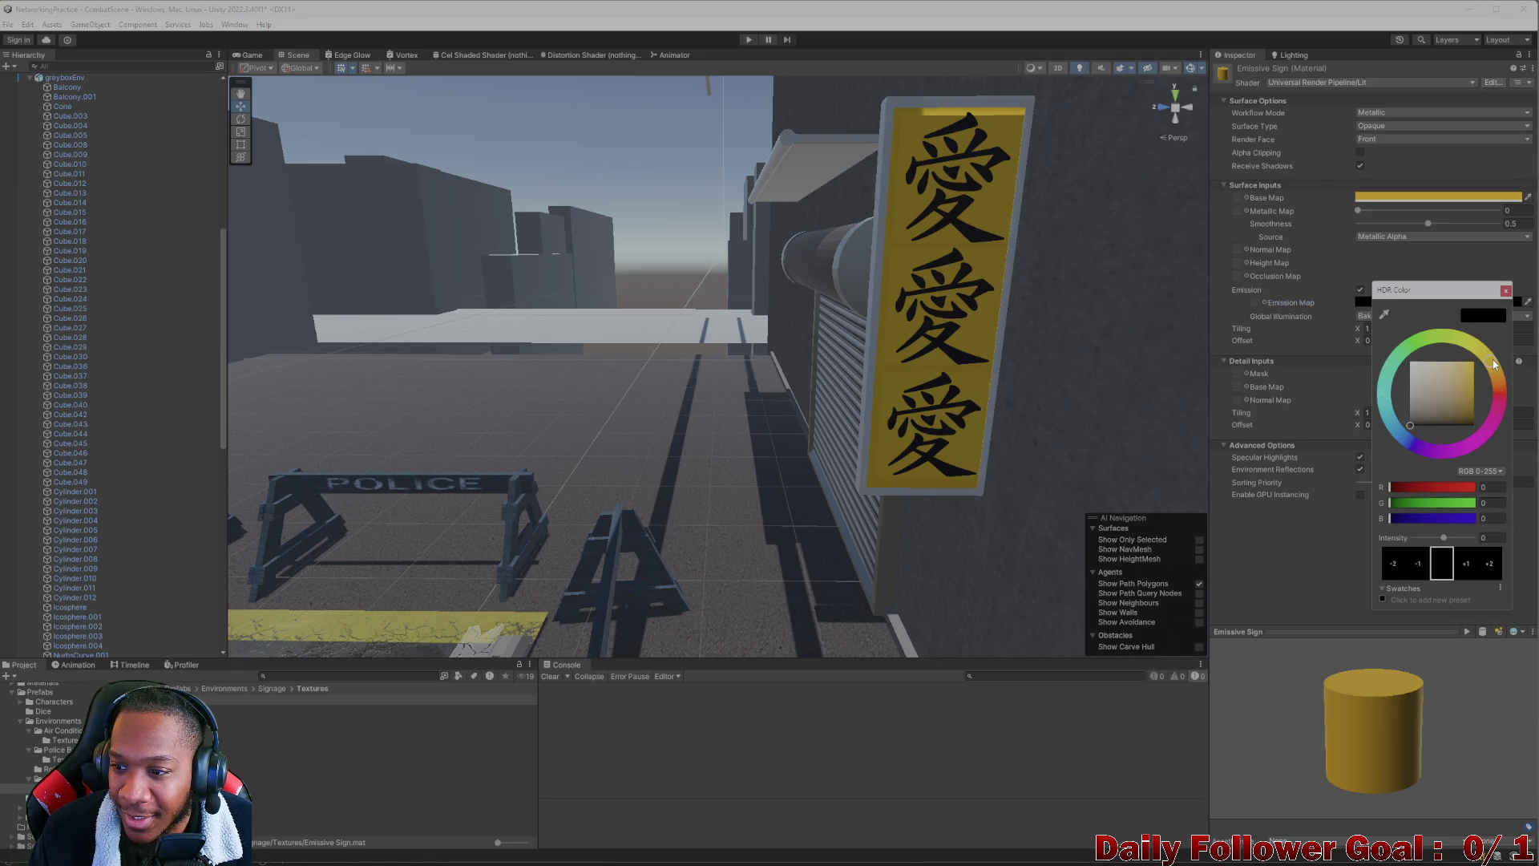
{"action": "left_click_drag", "start_coordinate": [1424, 378], "coordinate": [1412, 361]}
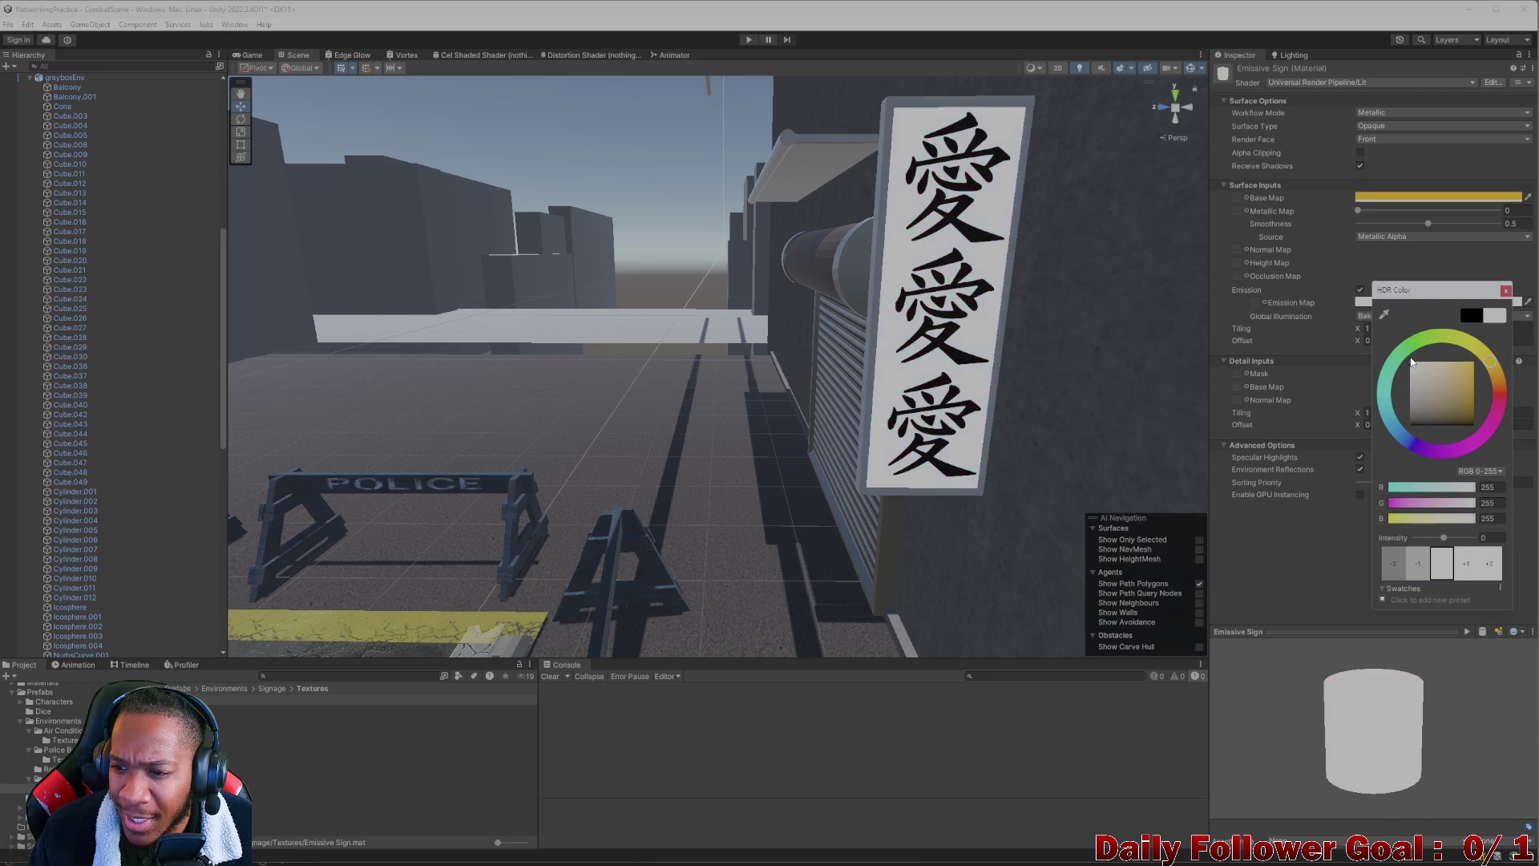
{"action": "left_click_drag", "start_coordinate": [1449, 364], "coordinate": [1459, 369]}
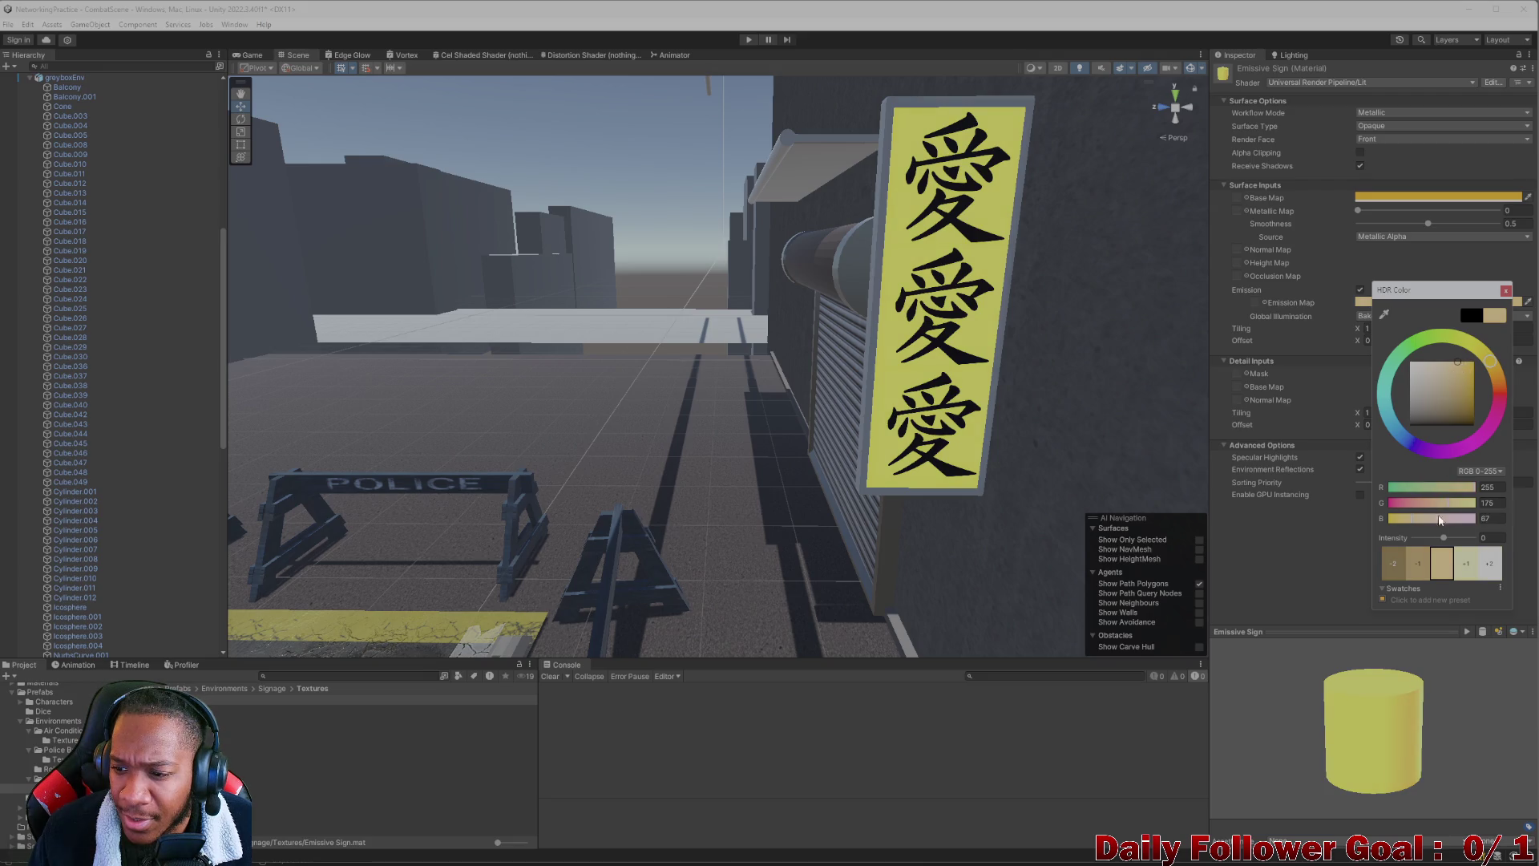
{"action": "mouse_move", "coordinate": [1442, 540]}
{"action": "left_mouse_down"}
{"action": "mouse_move", "coordinate": [1464, 541]}
{"action": "mouse_move", "coordinate": [1449, 537]}
{"action": "left_mouse_up"}
{"action": "left_click_drag", "start_coordinate": [1471, 376], "coordinate": [1471, 366]}
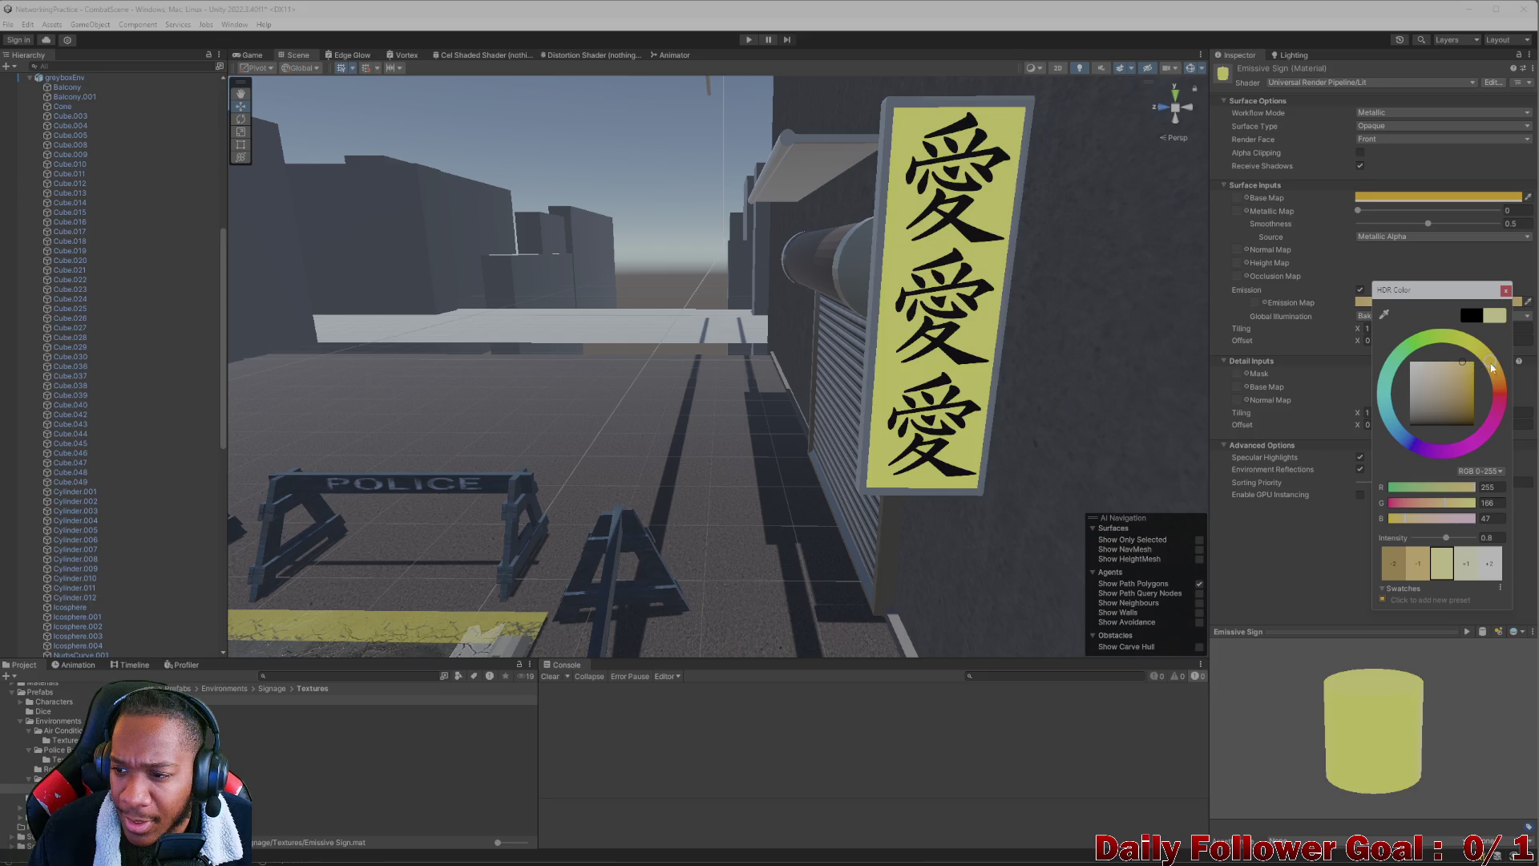
{"action": "mouse_move", "coordinate": [881, 353]}
{"action": "left_mouse_down"}
{"action": "mouse_move", "coordinate": [931, 343]}
{"action": "mouse_move", "coordinate": [821, 350]}
{"action": "mouse_move", "coordinate": [786, 398]}
{"action": "mouse_move", "coordinate": [646, 416]}
{"action": "mouse_move", "coordinate": [796, 499]}
{"action": "mouse_move", "coordinate": [781, 495]}
{"action": "left_mouse_up"}
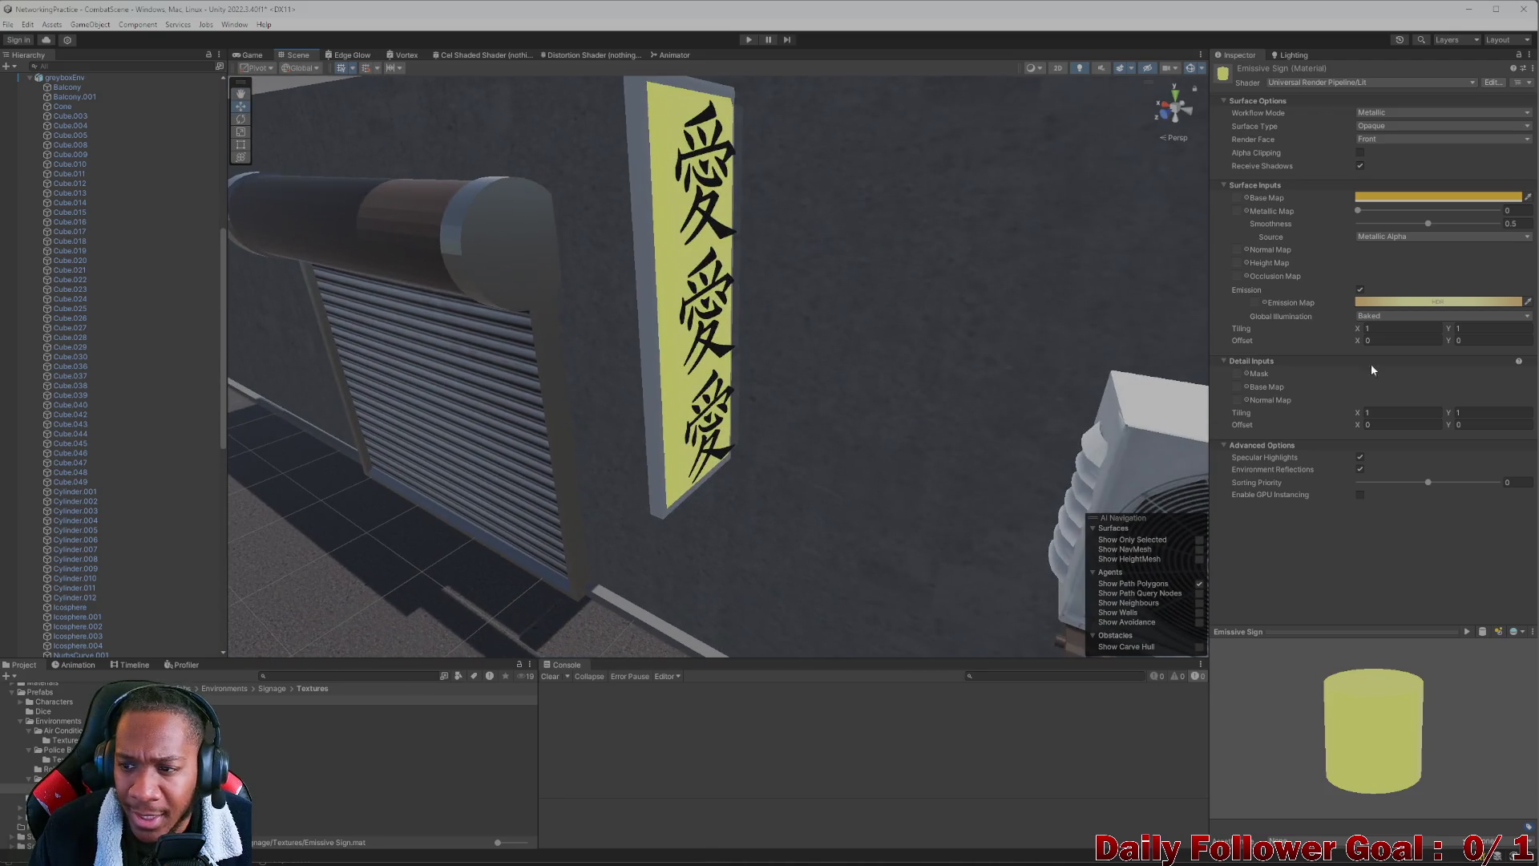
Change the Emissive Sign material's emission colour to a deep red
{"action": "left_click", "coordinate": [1434, 302]}
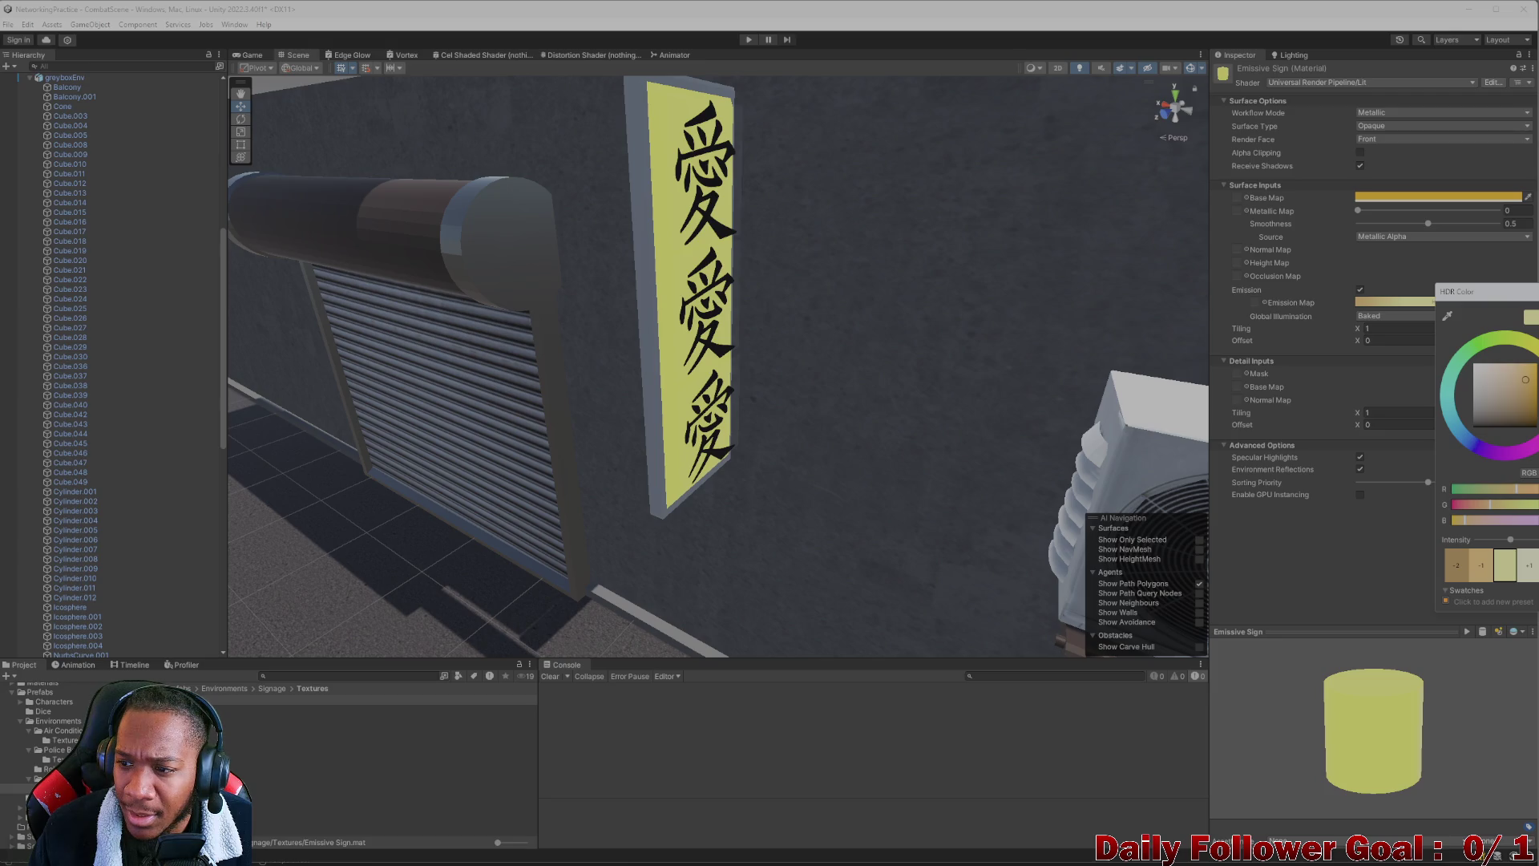
{"action": "left_click_drag", "start_coordinate": [1534, 345], "coordinate": [1535, 441]}
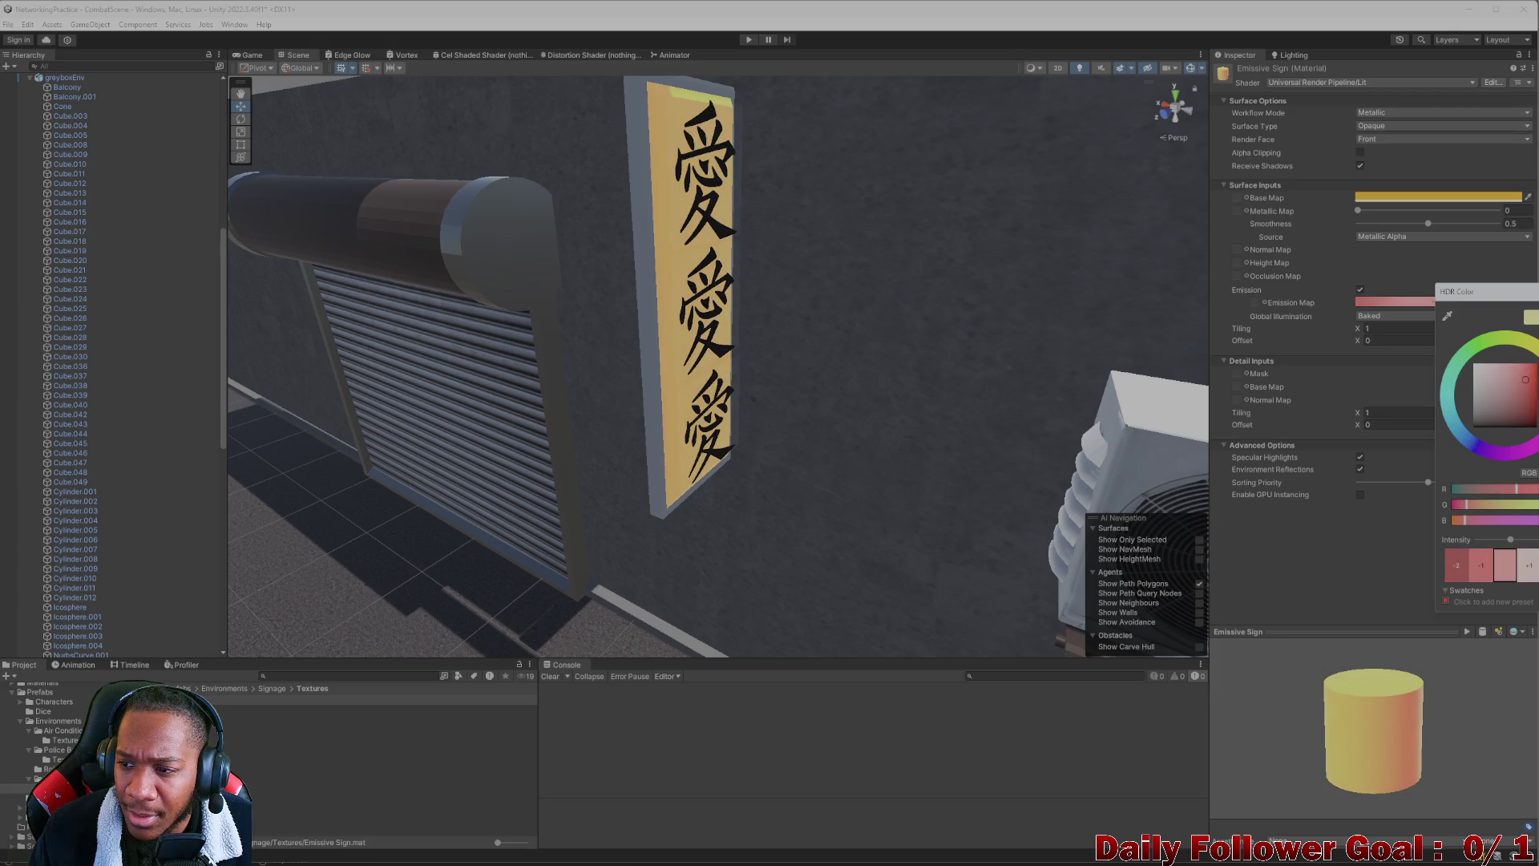
{"action": "left_click_drag", "start_coordinate": [1534, 375], "coordinate": [1535, 380]}
{"action": "mouse_move", "coordinate": [880, 358]}
{"action": "left_mouse_down"}
{"action": "mouse_move", "coordinate": [729, 374]}
{"action": "mouse_move", "coordinate": [769, 400]}
{"action": "mouse_move", "coordinate": [797, 257]}
{"action": "mouse_move", "coordinate": [757, 303]}
{"action": "left_mouse_up"}
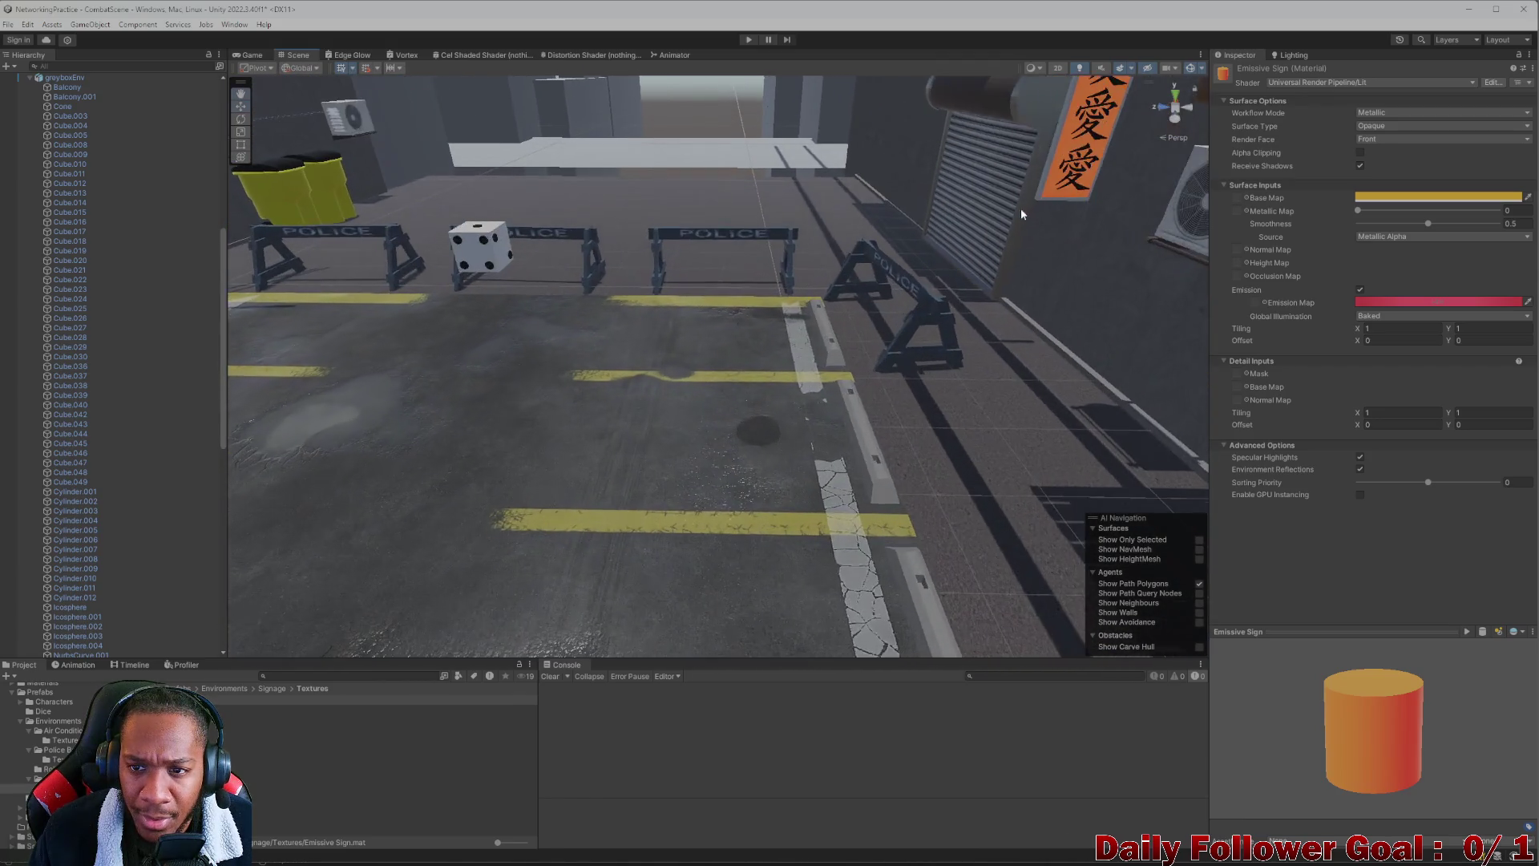
Set the sign material's base colour to orange
{"action": "left_click", "coordinate": [1430, 197]}
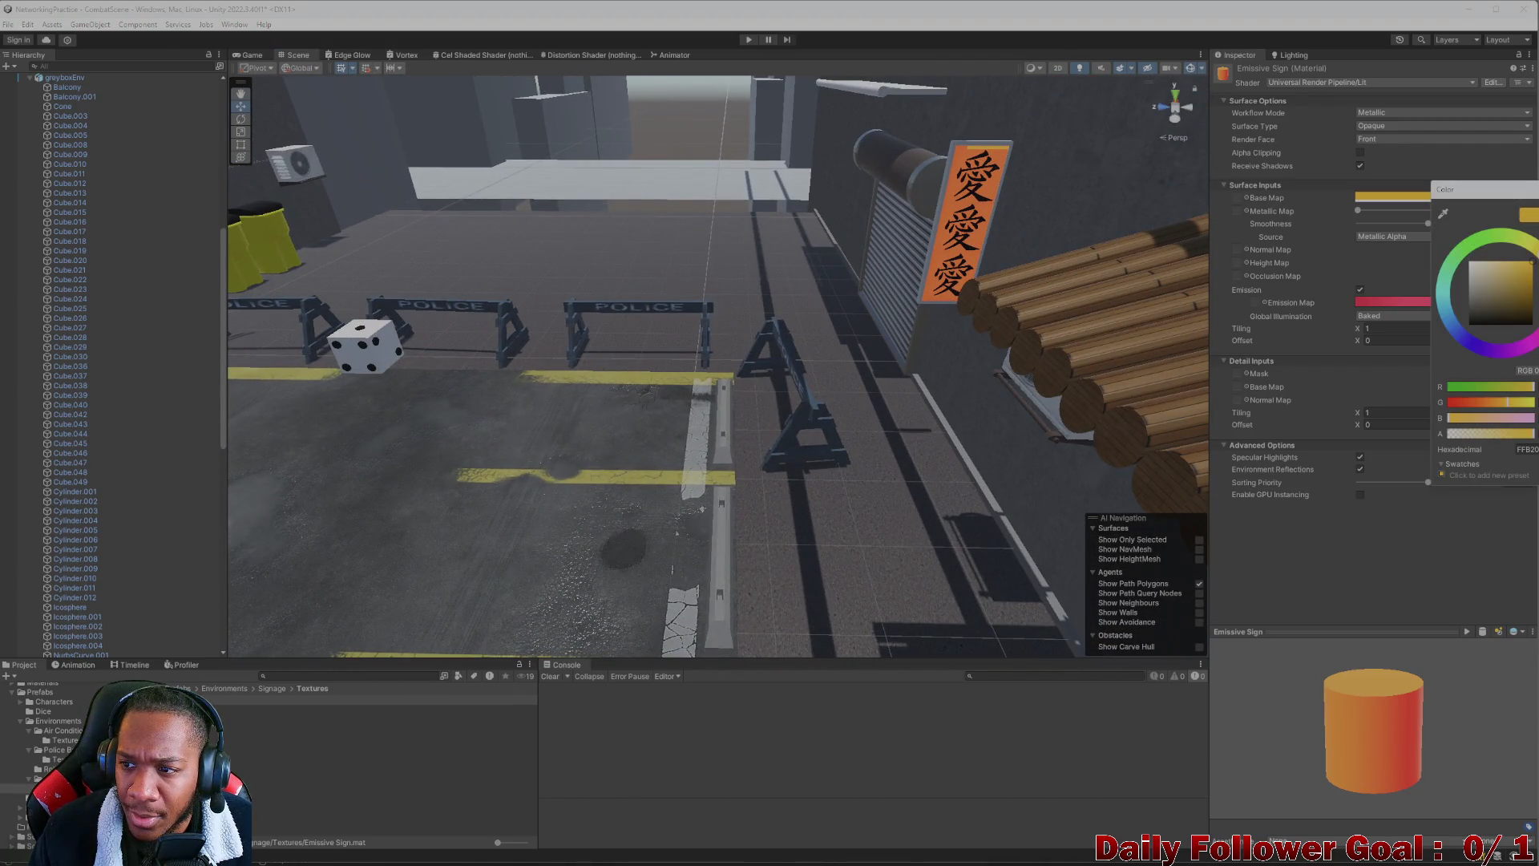
{"action": "left_click", "coordinate": [1533, 264]}
{"action": "mouse_move", "coordinate": [676, 512]}
{"action": "left_mouse_down"}
{"action": "mouse_move", "coordinate": [801, 377]}
{"action": "mouse_move", "coordinate": [860, 358]}
{"action": "mouse_move", "coordinate": [856, 456]}
{"action": "mouse_move", "coordinate": [855, 423]}
{"action": "mouse_move", "coordinate": [911, 358]}
{"action": "mouse_move", "coordinate": [1003, 317]}
{"action": "mouse_move", "coordinate": [1148, 305]}
{"action": "mouse_move", "coordinate": [841, 360]}
{"action": "mouse_move", "coordinate": [964, 308]}
{"action": "mouse_move", "coordinate": [1102, 326]}
{"action": "mouse_move", "coordinate": [1002, 309]}
{"action": "mouse_move", "coordinate": [999, 294]}
{"action": "mouse_move", "coordinate": [1136, 372]}
{"action": "mouse_move", "coordinate": [914, 354]}
{"action": "left_mouse_up"}
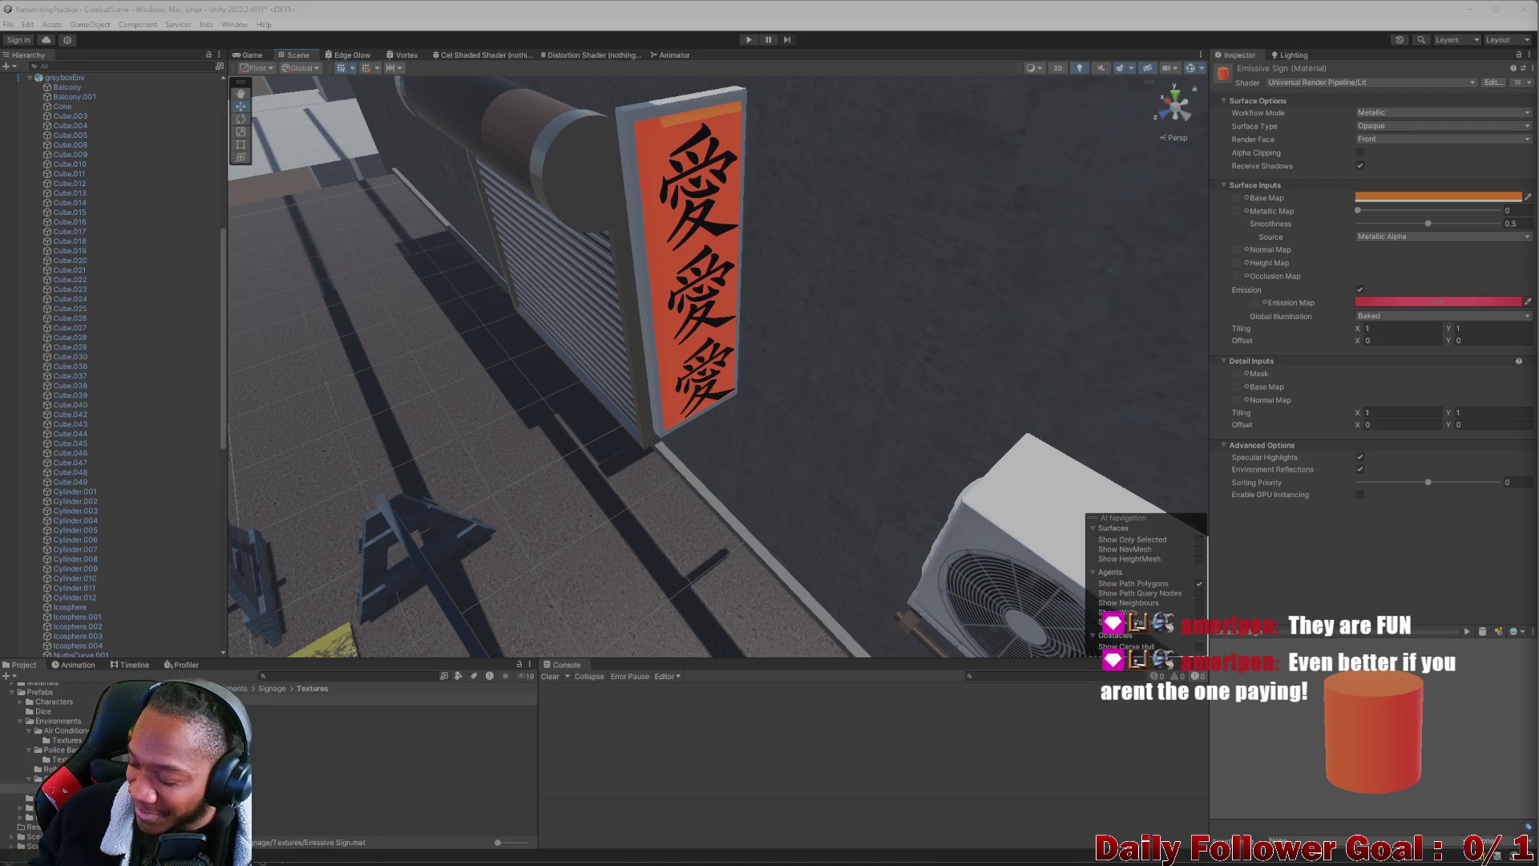
{"action": "scroll", "coordinate": [886, 513], "scroll_direction": "down", "scroll_amount": 2}
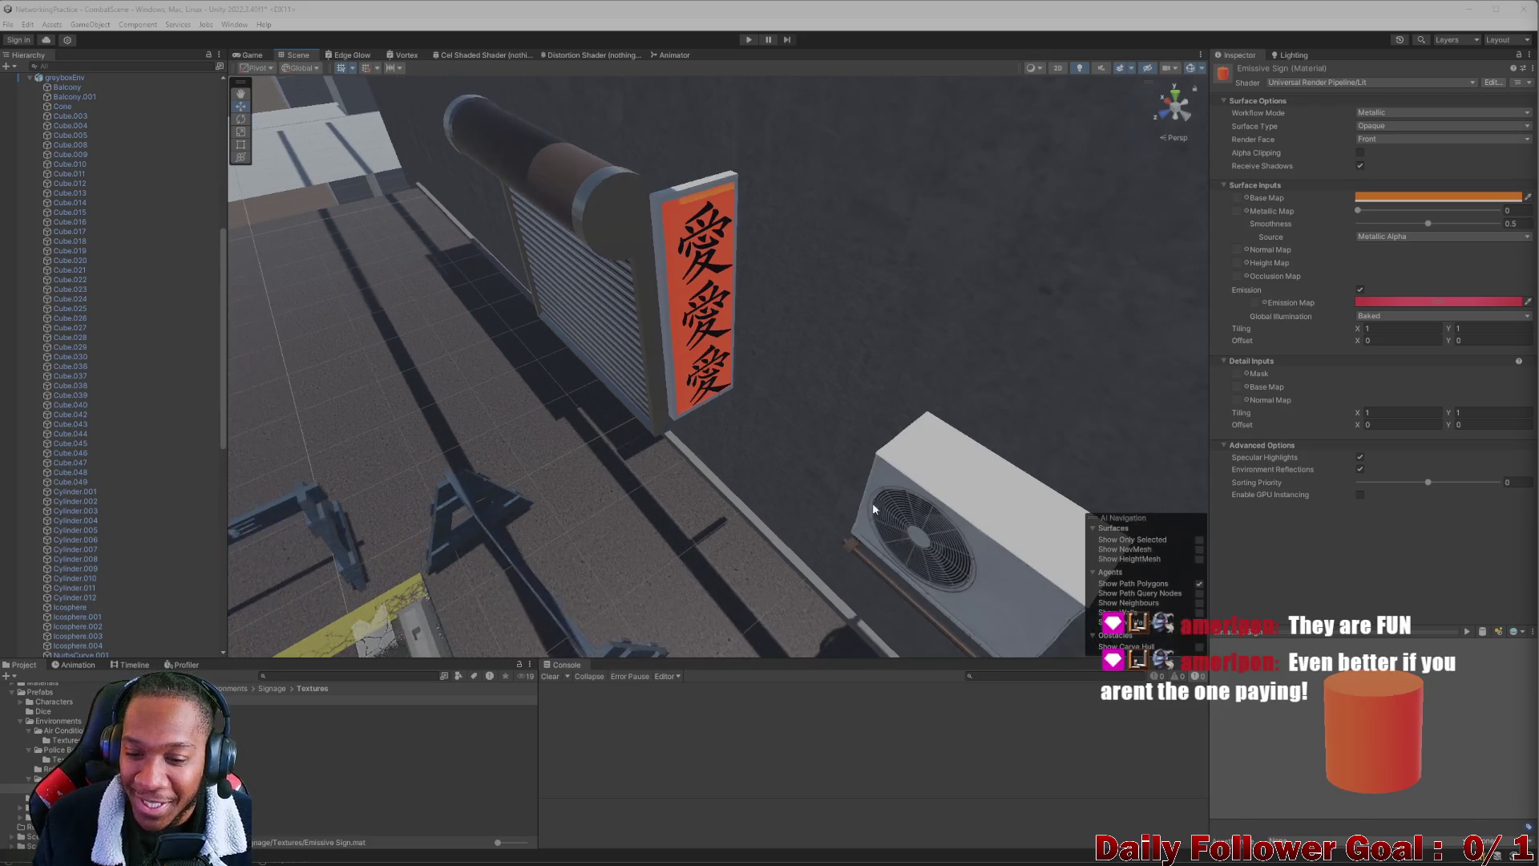
{"action": "mouse_move", "coordinate": [772, 549]}
{"action": "left_mouse_down"}
{"action": "mouse_move", "coordinate": [749, 446]}
{"action": "mouse_move", "coordinate": [658, 410]}
{"action": "mouse_move", "coordinate": [796, 350]}
{"action": "mouse_move", "coordinate": [834, 415]}
{"action": "left_mouse_up"}
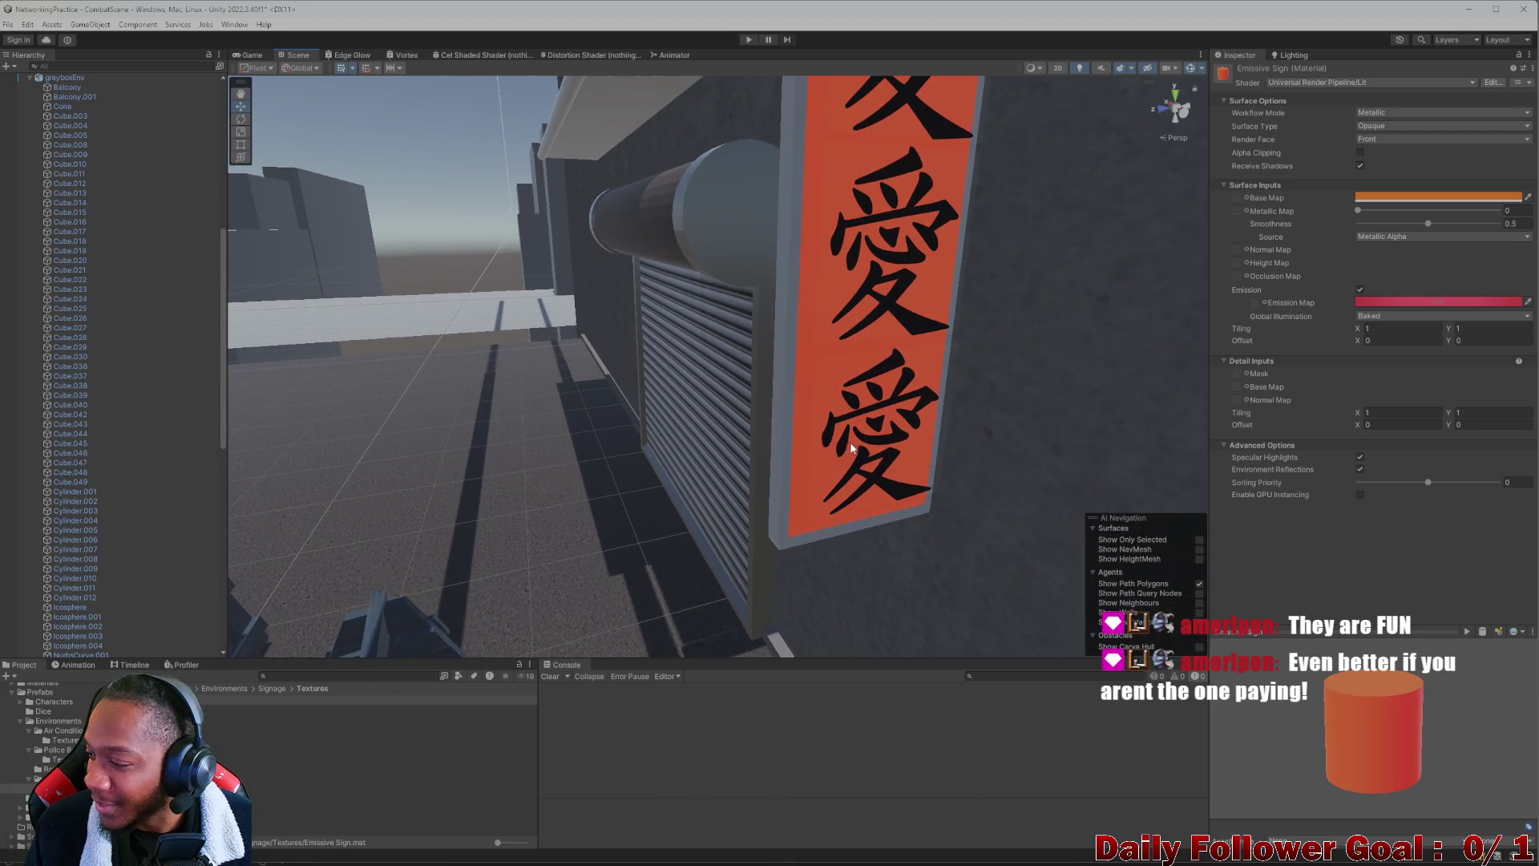
{"action": "scroll", "coordinate": [905, 414], "scroll_direction": "down", "scroll_amount": 6}
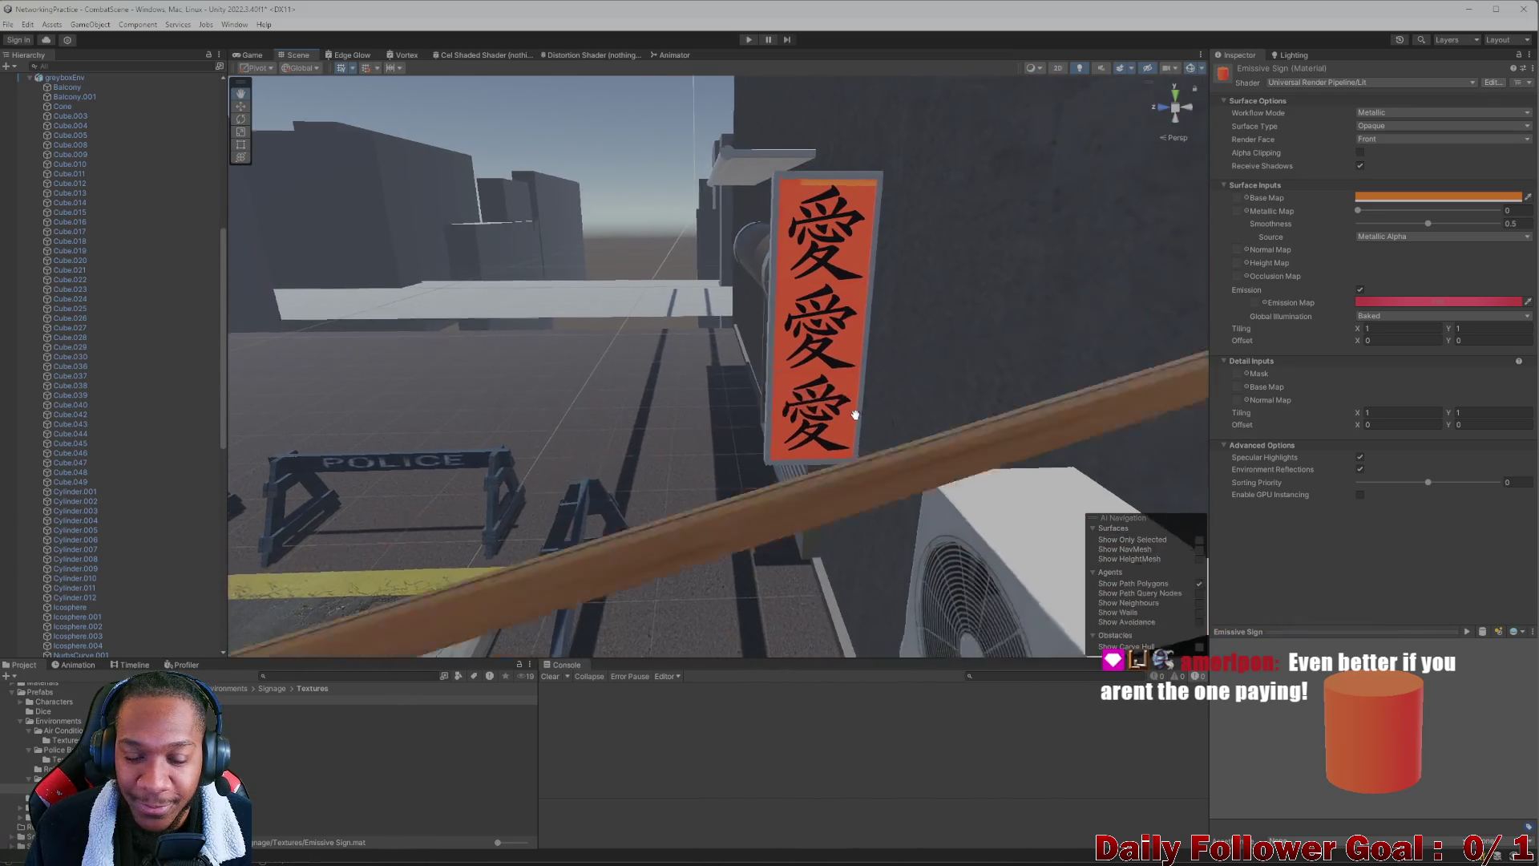
{"action": "mouse_move", "coordinate": [853, 447]}
{"action": "left_mouse_down"}
{"action": "mouse_move", "coordinate": [1007, 567]}
{"action": "mouse_move", "coordinate": [815, 525]}
{"action": "mouse_move", "coordinate": [985, 505]}
{"action": "mouse_move", "coordinate": [908, 454]}
{"action": "mouse_move", "coordinate": [384, 429]}
{"action": "mouse_move", "coordinate": [819, 502]}
{"action": "mouse_move", "coordinate": [723, 447]}
{"action": "mouse_move", "coordinate": [673, 438]}
{"action": "mouse_move", "coordinate": [611, 457]}
{"action": "mouse_move", "coordinate": [646, 420]}
{"action": "mouse_move", "coordinate": [1001, 363]}
{"action": "mouse_move", "coordinate": [934, 389]}
{"action": "mouse_move", "coordinate": [954, 512]}
{"action": "mouse_move", "coordinate": [897, 460]}
{"action": "mouse_move", "coordinate": [971, 431]}
{"action": "mouse_move", "coordinate": [929, 311]}
{"action": "mouse_move", "coordinate": [829, 295]}
{"action": "left_mouse_up"}
{"action": "left_click", "coordinate": [828, 287]}
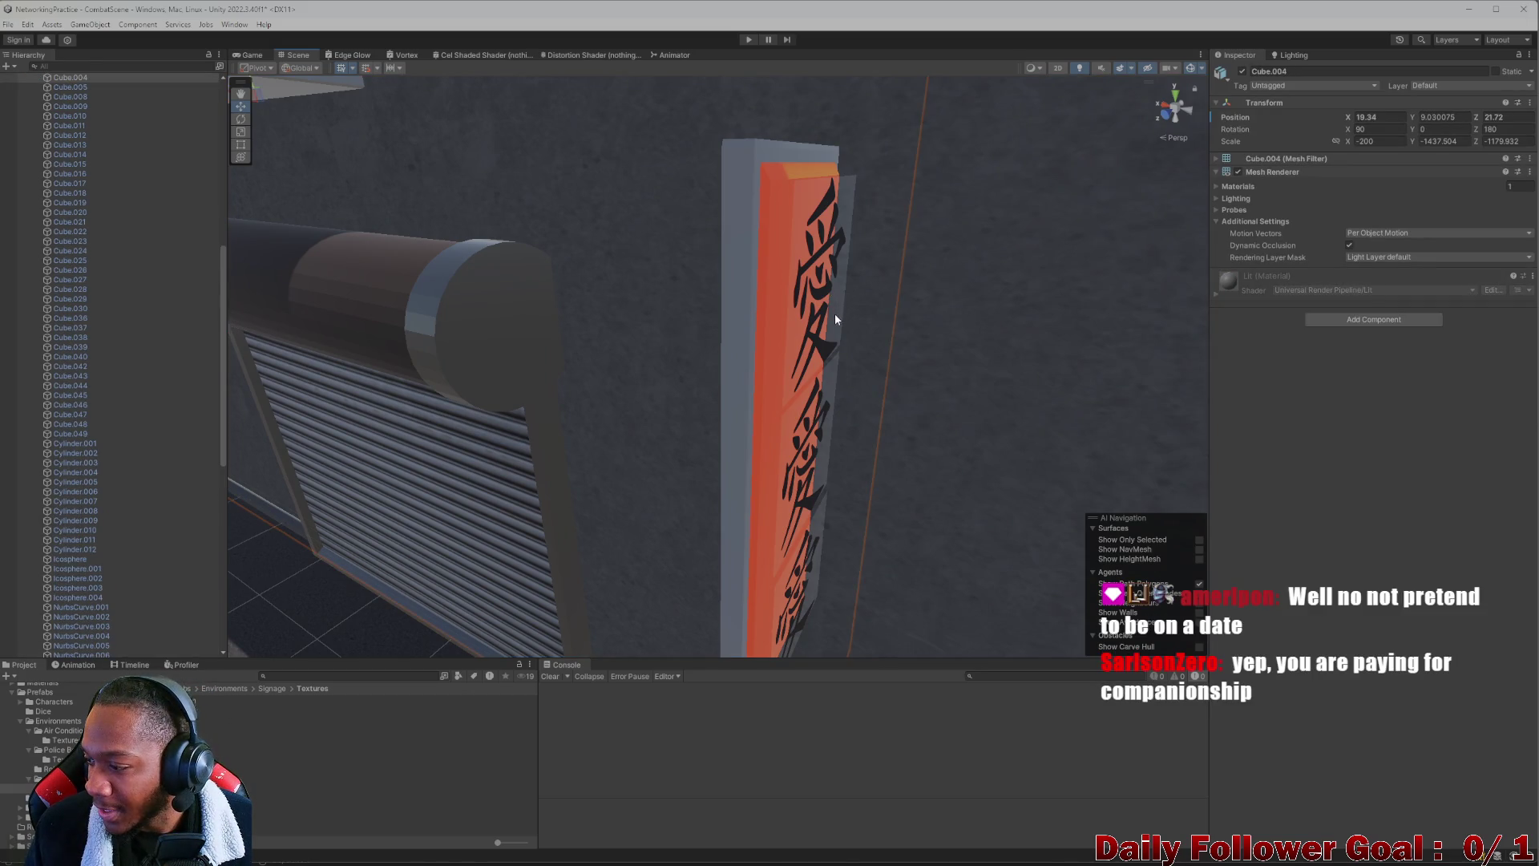
Select the pngegg lettering and other sign parts and frame them in view
{"action": "left_click_drag", "start_coordinate": [830, 336], "coordinate": [750, 371]}
{"action": "left_click", "coordinate": [704, 370]}
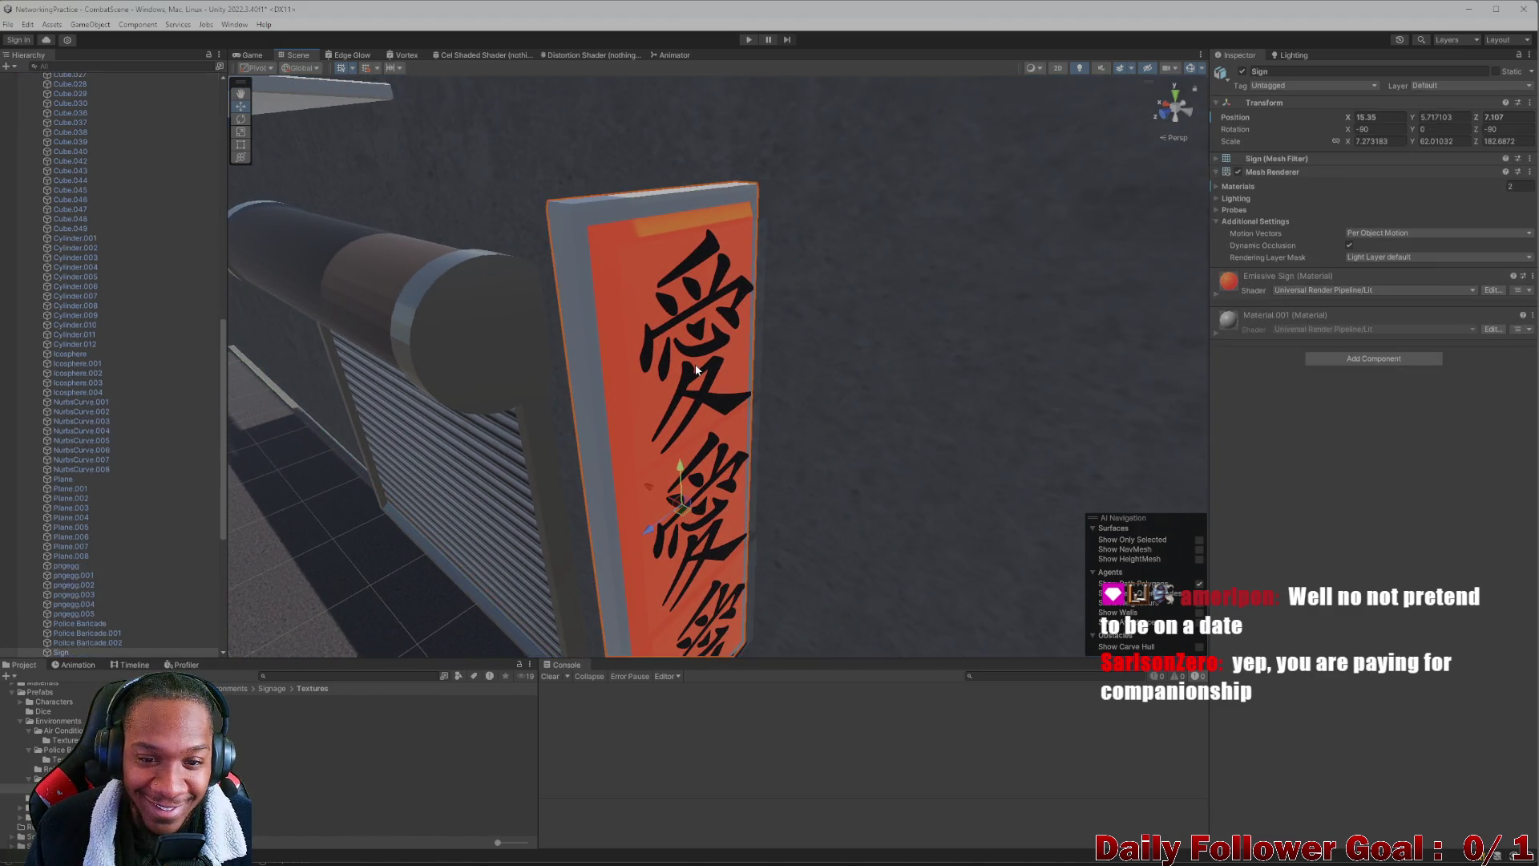
{"action": "left_click", "coordinate": [710, 383]}
{"action": "key", "text": "f"}
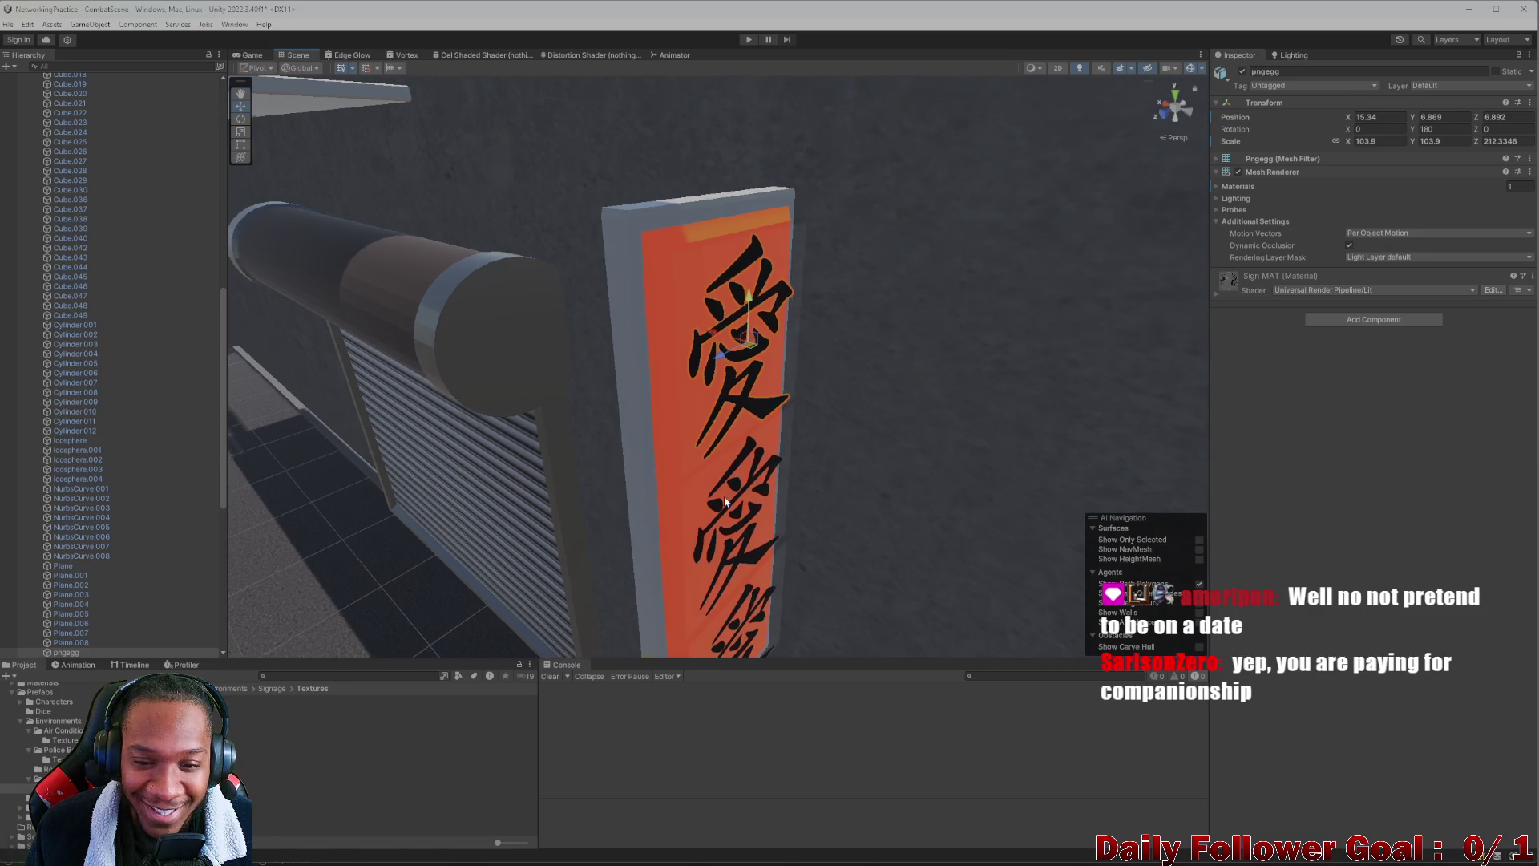
{"action": "left_click", "coordinate": [762, 374], "text": "ctrl"}
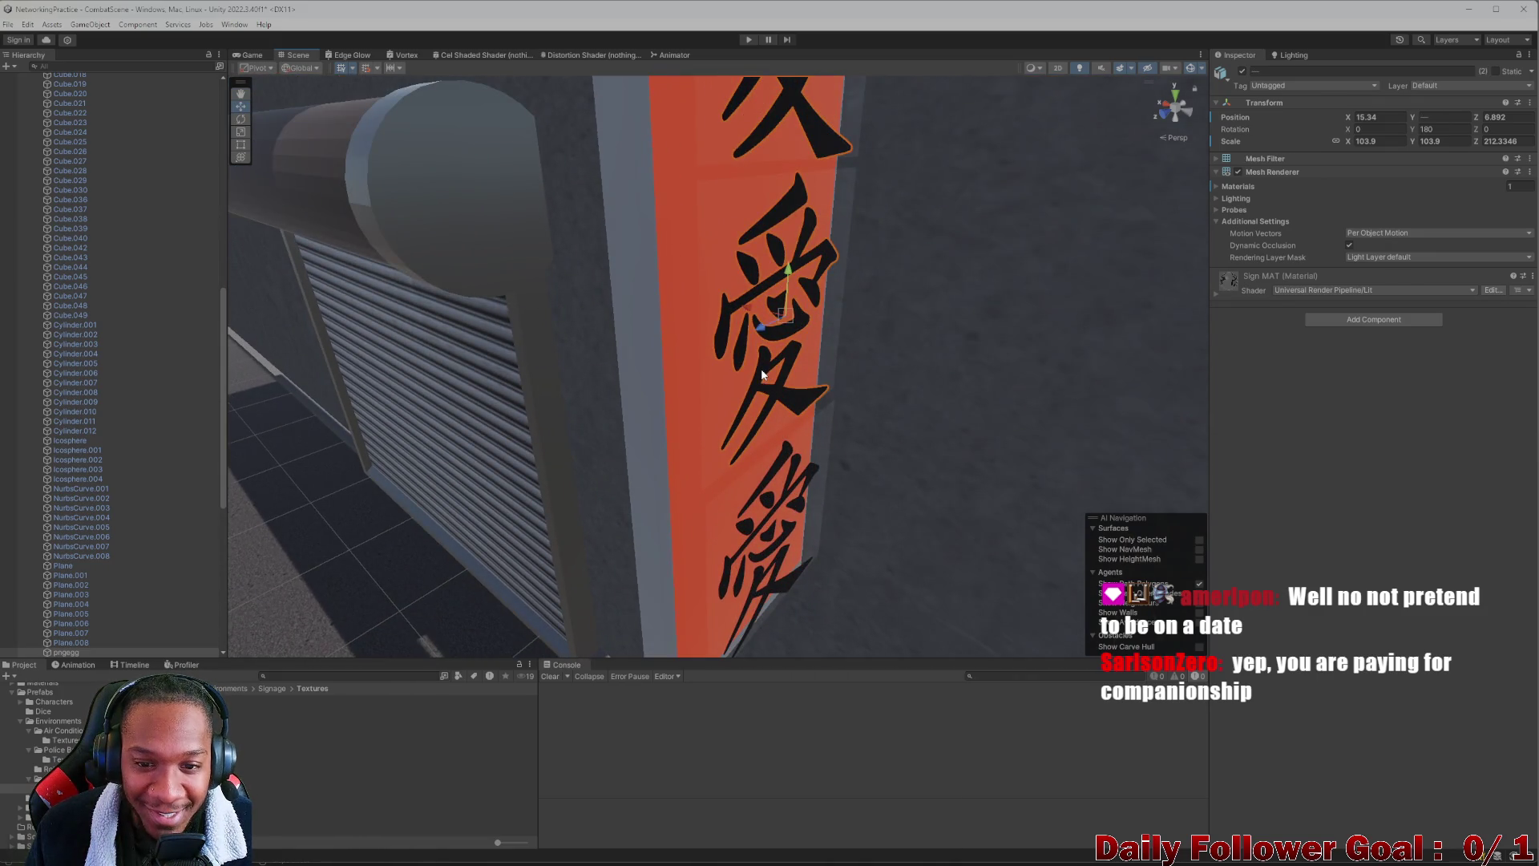
{"action": "left_click_drag", "start_coordinate": [794, 499], "coordinate": [747, 456]}
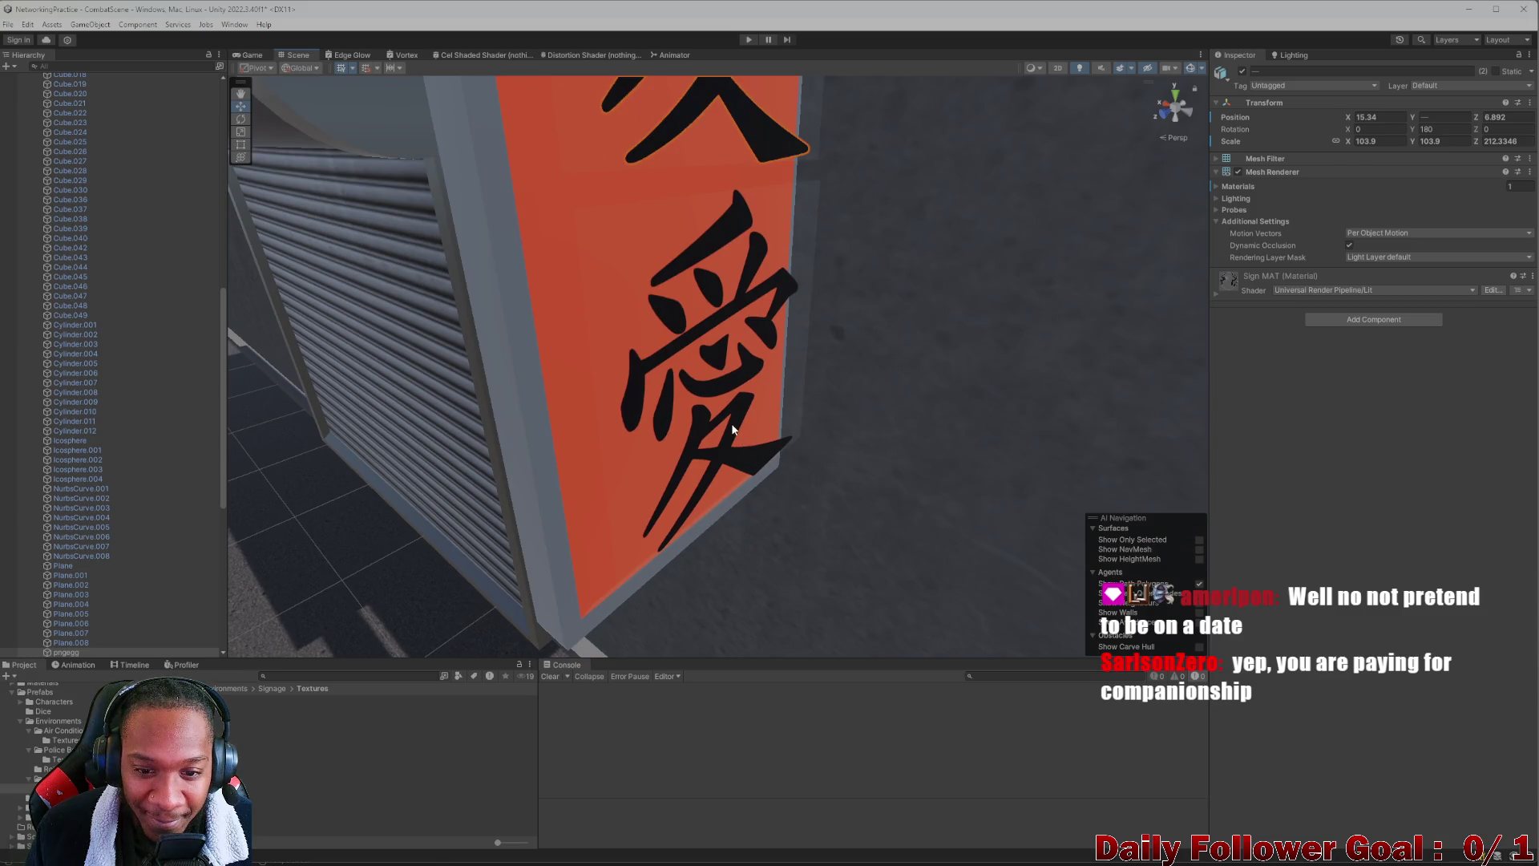
{"action": "left_click", "coordinate": [731, 423], "text": "ctrl"}
{"action": "key", "text": "f"}
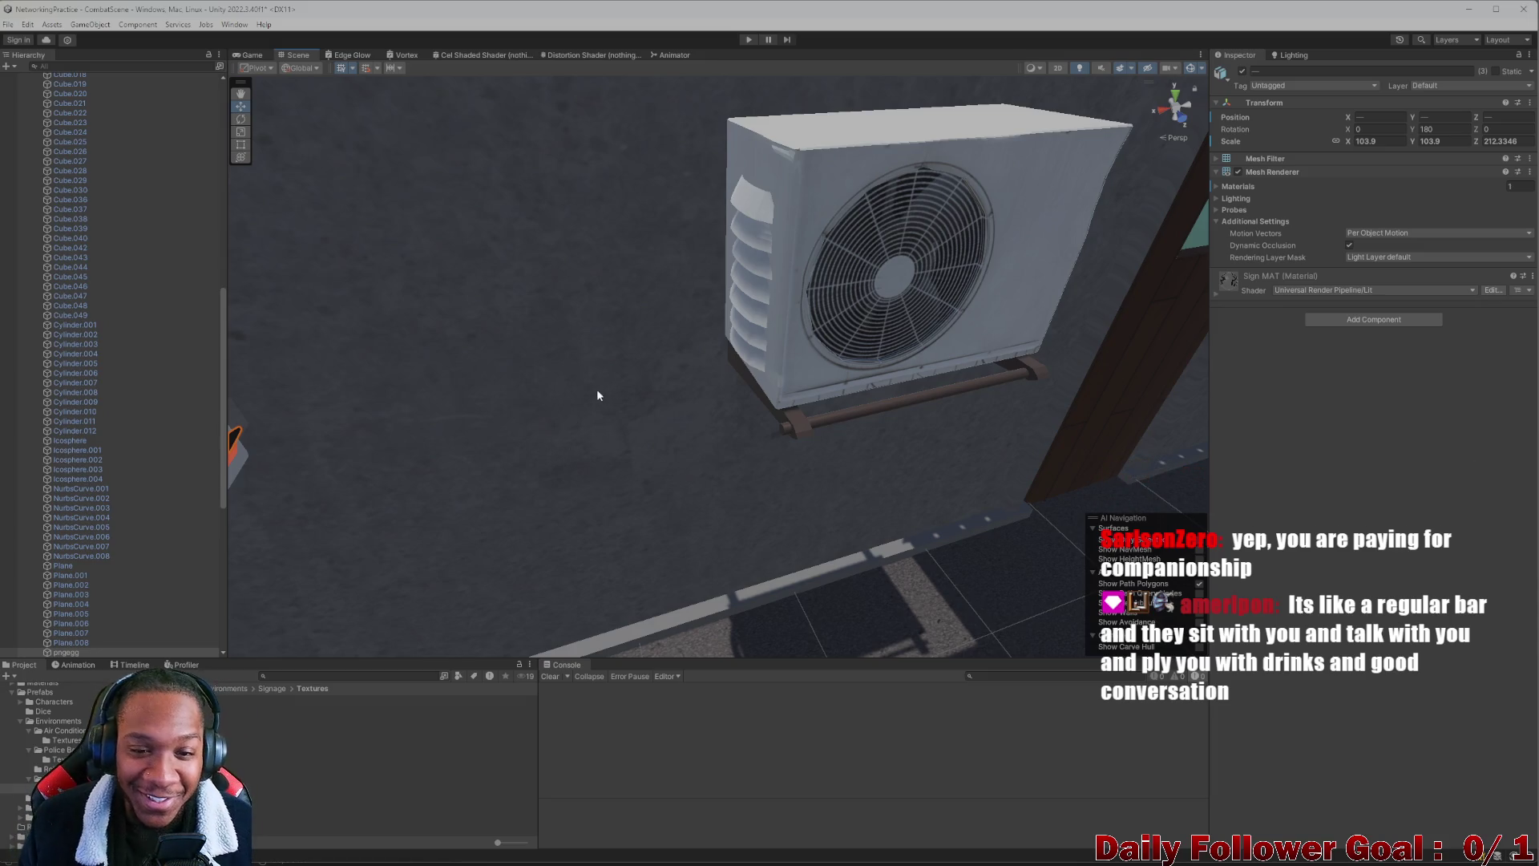
{"action": "key", "text": "f"}
{"action": "mouse_move", "coordinate": [618, 396]}
{"action": "left_mouse_down"}
{"action": "mouse_move", "coordinate": [796, 353]}
{"action": "mouse_move", "coordinate": [762, 371]}
{"action": "mouse_move", "coordinate": [839, 402]}
{"action": "mouse_move", "coordinate": [774, 372]}
{"action": "mouse_move", "coordinate": [852, 361]}
{"action": "mouse_move", "coordinate": [802, 358]}
{"action": "left_mouse_up"}
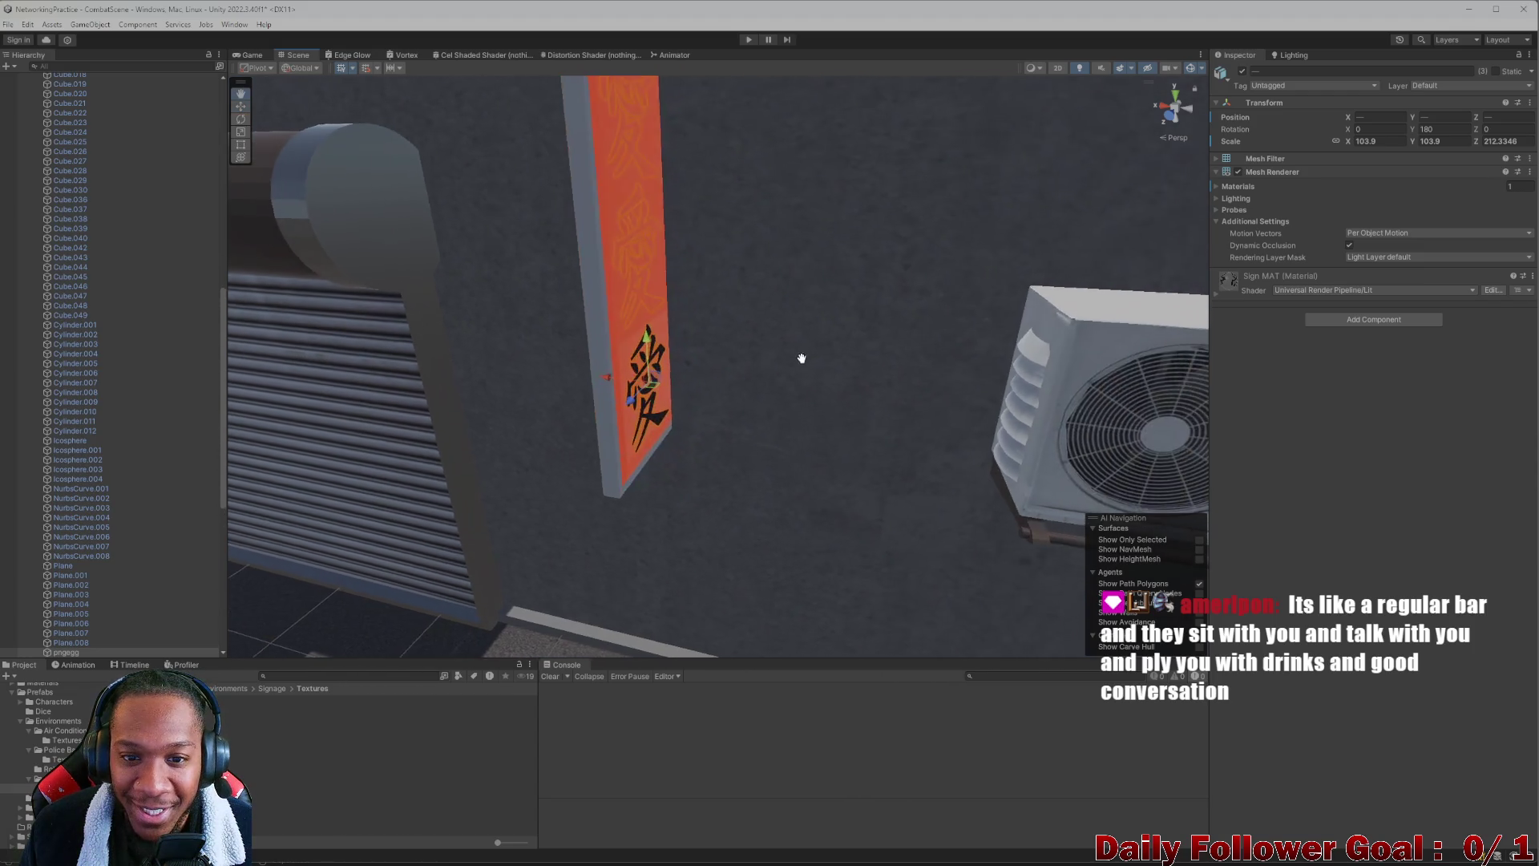
{"action": "scroll", "coordinate": [652, 397], "scroll_direction": "up", "scroll_amount": 5}
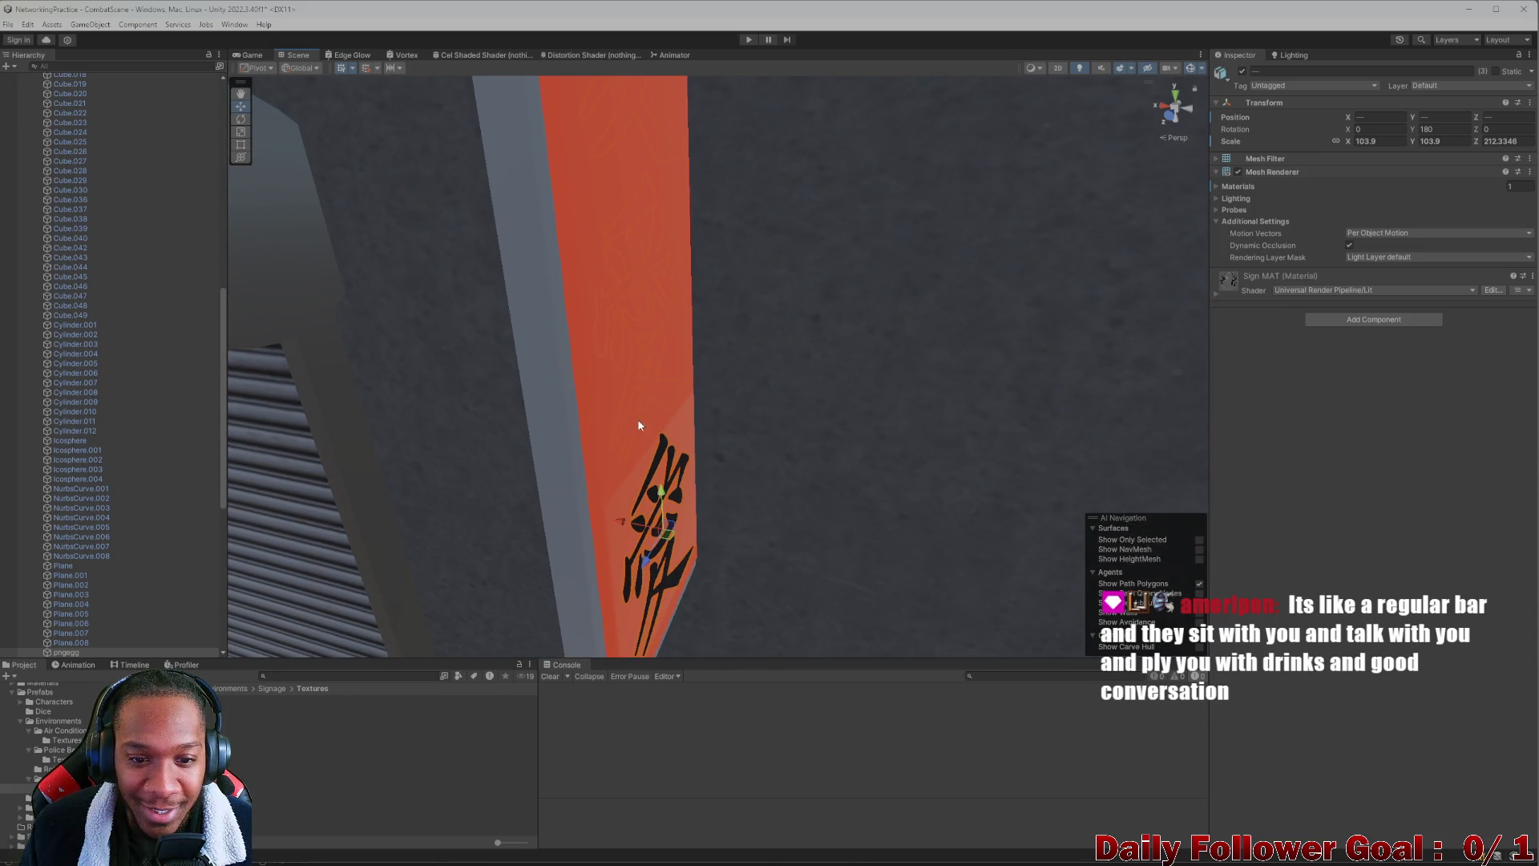
View the sign board edge-on and pick out the pngegg calligraphy decal
{"action": "left_click", "coordinate": [615, 365], "text": "shift"}
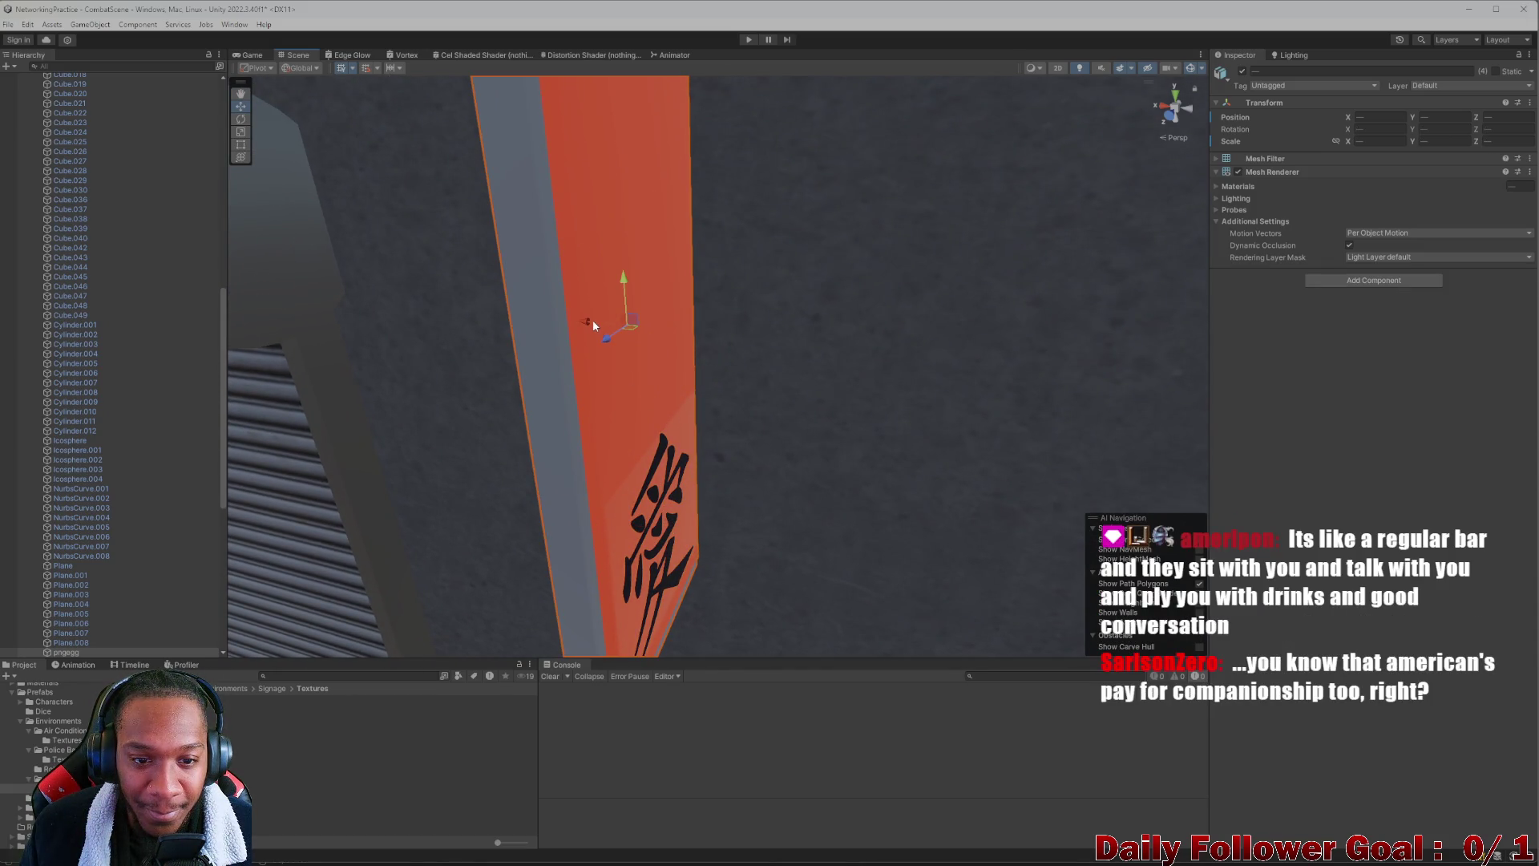
{"action": "mouse_move", "coordinate": [612, 389]}
{"action": "left_mouse_down"}
{"action": "mouse_move", "coordinate": [662, 419]}
{"action": "mouse_move", "coordinate": [649, 426]}
{"action": "left_mouse_up"}
{"action": "left_click", "coordinate": [687, 399], "text": "shift"}
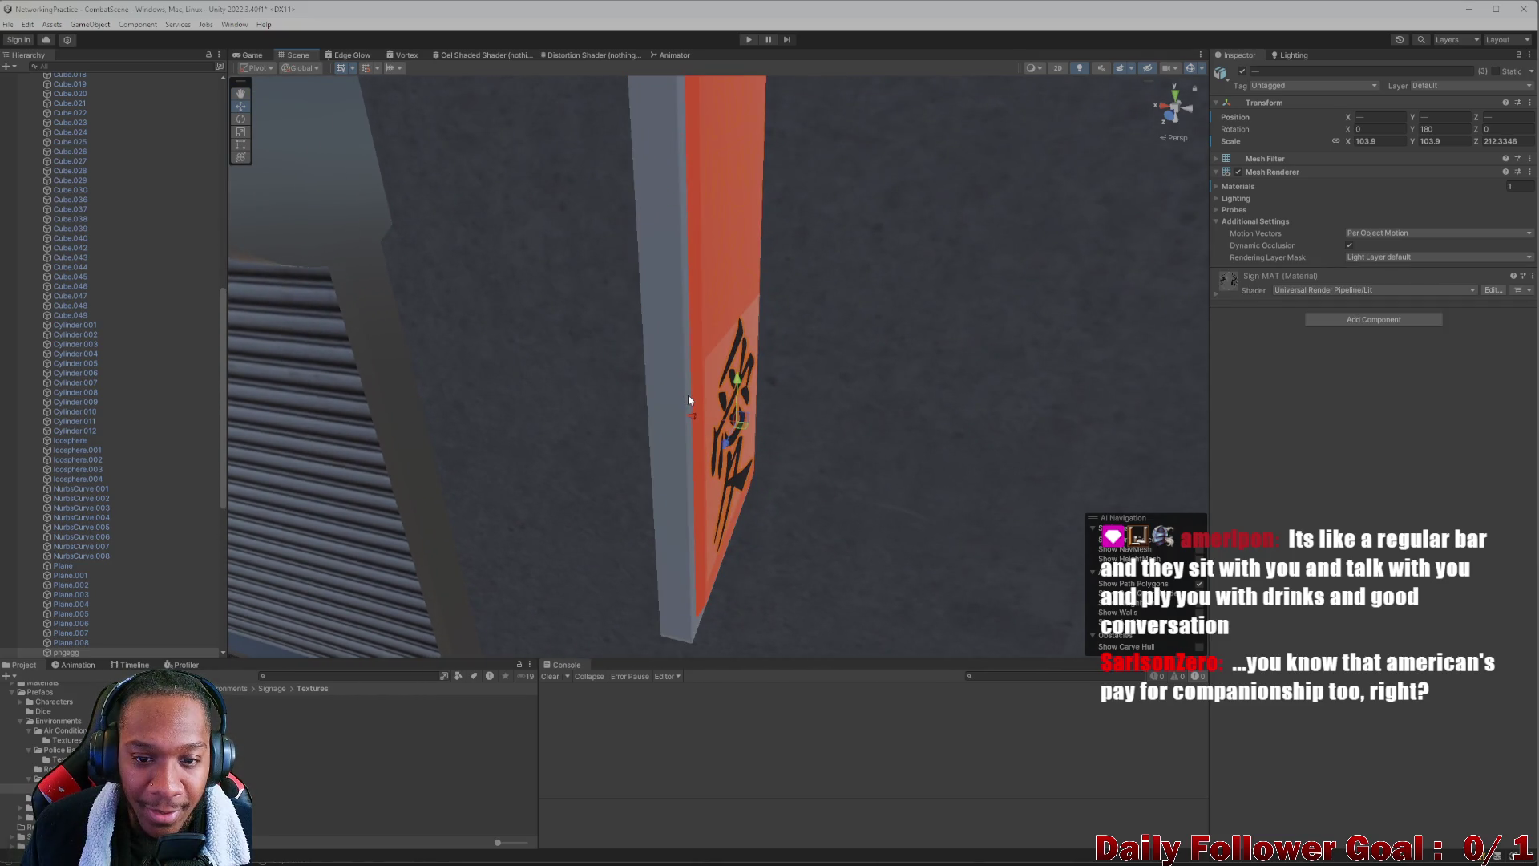
{"action": "left_click", "coordinate": [757, 371]}
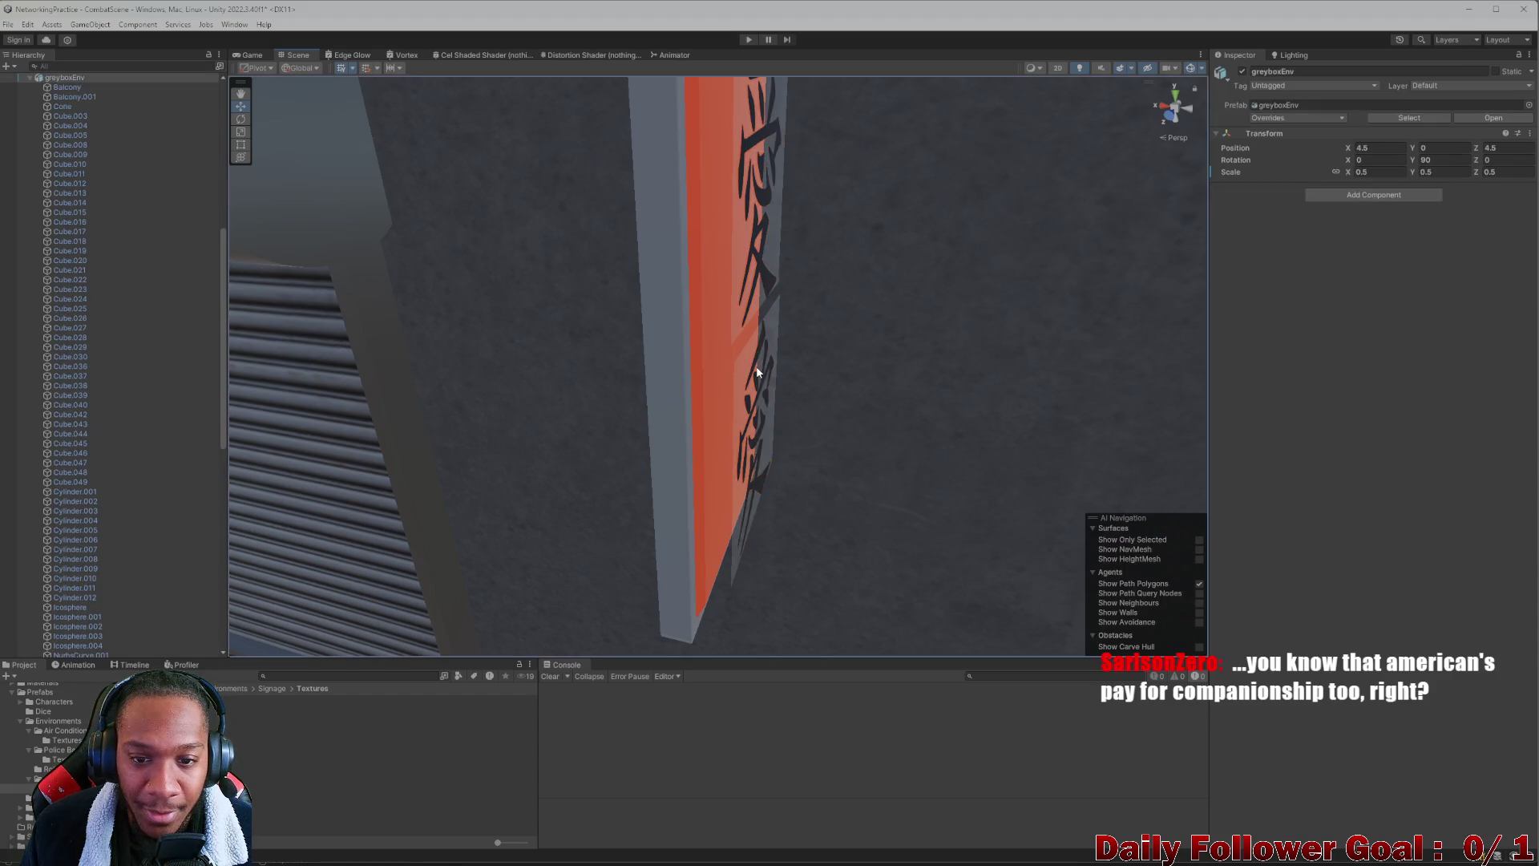
{"action": "left_click", "coordinate": [758, 365]}
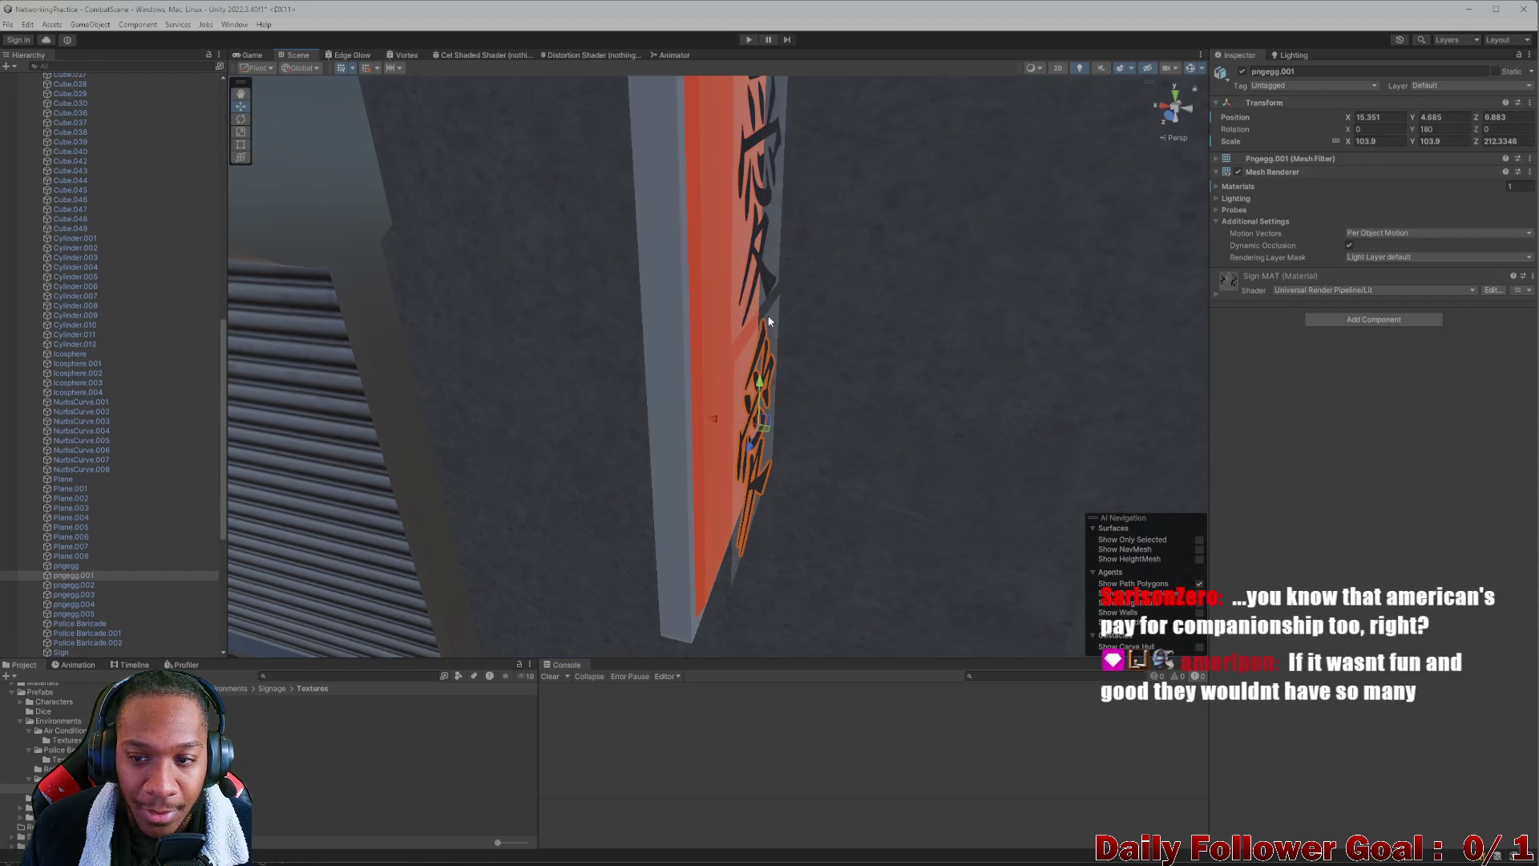
{"action": "left_click", "coordinate": [759, 257]}
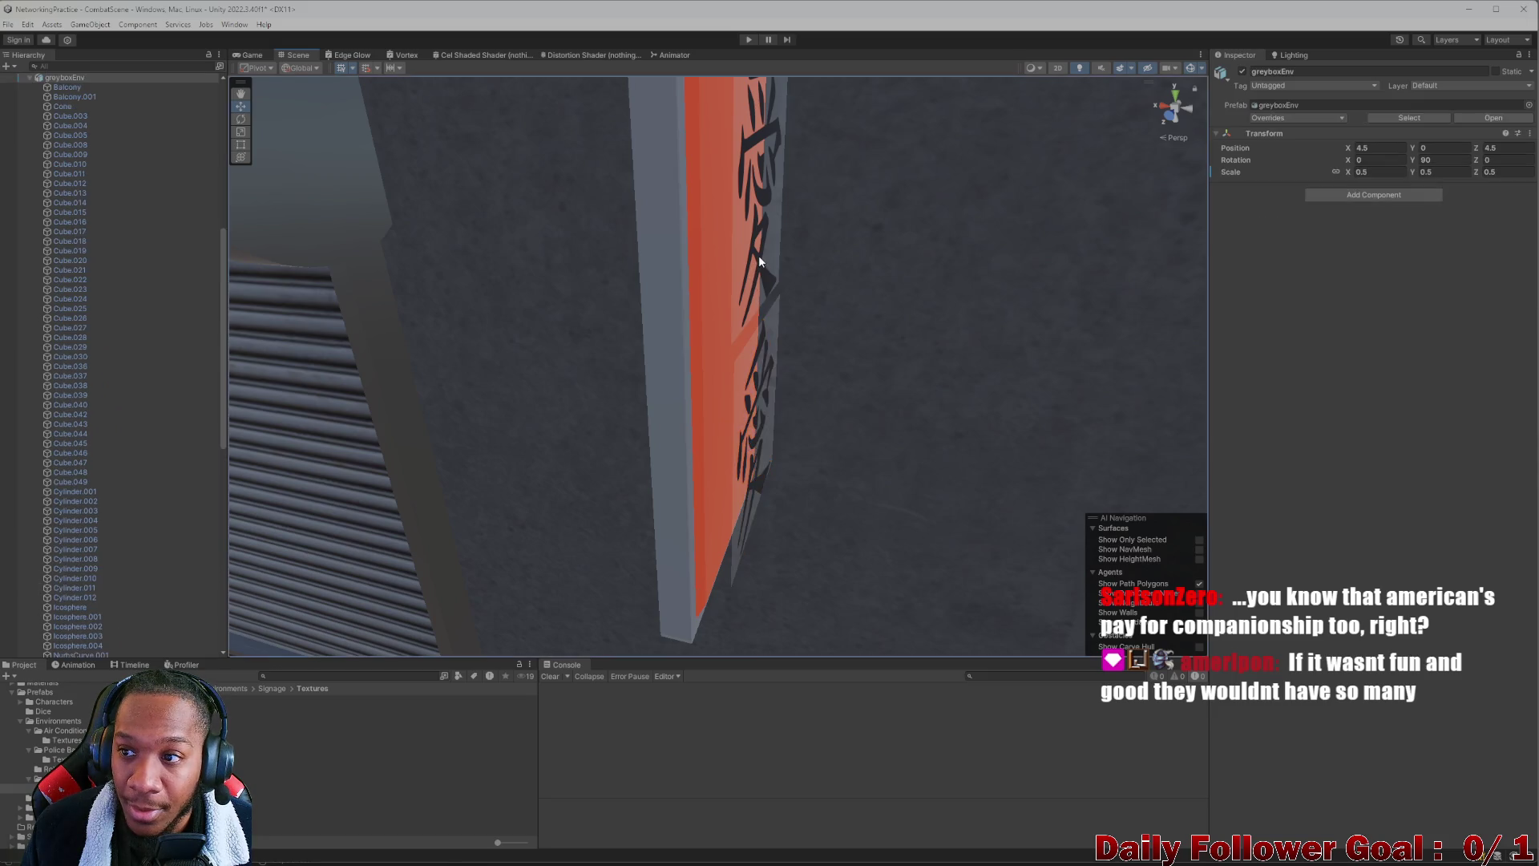
{"action": "mouse_move", "coordinate": [757, 261]}
{"action": "left_mouse_down"}
{"action": "mouse_move", "coordinate": [738, 344]}
{"action": "mouse_move", "coordinate": [746, 330]}
{"action": "mouse_move", "coordinate": [682, 308]}
{"action": "left_mouse_up"}
{"action": "left_click", "coordinate": [676, 303]}
{"action": "left_click", "coordinate": [676, 304]}
{"action": "left_click", "coordinate": [677, 305]}
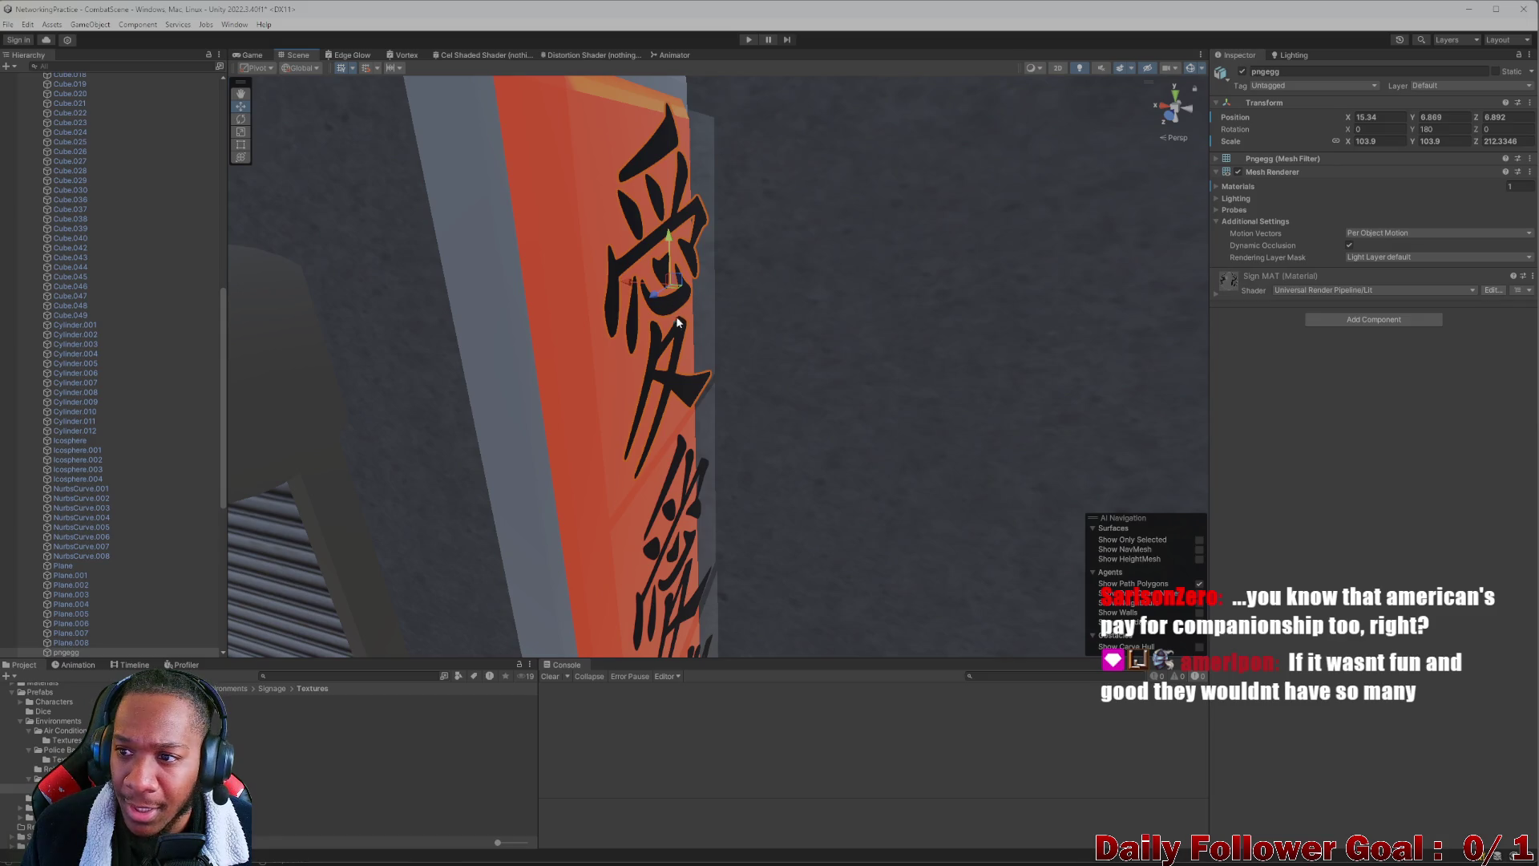
Try nudging the calligraphy decal in depth, then undo the move
{"action": "left_click_drag", "start_coordinate": [625, 293], "coordinate": [631, 296]}
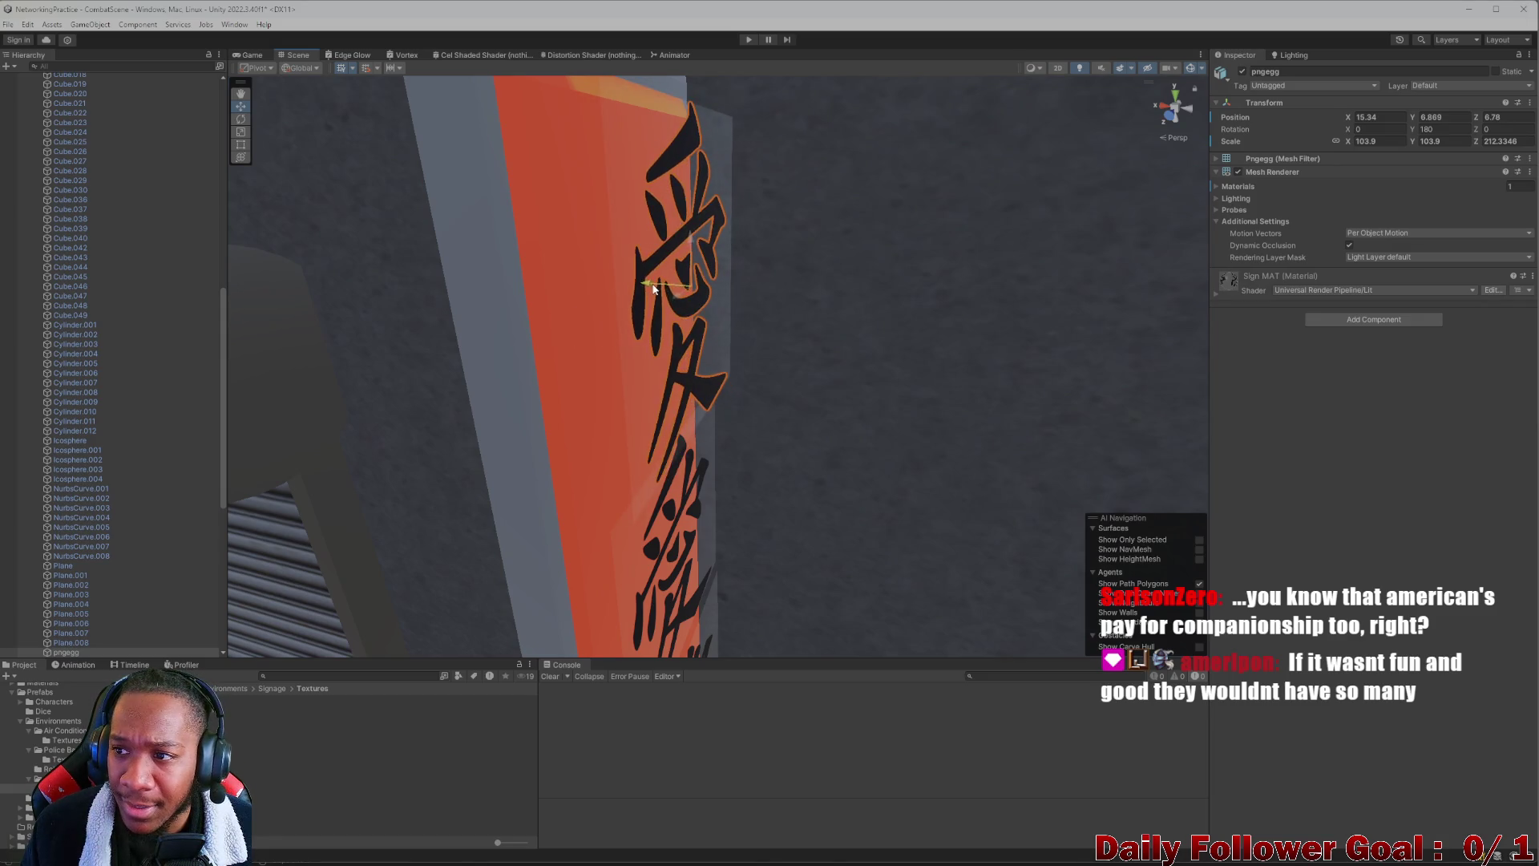
{"action": "key", "text": "ctrl+z"}
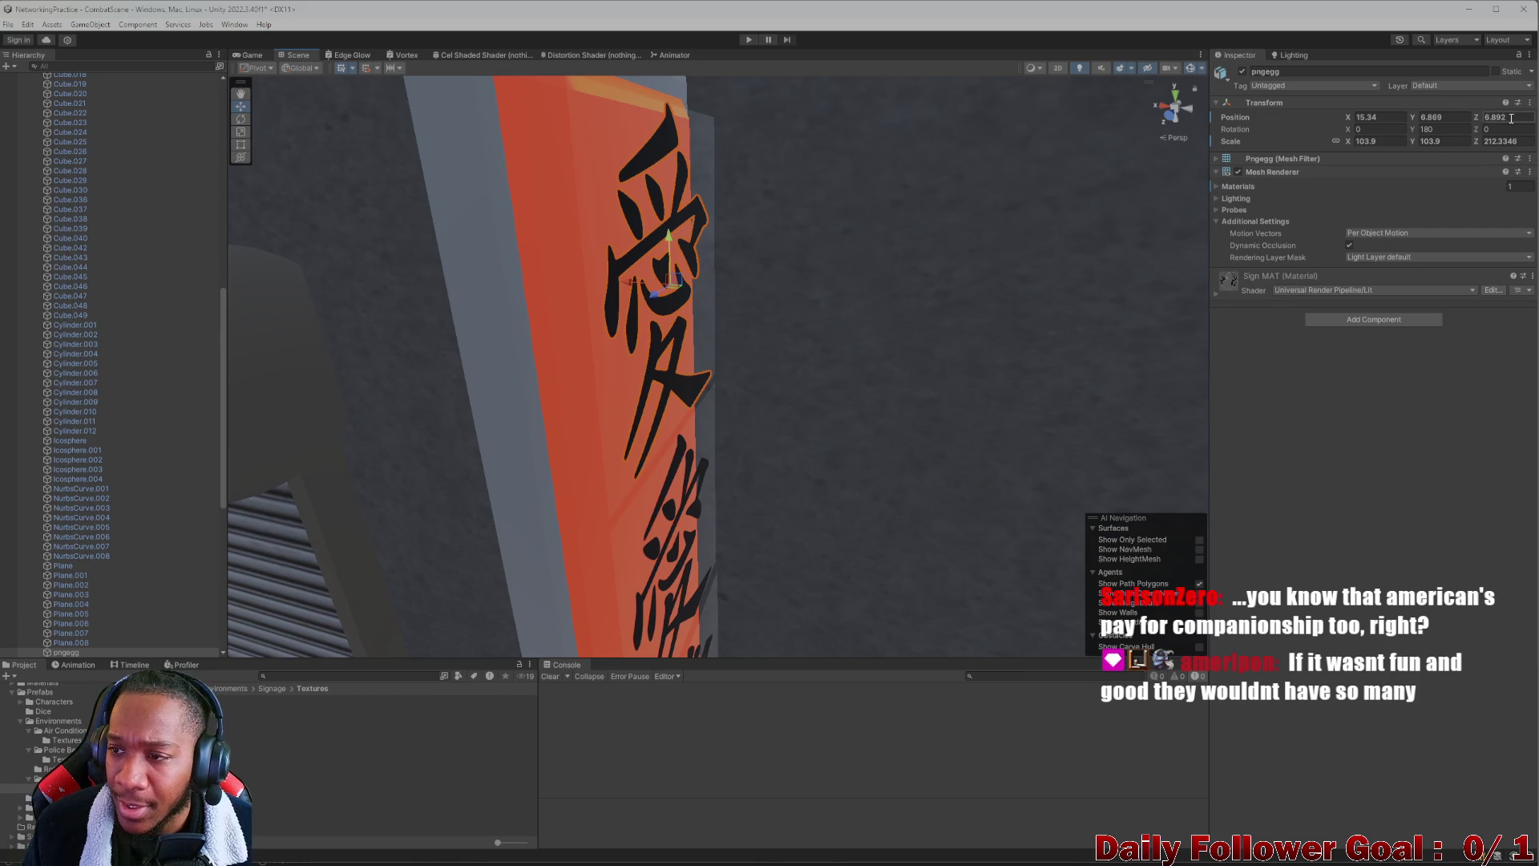
{"action": "scroll", "coordinate": [760, 435], "scroll_direction": "down", "scroll_amount": 3}
{"action": "scroll", "coordinate": [759, 434], "scroll_direction": "up", "scroll_amount": 3}
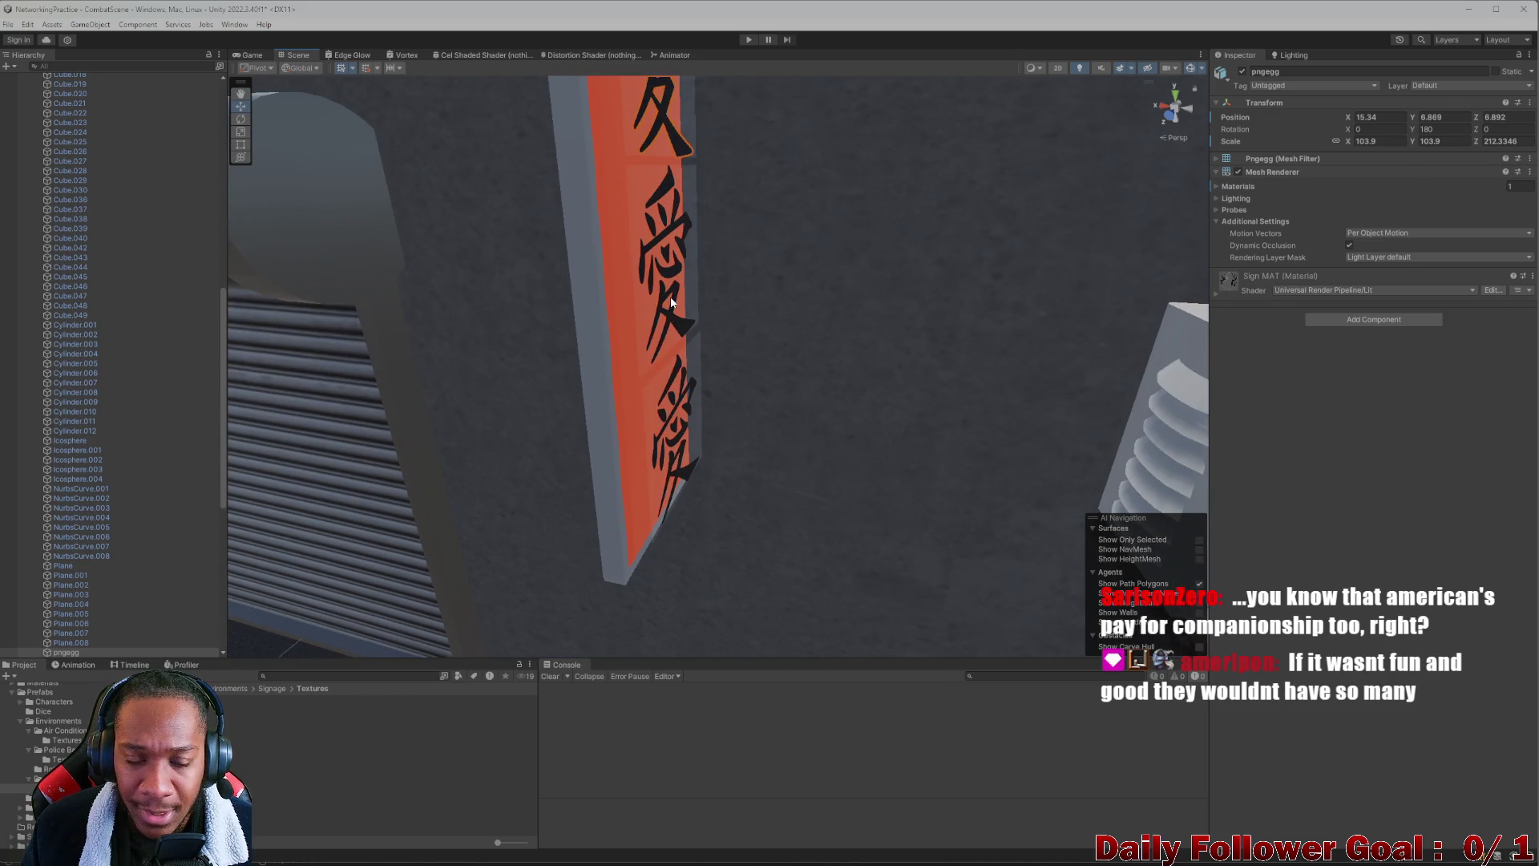
Select both calligraphy decals together with the sign board and frame them
{"action": "left_click", "coordinate": [672, 275], "text": "shift"}
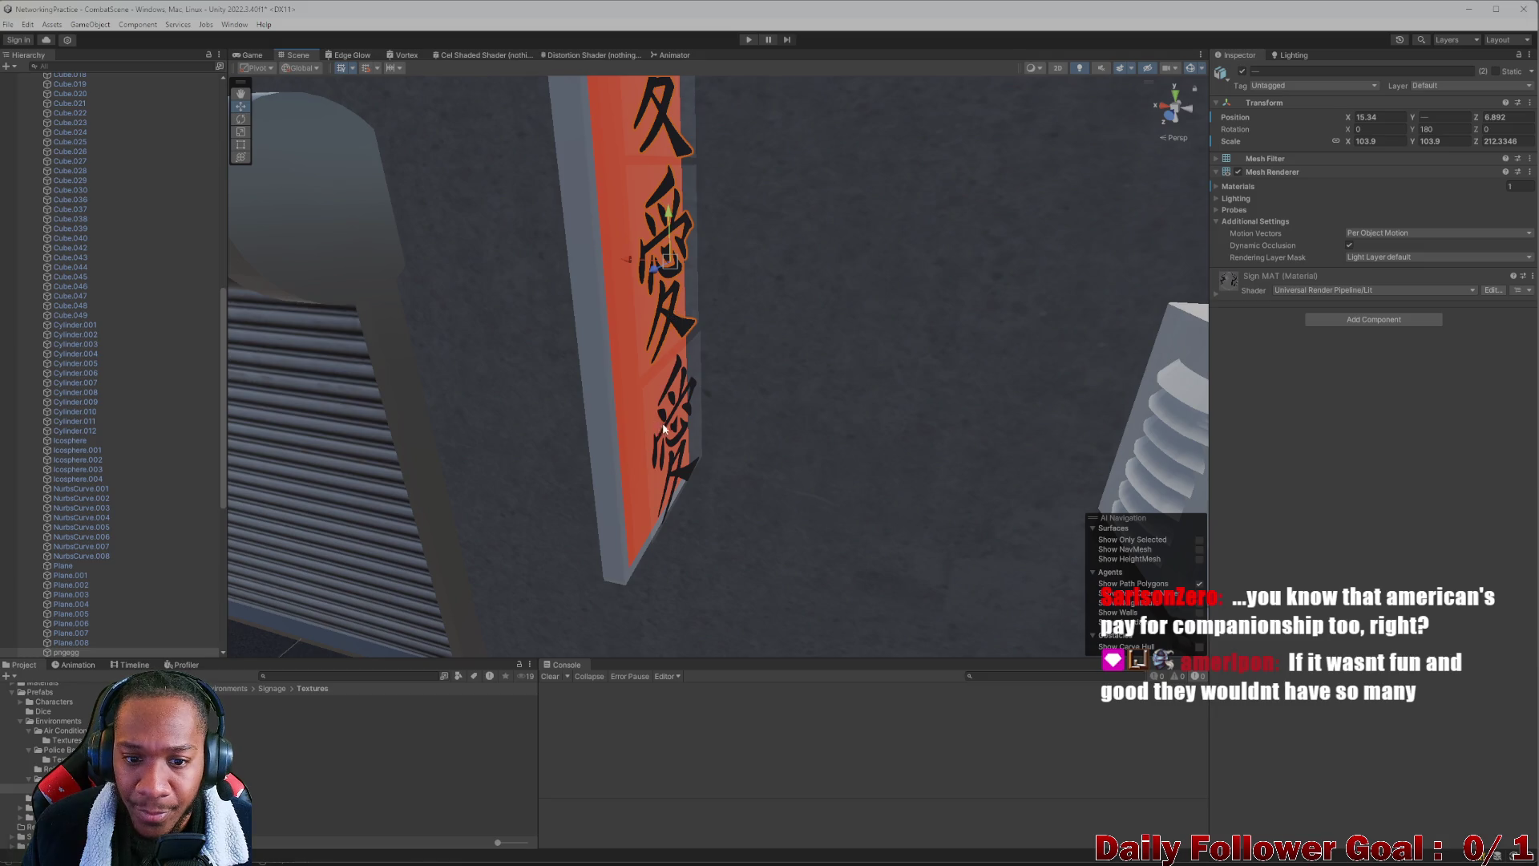
{"action": "left_click", "coordinate": [683, 385], "text": "shift"}
{"action": "left_click", "coordinate": [686, 373], "text": "shift"}
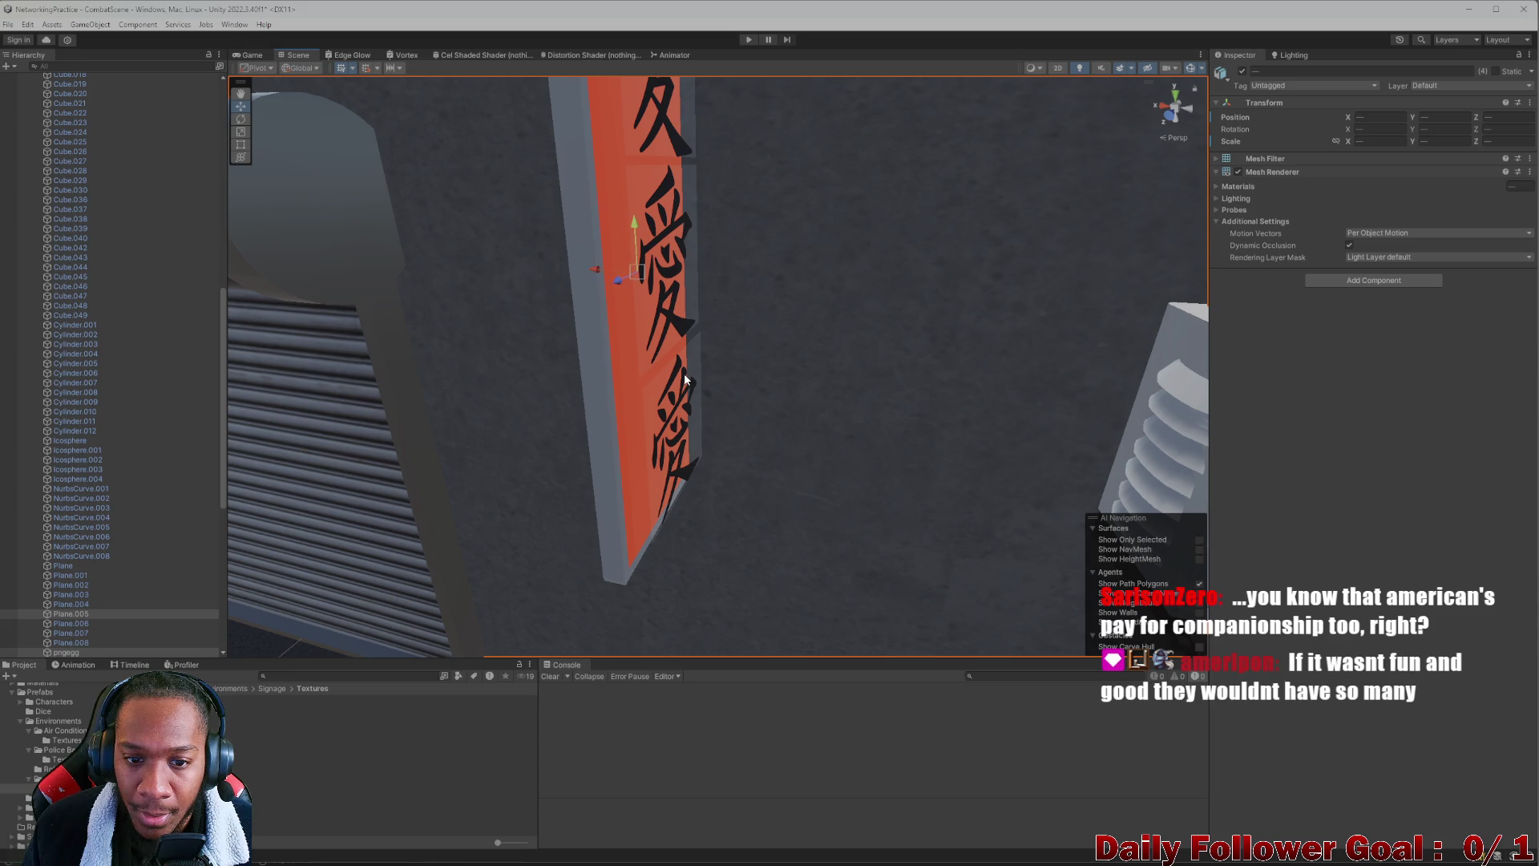
{"action": "left_click", "coordinate": [675, 391], "text": "shift"}
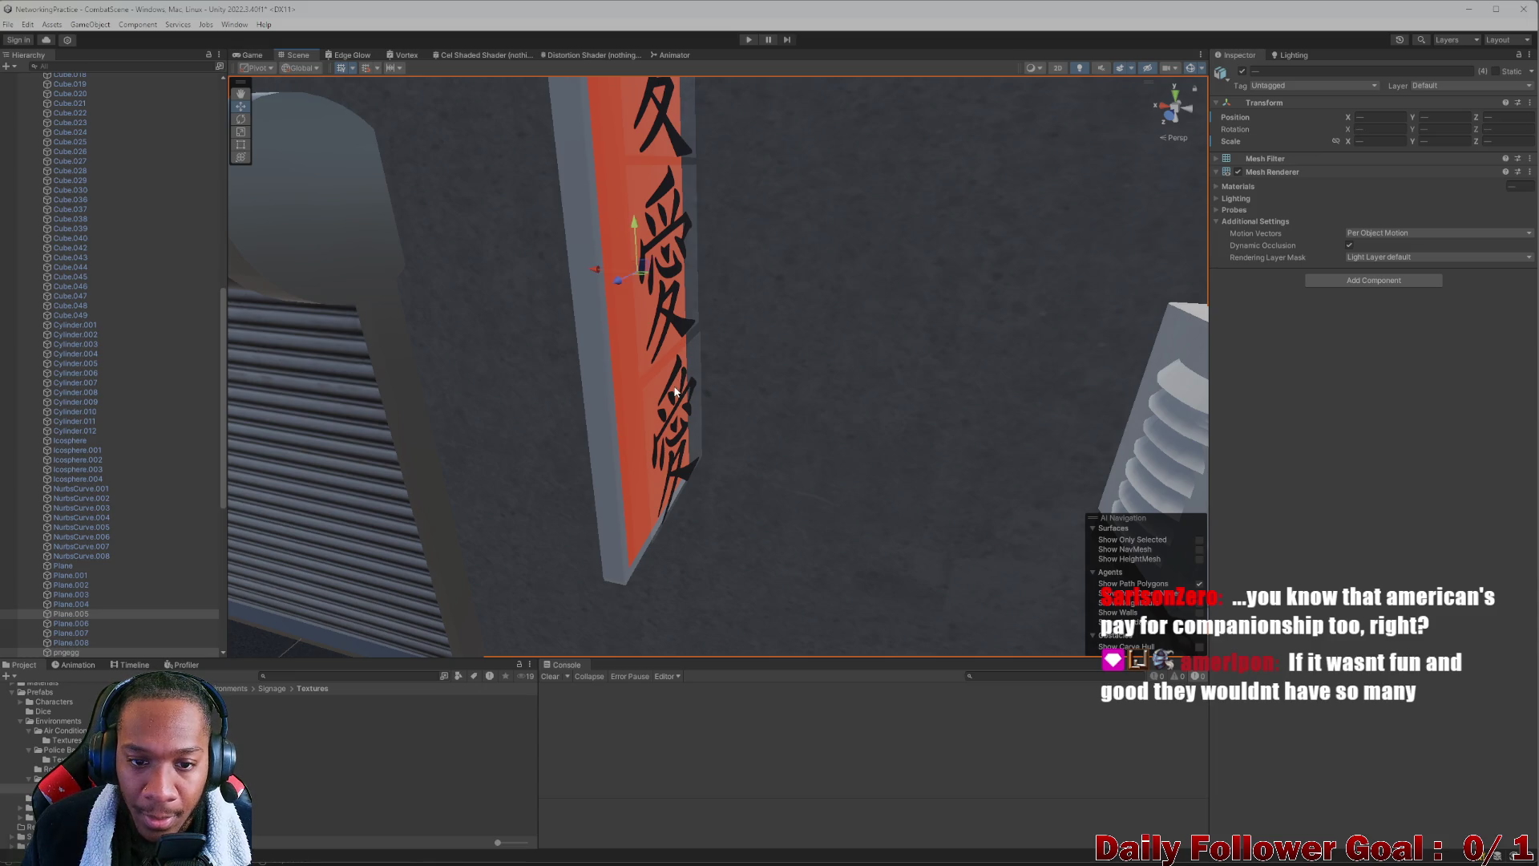
{"action": "scroll", "coordinate": [677, 417], "scroll_direction": "up", "scroll_amount": 3}
{"action": "scroll", "coordinate": [678, 435], "scroll_direction": "up", "scroll_amount": 2}
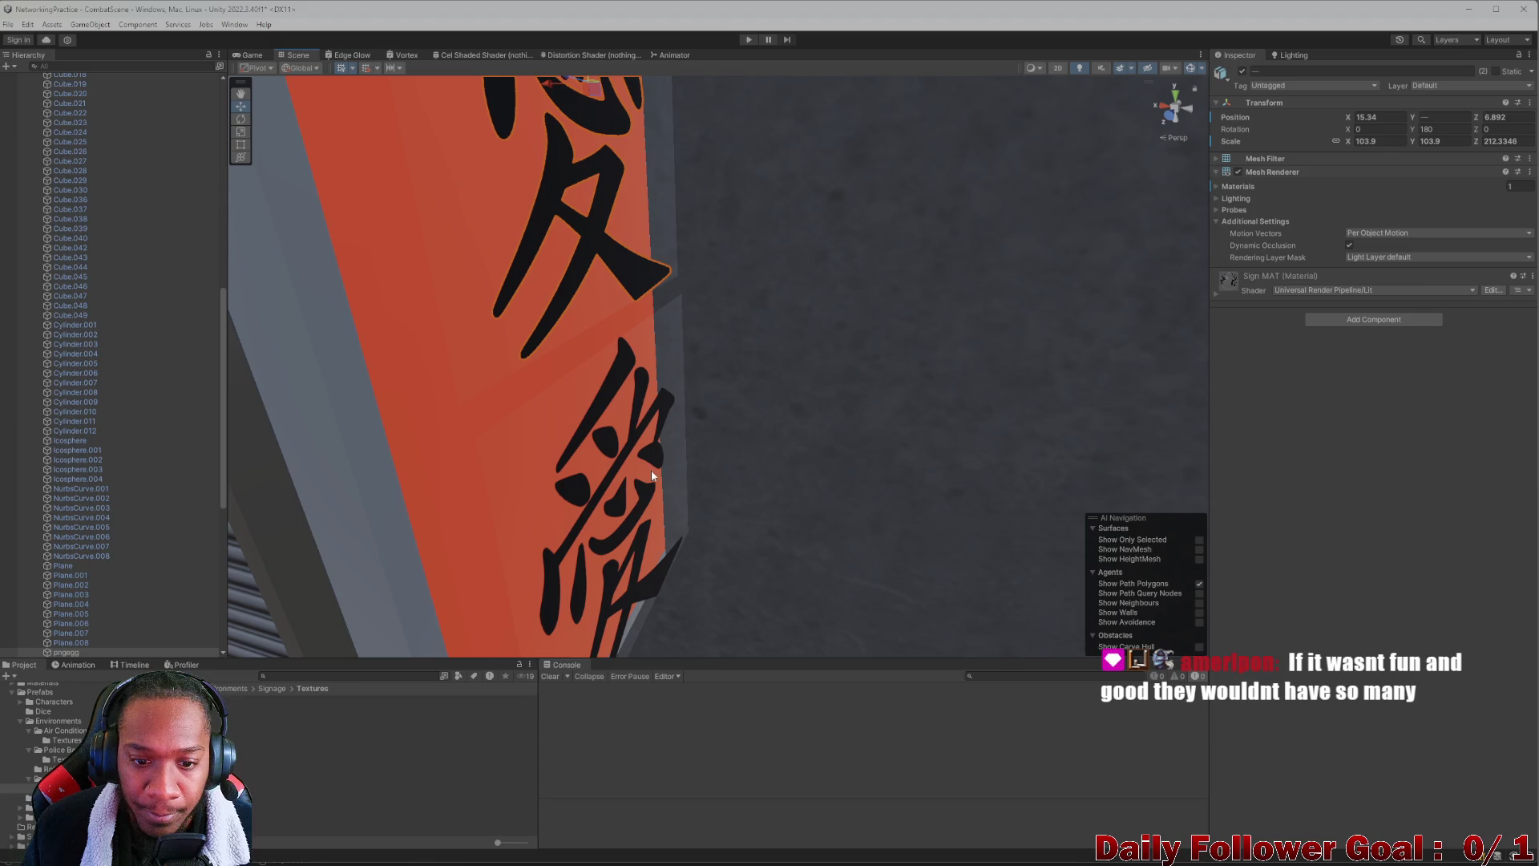
{"action": "left_click", "coordinate": [660, 497], "text": "shift"}
{"action": "left_click", "coordinate": [662, 501], "text": "shift"}
{"action": "scroll", "coordinate": [598, 521], "scroll_direction": "up", "scroll_amount": 3}
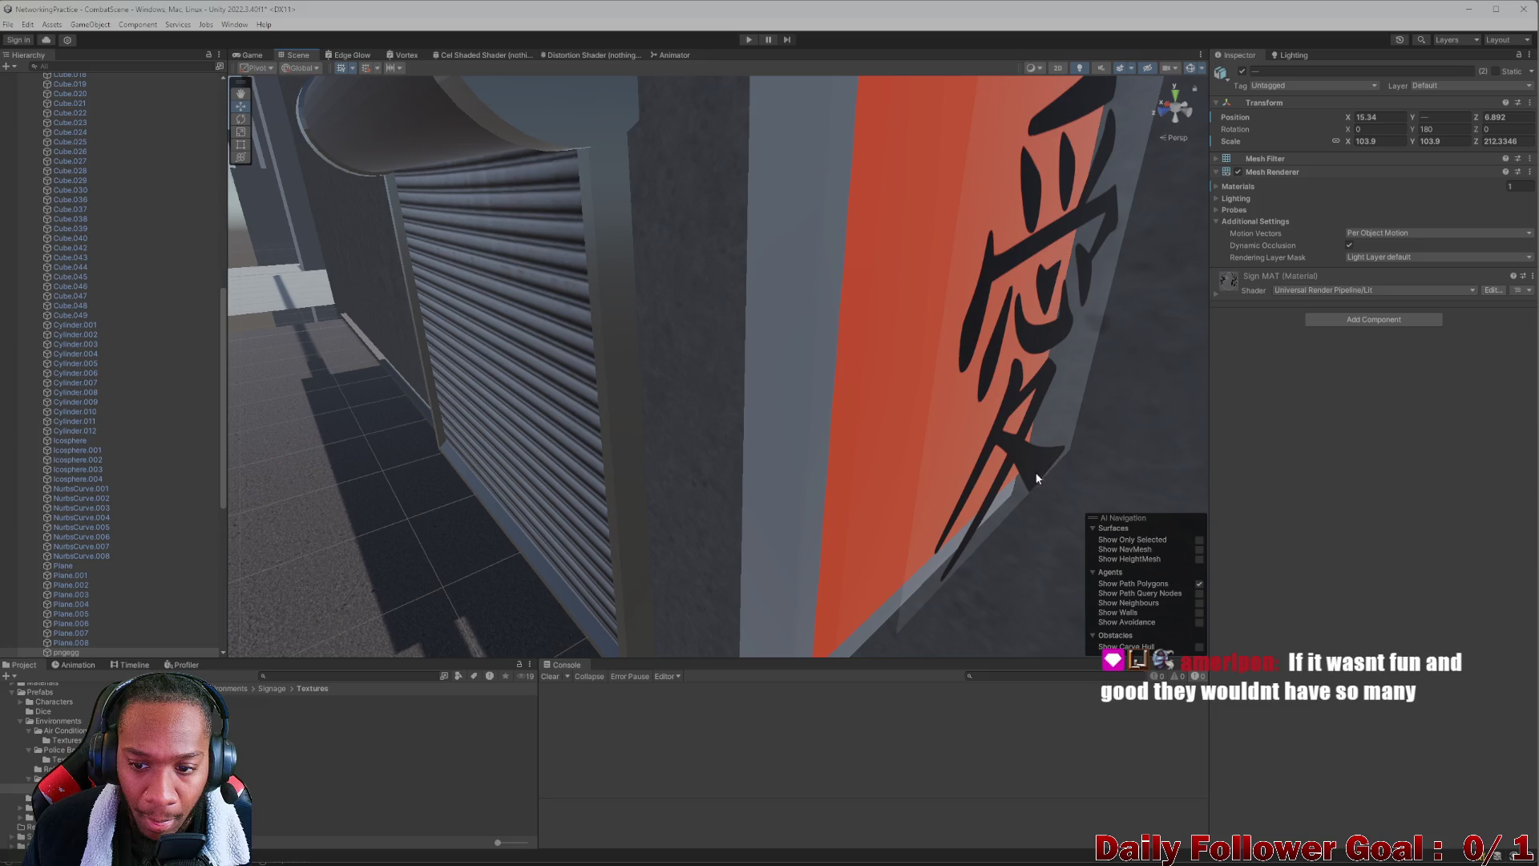
{"action": "left_click", "coordinate": [1036, 478], "text": "shift"}
{"action": "key", "text": "f"}
Set the decals' Transform Position Z to 6.8
{"action": "left_click", "coordinate": [1508, 118]}
{"action": "type", "text": "6."}
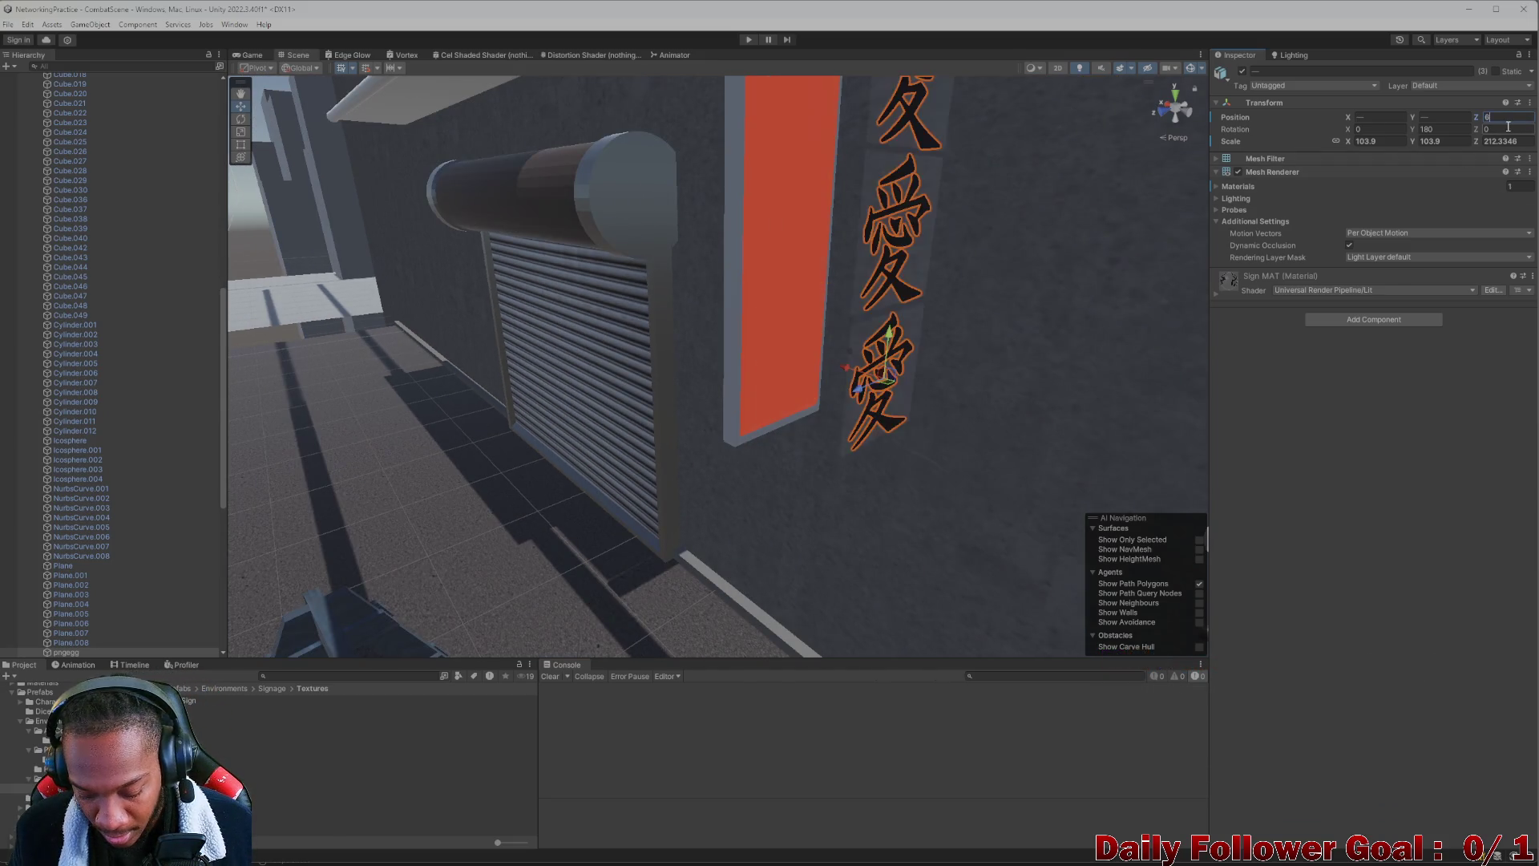
{"action": "type", "text": "8"}
{"action": "key", "text": "Return"}
Drag the calligraphy along the red arrow until it sits flush on the orange board
{"action": "mouse_move", "coordinate": [1058, 304]}
{"action": "left_mouse_down"}
{"action": "mouse_move", "coordinate": [680, 362]}
{"action": "mouse_move", "coordinate": [854, 420]}
{"action": "left_mouse_up"}
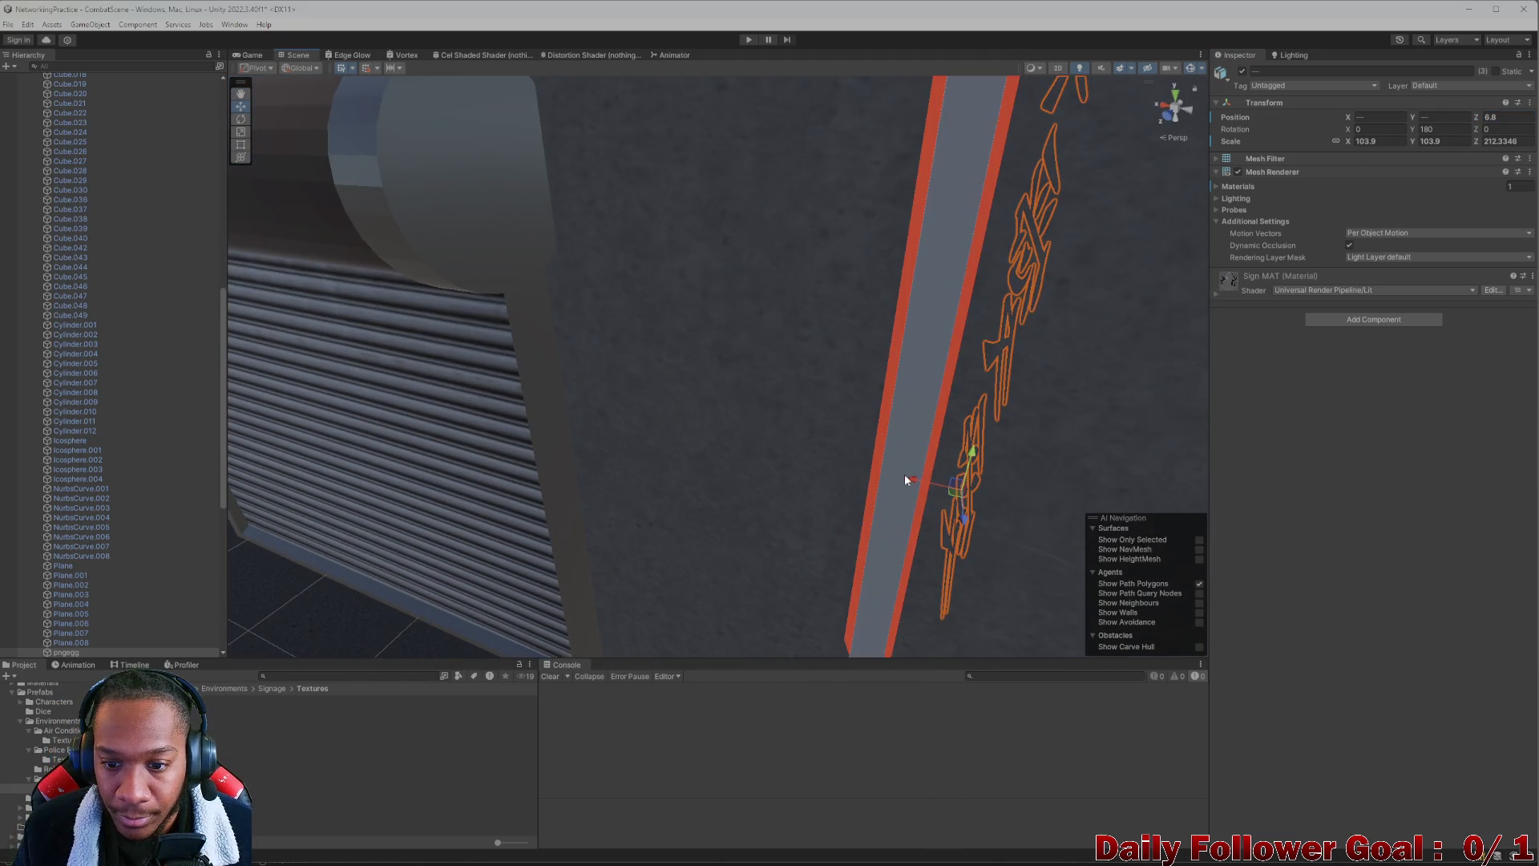
{"action": "mouse_move", "coordinate": [928, 484]}
{"action": "left_mouse_down"}
{"action": "mouse_move", "coordinate": [792, 408]}
{"action": "mouse_move", "coordinate": [854, 413]}
{"action": "left_mouse_up"}
{"action": "left_click_drag", "start_coordinate": [776, 380], "coordinate": [732, 375]}
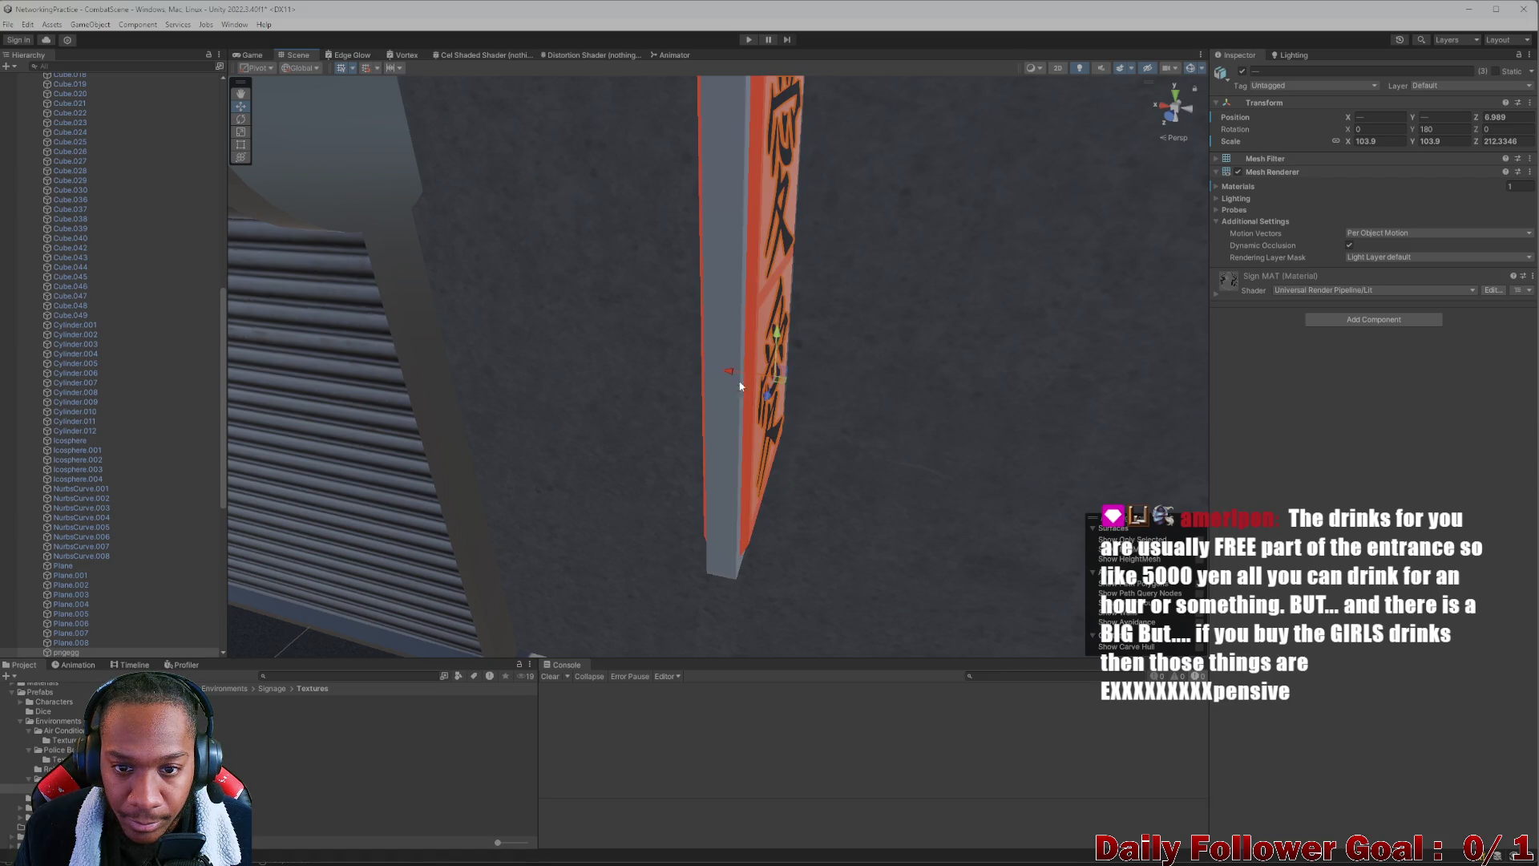
{"action": "scroll", "coordinate": [734, 376], "scroll_direction": "down", "scroll_amount": 5}
{"action": "left_click", "coordinate": [639, 489]}
{"action": "mouse_move", "coordinate": [732, 485]}
{"action": "left_mouse_down"}
{"action": "mouse_move", "coordinate": [563, 517]}
{"action": "mouse_move", "coordinate": [264, 514]}
{"action": "left_mouse_up"}
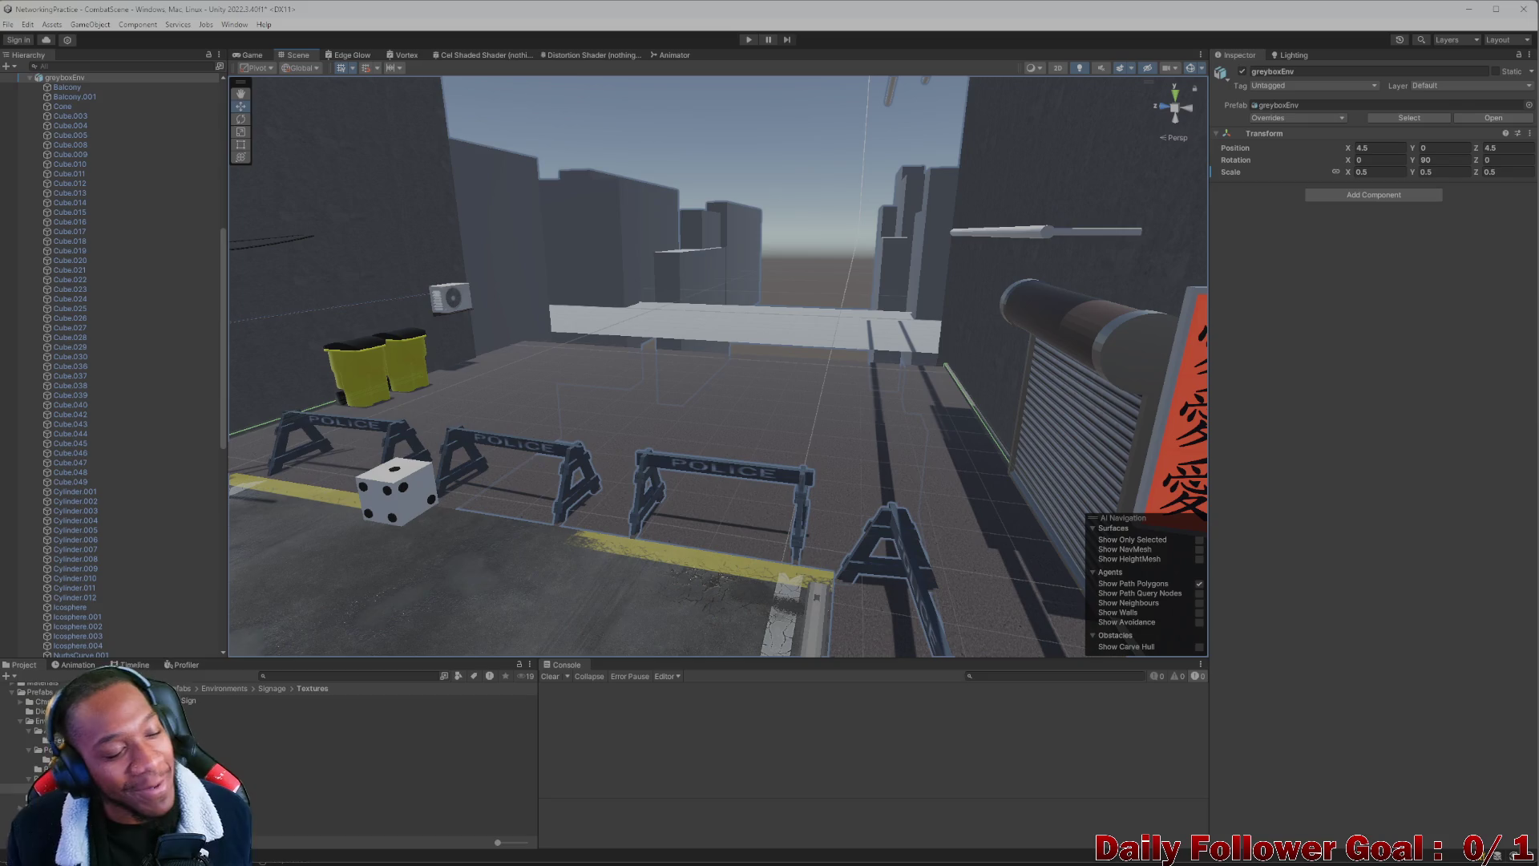
{"action": "mouse_move", "coordinate": [271, 190]}
{"action": "left_mouse_down"}
{"action": "mouse_move", "coordinate": [728, 559]}
{"action": "mouse_move", "coordinate": [680, 585]}
{"action": "mouse_move", "coordinate": [676, 541]}
{"action": "mouse_move", "coordinate": [893, 556]}
{"action": "mouse_move", "coordinate": [619, 331]}
{"action": "left_mouse_up"}
{"action": "left_click_drag", "start_coordinate": [532, 356], "coordinate": [534, 363]}
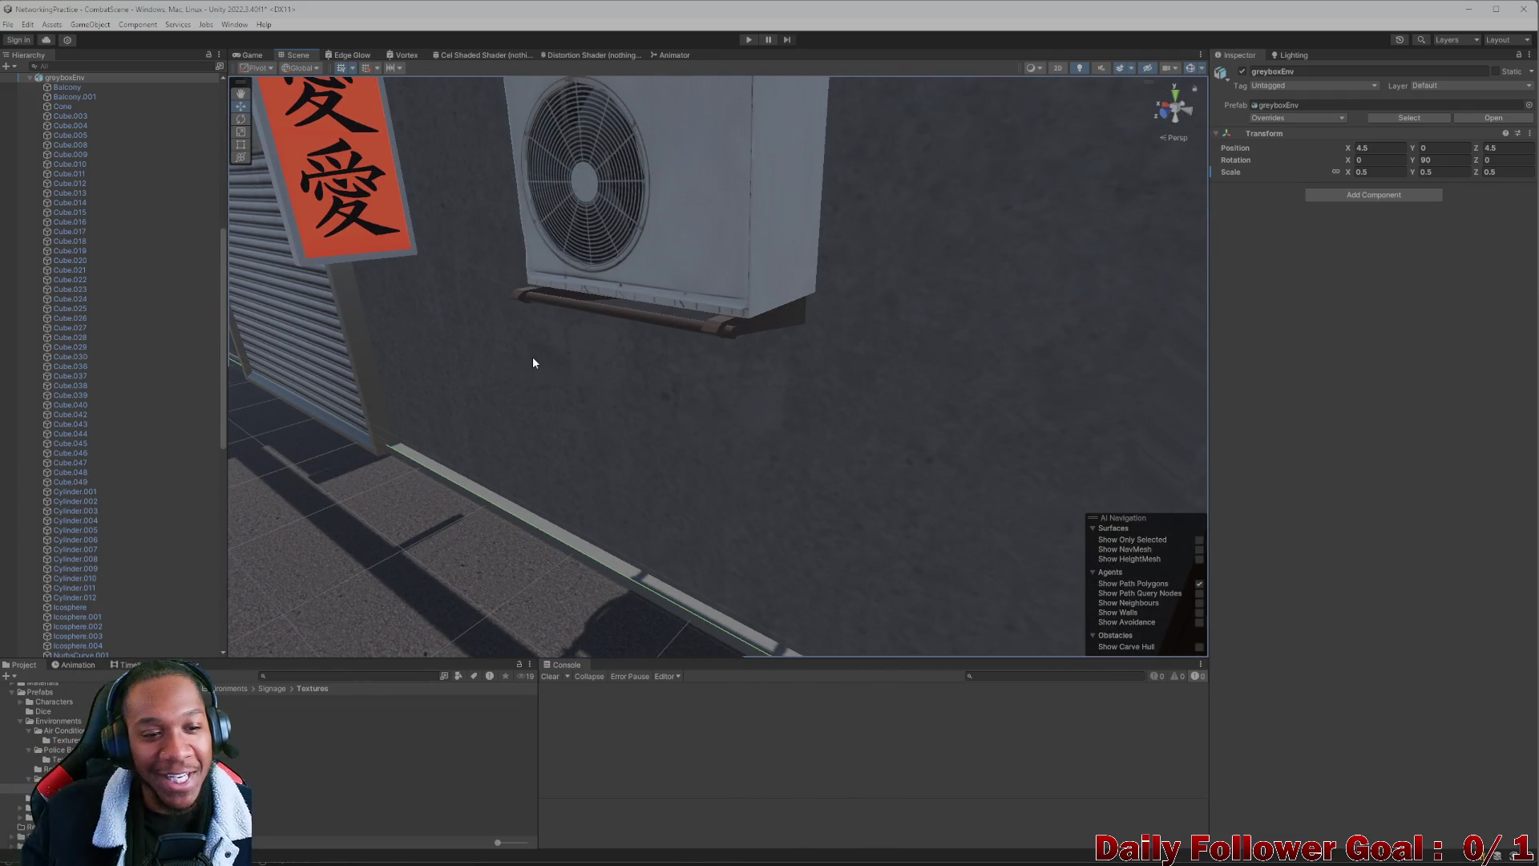
{"action": "scroll", "coordinate": [531, 351], "scroll_direction": "down", "scroll_amount": 2}
{"action": "mouse_move", "coordinate": [531, 351]}
{"action": "left_mouse_down"}
{"action": "mouse_move", "coordinate": [489, 399]}
{"action": "mouse_move", "coordinate": [473, 502]}
{"action": "mouse_move", "coordinate": [564, 481]}
{"action": "mouse_move", "coordinate": [460, 480]}
{"action": "mouse_move", "coordinate": [470, 454]}
{"action": "mouse_move", "coordinate": [714, 433]}
{"action": "mouse_move", "coordinate": [679, 440]}
{"action": "mouse_move", "coordinate": [721, 457]}
{"action": "mouse_move", "coordinate": [564, 458]}
{"action": "mouse_move", "coordinate": [633, 467]}
{"action": "mouse_move", "coordinate": [594, 426]}
{"action": "mouse_move", "coordinate": [828, 363]}
{"action": "mouse_move", "coordinate": [660, 401]}
{"action": "left_mouse_up"}
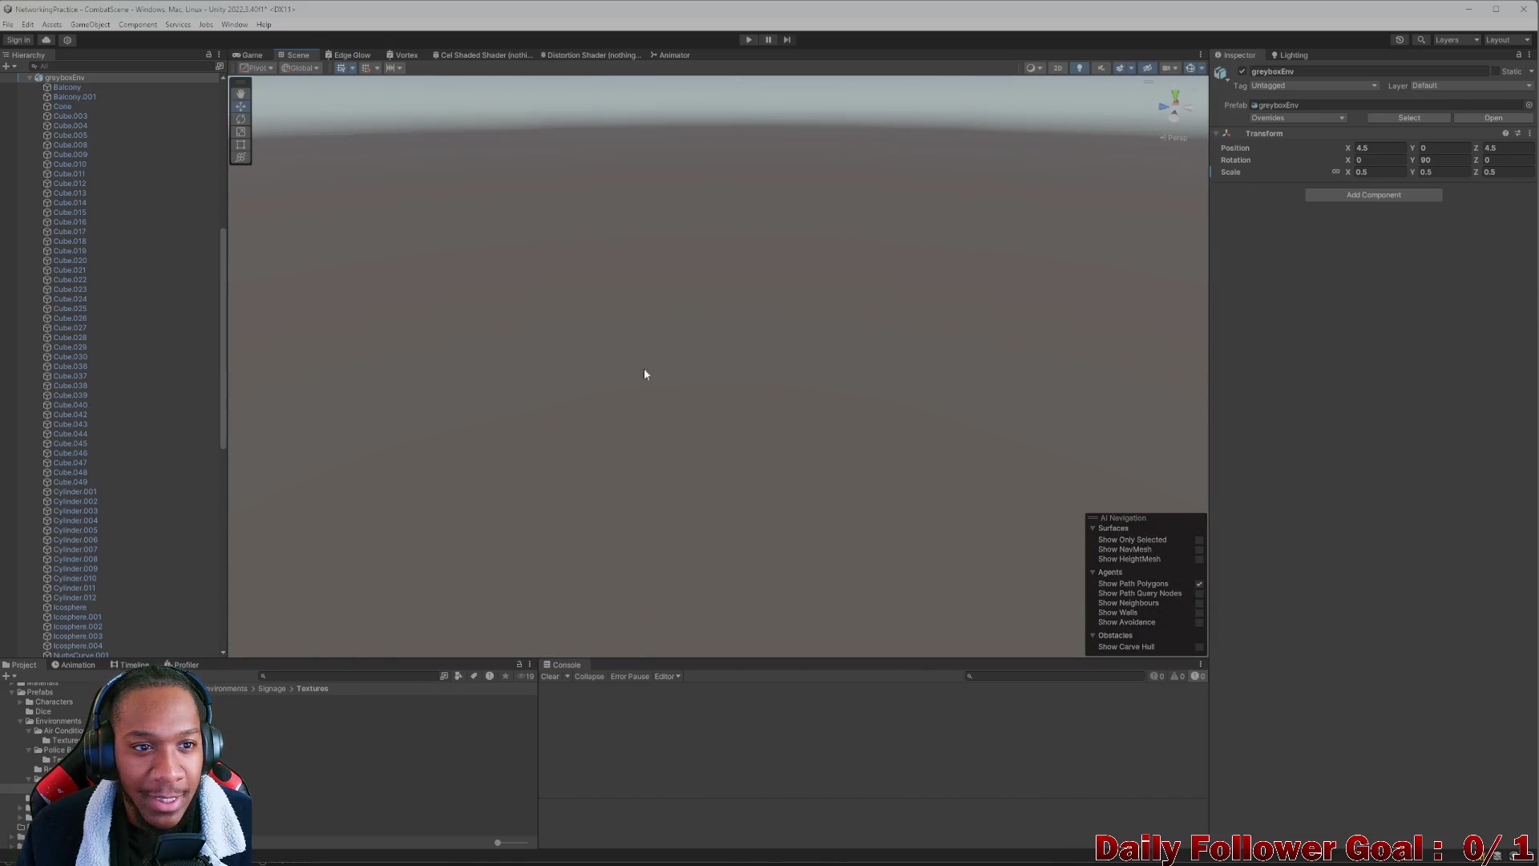
{"action": "left_click", "coordinate": [252, 56]}
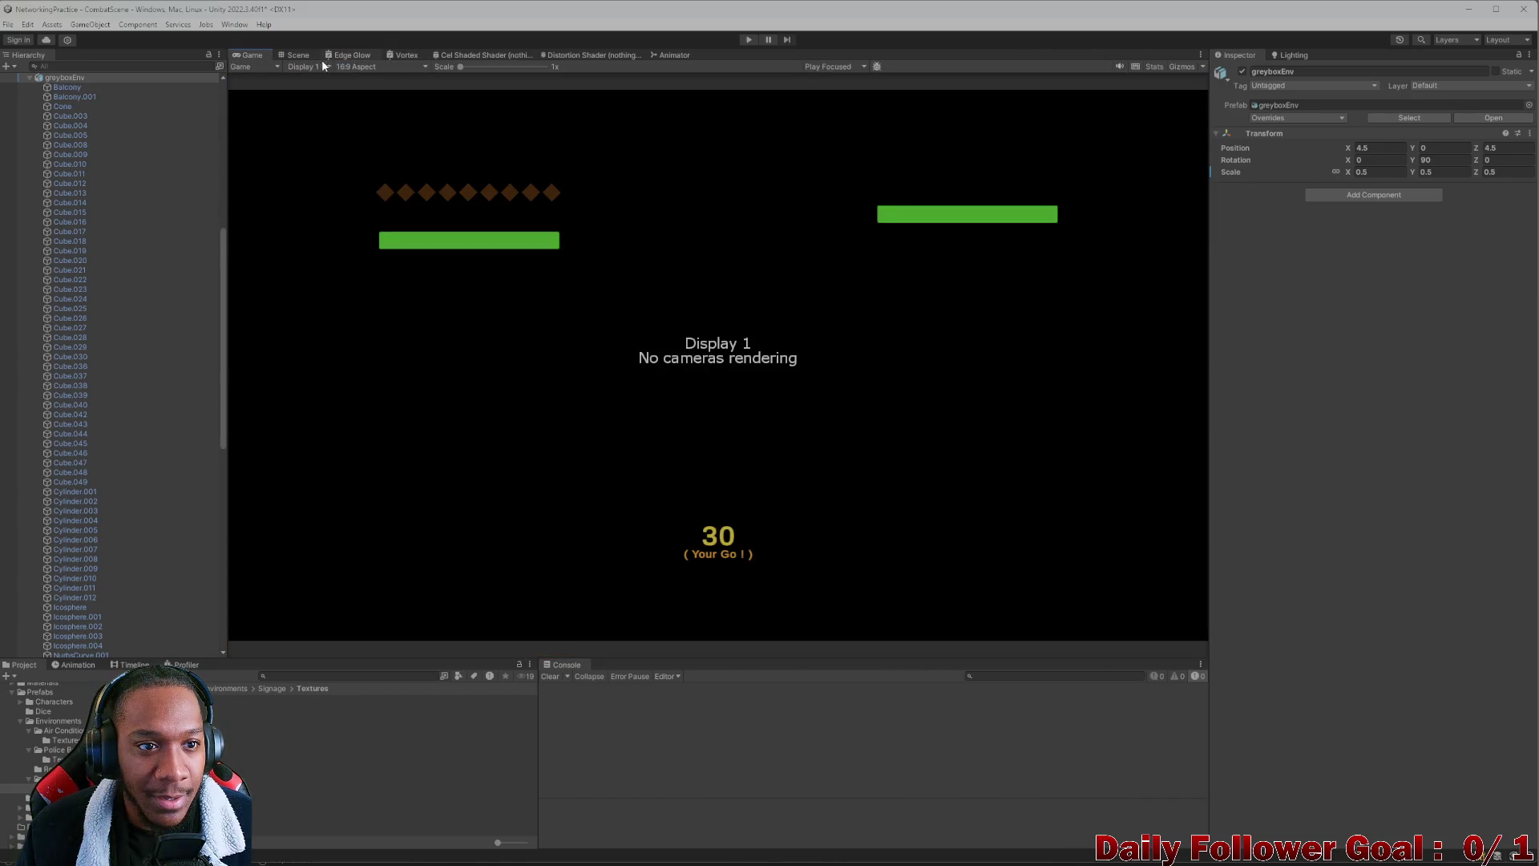
{"action": "left_click", "coordinate": [297, 56]}
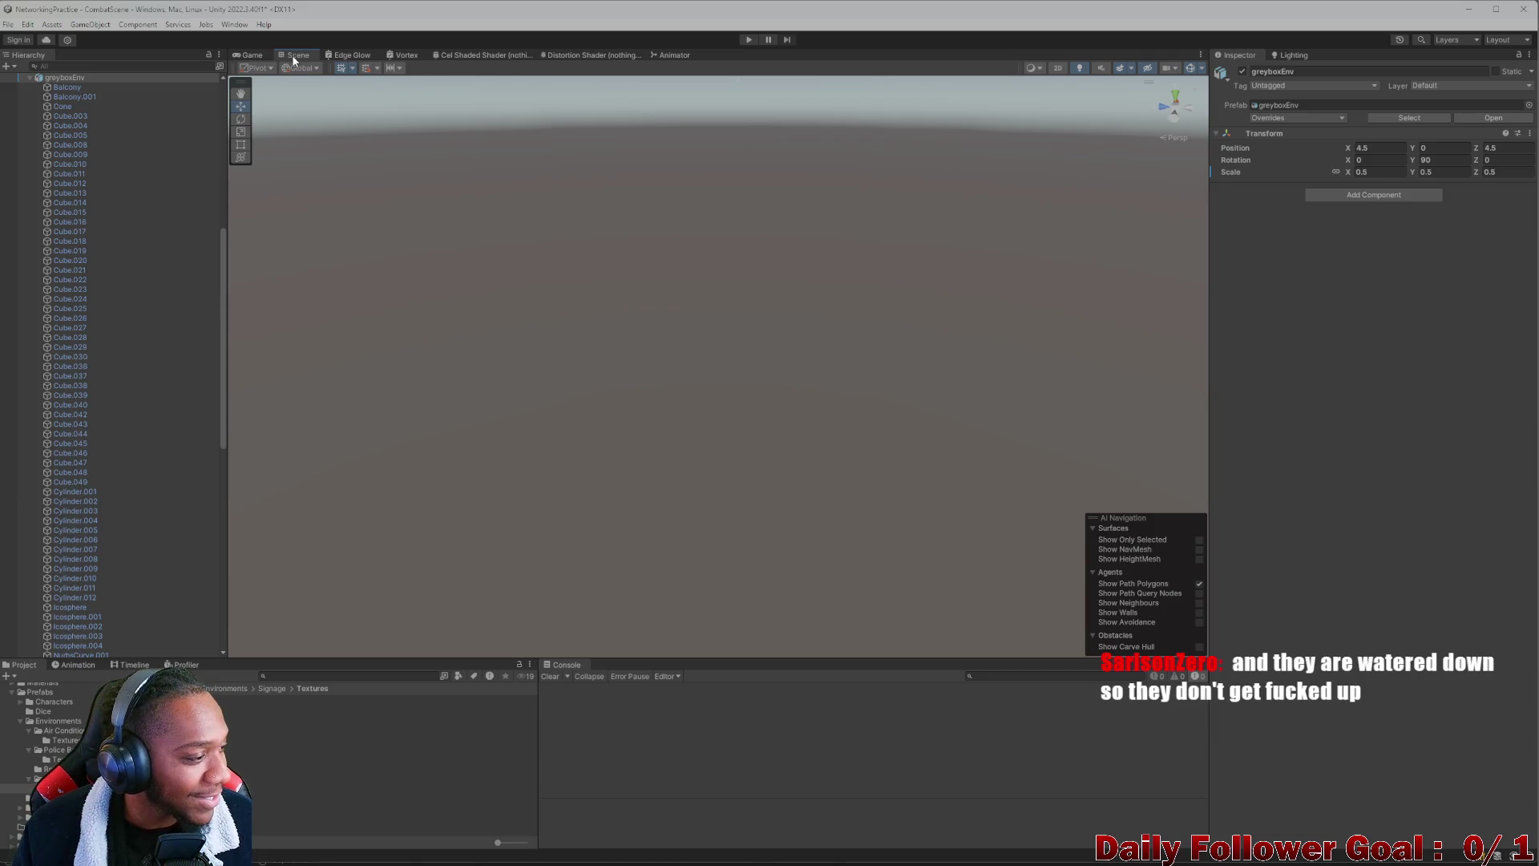
{"action": "left_click", "coordinate": [253, 56]}
{"action": "left_click", "coordinate": [289, 57]}
{"action": "left_click", "coordinate": [351, 56]}
{"action": "left_click", "coordinate": [404, 56]}
{"action": "left_click", "coordinate": [250, 56]}
{"action": "left_click", "coordinate": [290, 56]}
{"action": "key", "text": "f"}
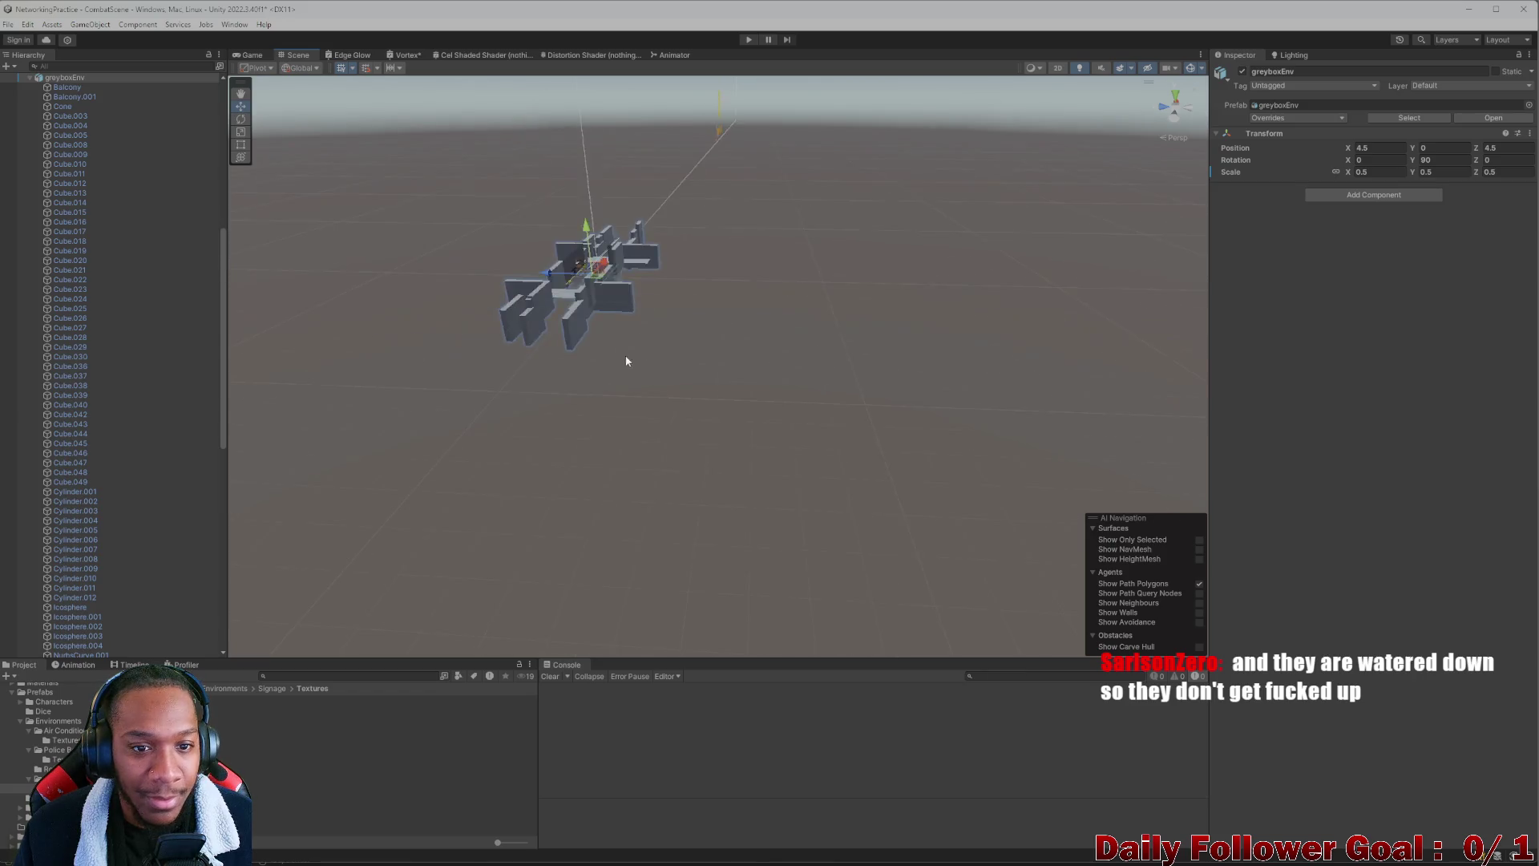
{"action": "scroll", "coordinate": [662, 403], "scroll_direction": "up", "scroll_amount": 5}
{"action": "scroll", "coordinate": [663, 408], "scroll_direction": "up", "scroll_amount": 3}
{"action": "key", "text": "f"}
{"action": "scroll", "coordinate": [704, 385], "scroll_direction": "up", "scroll_amount": 5}
{"action": "scroll", "coordinate": [707, 368], "scroll_direction": "down", "scroll_amount": 5}
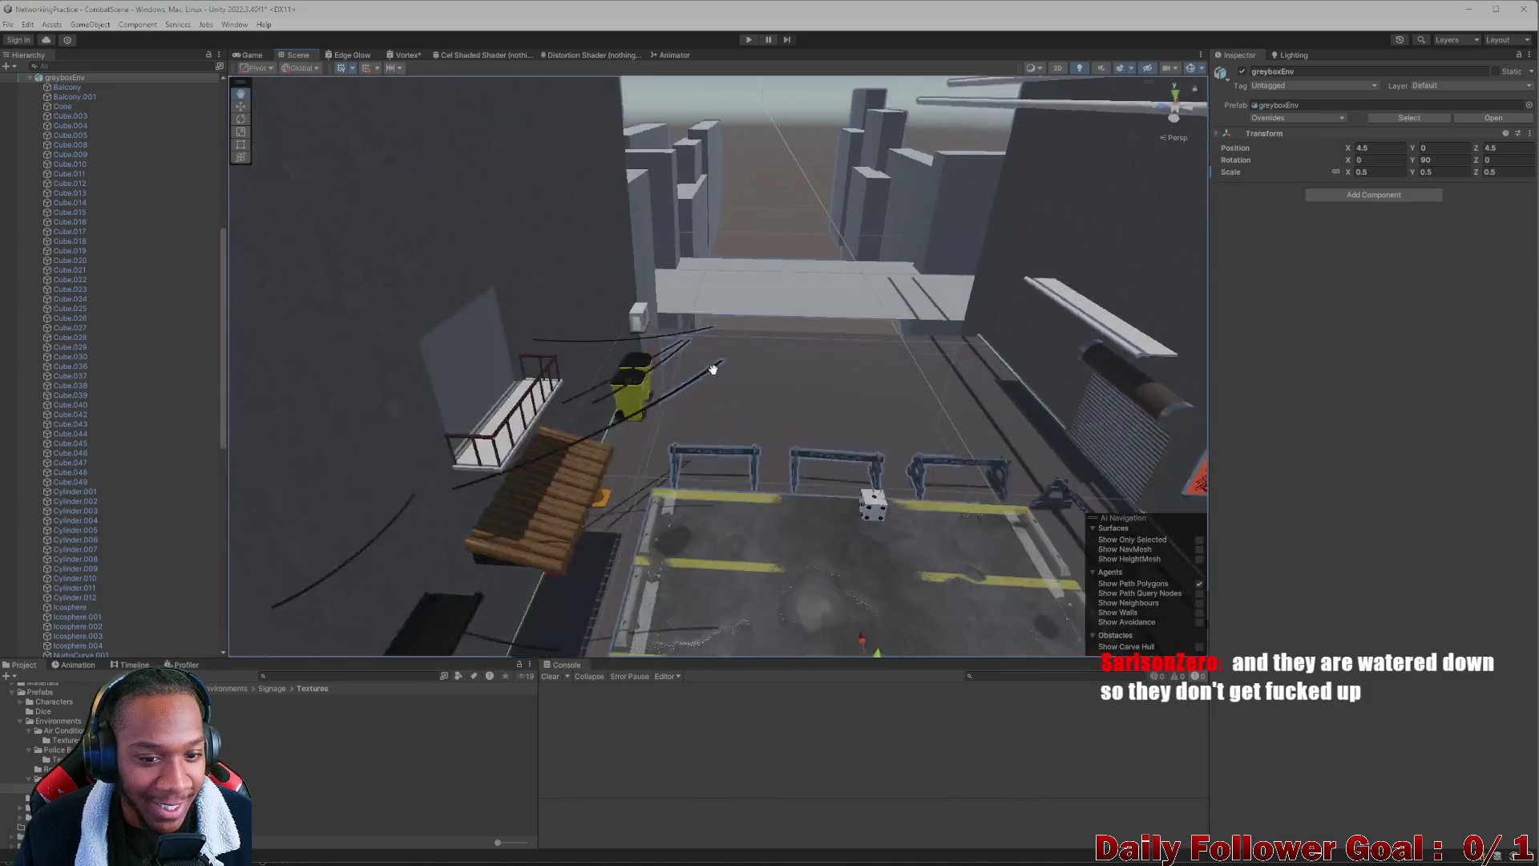
{"action": "mouse_move", "coordinate": [814, 409]}
{"action": "left_mouse_down"}
{"action": "mouse_move", "coordinate": [746, 344]}
{"action": "mouse_move", "coordinate": [714, 393]}
{"action": "mouse_move", "coordinate": [801, 353]}
{"action": "left_mouse_up"}
{"action": "left_click", "coordinate": [801, 352]}
{"action": "key", "text": "f"}
{"action": "mouse_move", "coordinate": [928, 420]}
{"action": "left_mouse_down"}
{"action": "mouse_move", "coordinate": [821, 429]}
{"action": "mouse_move", "coordinate": [1018, 457]}
{"action": "mouse_move", "coordinate": [701, 414]}
{"action": "mouse_move", "coordinate": [762, 508]}
{"action": "mouse_move", "coordinate": [680, 567]}
{"action": "mouse_move", "coordinate": [653, 381]}
{"action": "mouse_move", "coordinate": [796, 547]}
{"action": "mouse_move", "coordinate": [773, 591]}
{"action": "mouse_move", "coordinate": [732, 584]}
{"action": "mouse_move", "coordinate": [724, 388]}
{"action": "mouse_move", "coordinate": [529, 494]}
{"action": "left_mouse_up"}
{"action": "scroll", "coordinate": [993, 463], "scroll_direction": "up", "scroll_amount": 5}
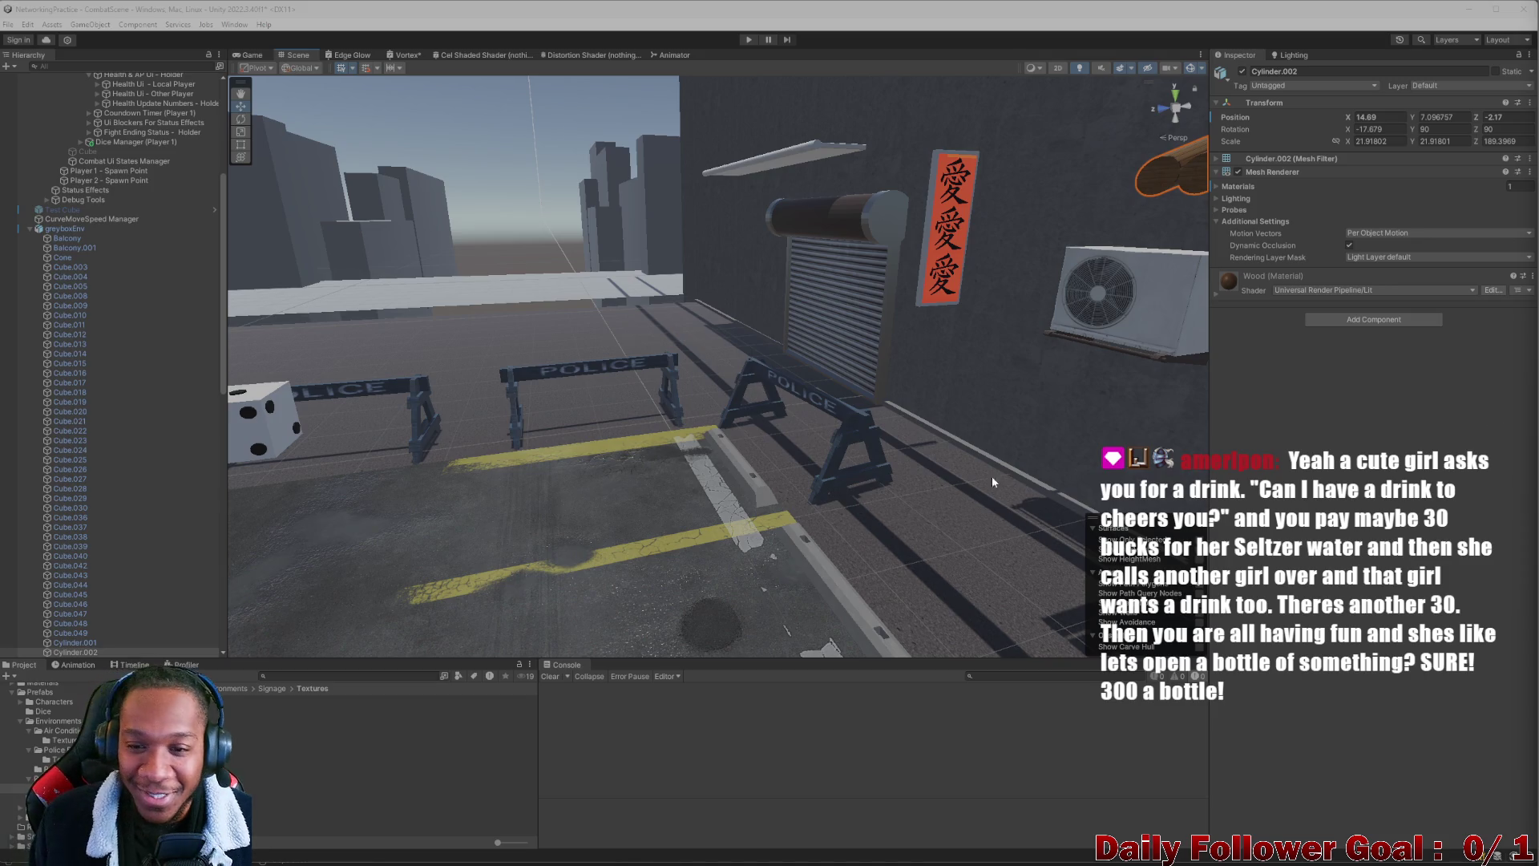
{"action": "mouse_move", "coordinate": [857, 506]}
{"action": "left_mouse_down"}
{"action": "mouse_move", "coordinate": [648, 529]}
{"action": "mouse_move", "coordinate": [792, 585]}
{"action": "mouse_move", "coordinate": [591, 511]}
{"action": "mouse_move", "coordinate": [649, 469]}
{"action": "mouse_move", "coordinate": [662, 413]}
{"action": "mouse_move", "coordinate": [597, 545]}
{"action": "mouse_move", "coordinate": [640, 634]}
{"action": "mouse_move", "coordinate": [614, 540]}
{"action": "mouse_move", "coordinate": [626, 466]}
{"action": "left_mouse_up"}
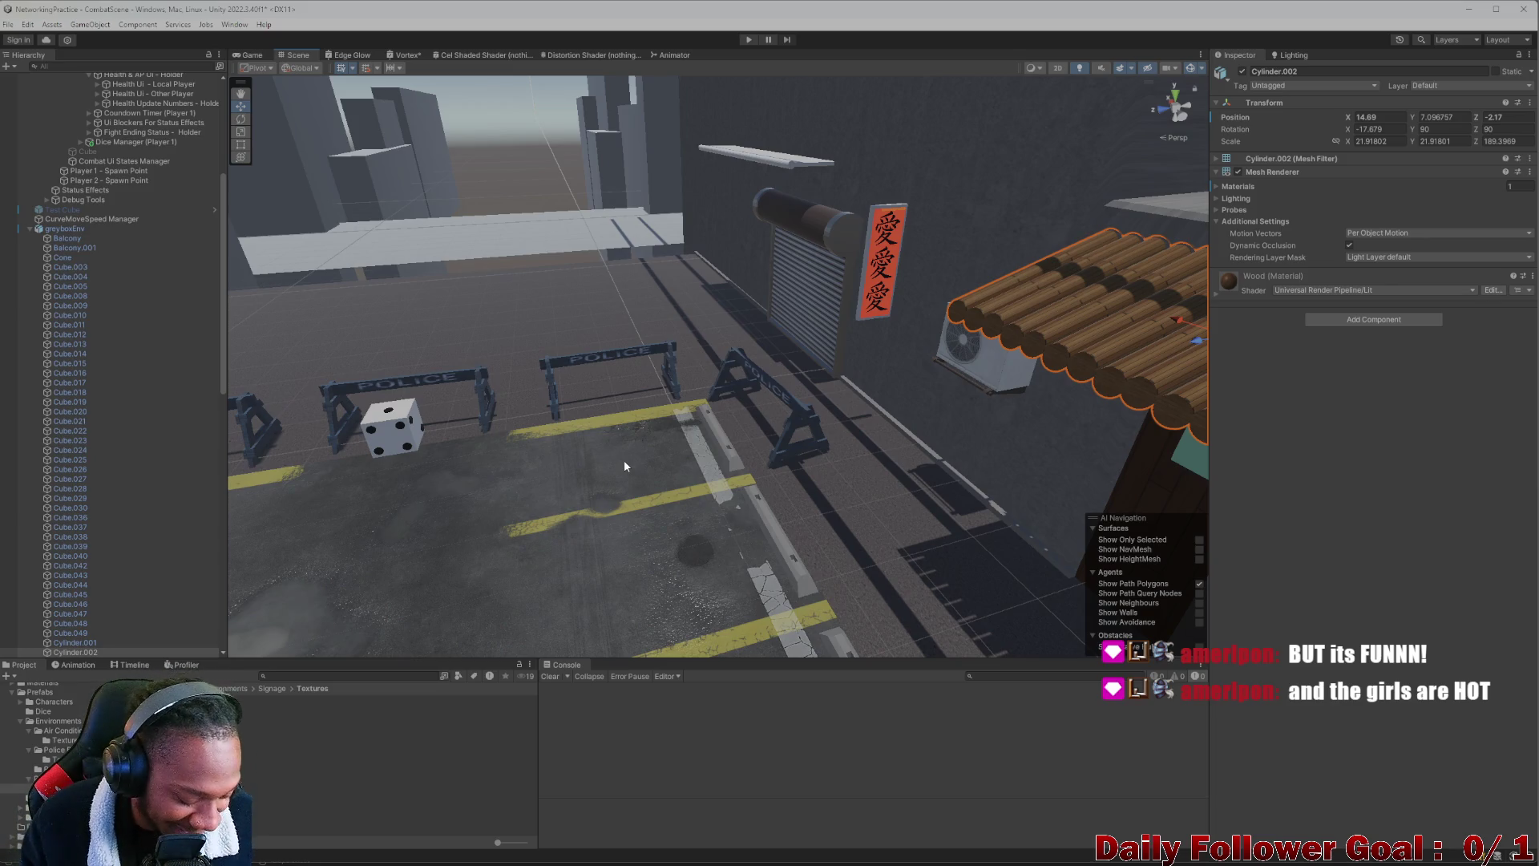
{"action": "mouse_move", "coordinate": [661, 416]}
{"action": "left_mouse_down"}
{"action": "mouse_move", "coordinate": [869, 355]}
{"action": "mouse_move", "coordinate": [796, 353]}
{"action": "mouse_move", "coordinate": [901, 293]}
{"action": "mouse_move", "coordinate": [773, 343]}
{"action": "mouse_move", "coordinate": [793, 345]}
{"action": "left_mouse_up"}
{"action": "scroll", "coordinate": [15, 228], "scroll_direction": "up", "scroll_amount": 3}
{"action": "scroll", "coordinate": [14, 228], "scroll_direction": "up", "scroll_amount": 6}
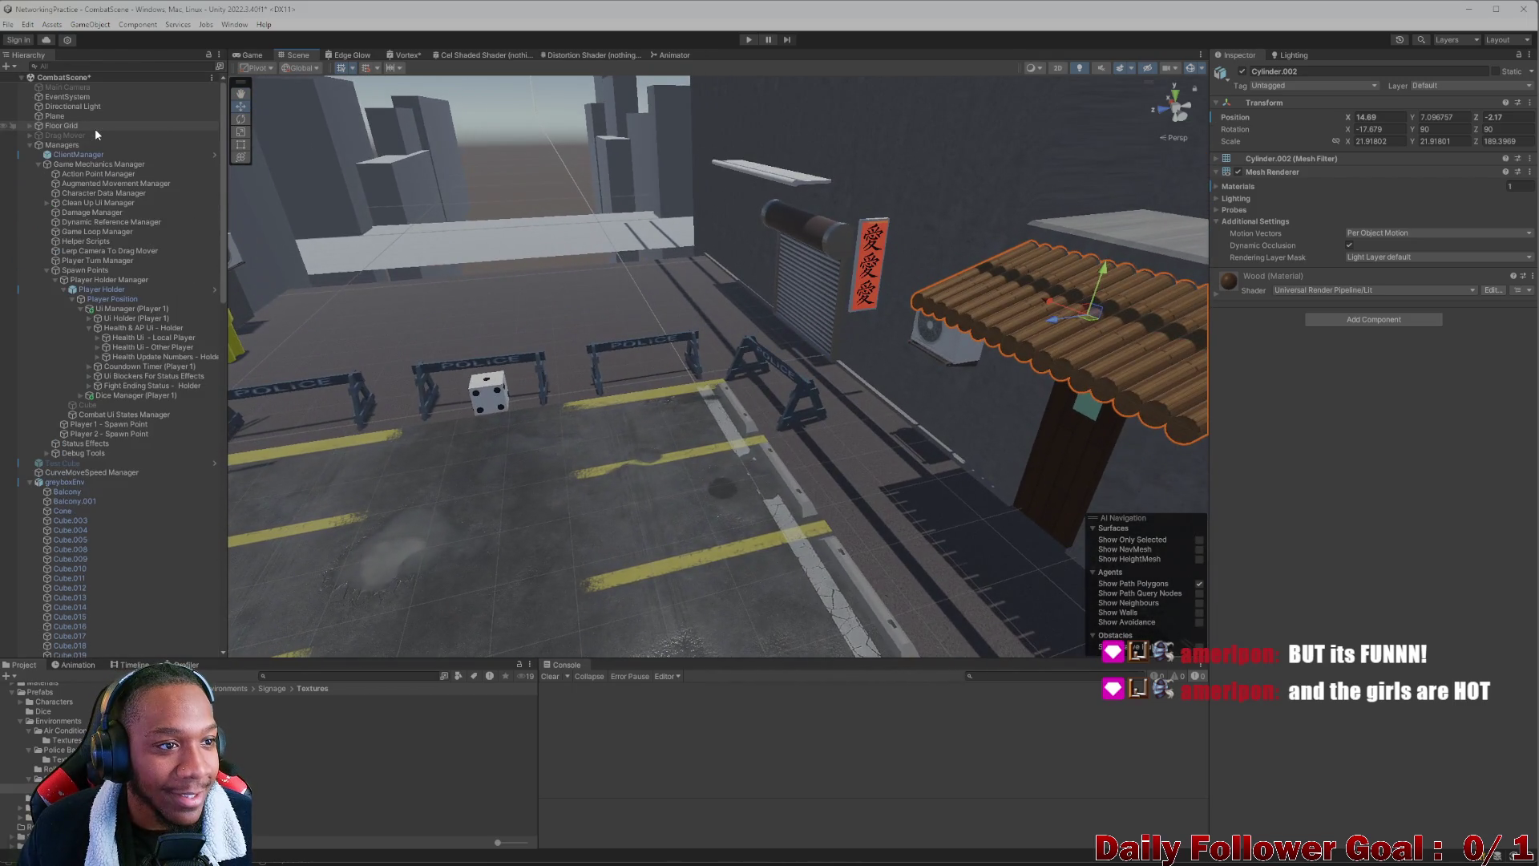
{"action": "left_click", "coordinate": [30, 481]}
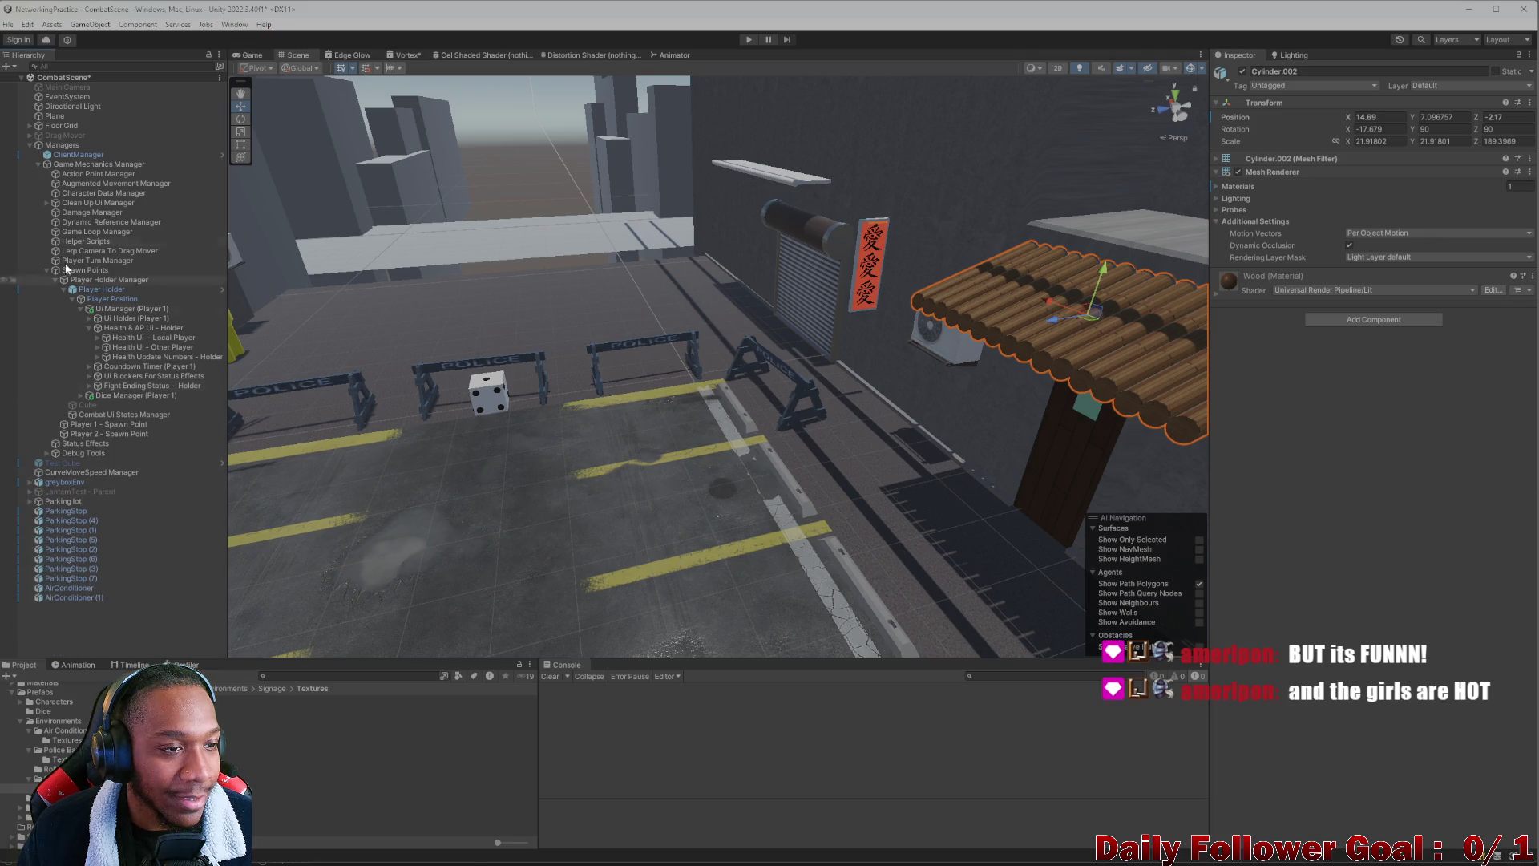
Add a local Box Volume to the scene and create a new profile for it
{"action": "right_click", "coordinate": [94, 622]}
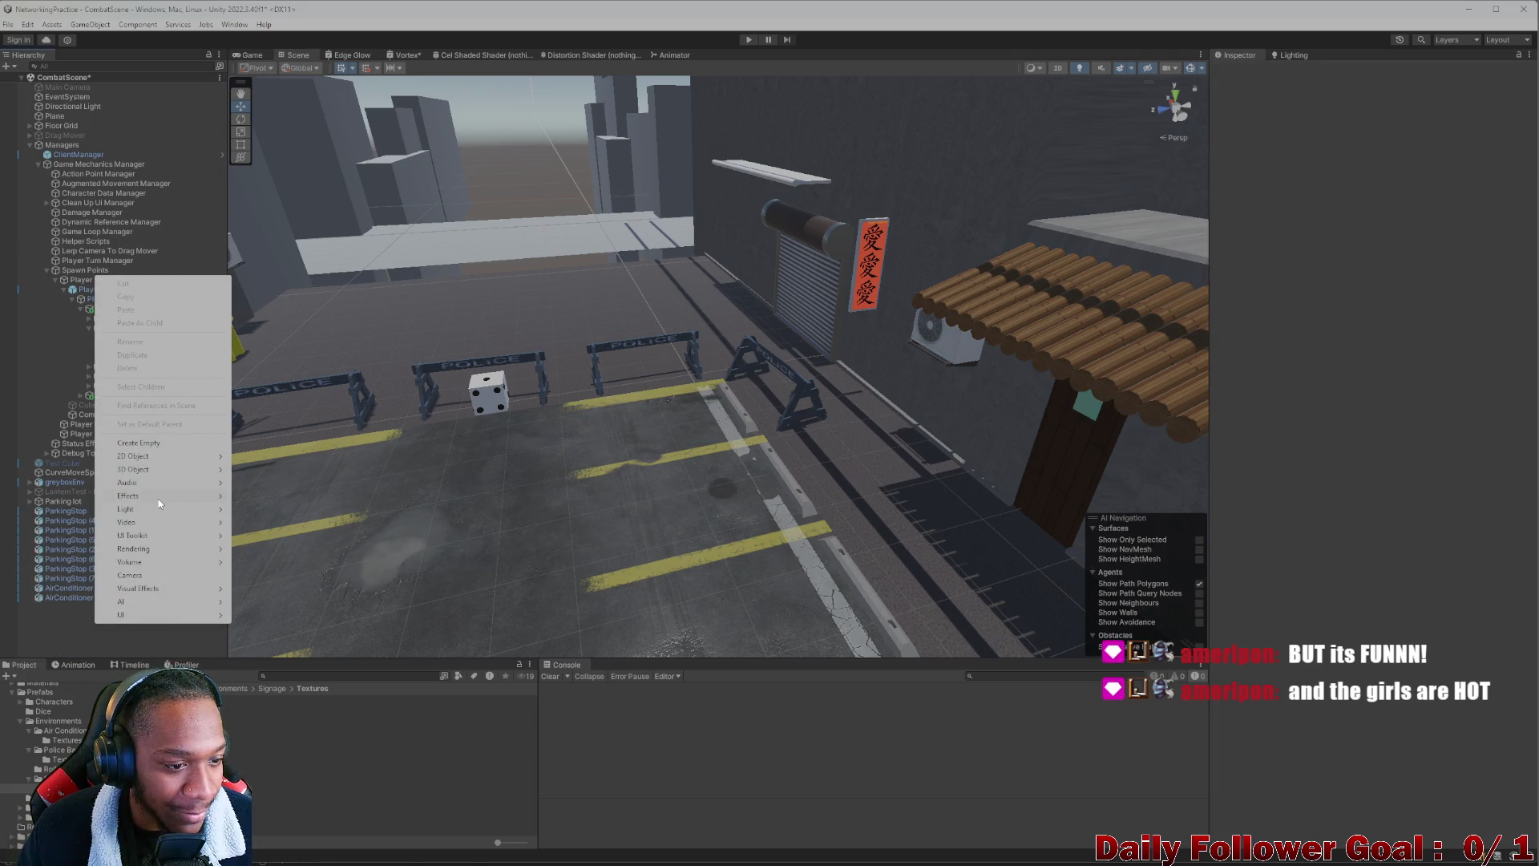
{"action": "mouse_move", "coordinate": [157, 511]}
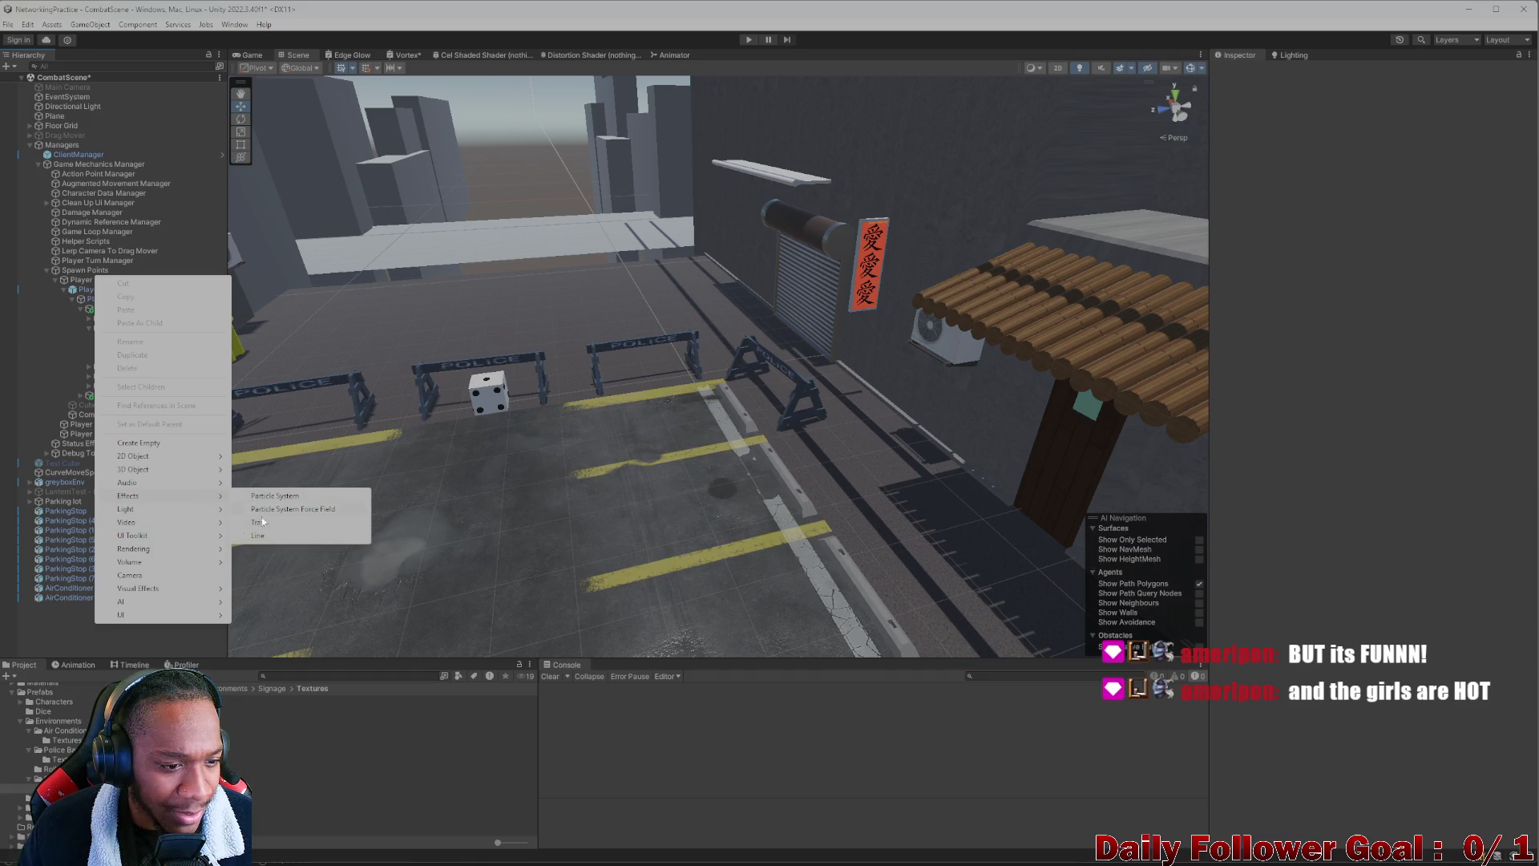
{"action": "mouse_move", "coordinate": [136, 549]}
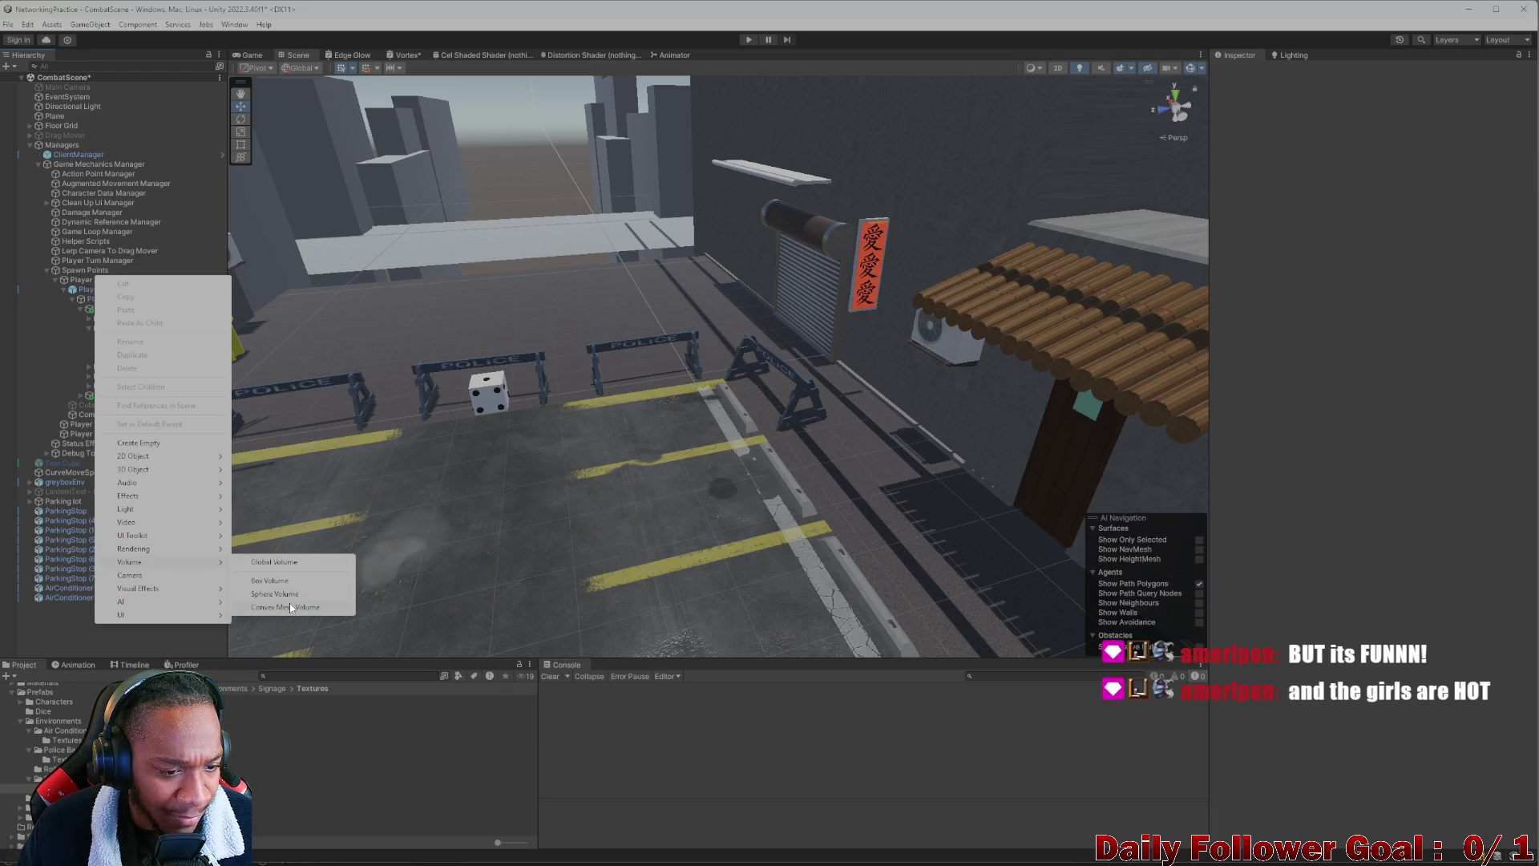
{"action": "left_click", "coordinate": [286, 582]}
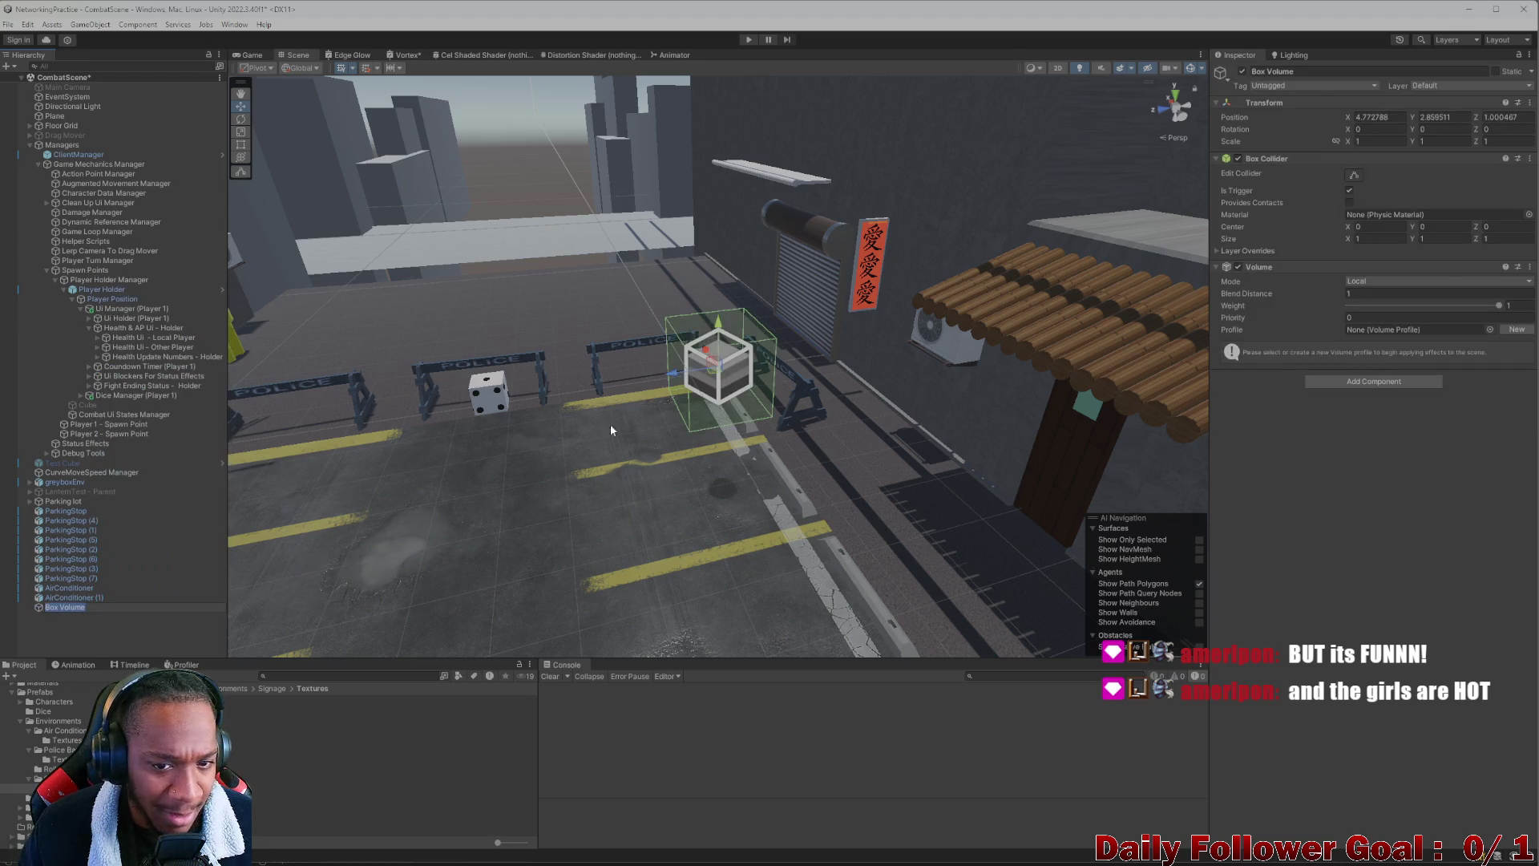
{"action": "left_click", "coordinate": [1396, 280]}
{"action": "left_click", "coordinate": [1265, 317]}
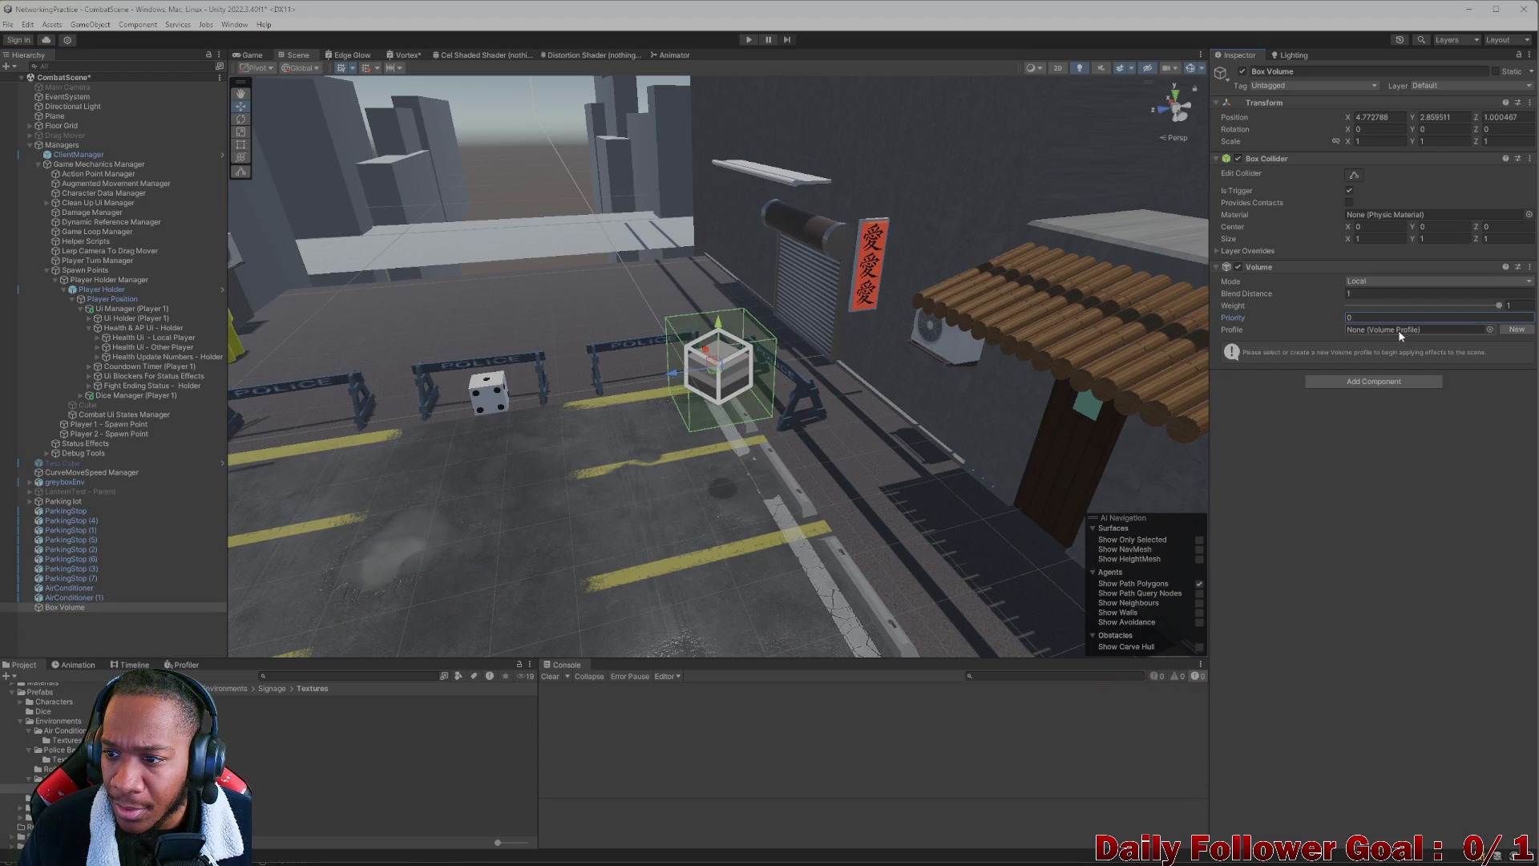
{"action": "left_click", "coordinate": [1501, 330]}
Delete the Box Volume Profile, cubemap and lighting data assets, then the Box Volume object
{"action": "left_click", "coordinate": [1454, 330]}
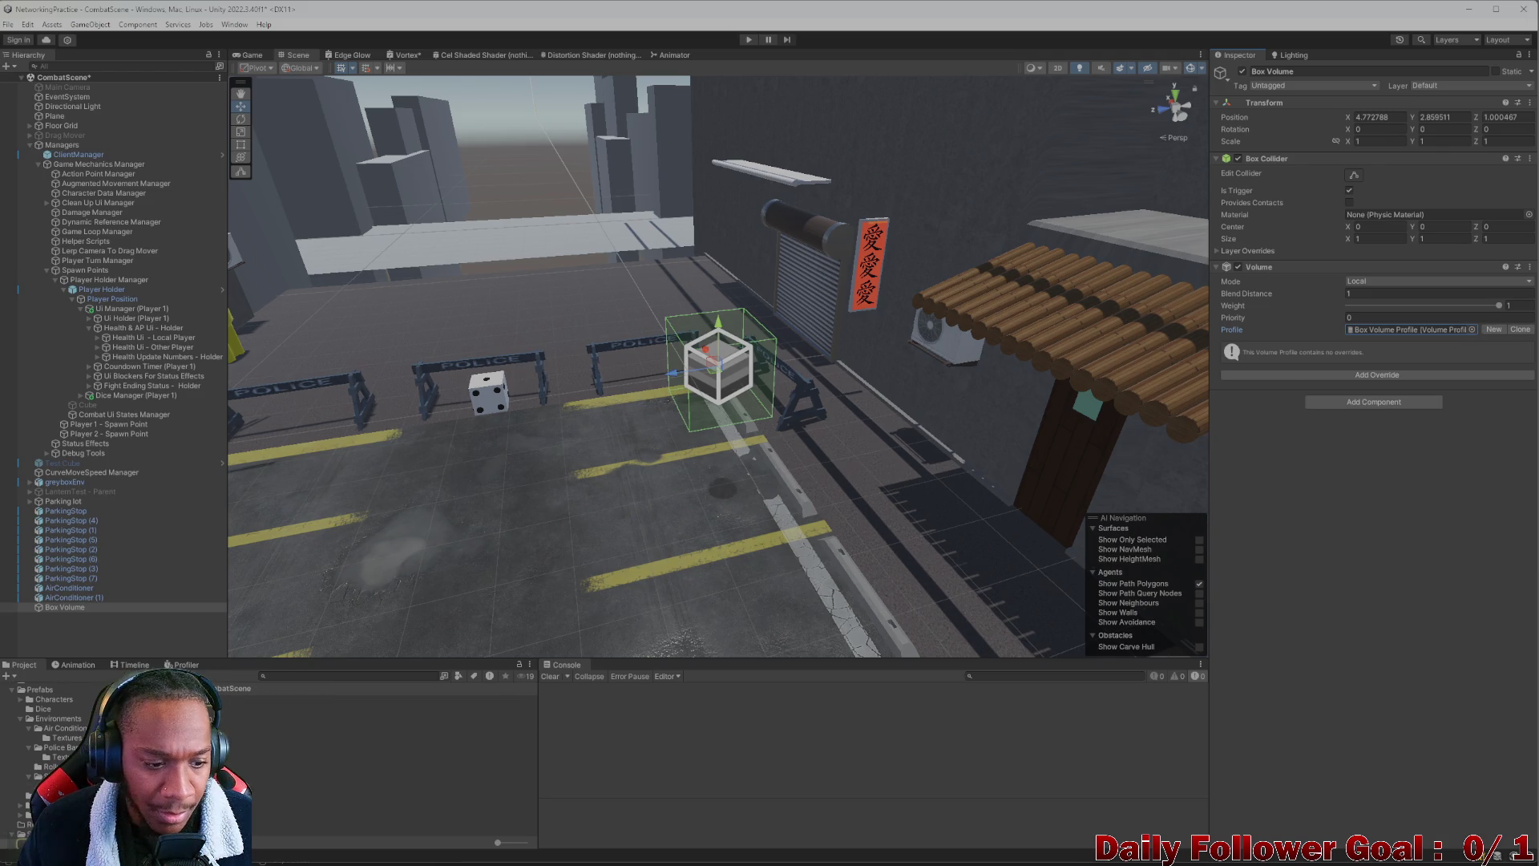
{"action": "key", "text": "shift+d"}
{"action": "left_click", "coordinate": [273, 700]}
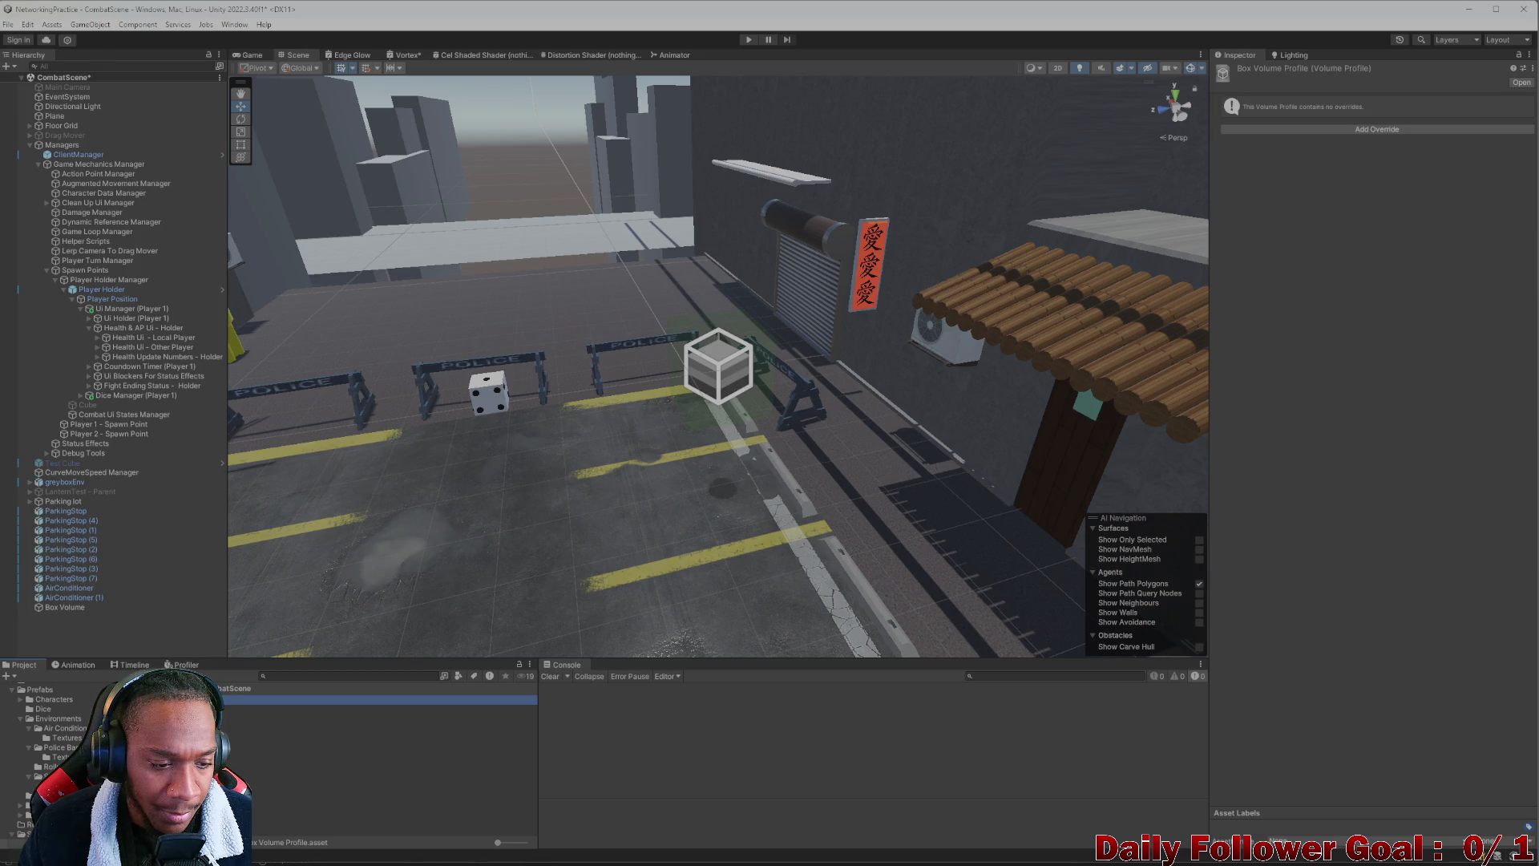
{"action": "left_click", "coordinate": [321, 719], "text": "shift"}
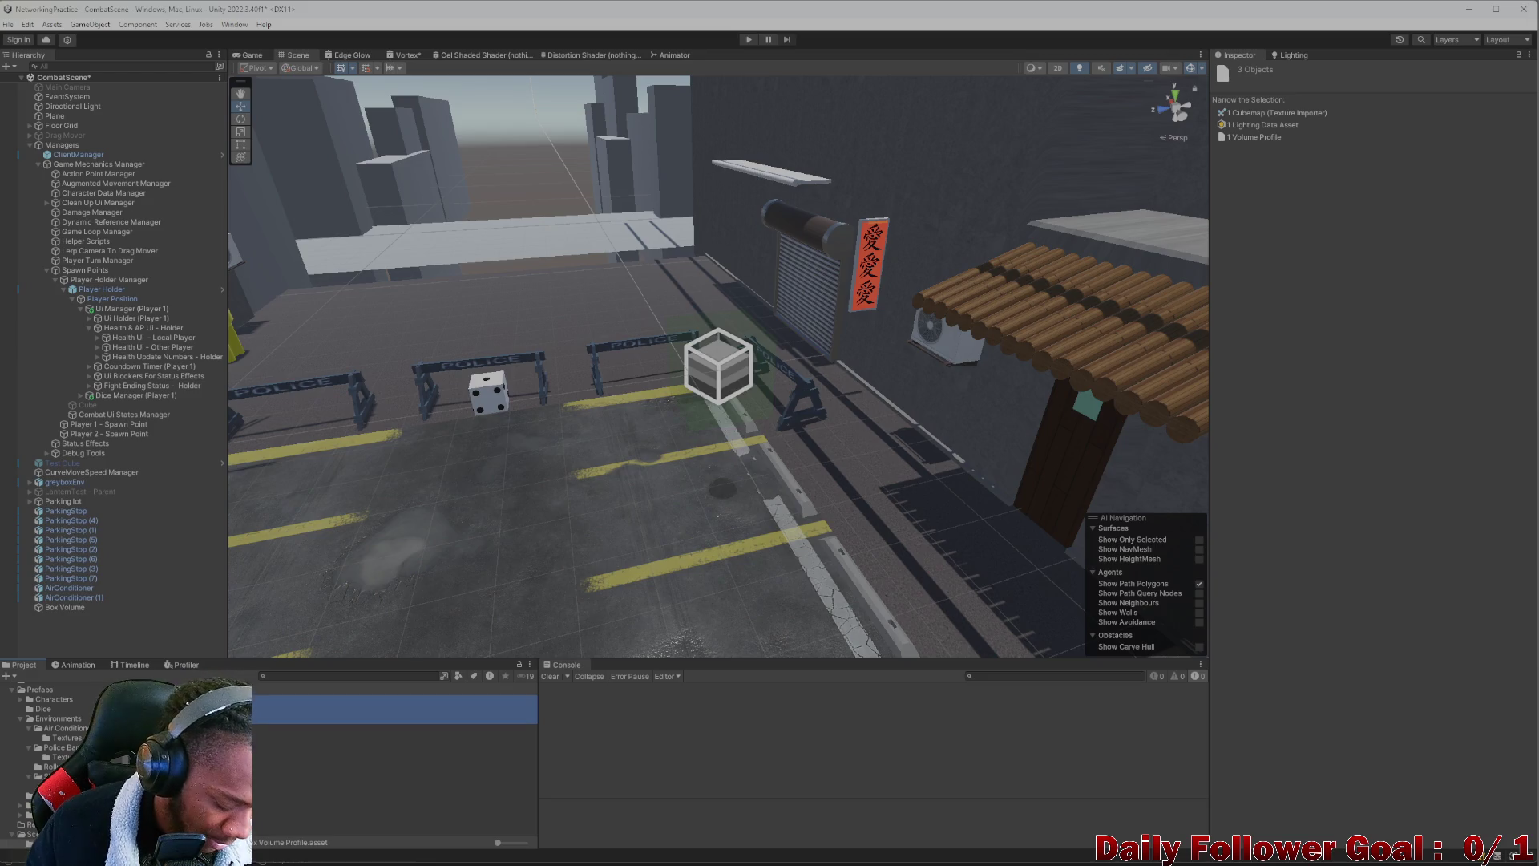
{"action": "key", "text": "Delete"}
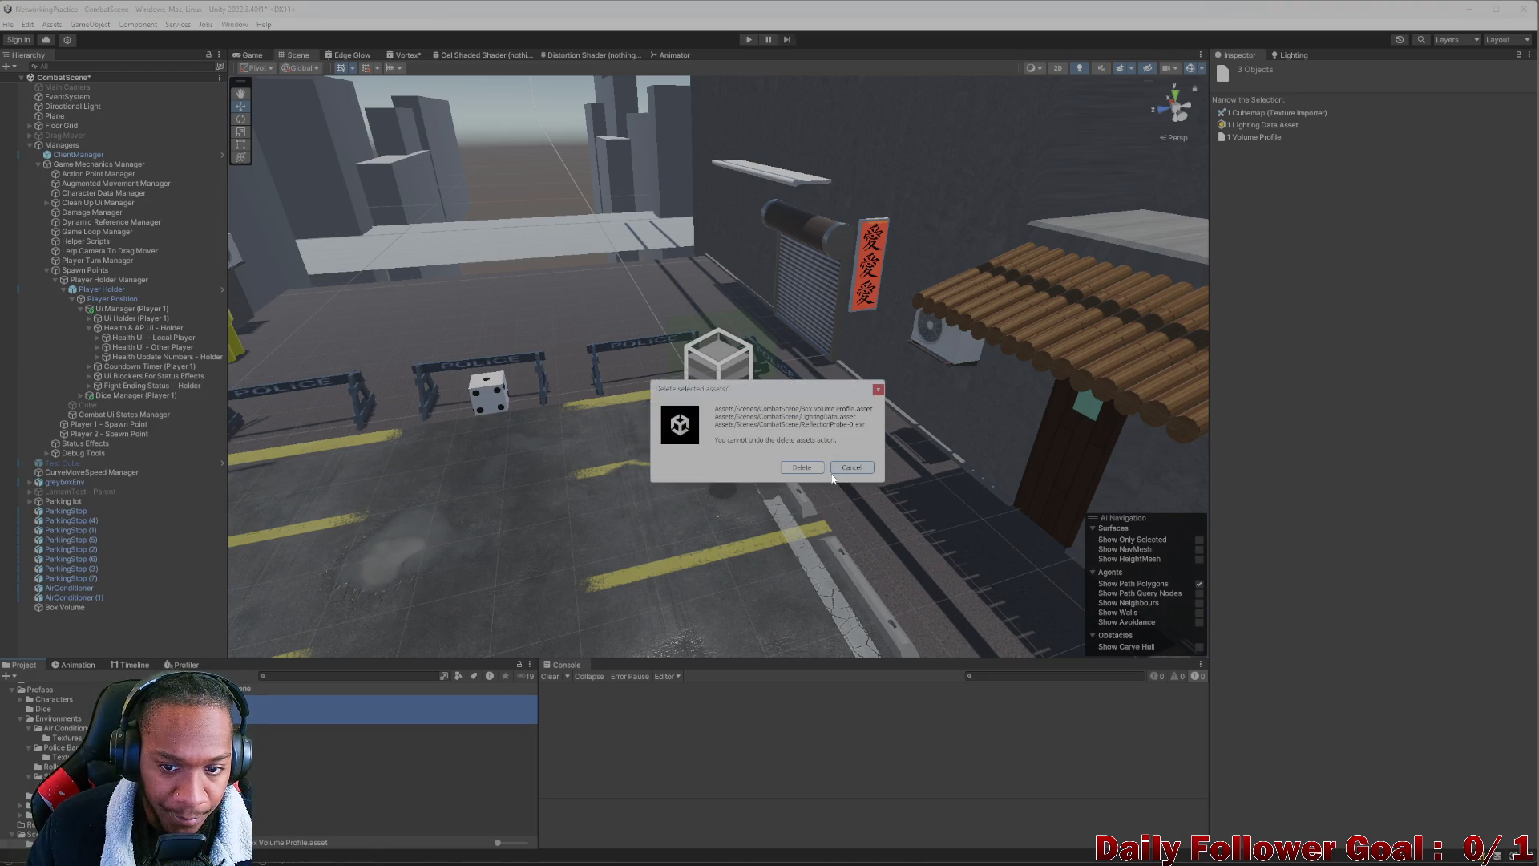
{"action": "left_click", "coordinate": [802, 468]}
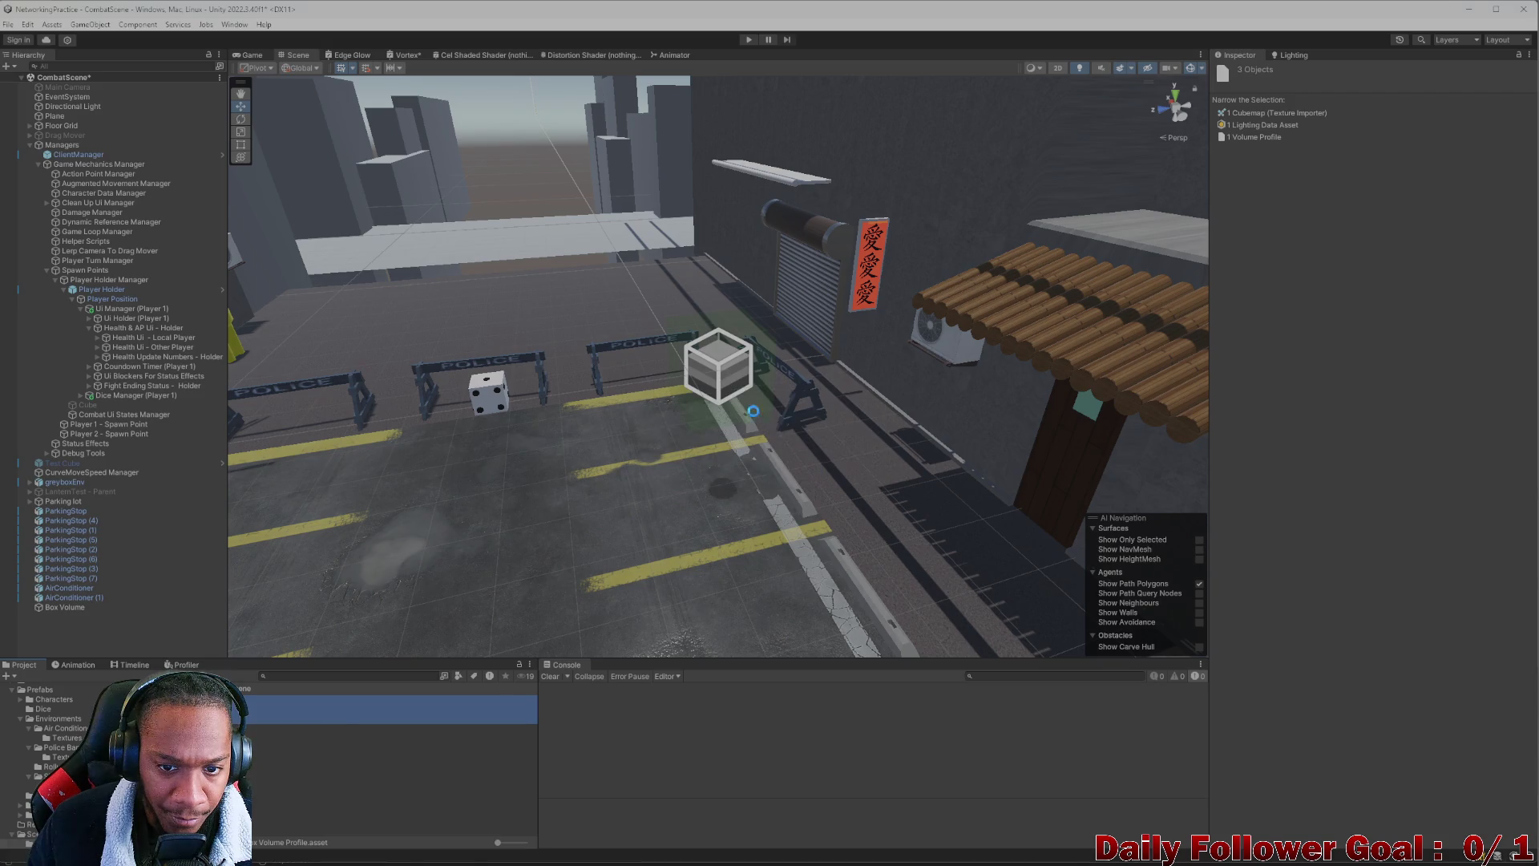
{"action": "left_click", "coordinate": [727, 368]}
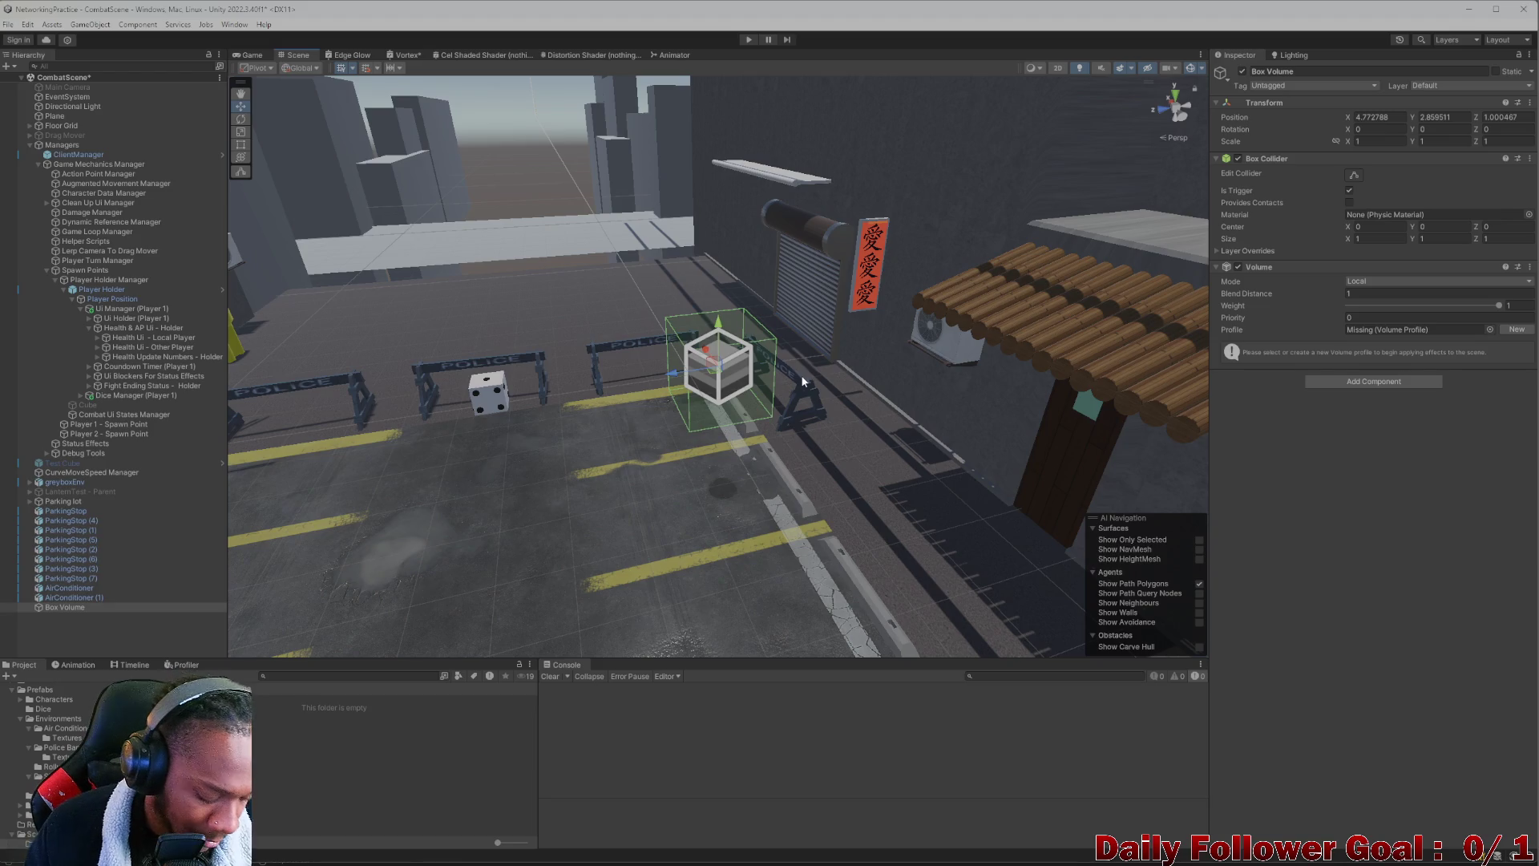
{"action": "key", "text": "Delete"}
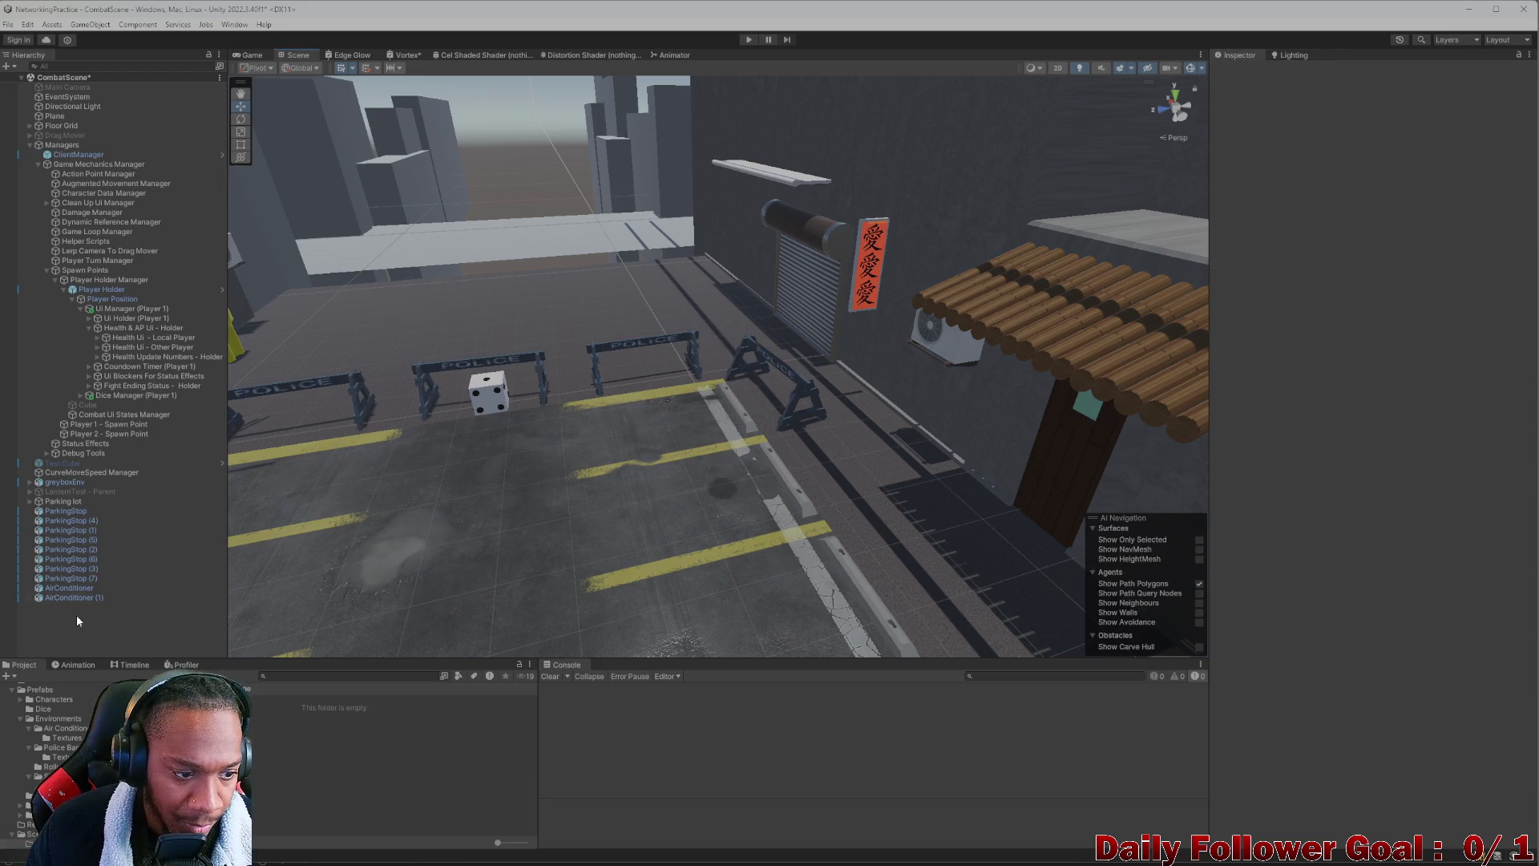
Add a Global Volume from the Hierarchy create menu, then delete it again
{"action": "right_click", "coordinate": [71, 622]}
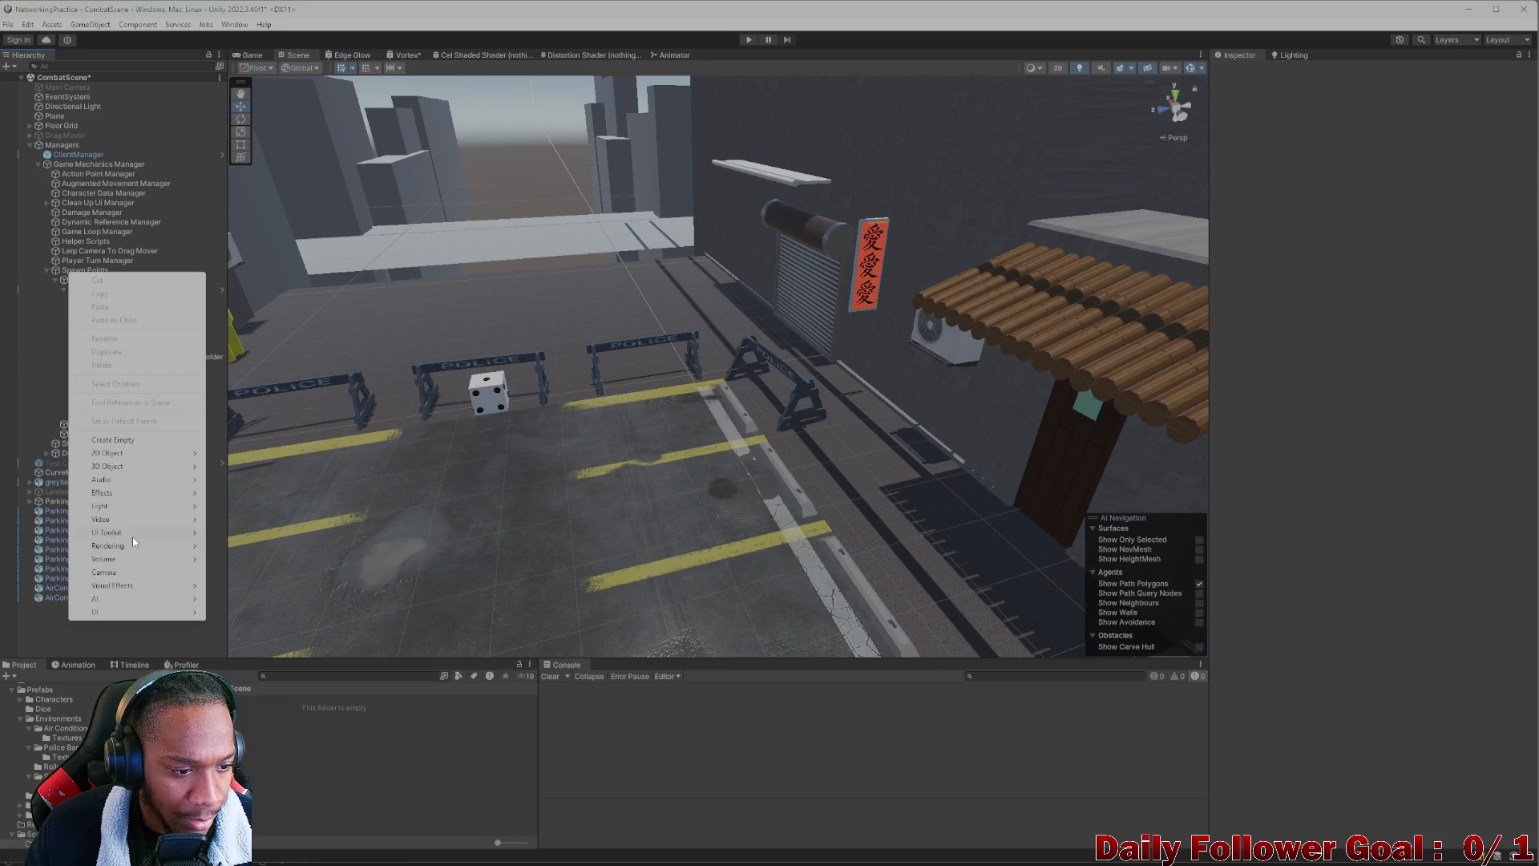
{"action": "mouse_move", "coordinate": [127, 556]}
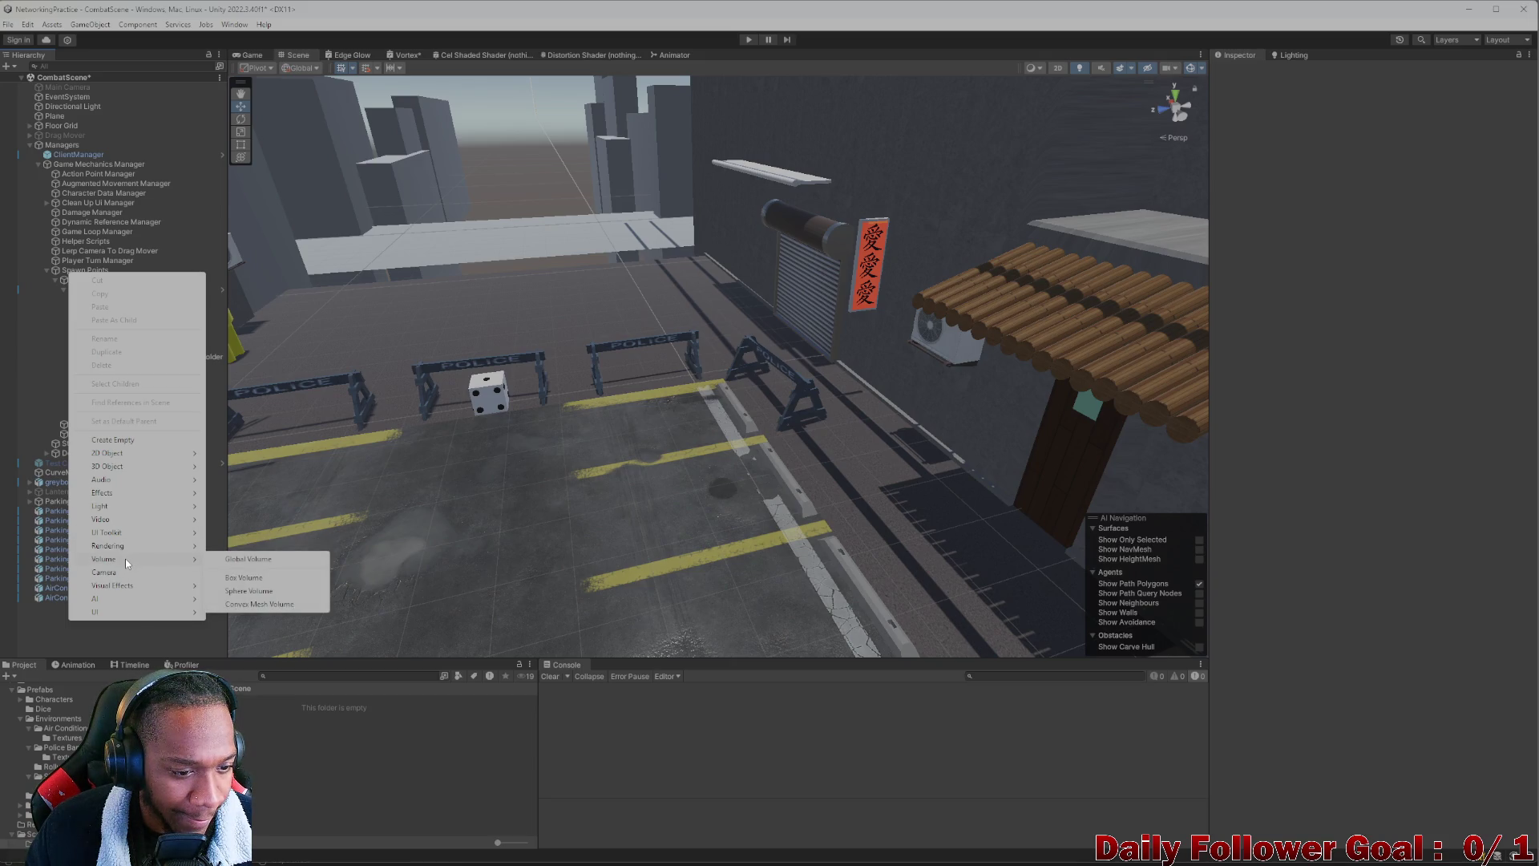
{"action": "left_click", "coordinate": [248, 558]}
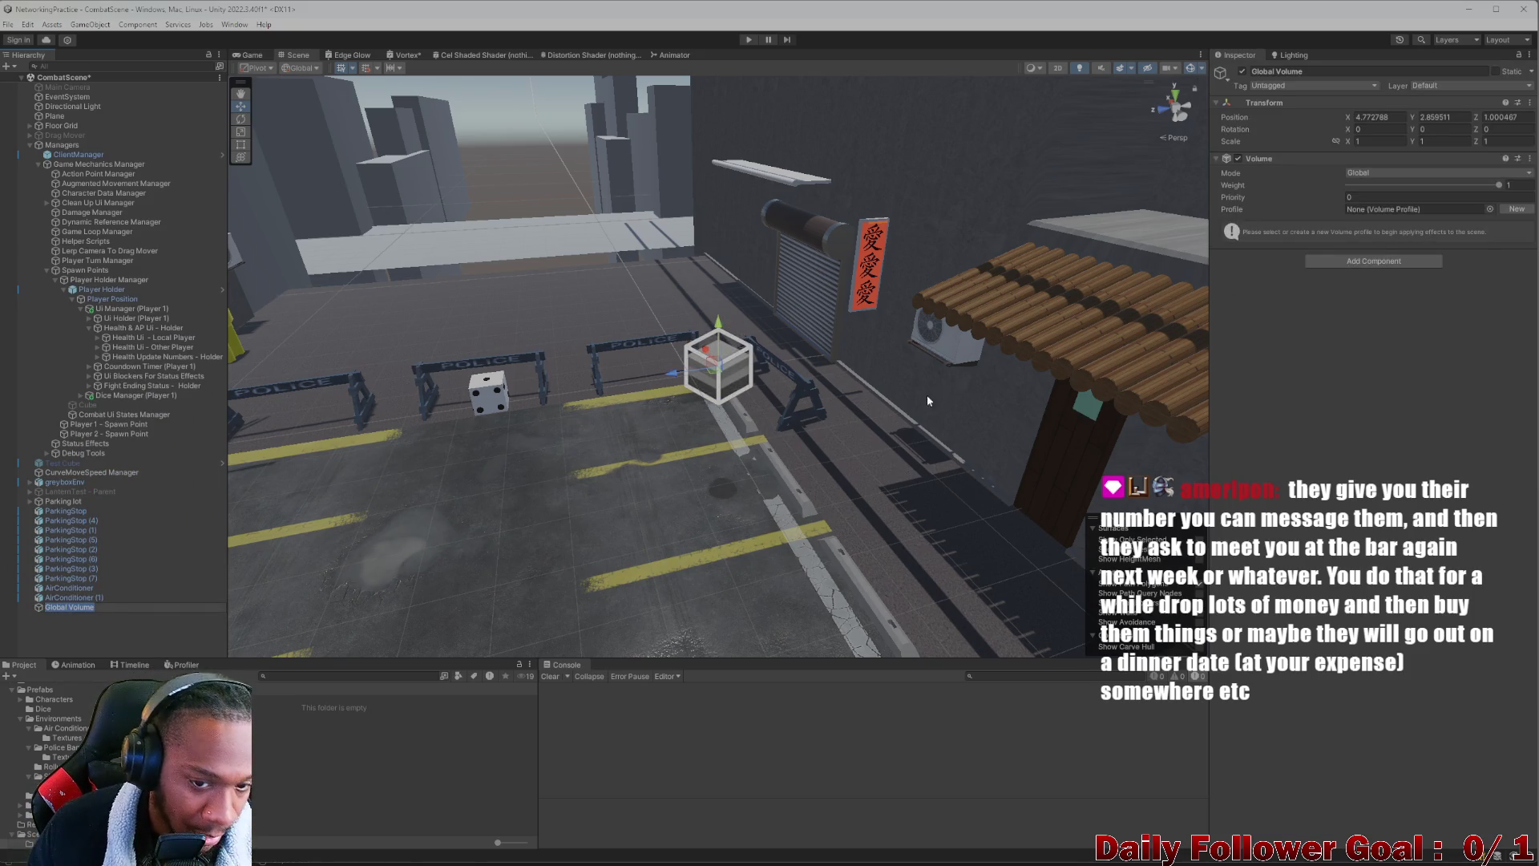
{"action": "key", "text": "Delete"}
Reopen the Hierarchy create menu and browse its submenus
{"action": "scroll", "coordinate": [484, 431], "scroll_direction": "down", "scroll_amount": 1}
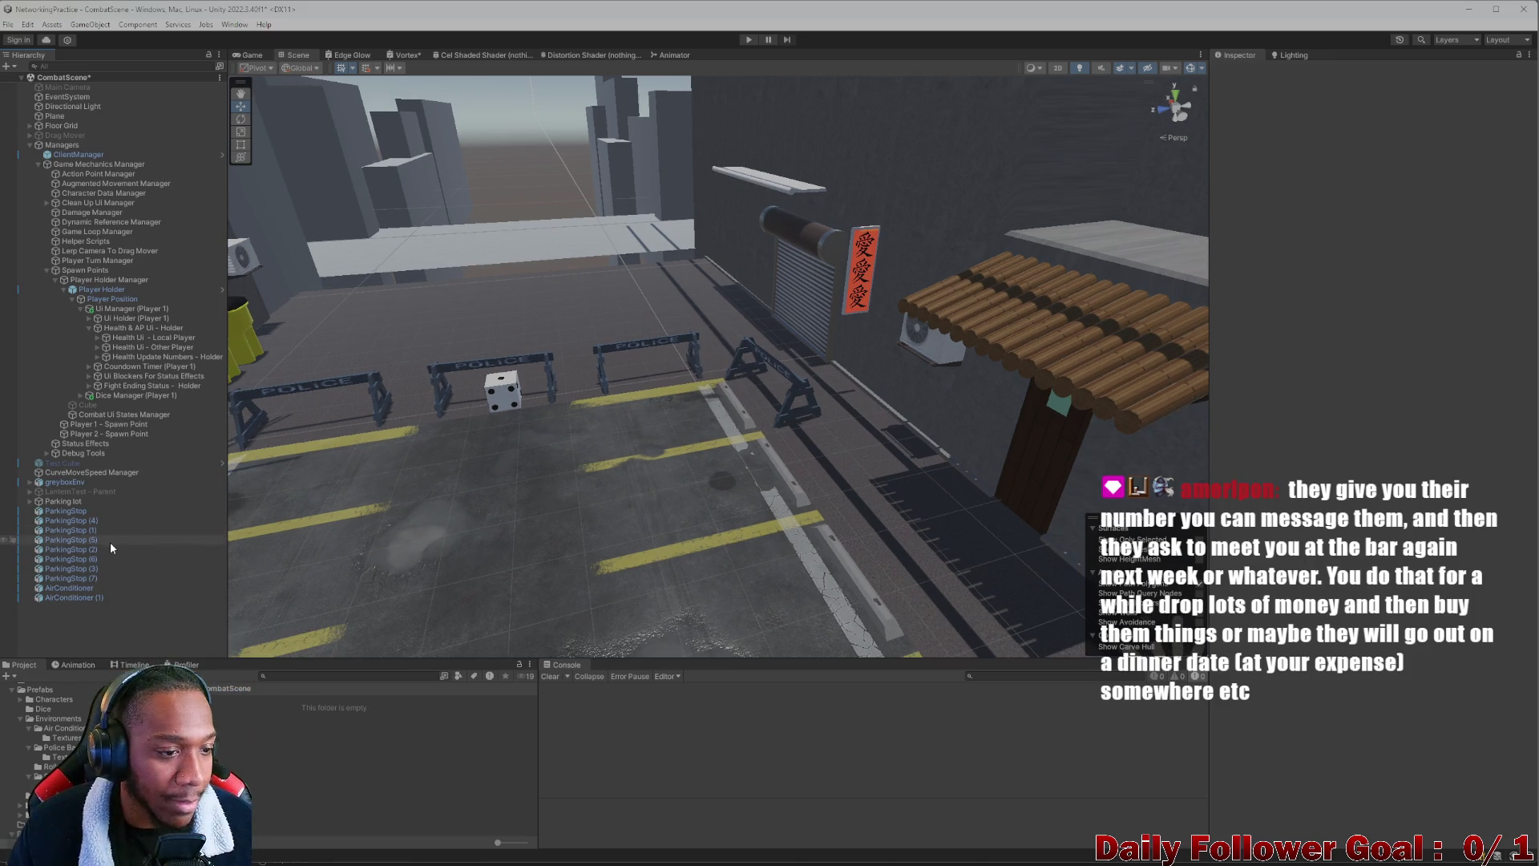
{"action": "right_click", "coordinate": [64, 604]}
{"action": "mouse_move", "coordinate": [107, 583]}
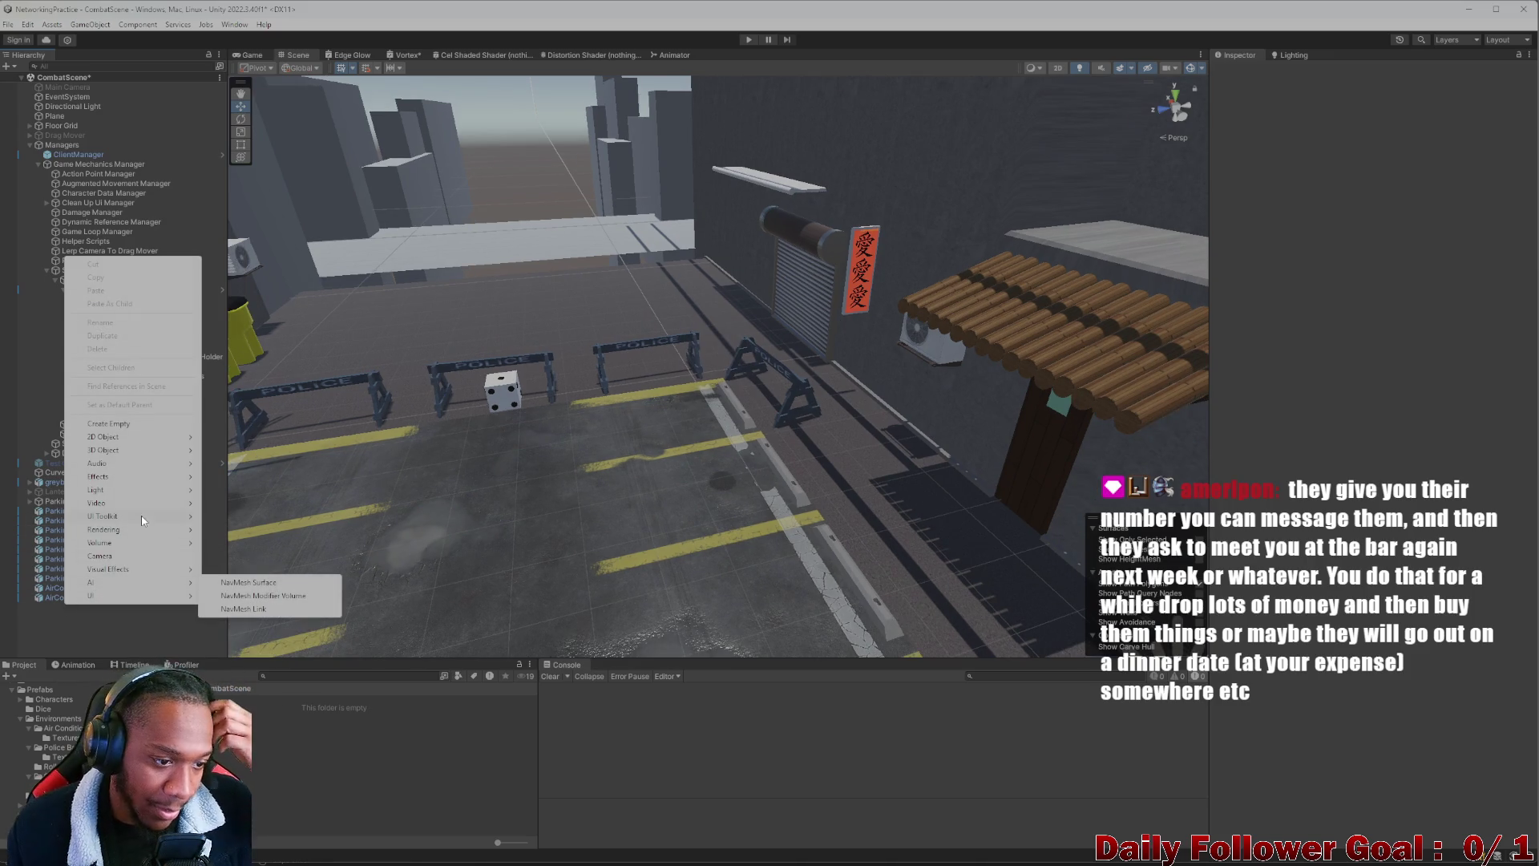
{"action": "mouse_move", "coordinate": [126, 532]}
{"action": "mouse_move", "coordinate": [117, 492]}
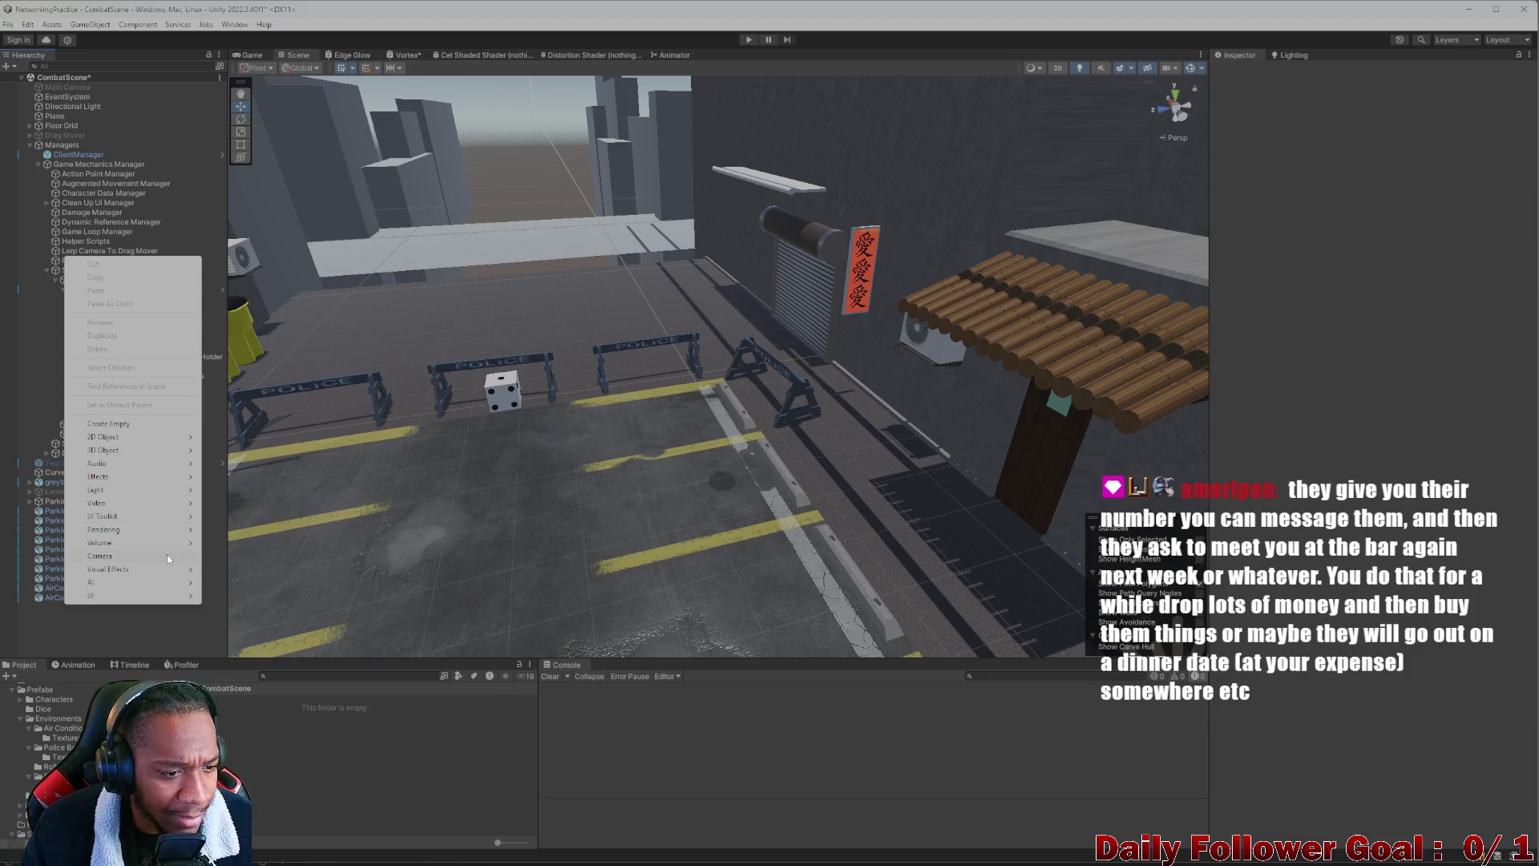
Dismiss the create menu, search the Project for 'urp' and select the URP Asset
{"action": "left_click", "coordinate": [95, 617]}
{"action": "scroll", "coordinate": [497, 383], "scroll_direction": "down", "scroll_amount": 5}
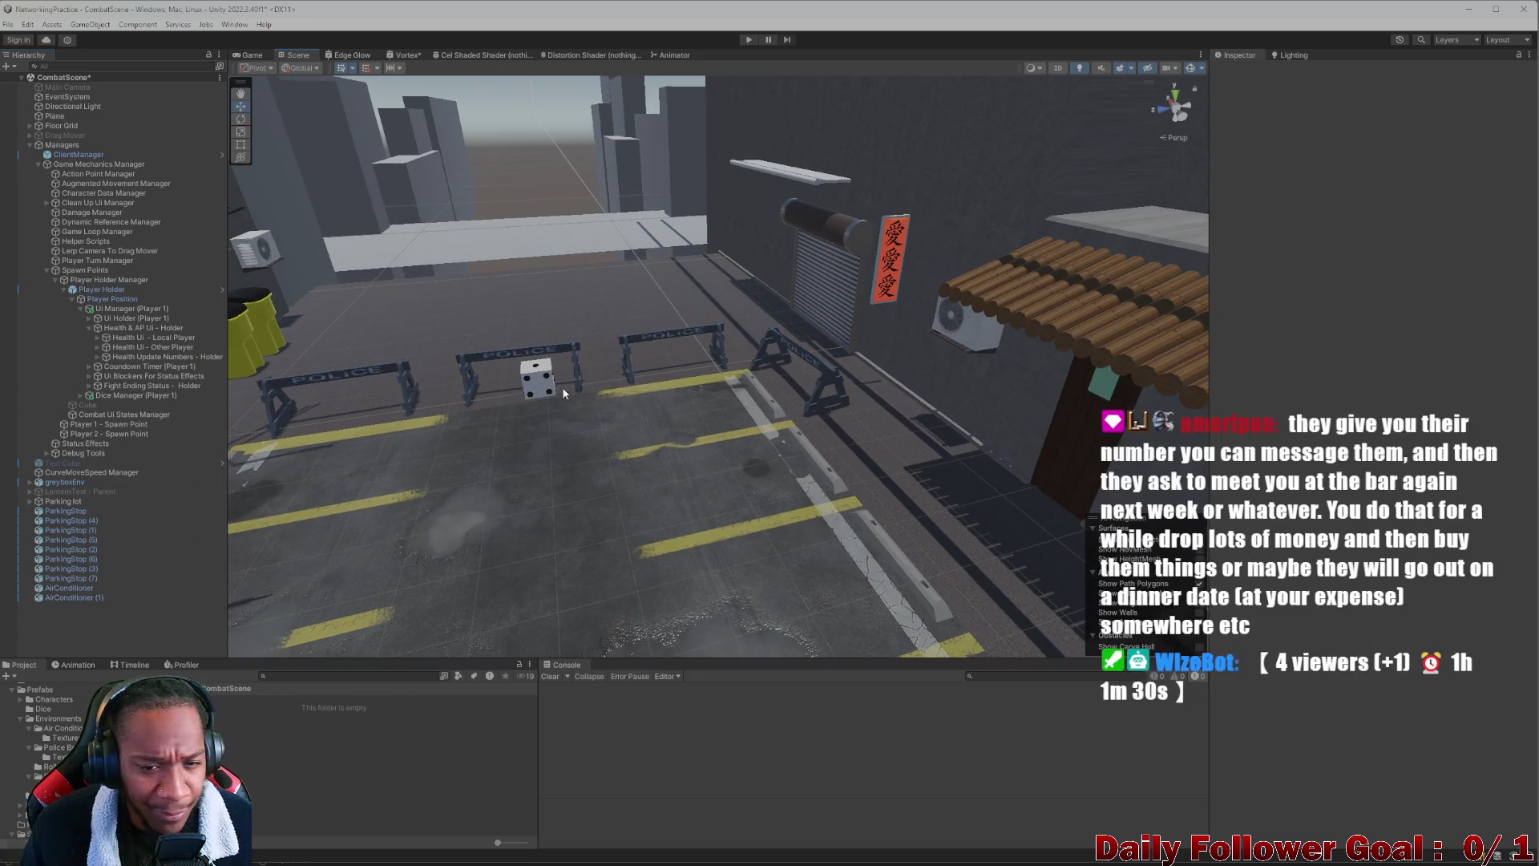
{"action": "mouse_move", "coordinate": [635, 387]}
{"action": "left_mouse_down"}
{"action": "mouse_move", "coordinate": [745, 456]}
{"action": "mouse_move", "coordinate": [702, 510]}
{"action": "mouse_move", "coordinate": [675, 480]}
{"action": "left_mouse_up"}
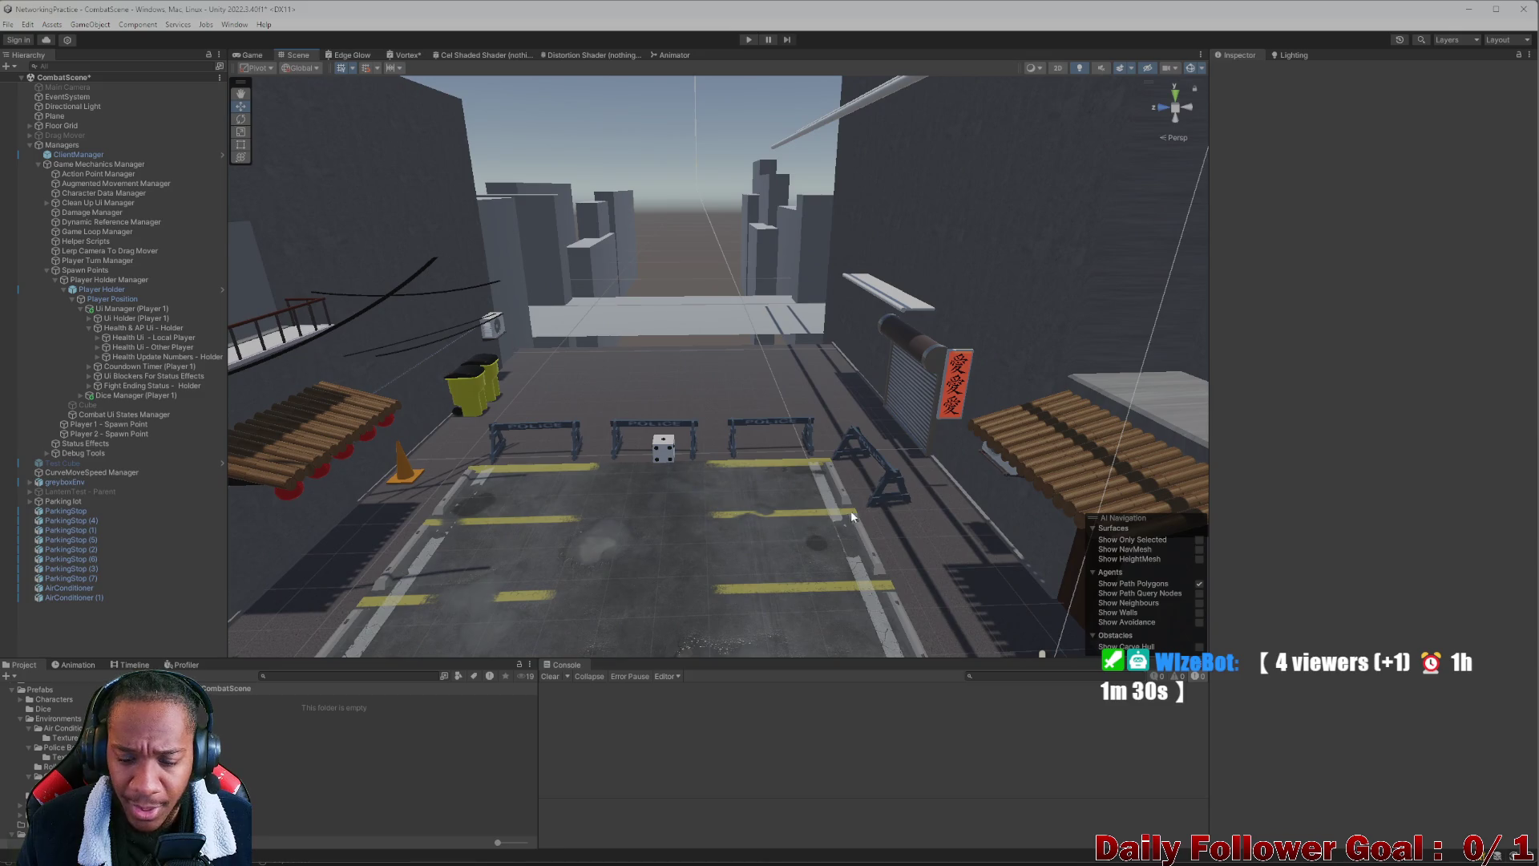
{"action": "left_click", "coordinate": [335, 675]}
{"action": "type", "text": "urp"}
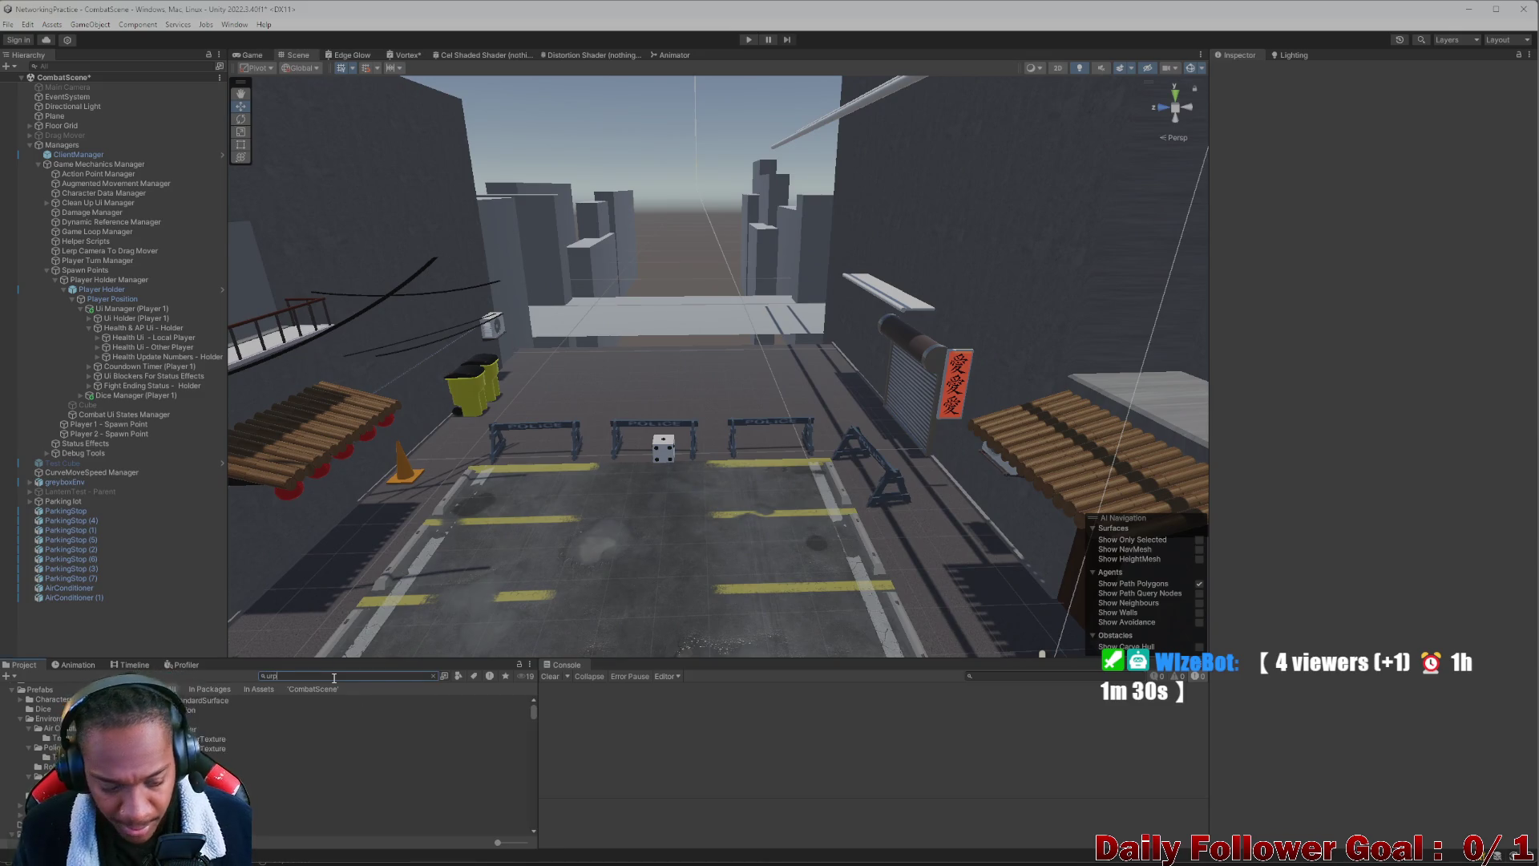
{"action": "left_click", "coordinate": [265, 757]}
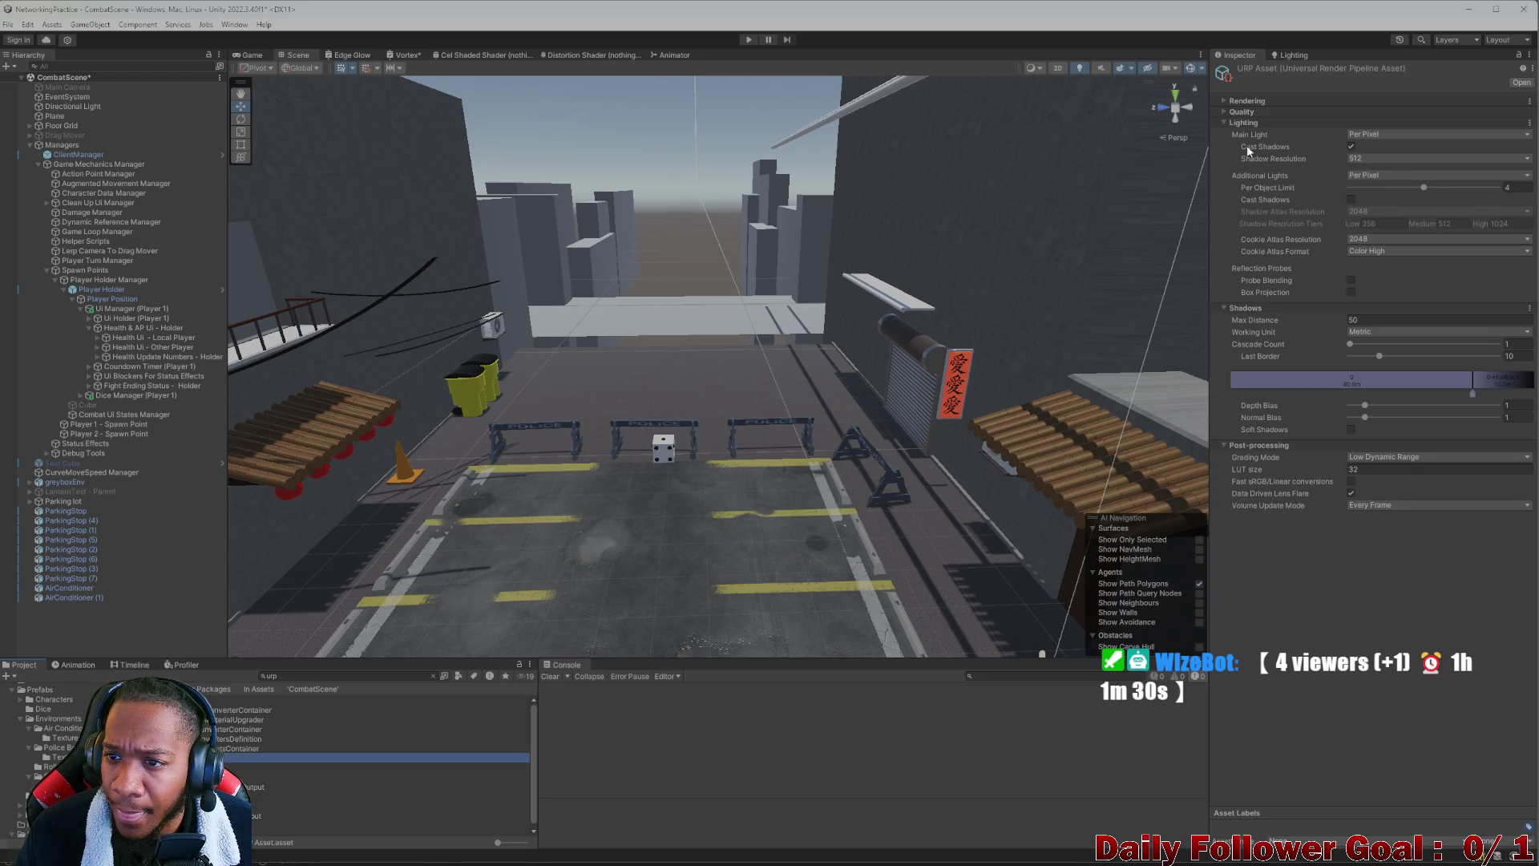
Expand the URP Asset's Rendering and Quality sections, then open the renderer's PostProcessData asset
{"action": "left_click", "coordinate": [1224, 101]}
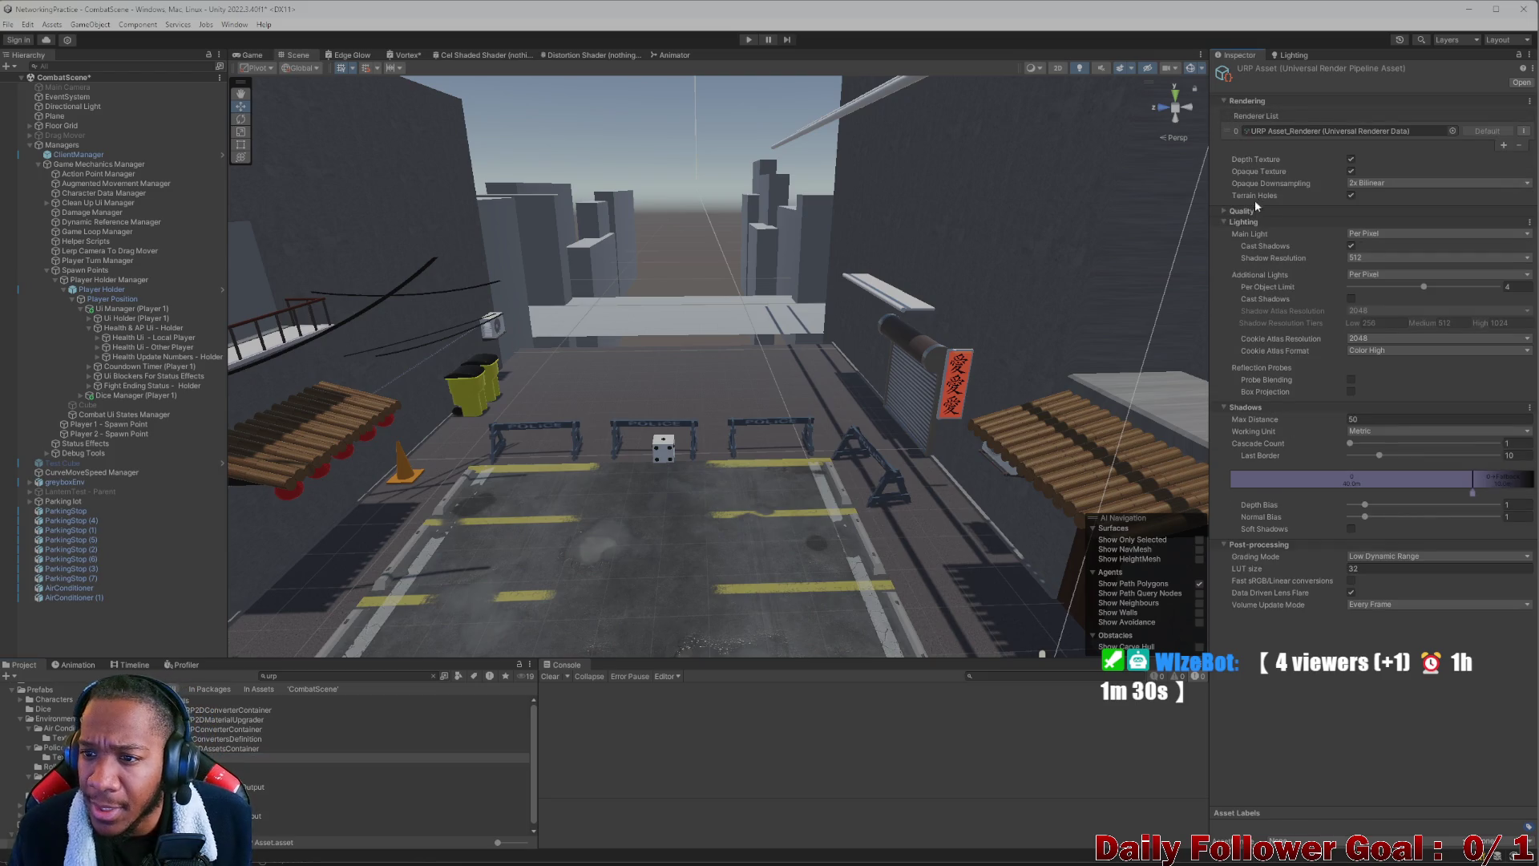
{"action": "left_click", "coordinate": [1224, 211]}
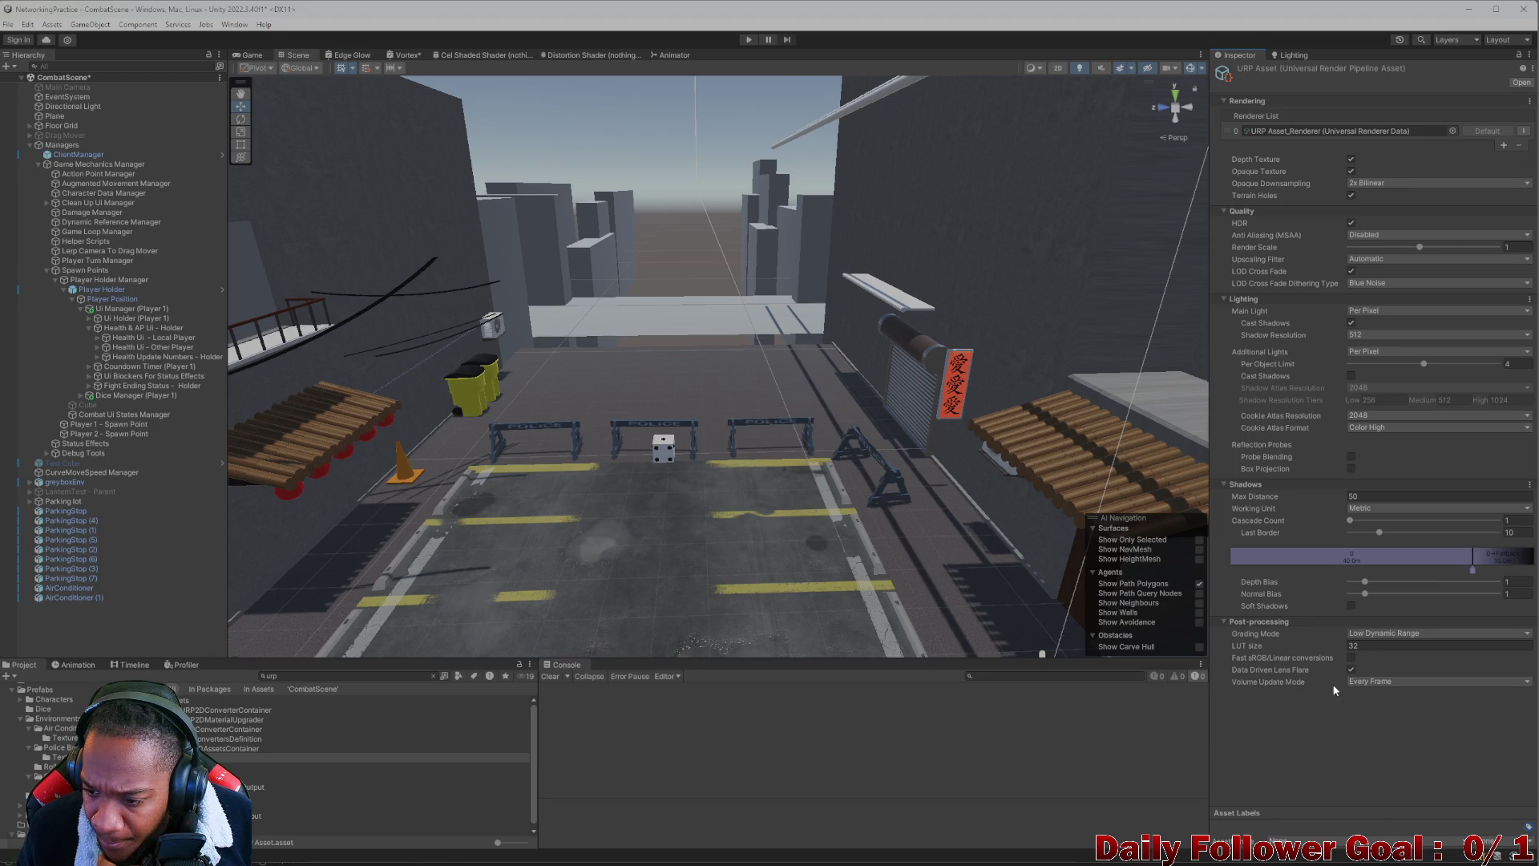
{"action": "left_click", "coordinate": [449, 767]}
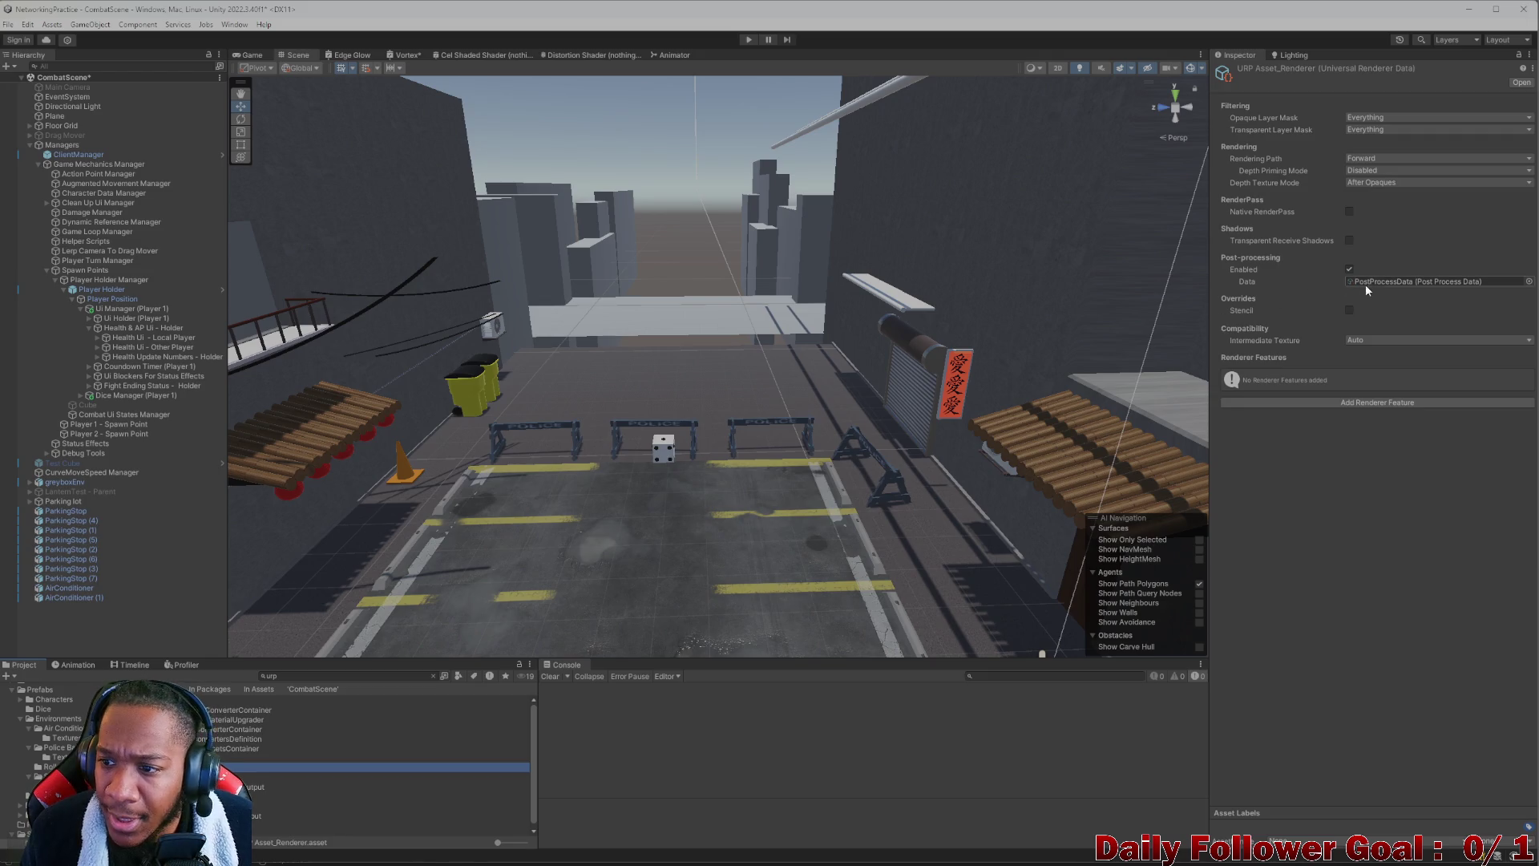
{"action": "left_click", "coordinate": [1400, 283]}
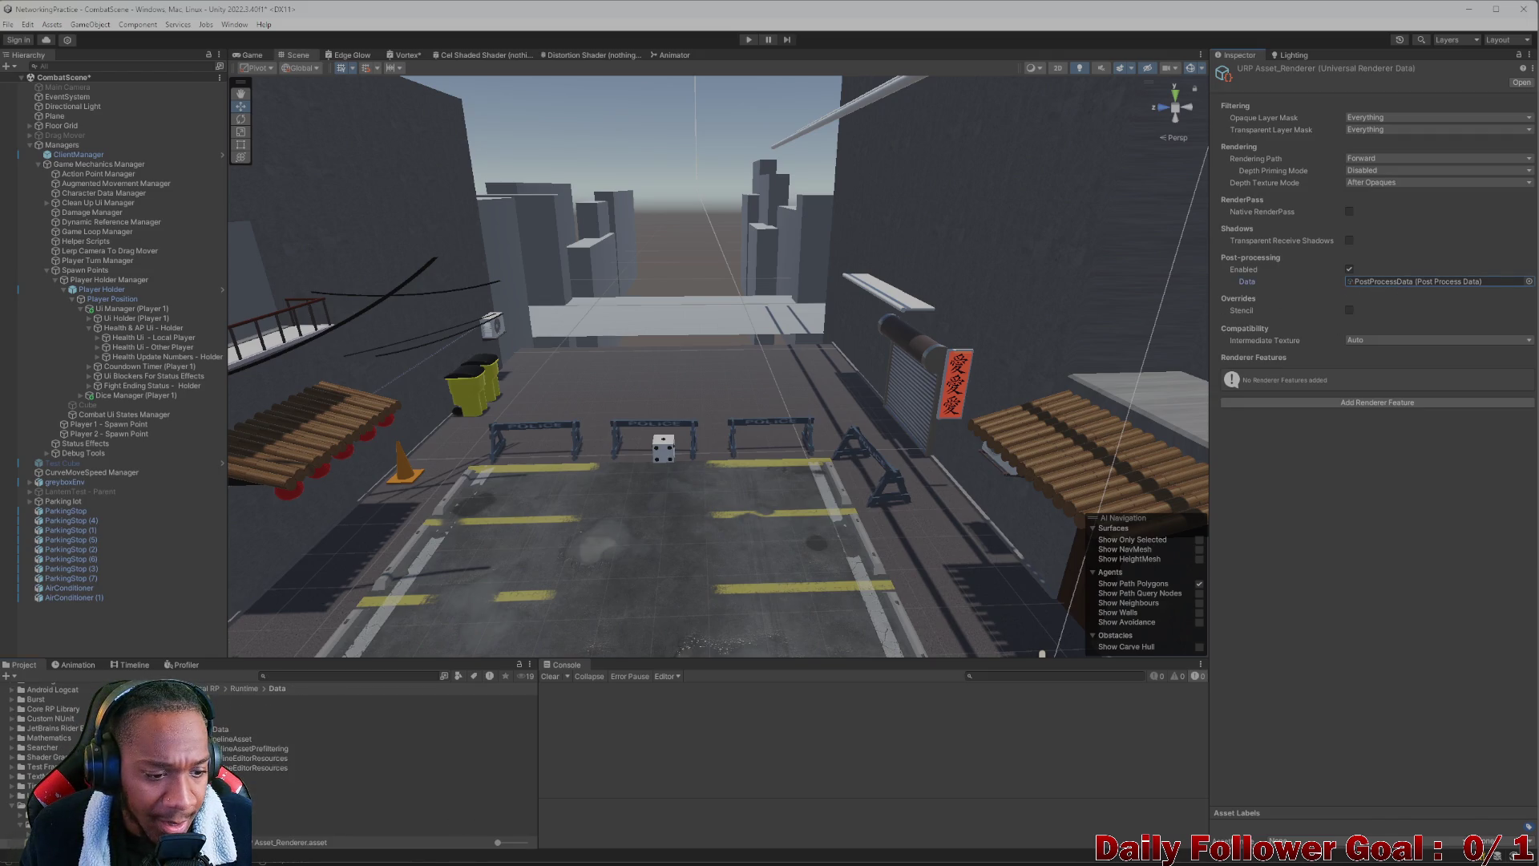
{"action": "double_click", "coordinate": [1400, 282]}
{"action": "key", "text": "Down"}
{"action": "key", "text": "Down"}
{"action": "key", "text": "Down"}
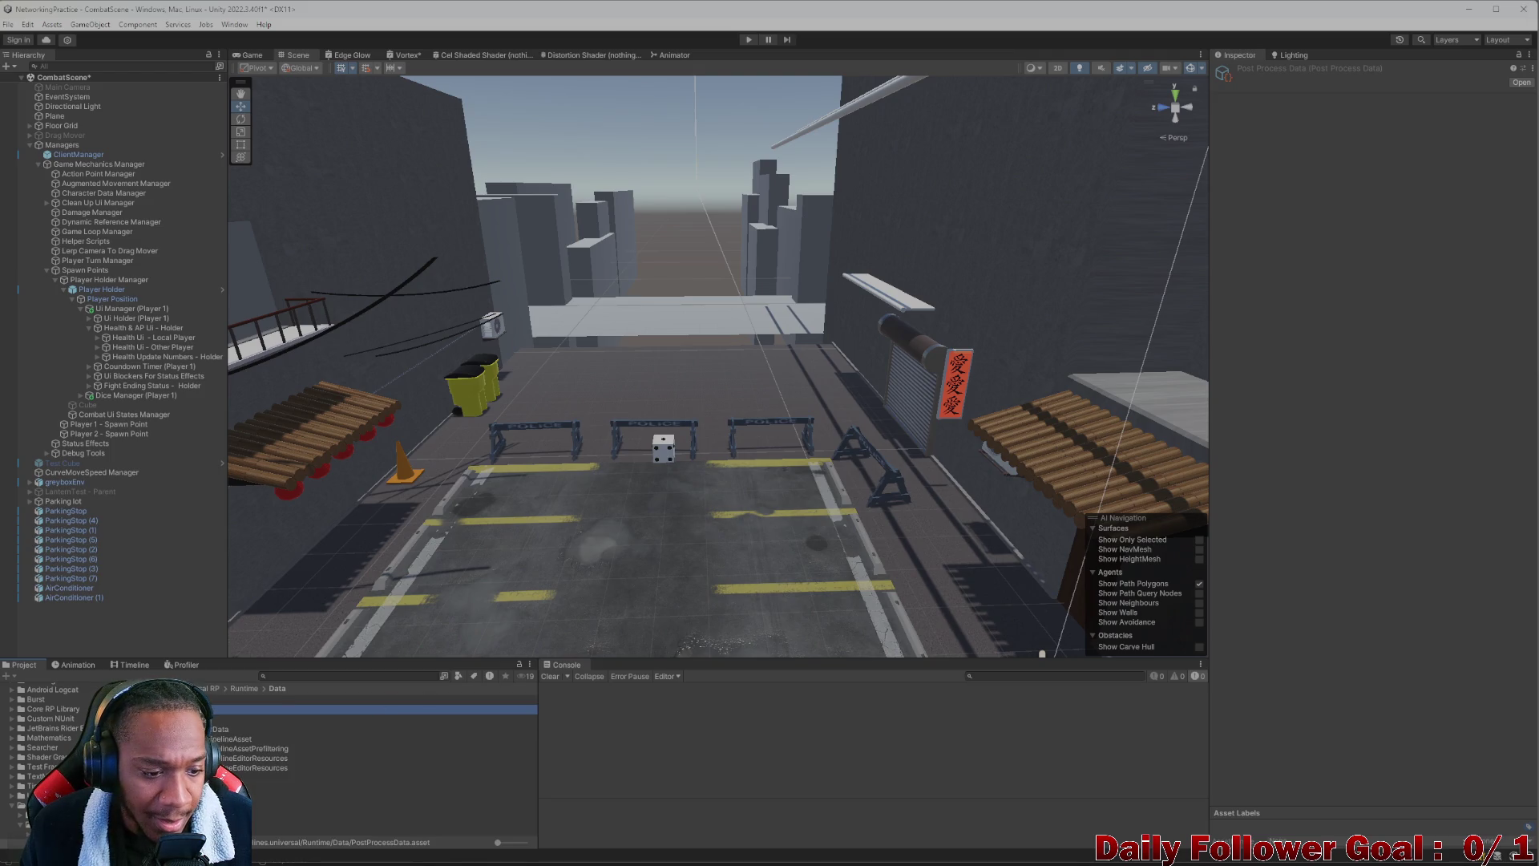
{"action": "key", "text": "Up"}
{"action": "key", "text": "Up"}
{"action": "key", "text": "Up"}
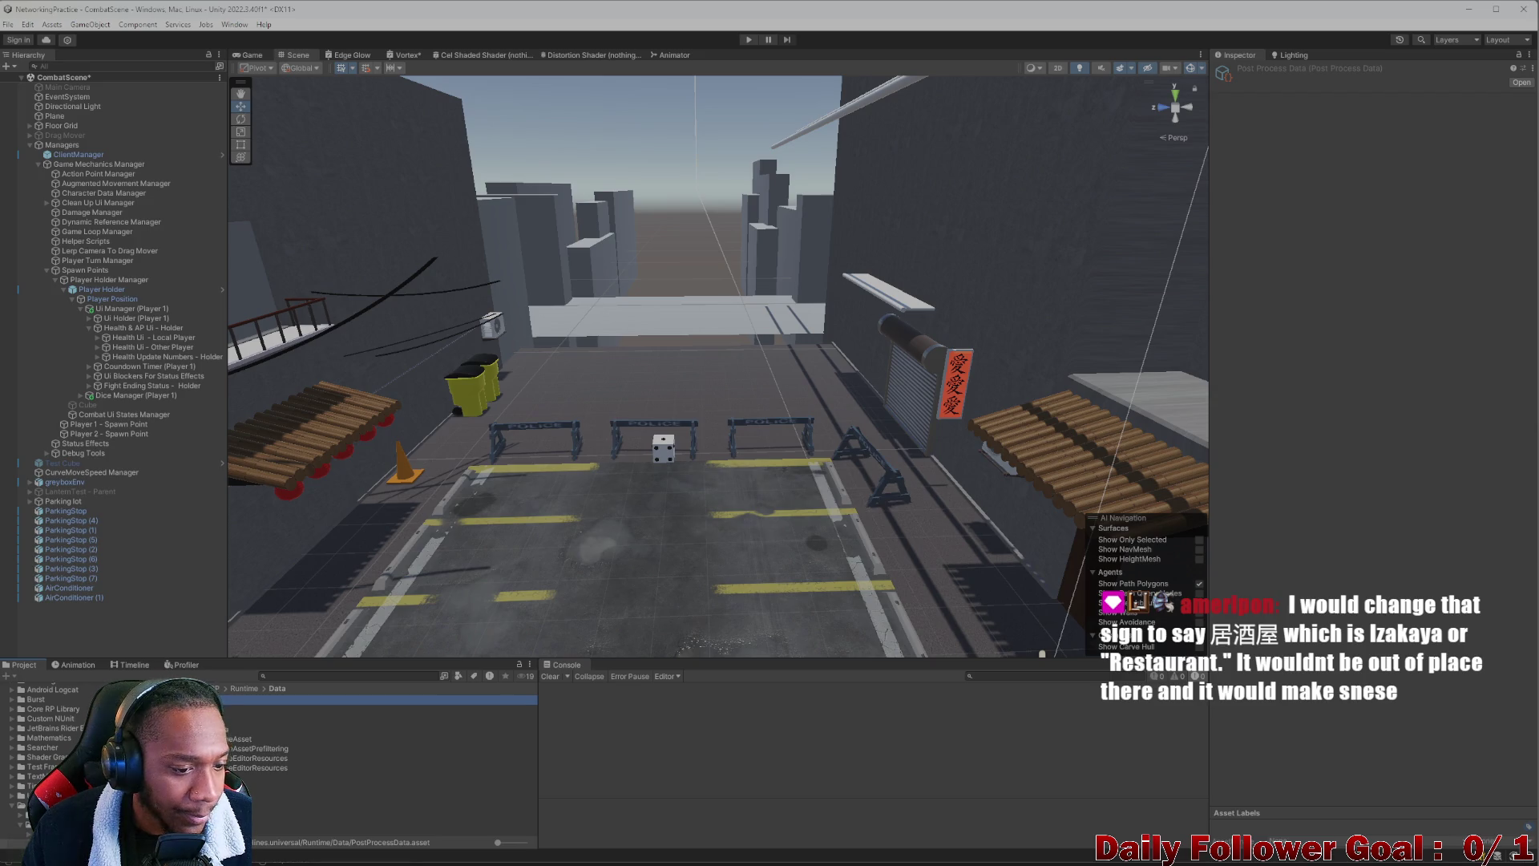
{"action": "left_click", "coordinate": [216, 687]}
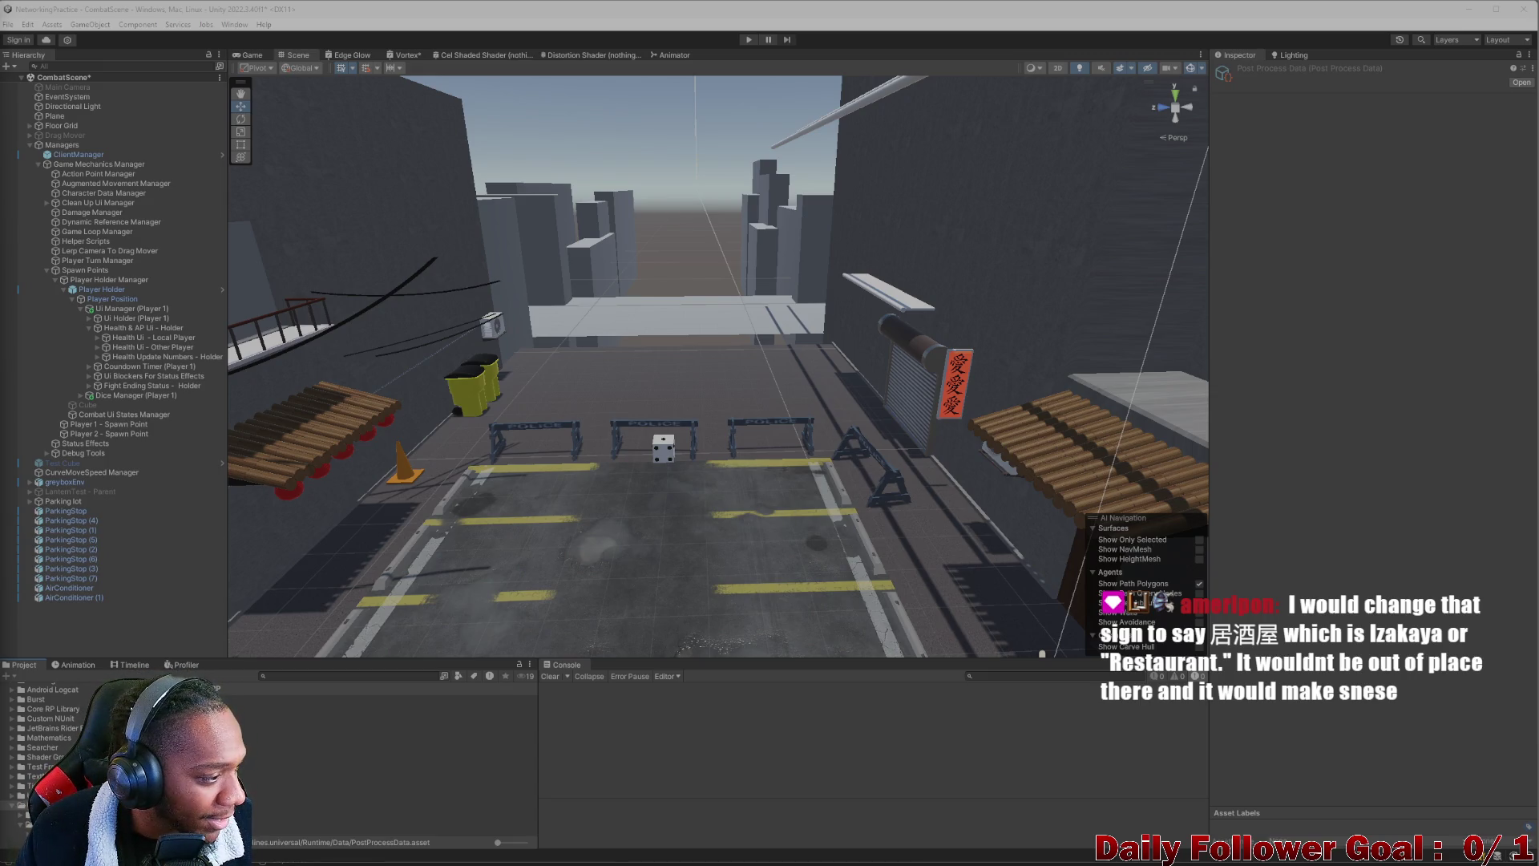
{"action": "mouse_move", "coordinate": [425, 393]}
{"action": "left_mouse_down"}
{"action": "mouse_move", "coordinate": [449, 401]}
{"action": "mouse_move", "coordinate": [353, 542]}
{"action": "mouse_move", "coordinate": [553, 382]}
{"action": "mouse_move", "coordinate": [531, 391]}
{"action": "mouse_move", "coordinate": [556, 320]}
{"action": "mouse_move", "coordinate": [588, 462]}
{"action": "left_mouse_up"}
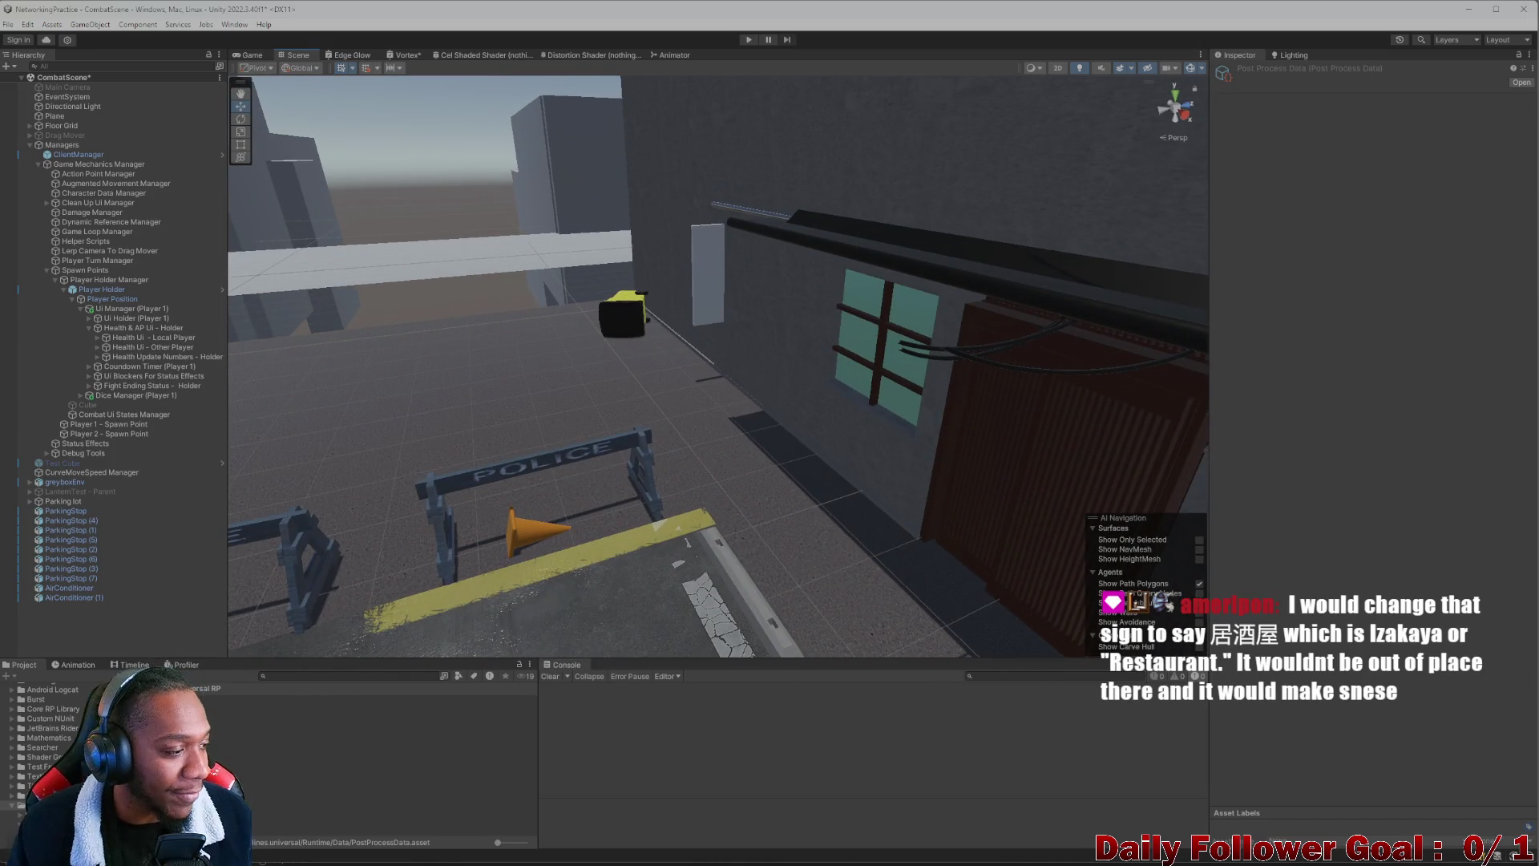
{"action": "left_click_drag", "start_coordinate": [462, 455], "coordinate": [490, 401]}
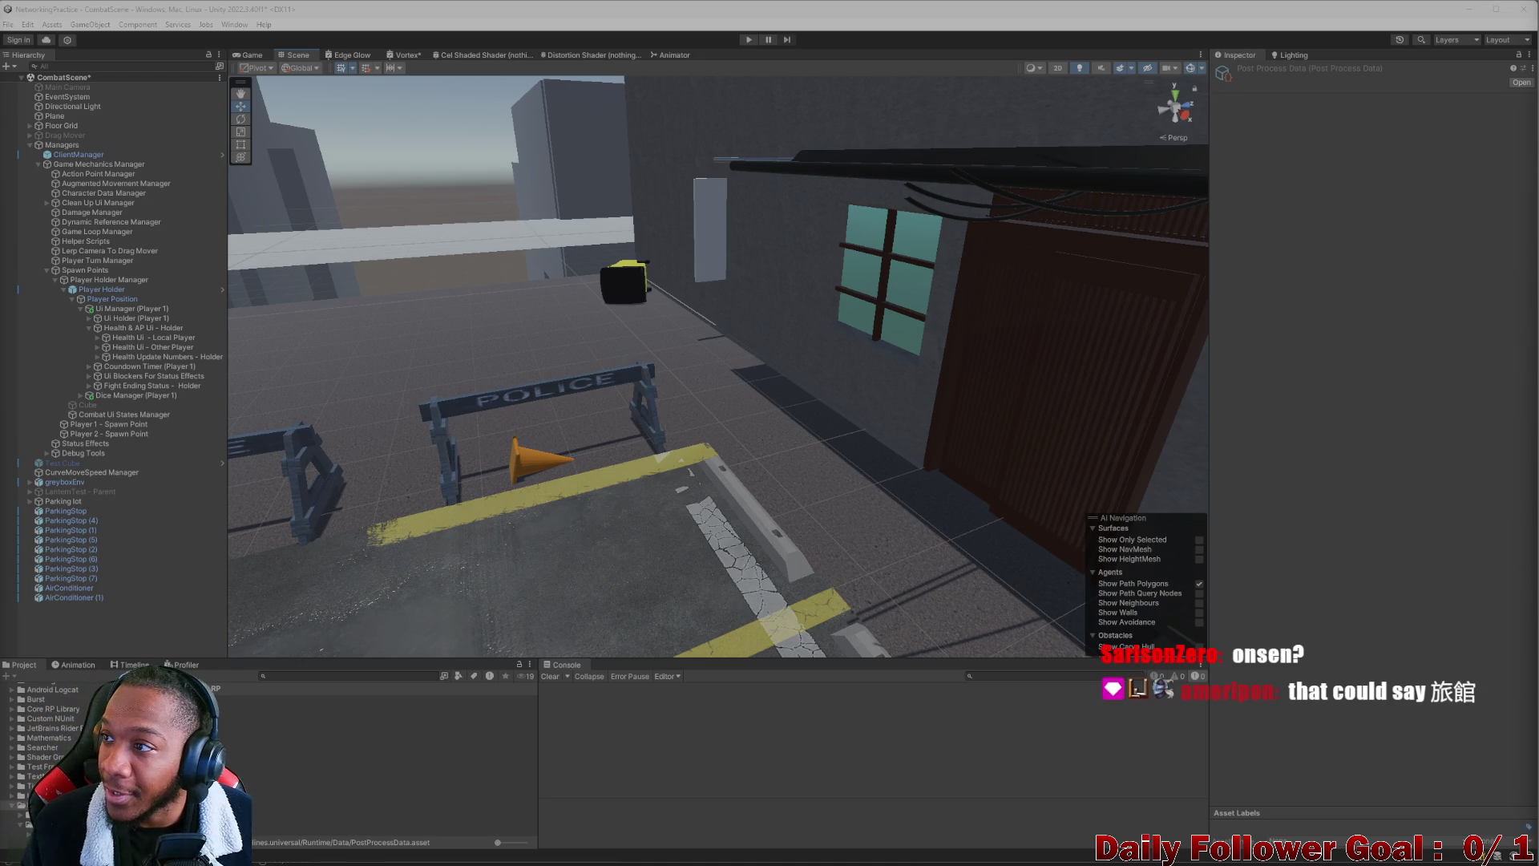
{"action": "mouse_move", "coordinate": [919, 864]}
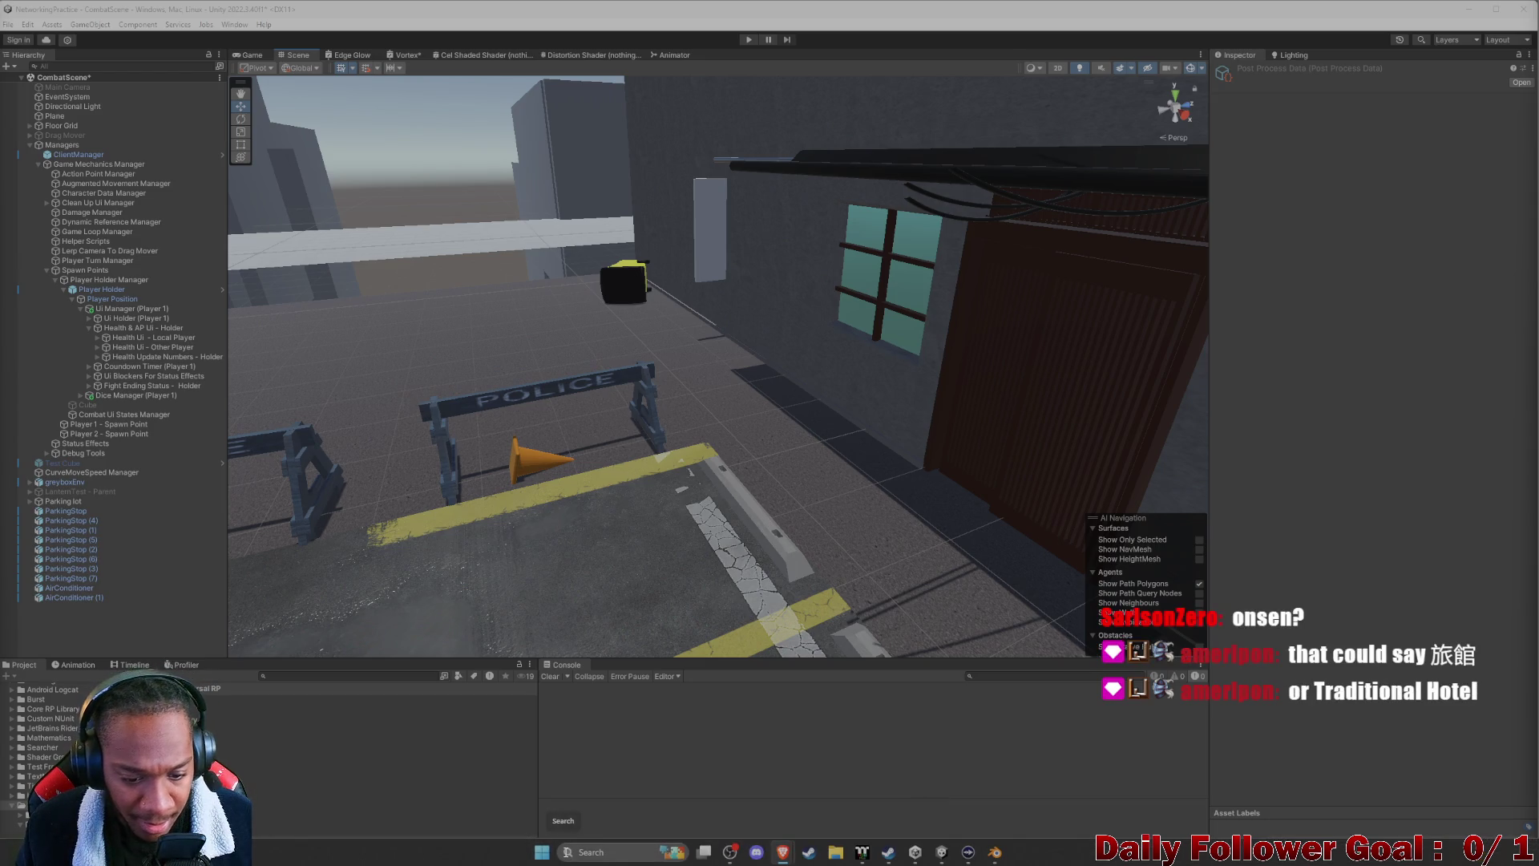
{"action": "left_click", "coordinate": [580, 855]}
{"action": "type", "text": "tex"}
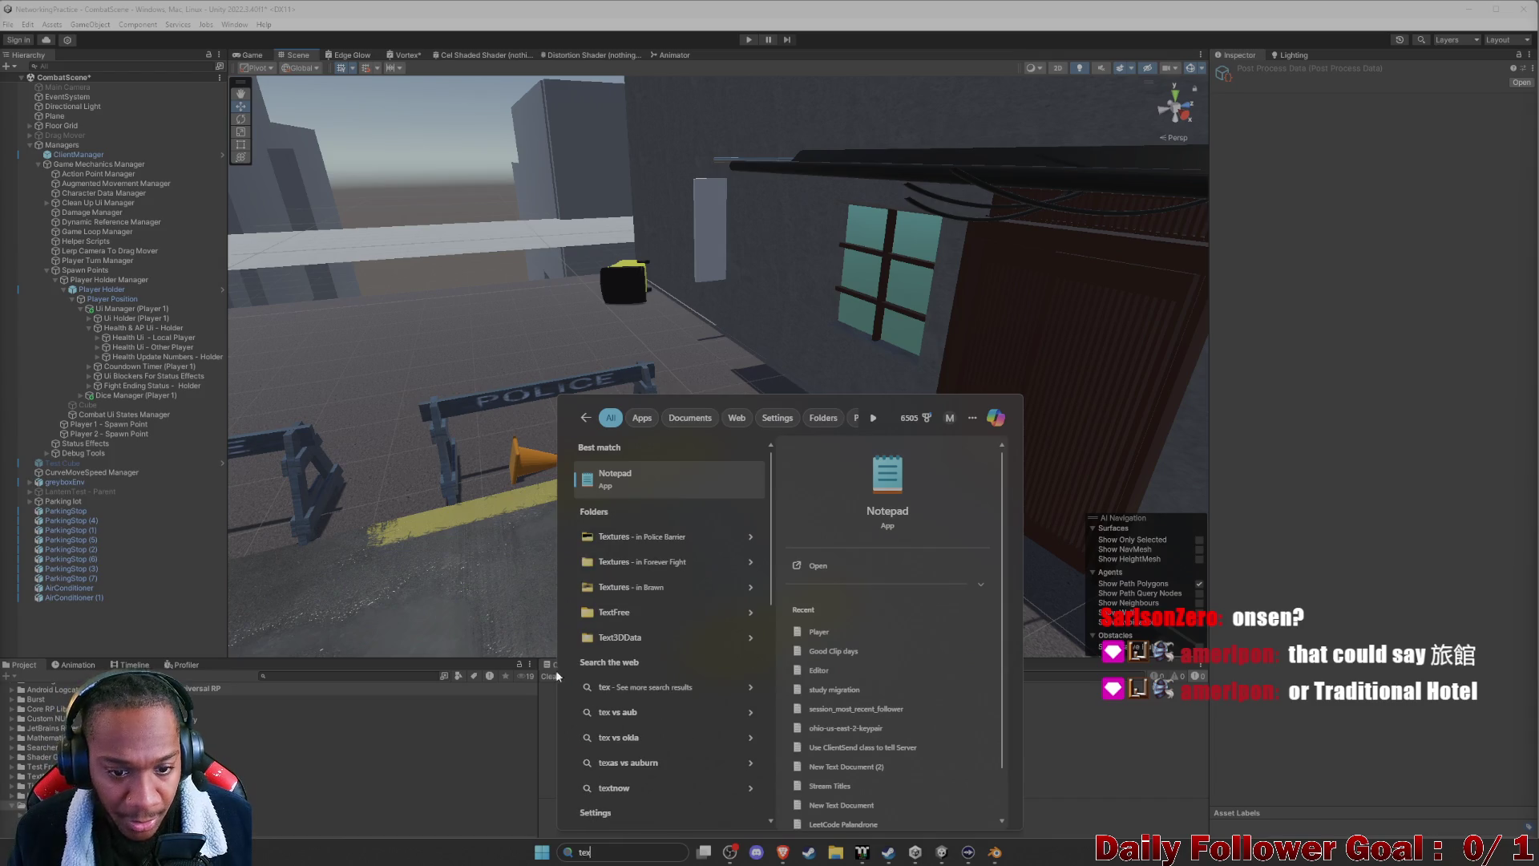
{"action": "left_click", "coordinate": [631, 477]}
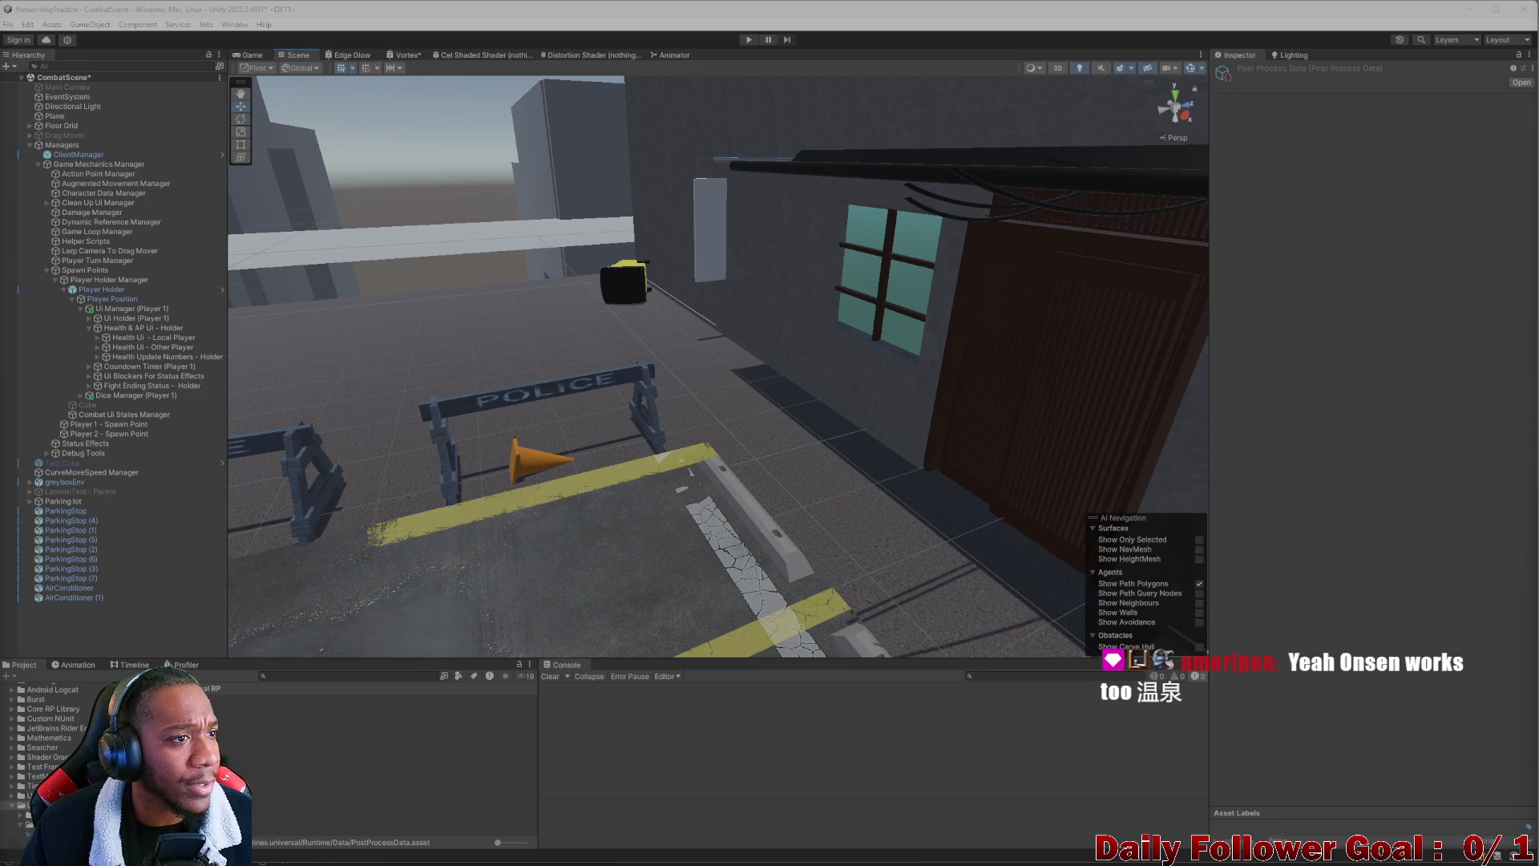
Search the Project for 'urp' and select the URP Asset to show its Post-processing settings
{"action": "mouse_move", "coordinate": [550, 478]}
{"action": "left_mouse_down"}
{"action": "mouse_move", "coordinate": [704, 488]}
{"action": "mouse_move", "coordinate": [805, 546]}
{"action": "mouse_move", "coordinate": [647, 537]}
{"action": "mouse_move", "coordinate": [828, 543]}
{"action": "mouse_move", "coordinate": [731, 478]}
{"action": "mouse_move", "coordinate": [708, 506]}
{"action": "left_mouse_up"}
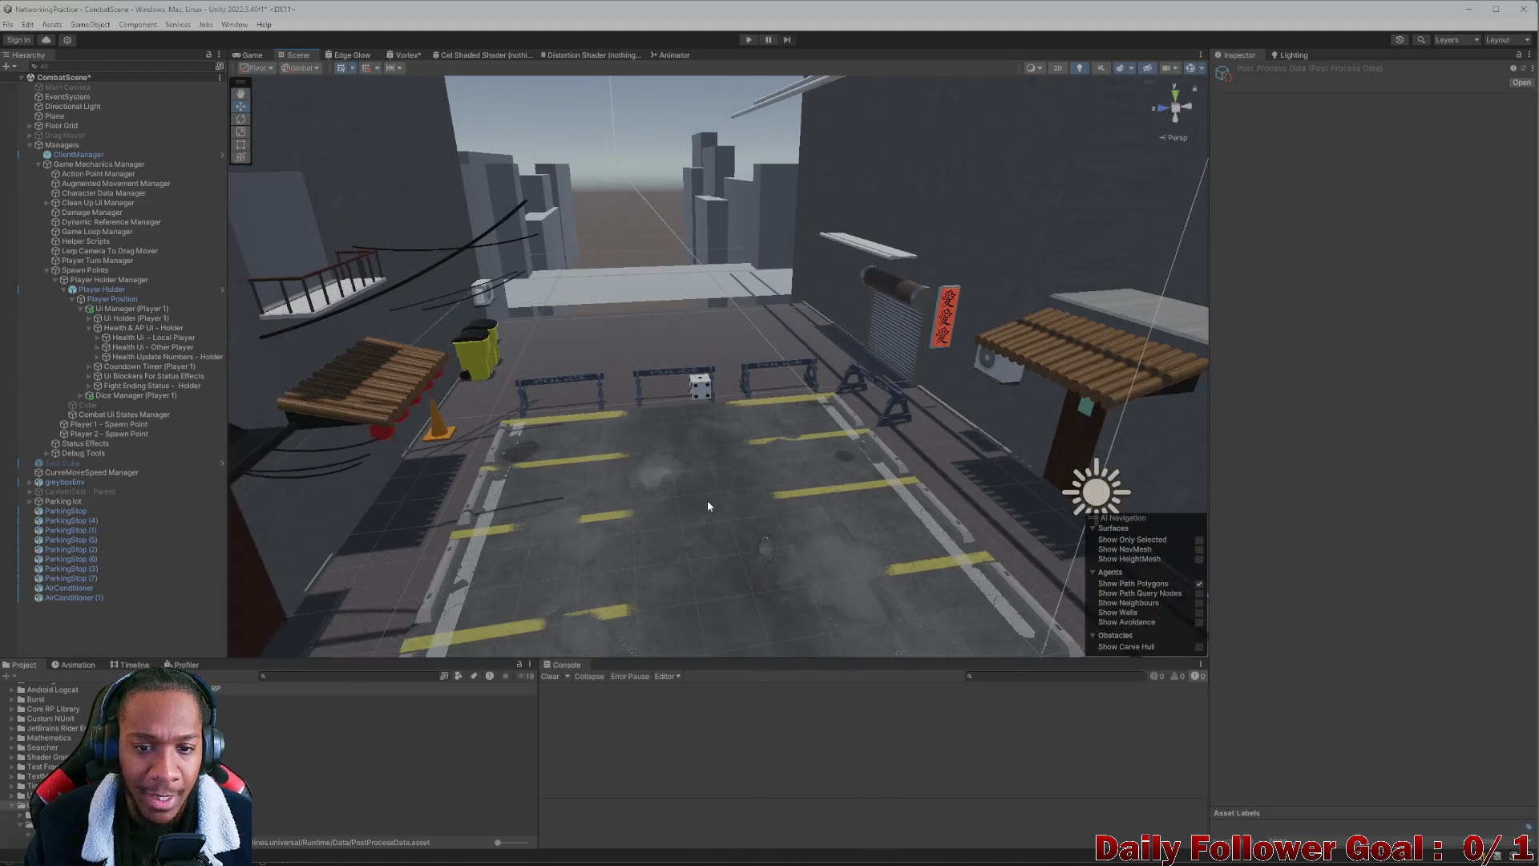
{"action": "scroll", "coordinate": [904, 383], "scroll_direction": "up", "scroll_amount": 3}
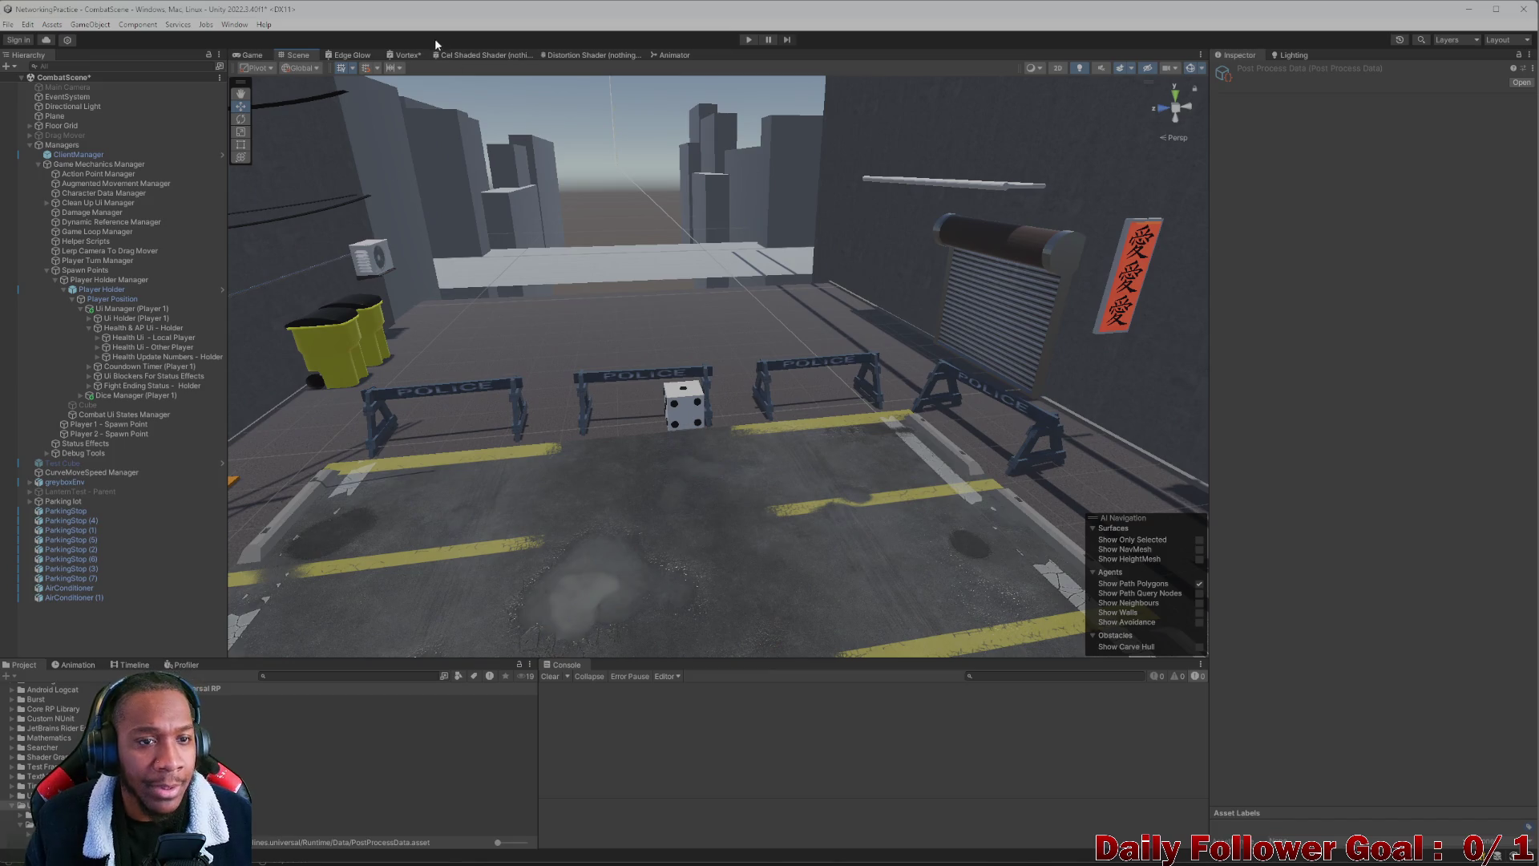
{"action": "left_click", "coordinate": [273, 675]}
{"action": "type", "text": "urp"}
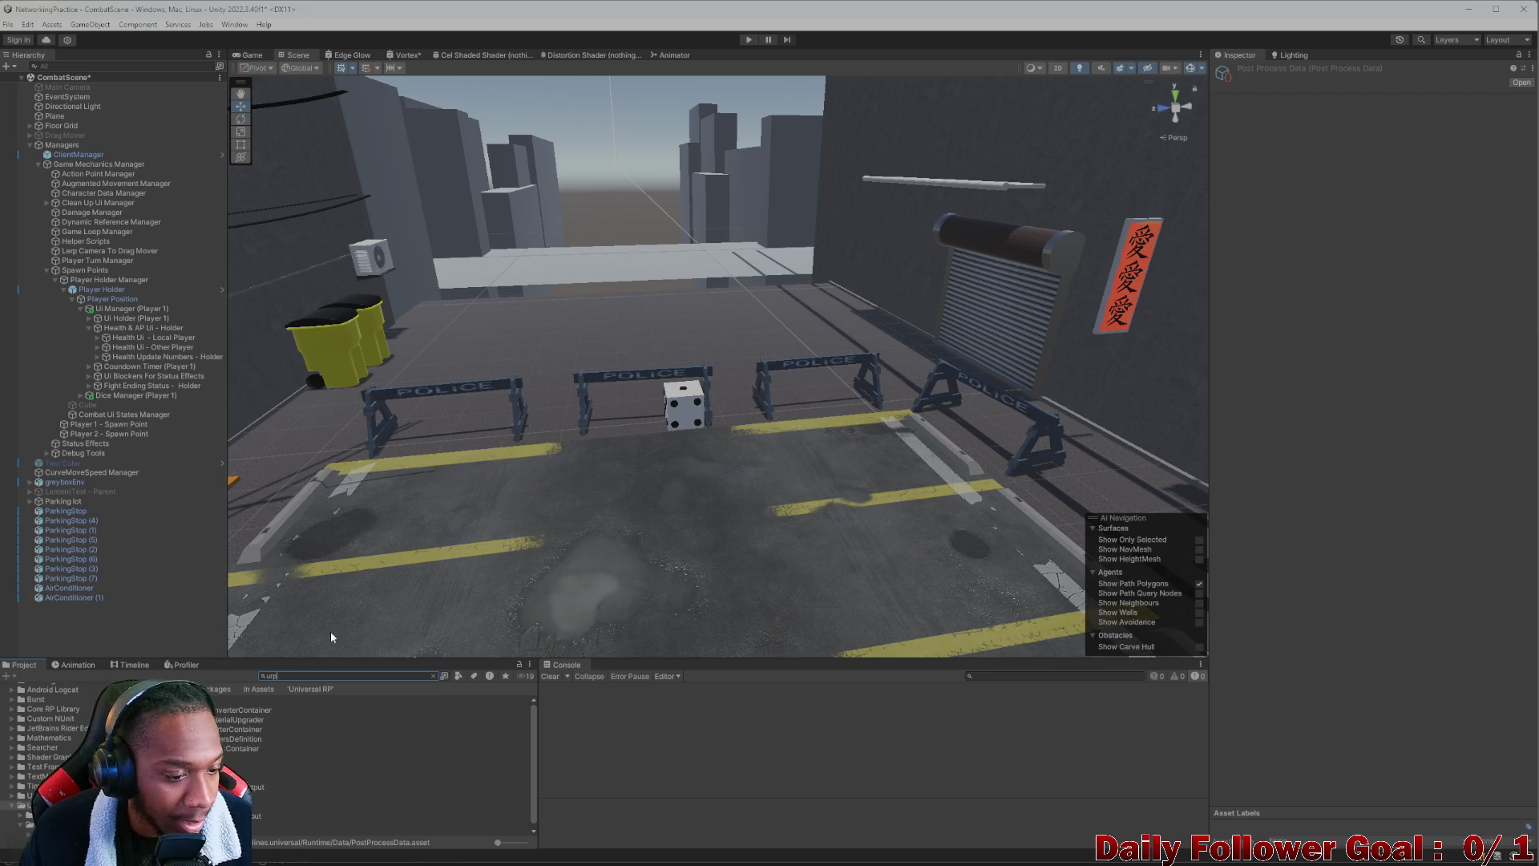
{"action": "left_click", "coordinate": [336, 758]}
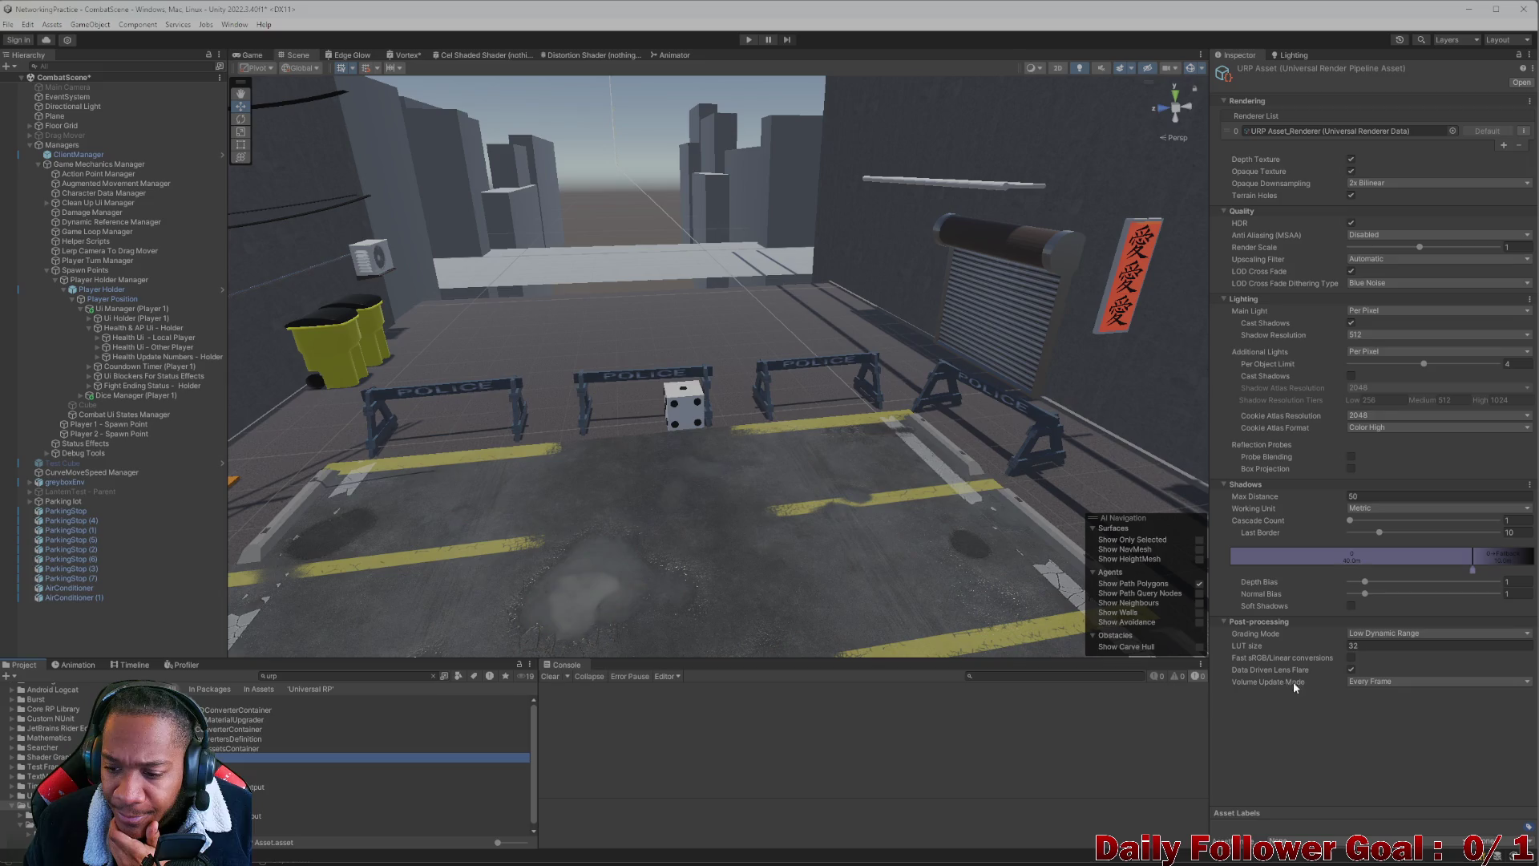
{"action": "right_click", "coordinate": [137, 609]}
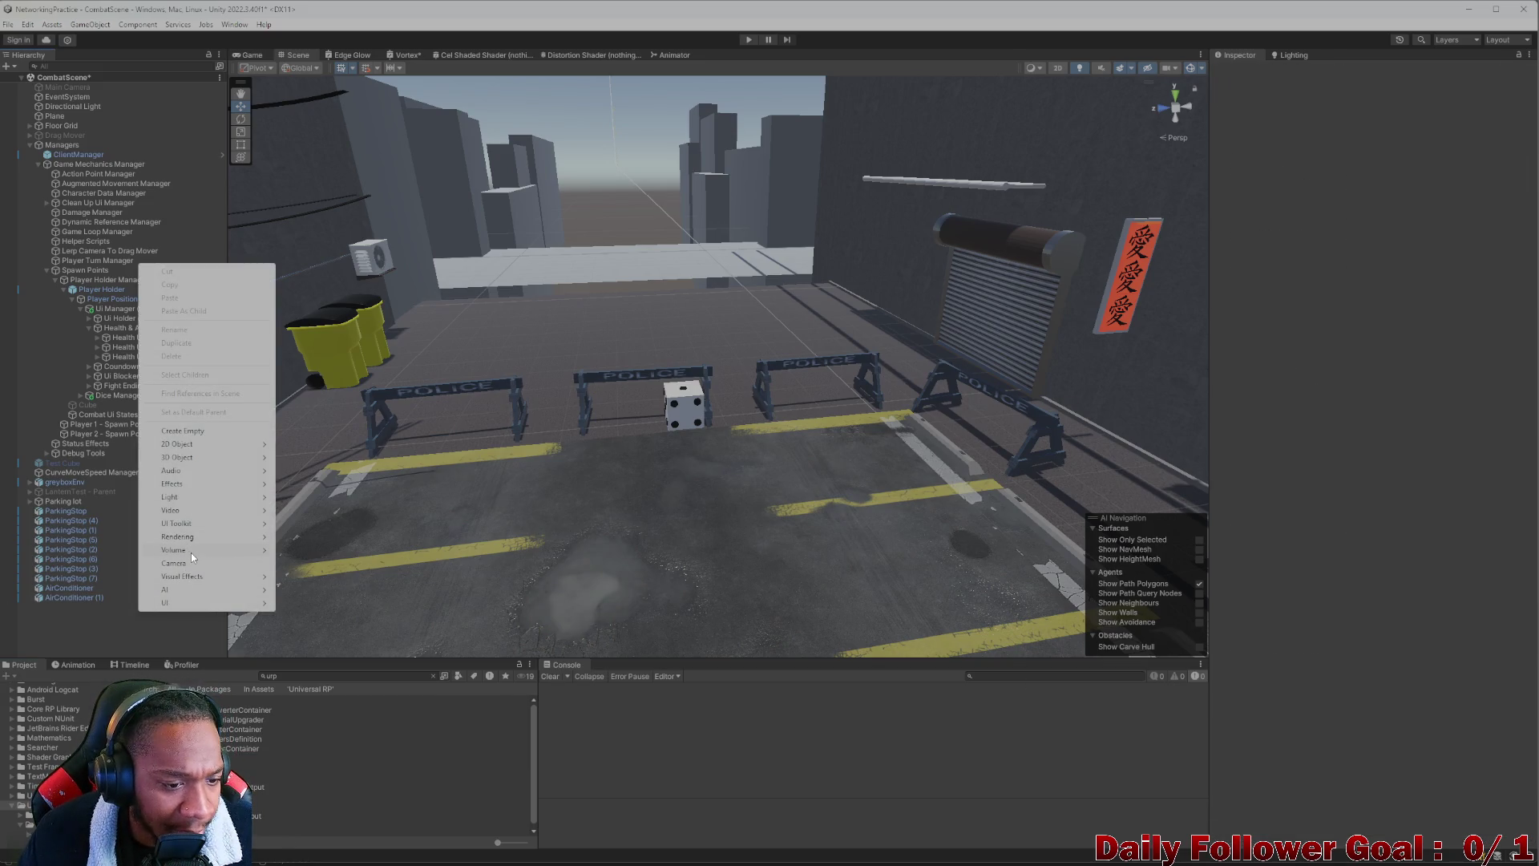
Add a Box Volume and raise it to Y 2.08, undoing its sideways move toward the awning
{"action": "mouse_move", "coordinate": [191, 552]}
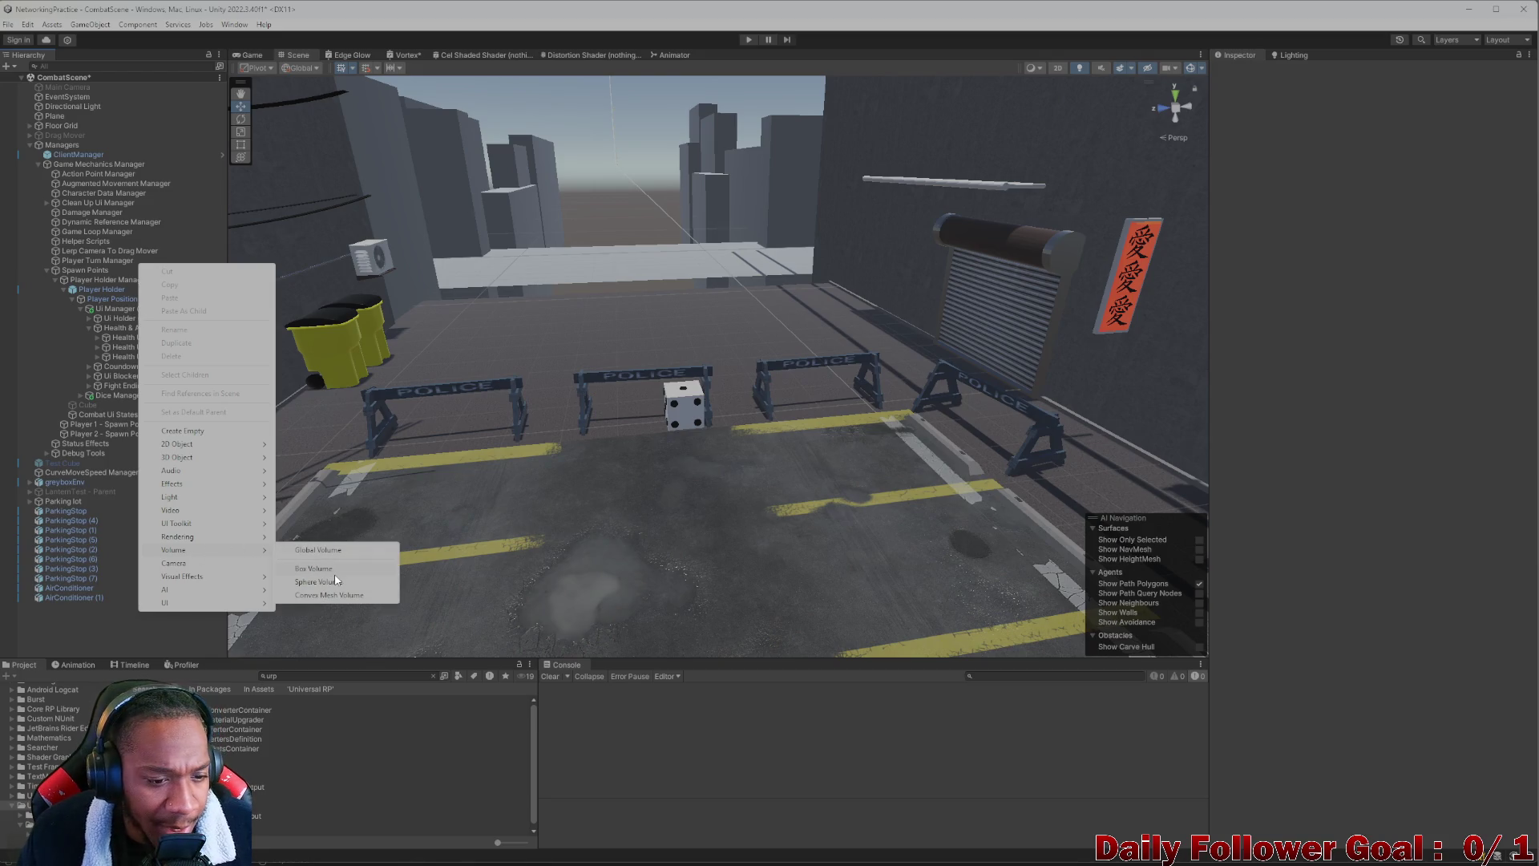
{"action": "left_click", "coordinate": [329, 565]}
{"action": "key", "text": "f"}
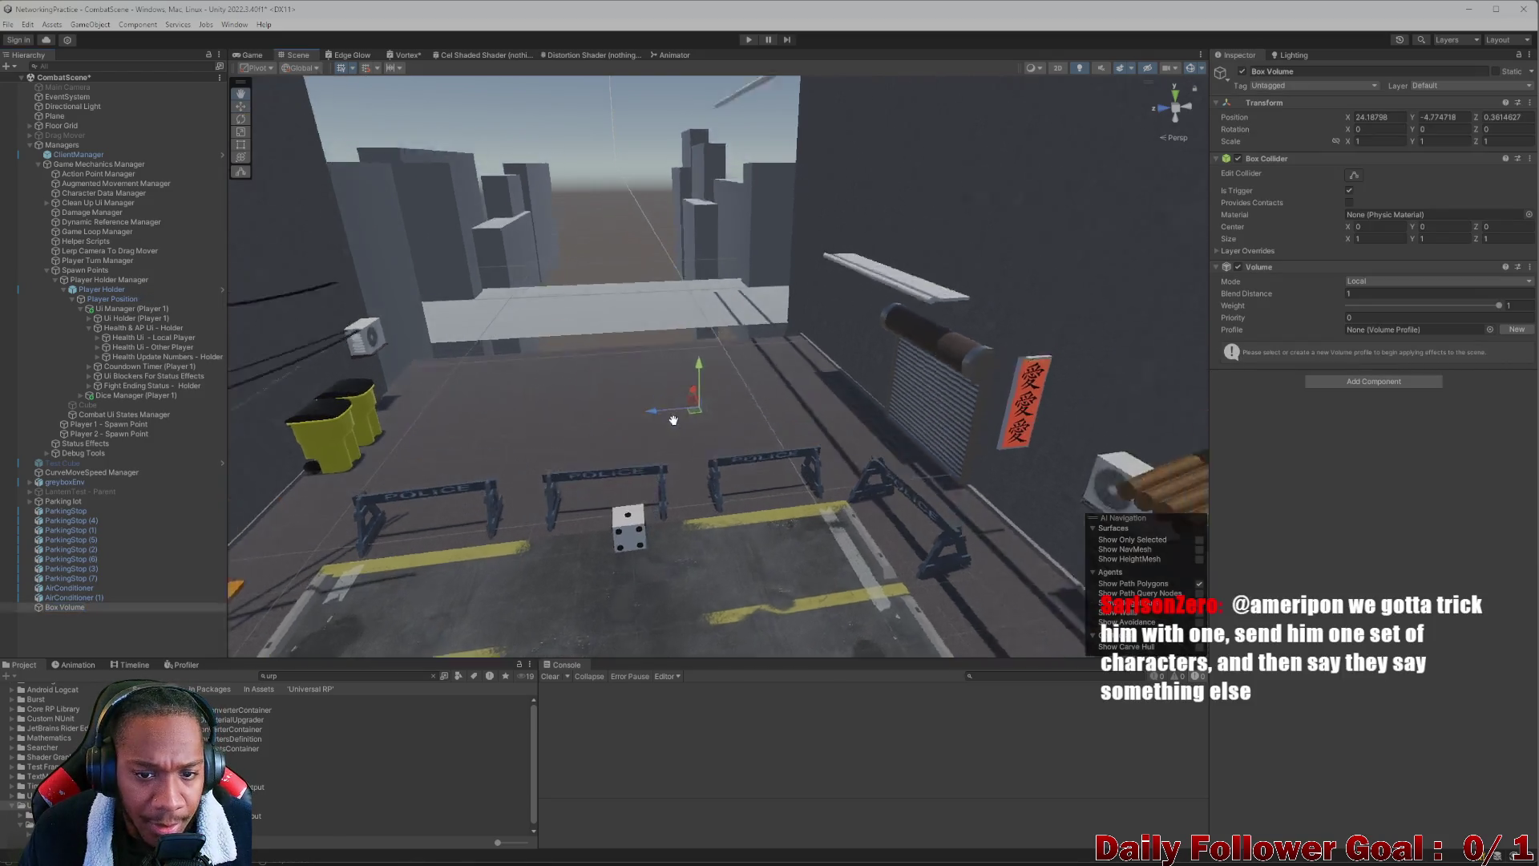
{"action": "left_click_drag", "start_coordinate": [690, 385], "coordinate": [683, 290]}
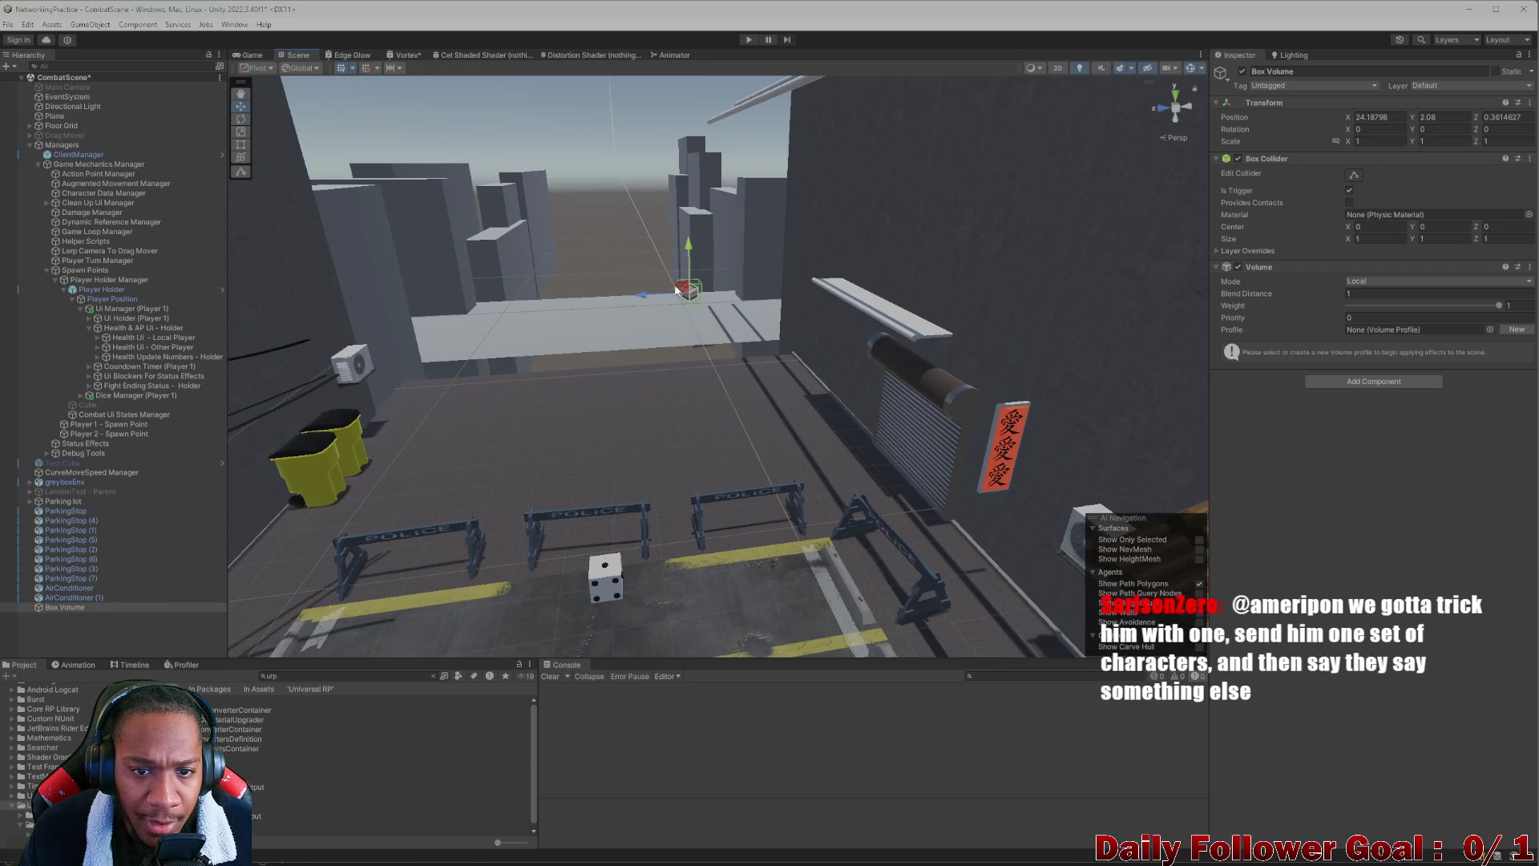
{"action": "key", "text": "f"}
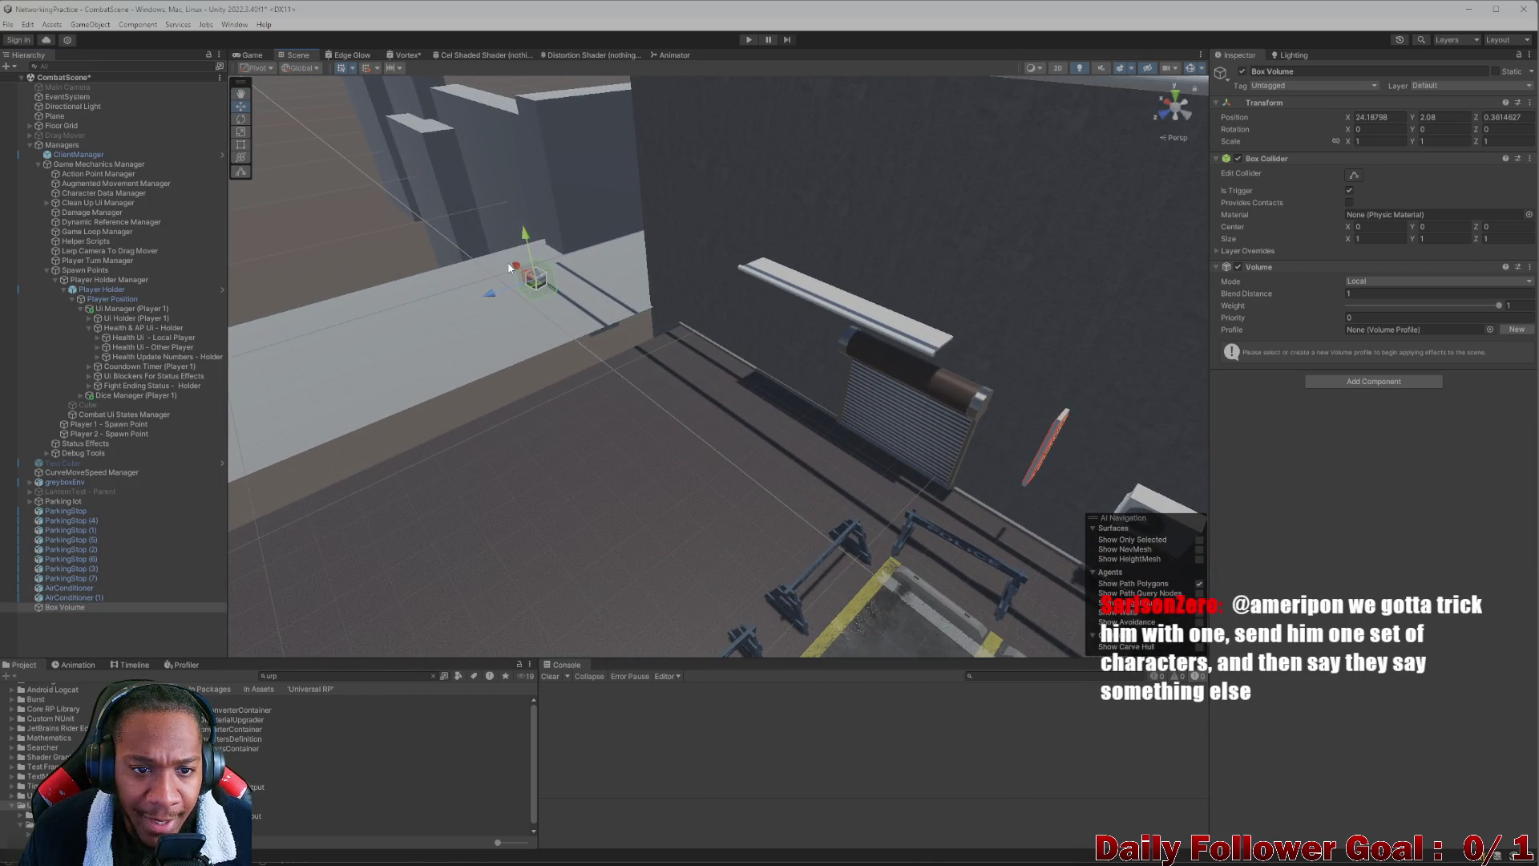
{"action": "mouse_move", "coordinate": [515, 268]}
{"action": "left_mouse_down"}
{"action": "mouse_move", "coordinate": [800, 565]}
{"action": "mouse_move", "coordinate": [868, 608]}
{"action": "left_mouse_up"}
{"action": "key", "text": "f"}
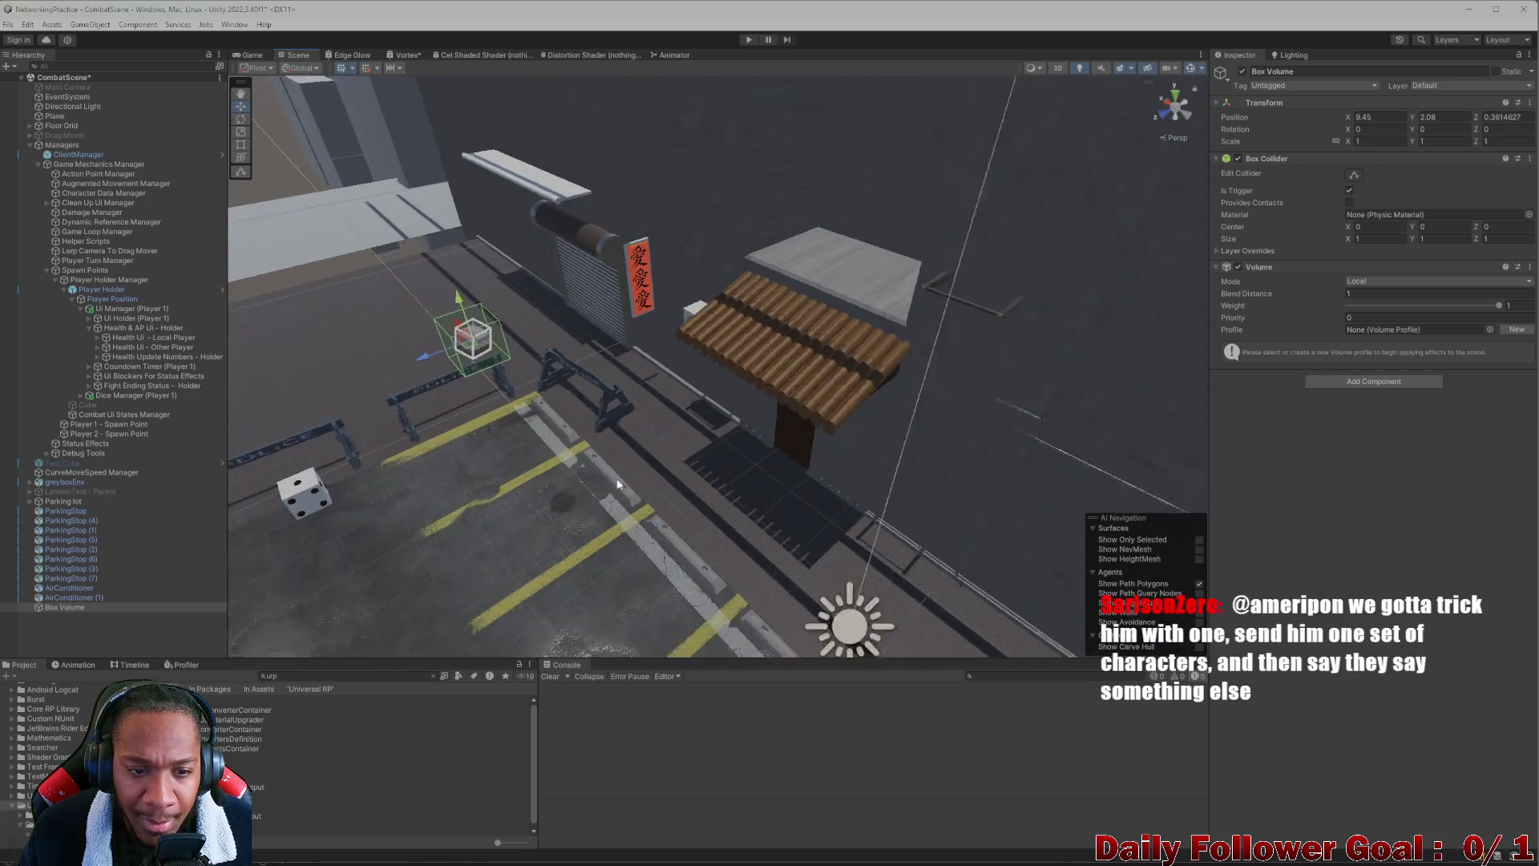
{"action": "scroll", "coordinate": [498, 369], "scroll_direction": "up", "scroll_amount": 3}
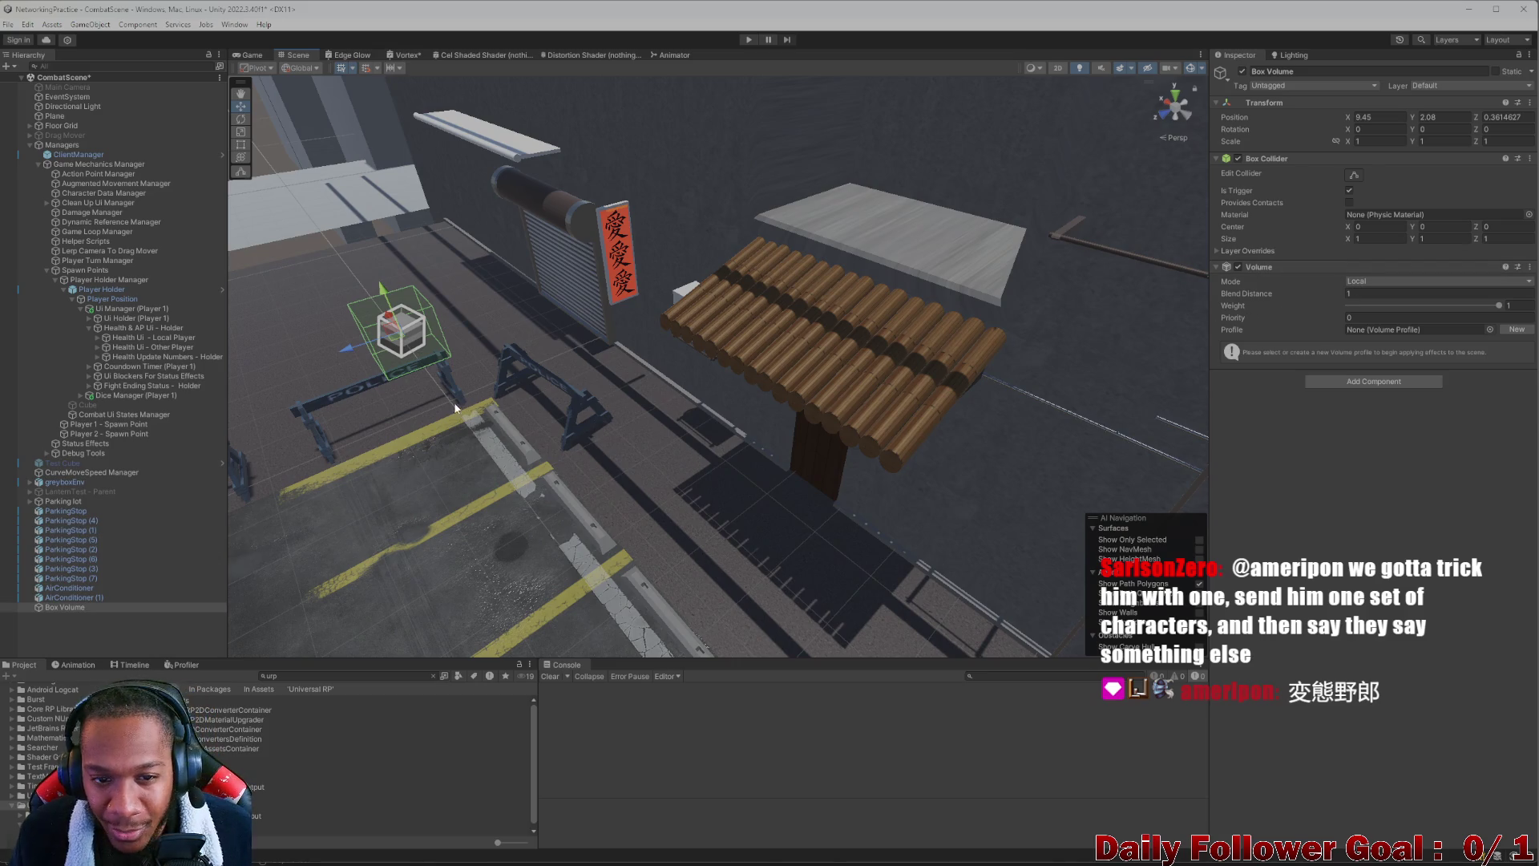
{"action": "key", "text": "ctrl+z"}
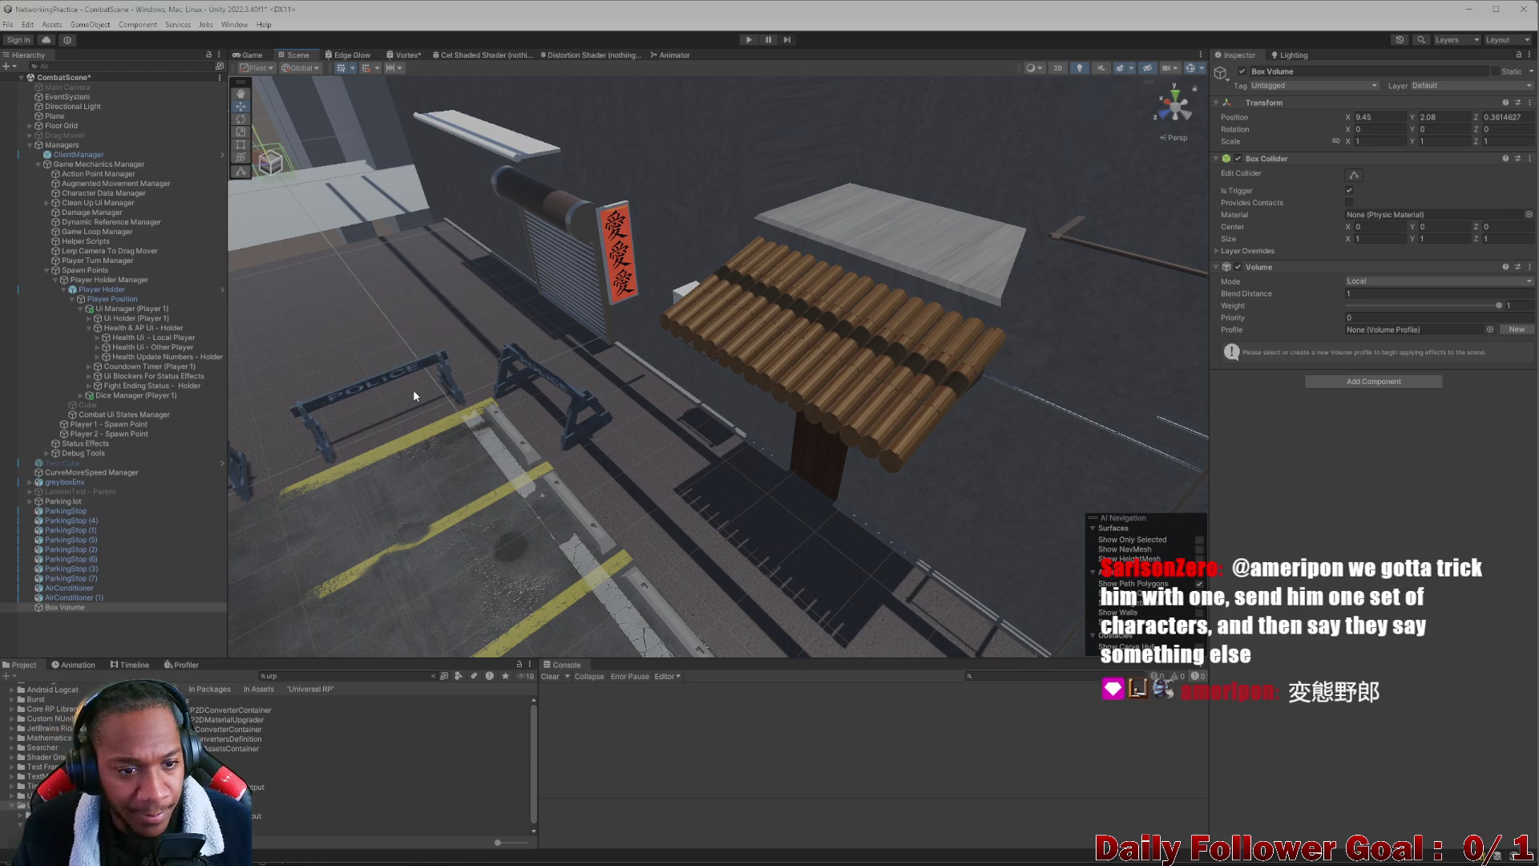
{"action": "left_click", "coordinate": [383, 394]}
Dismiss the Hierarchy create-object menu without adding anything
{"action": "right_click", "coordinate": [88, 637]}
{"action": "mouse_move", "coordinate": [133, 562]}
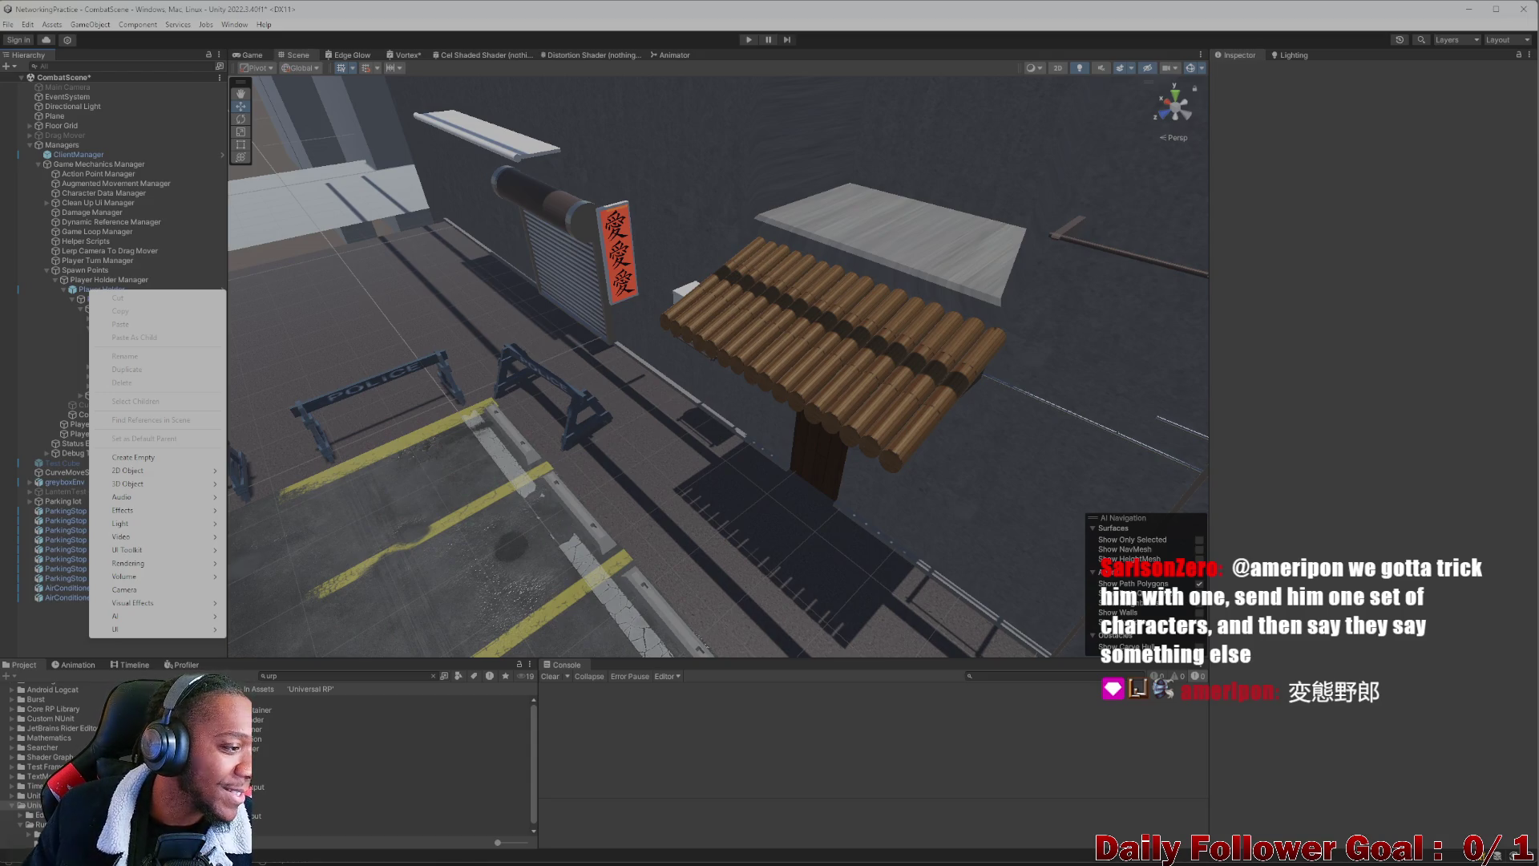
{"action": "key", "text": "Escape"}
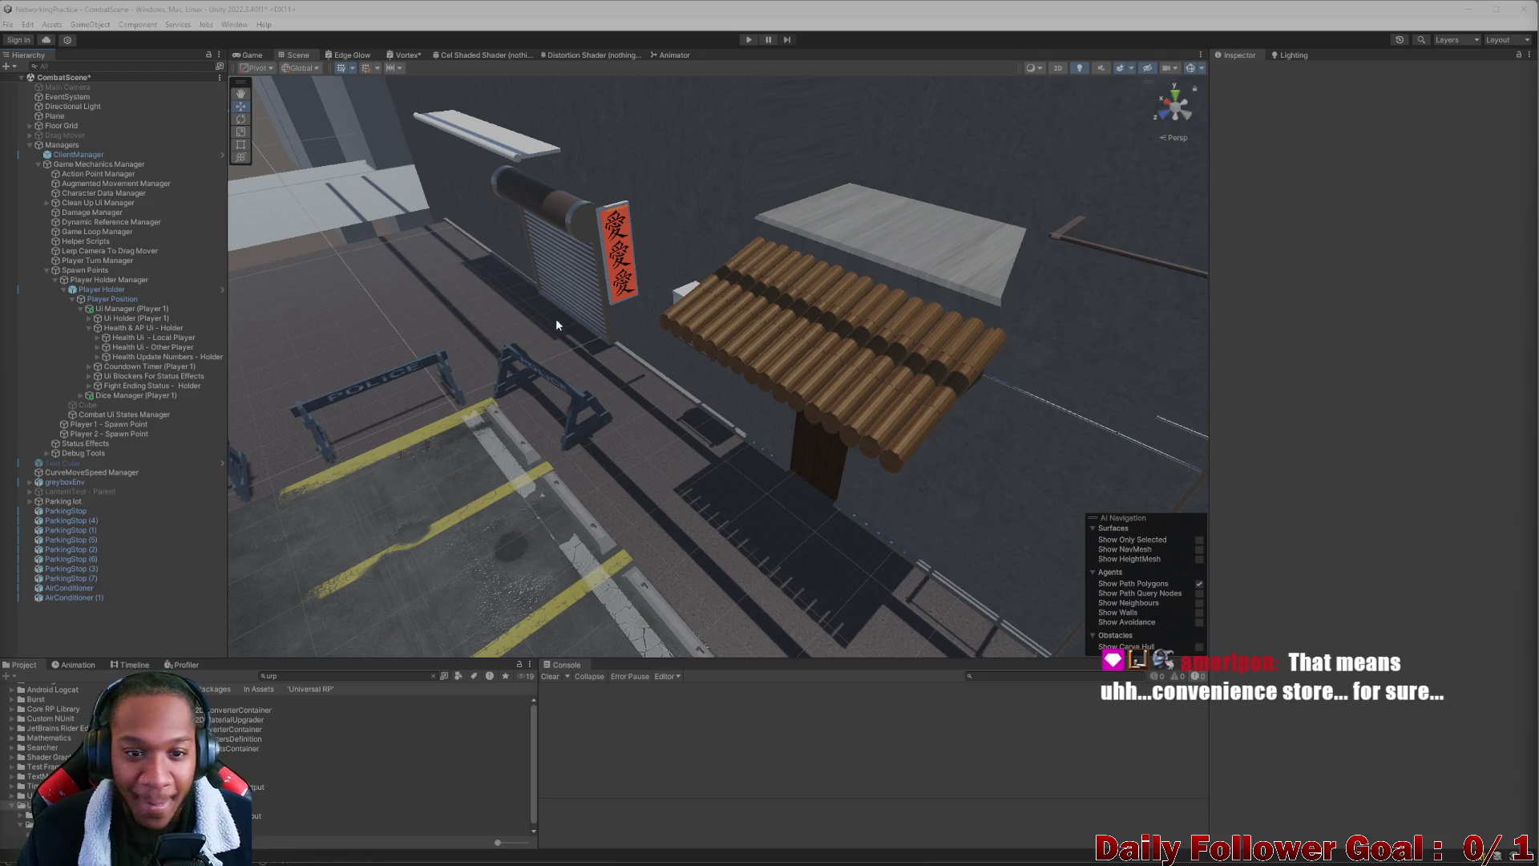
Orbit the Scene view past the air conditioner, dice parking spot and sign wall to the whole street
{"action": "scroll", "coordinate": [556, 319], "scroll_direction": "down", "scroll_amount": 5}
{"action": "left_click_drag", "start_coordinate": [678, 321], "coordinate": [840, 266]}
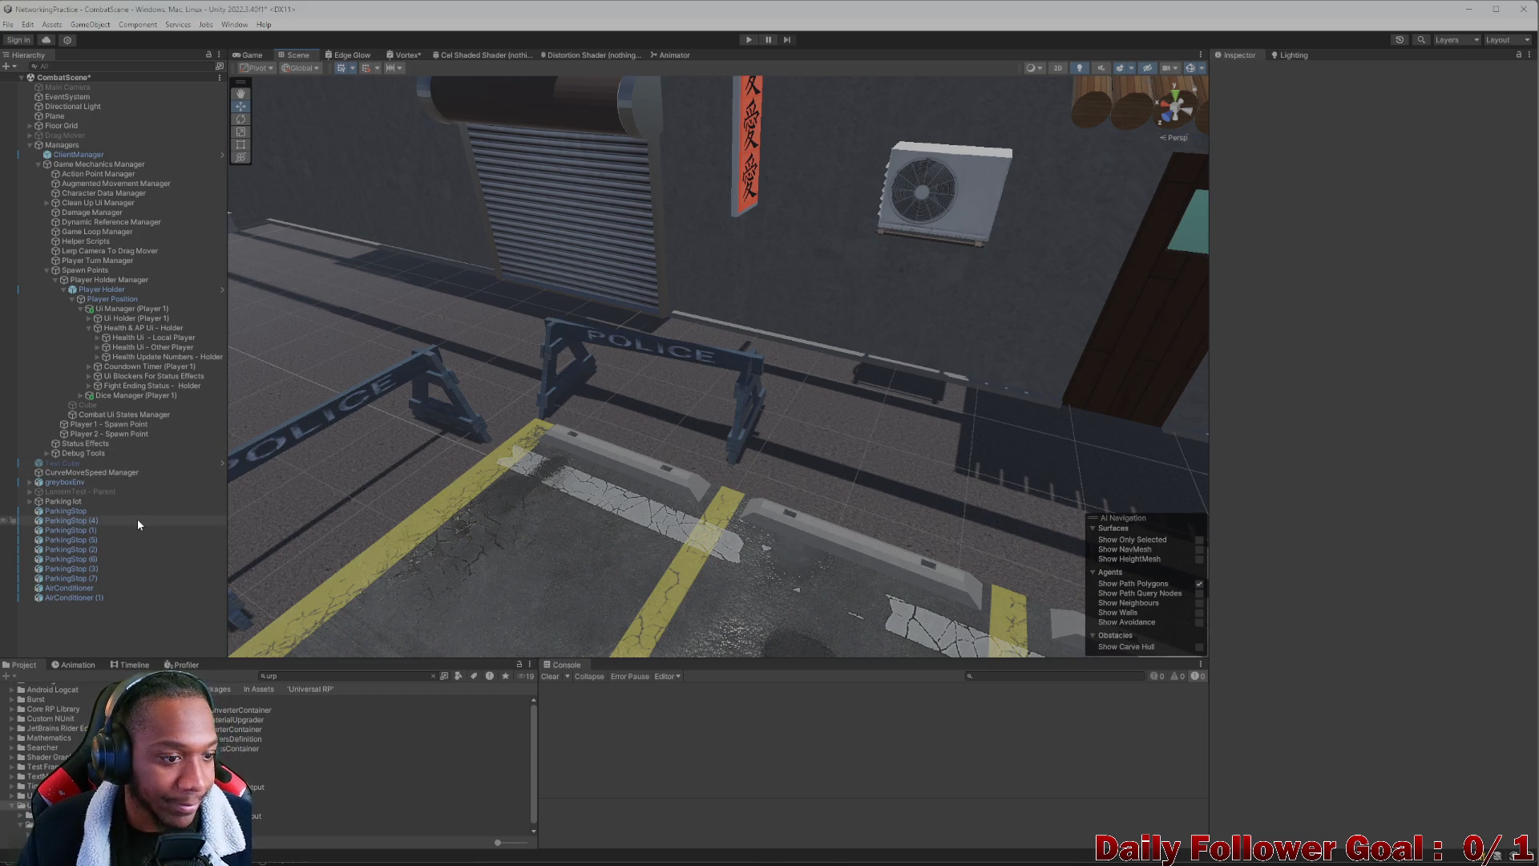
{"action": "left_click_drag", "start_coordinate": [690, 292], "coordinate": [625, 317]}
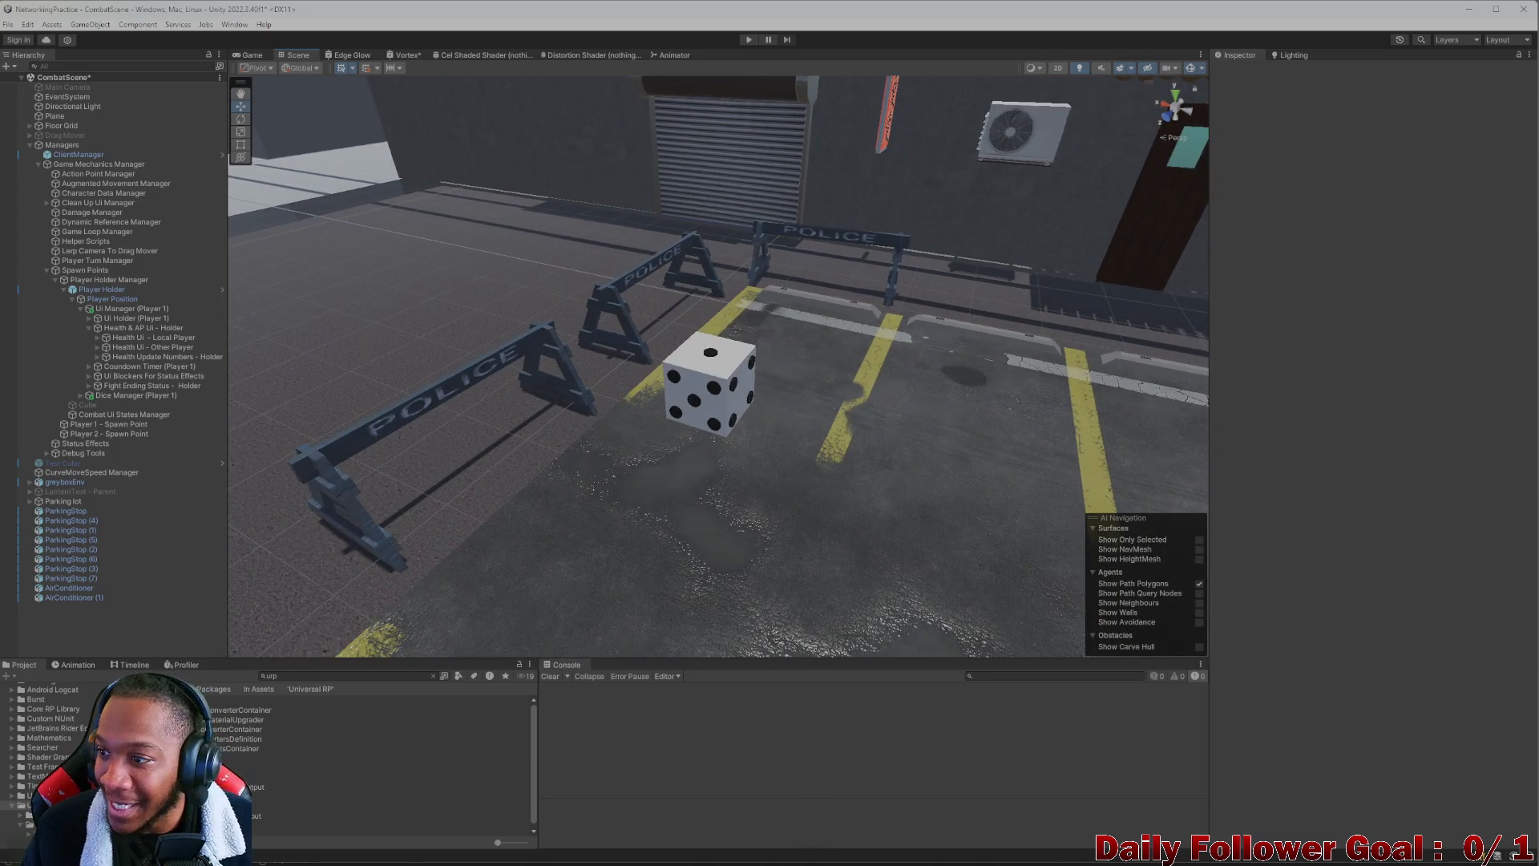
{"action": "mouse_move", "coordinate": [1144, 273]}
{"action": "left_mouse_down"}
{"action": "mouse_move", "coordinate": [825, 268]}
{"action": "mouse_move", "coordinate": [807, 248]}
{"action": "mouse_move", "coordinate": [712, 317]}
{"action": "mouse_move", "coordinate": [559, 313]}
{"action": "mouse_move", "coordinate": [598, 262]}
{"action": "mouse_move", "coordinate": [743, 319]}
{"action": "mouse_move", "coordinate": [762, 344]}
{"action": "mouse_move", "coordinate": [588, 323]}
{"action": "mouse_move", "coordinate": [666, 320]}
{"action": "mouse_move", "coordinate": [601, 348]}
{"action": "mouse_move", "coordinate": [608, 409]}
{"action": "mouse_move", "coordinate": [766, 409]}
{"action": "mouse_move", "coordinate": [838, 385]}
{"action": "mouse_move", "coordinate": [791, 418]}
{"action": "mouse_move", "coordinate": [769, 412]}
{"action": "mouse_move", "coordinate": [866, 454]}
{"action": "mouse_move", "coordinate": [923, 534]}
{"action": "mouse_move", "coordinate": [786, 451]}
{"action": "mouse_move", "coordinate": [697, 477]}
{"action": "mouse_move", "coordinate": [643, 444]}
{"action": "mouse_move", "coordinate": [654, 449]}
{"action": "left_mouse_up"}
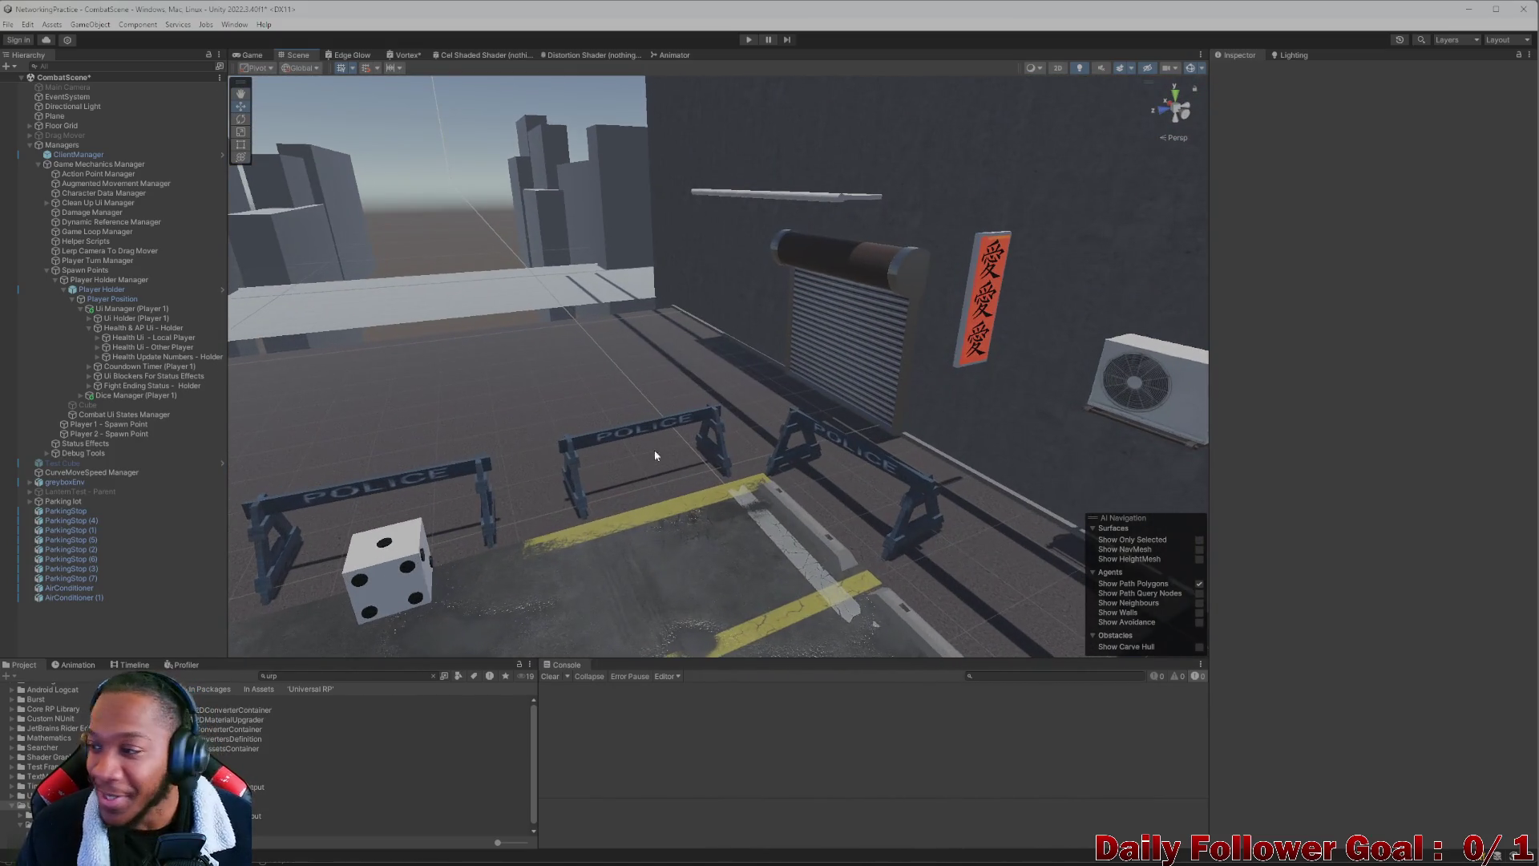
{"action": "mouse_move", "coordinate": [996, 378]}
{"action": "left_mouse_down"}
{"action": "mouse_move", "coordinate": [484, 492]}
{"action": "mouse_move", "coordinate": [552, 394]}
{"action": "mouse_move", "coordinate": [621, 459]}
{"action": "mouse_move", "coordinate": [472, 428]}
{"action": "mouse_move", "coordinate": [759, 508]}
{"action": "mouse_move", "coordinate": [735, 524]}
{"action": "mouse_move", "coordinate": [807, 515]}
{"action": "mouse_move", "coordinate": [396, 469]}
{"action": "left_mouse_up"}
{"action": "right_click", "coordinate": [90, 635]}
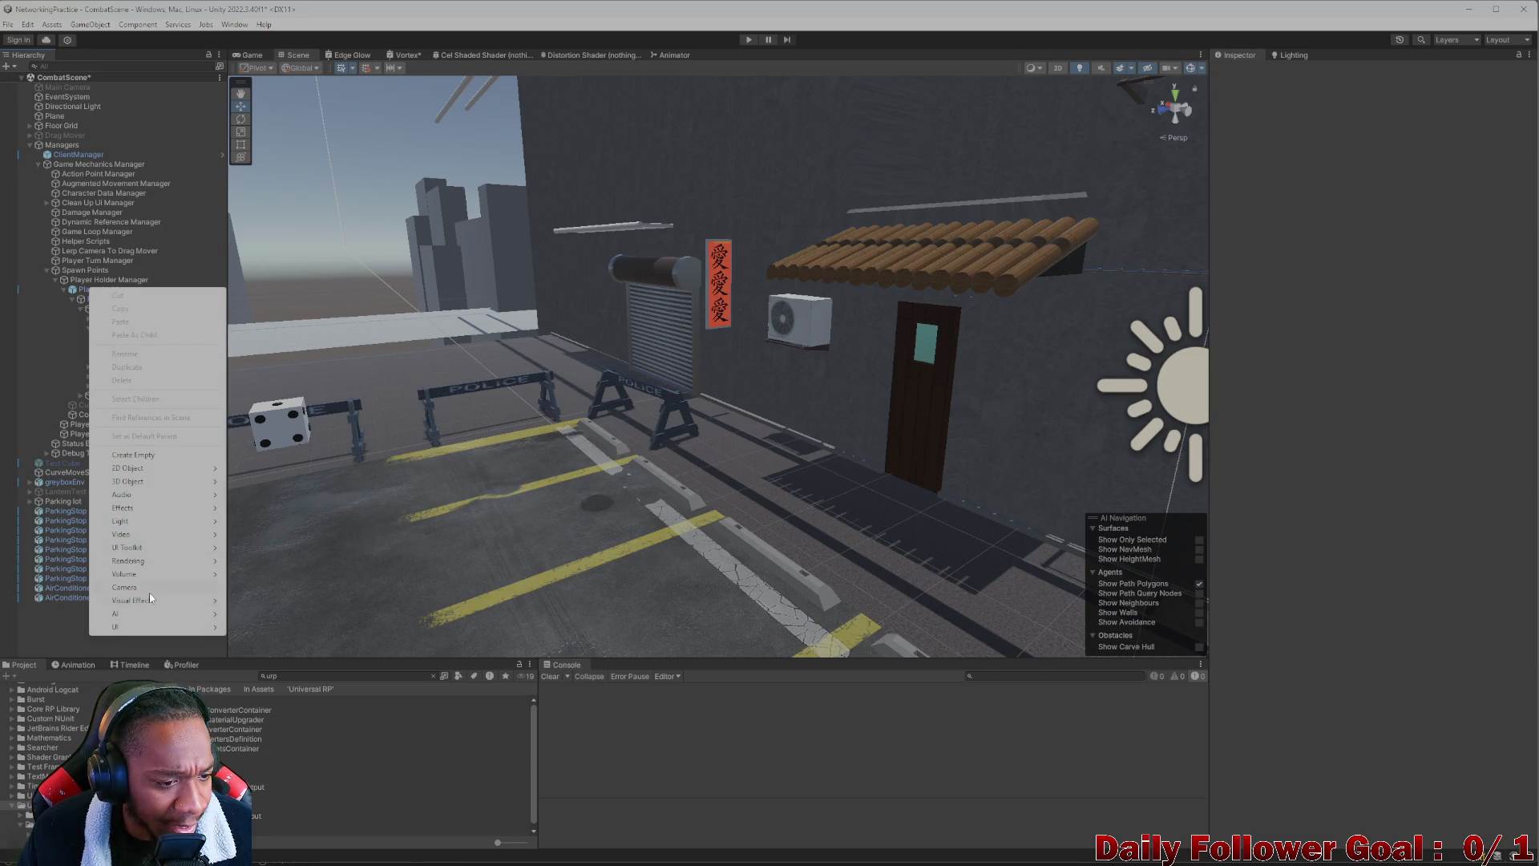
Add a Global Volume, keep its Mode on Global, and create a new profile for it
{"action": "mouse_move", "coordinate": [146, 576]}
{"action": "left_click", "coordinate": [252, 574]}
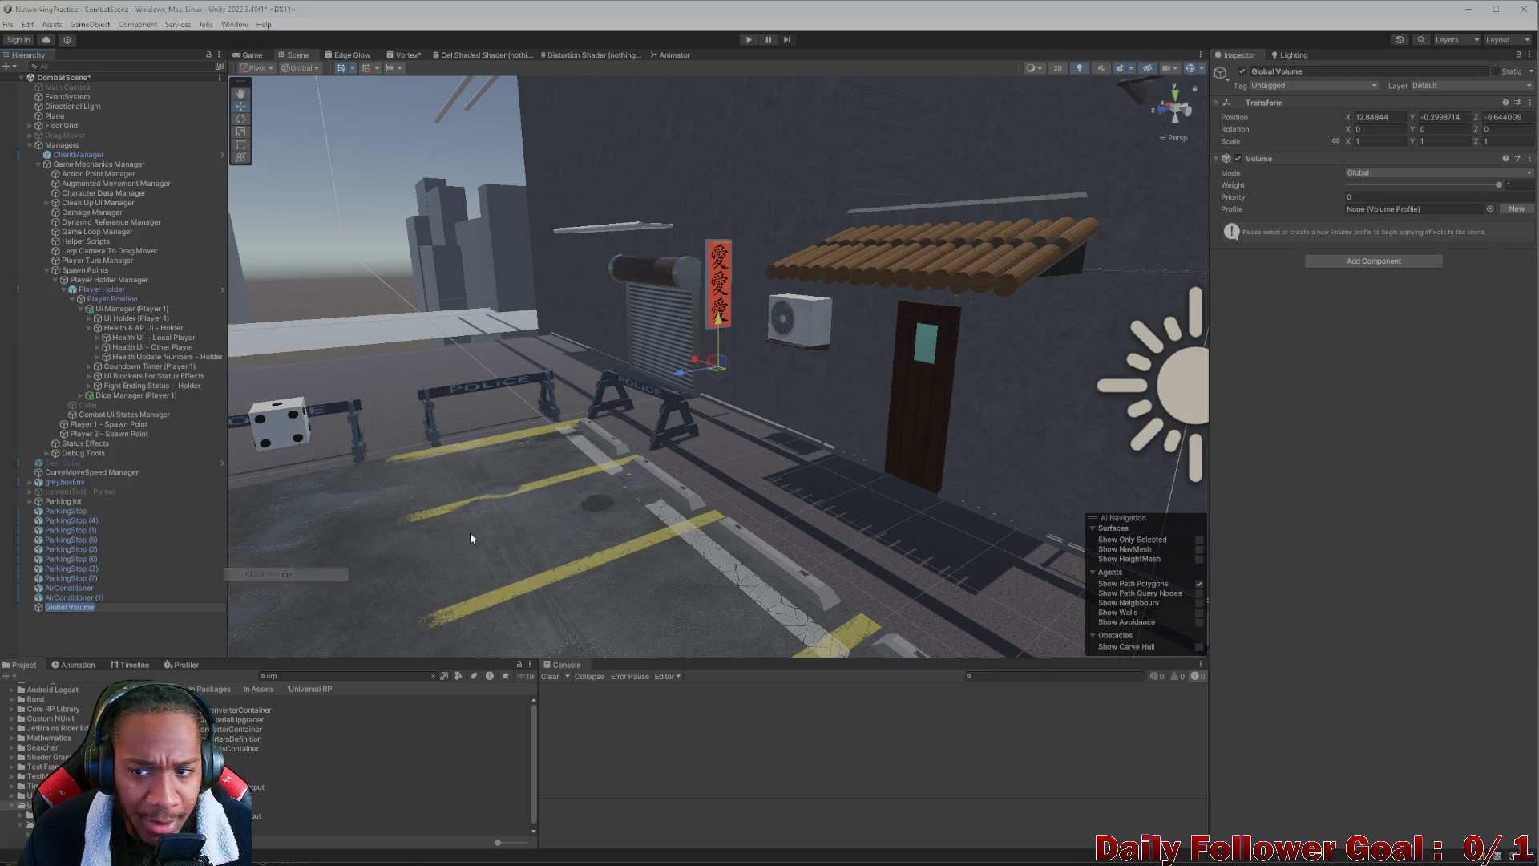
{"action": "left_click", "coordinate": [1291, 197]}
{"action": "left_click", "coordinate": [1355, 173]}
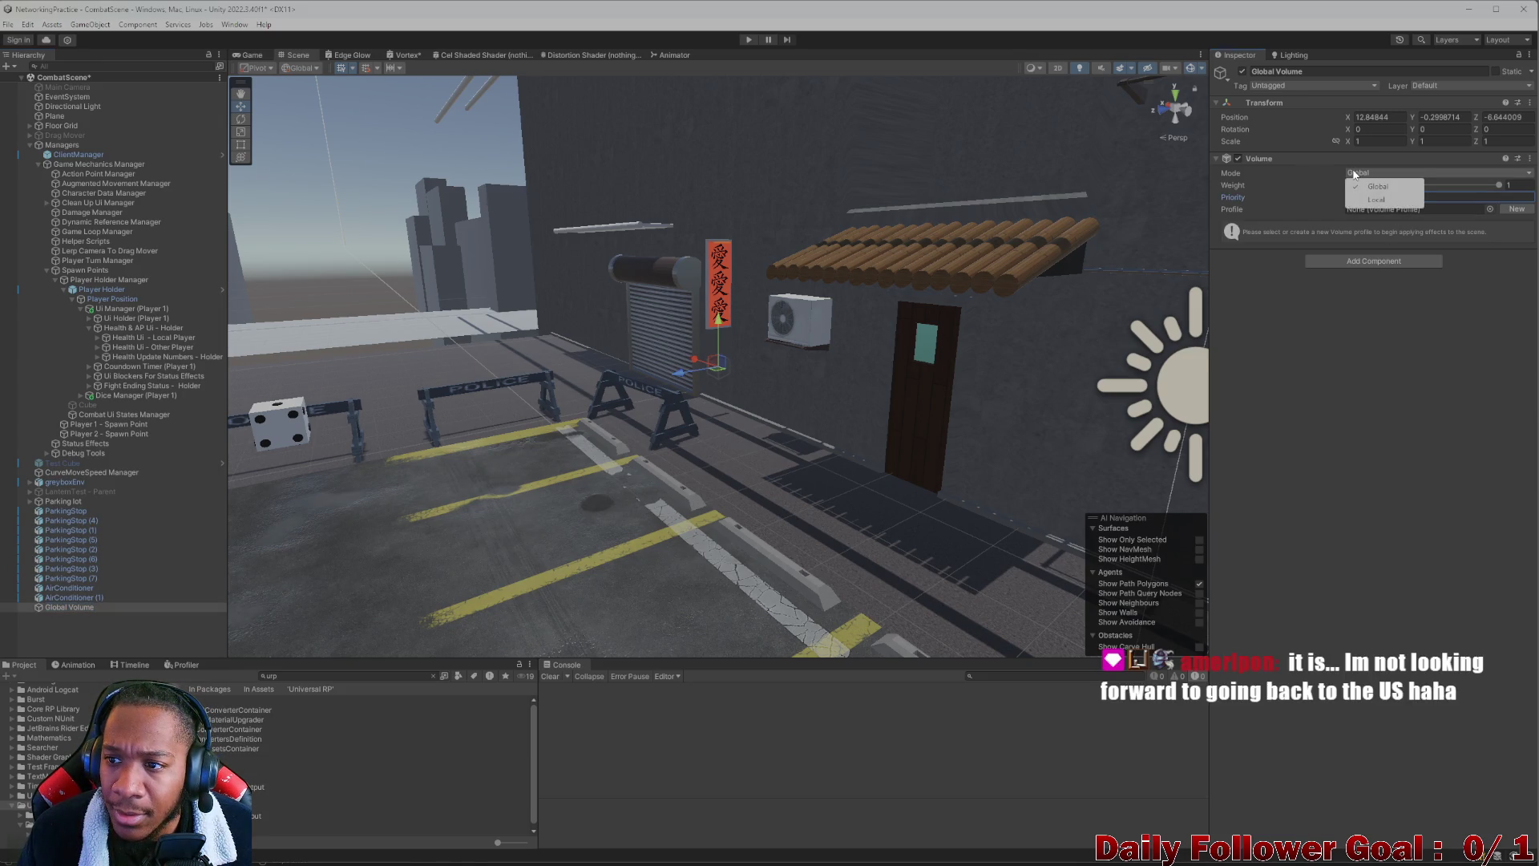
{"action": "left_click", "coordinate": [1395, 198]}
{"action": "key", "text": "ctrl+z"}
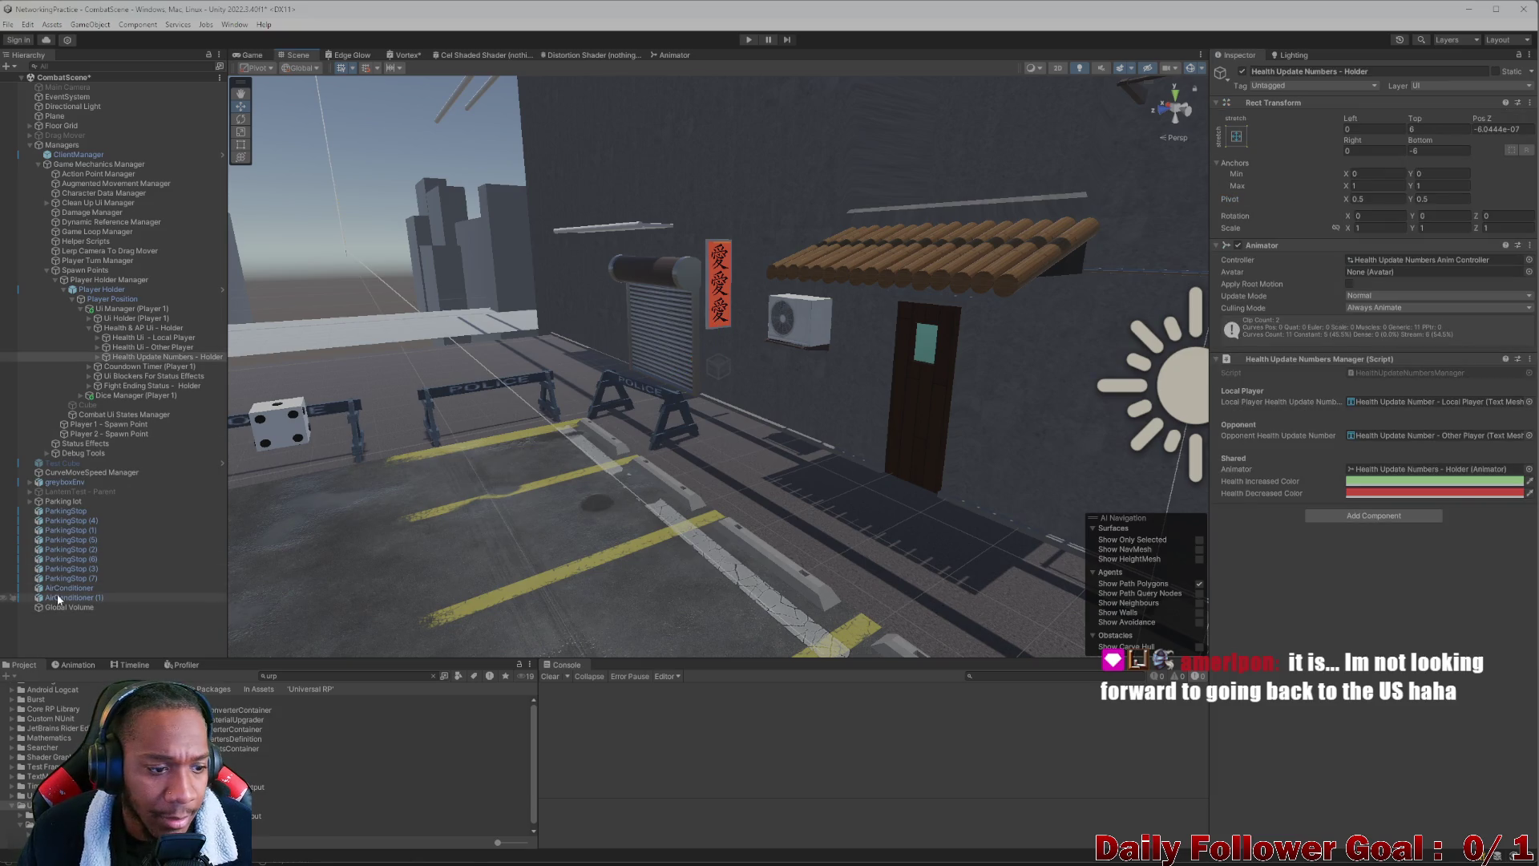
{"action": "left_click", "coordinate": [60, 607]}
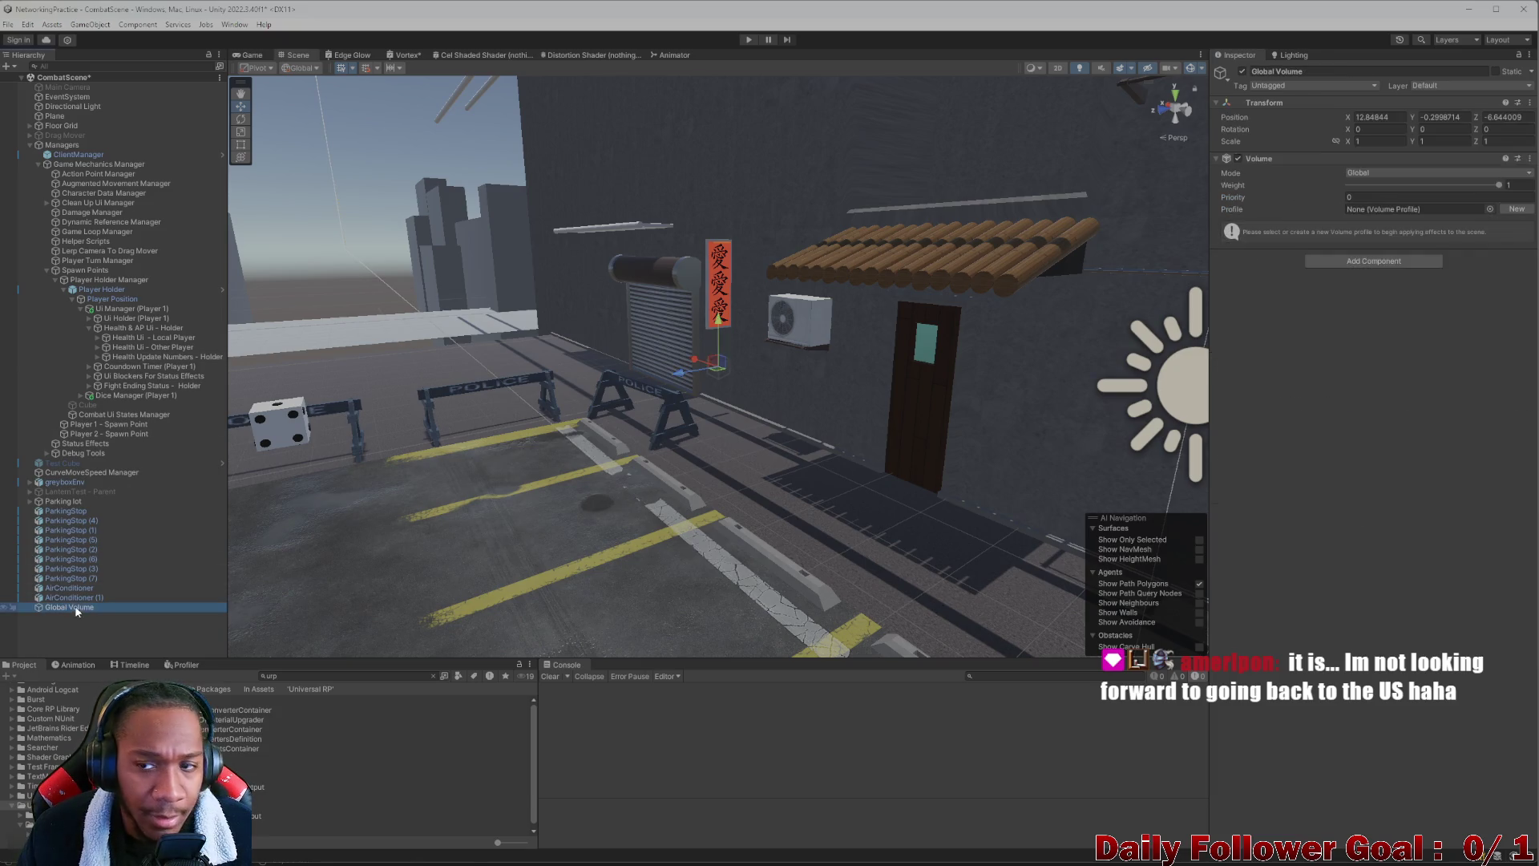
{"action": "left_click", "coordinate": [1516, 210]}
Clear the Project search, open the new Global Volume Profile asset and list its available overrides
{"action": "left_click", "coordinate": [433, 676]}
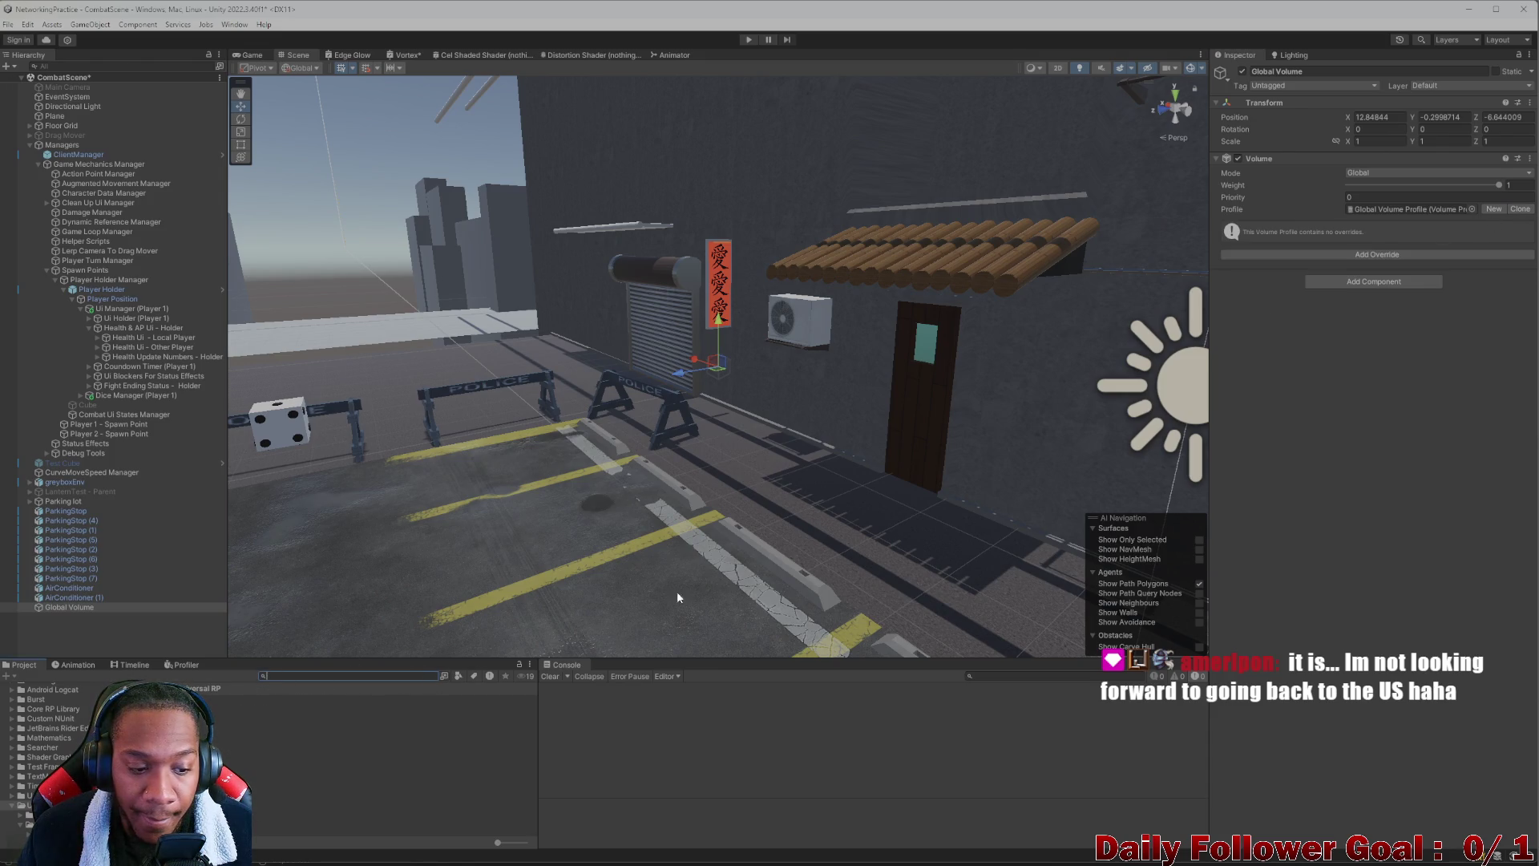
{"action": "left_click", "coordinate": [1373, 210]}
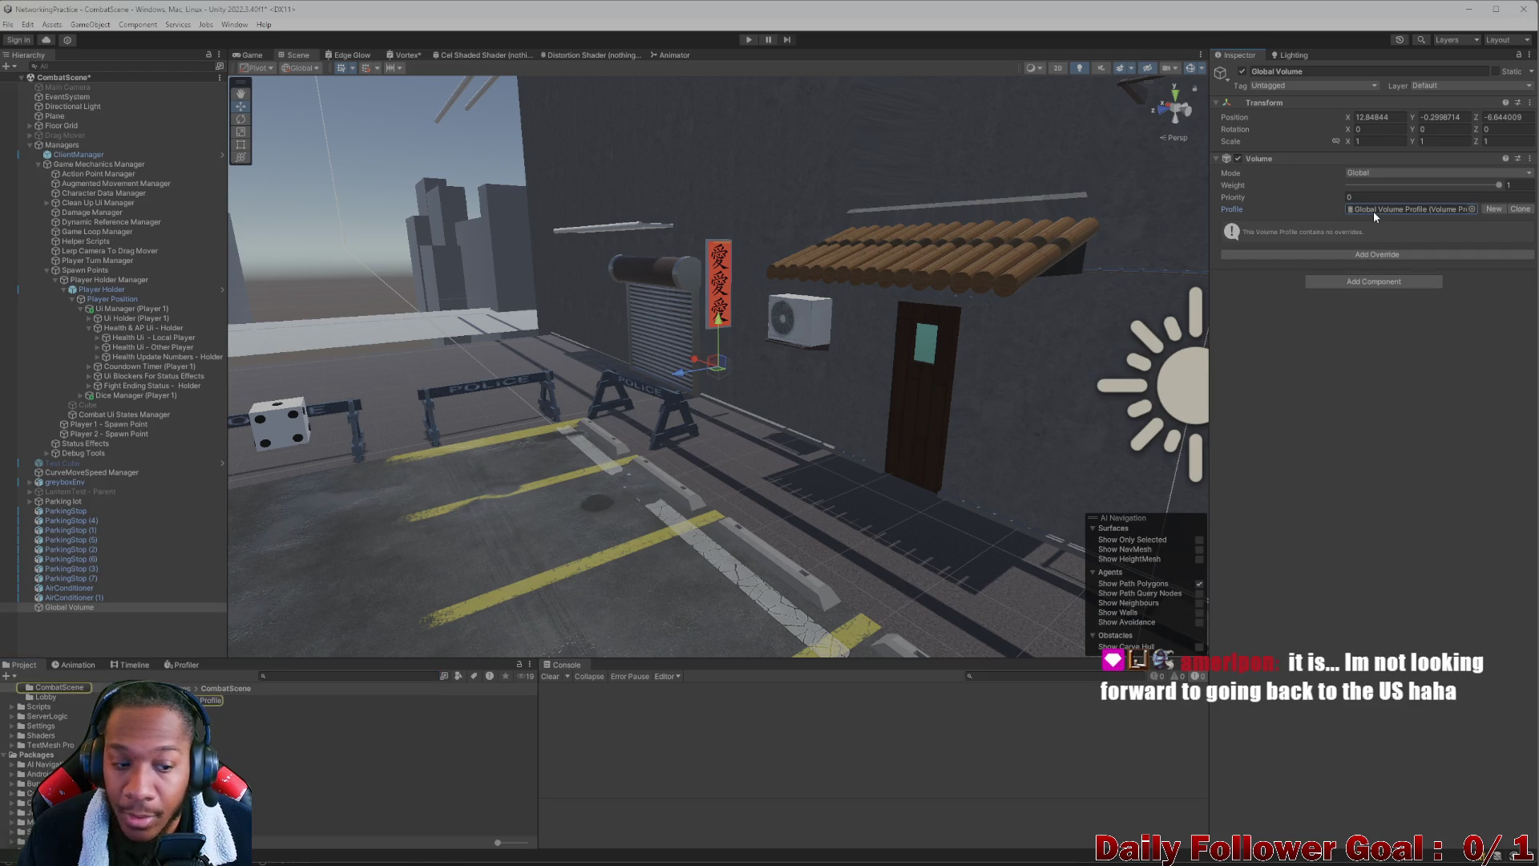
{"action": "left_click", "coordinate": [215, 700]}
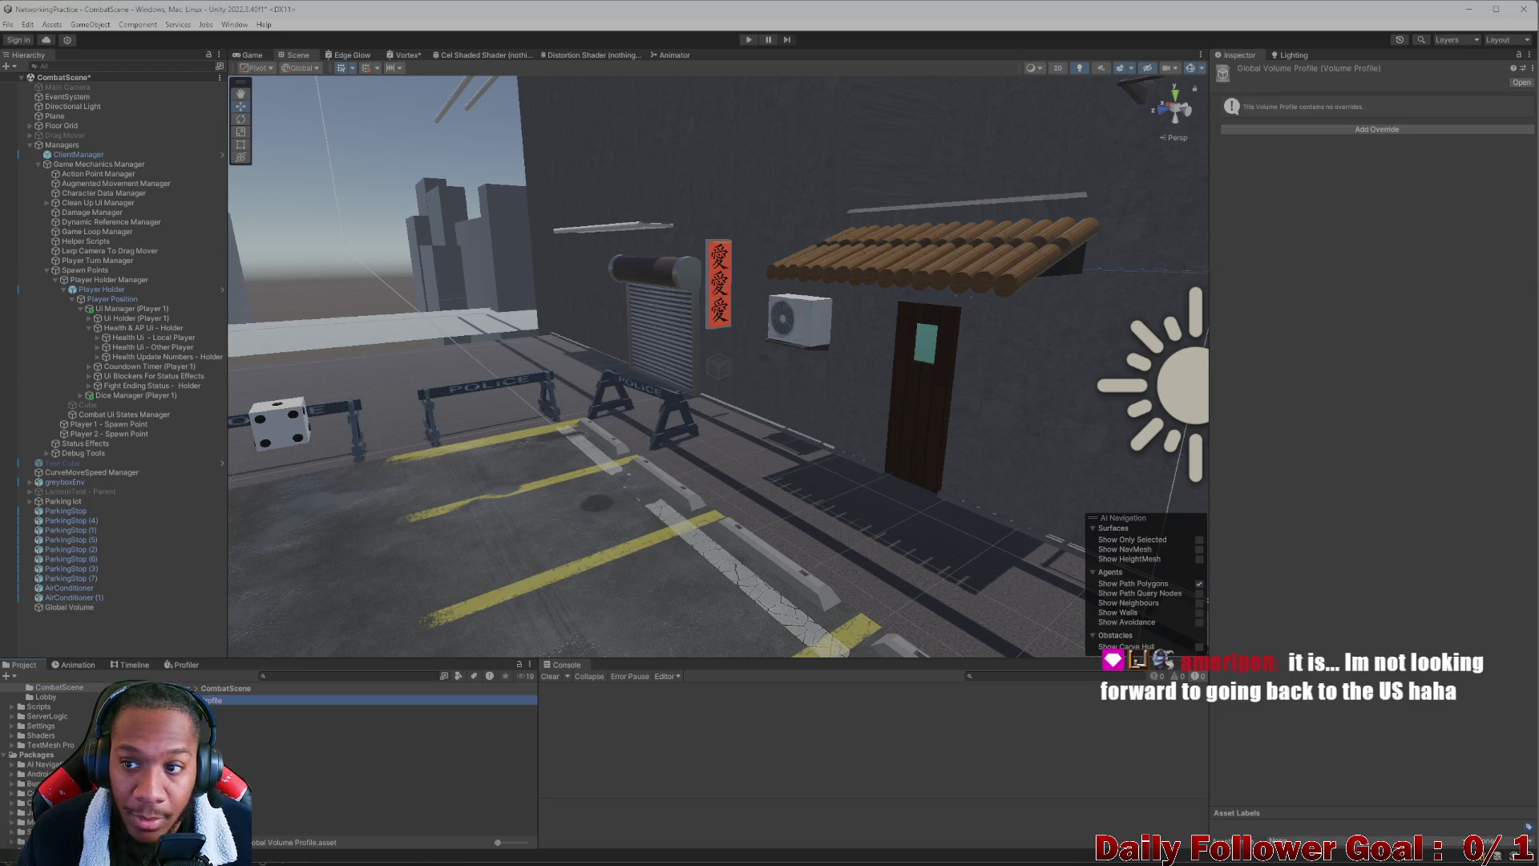
{"action": "left_click", "coordinate": [1305, 129]}
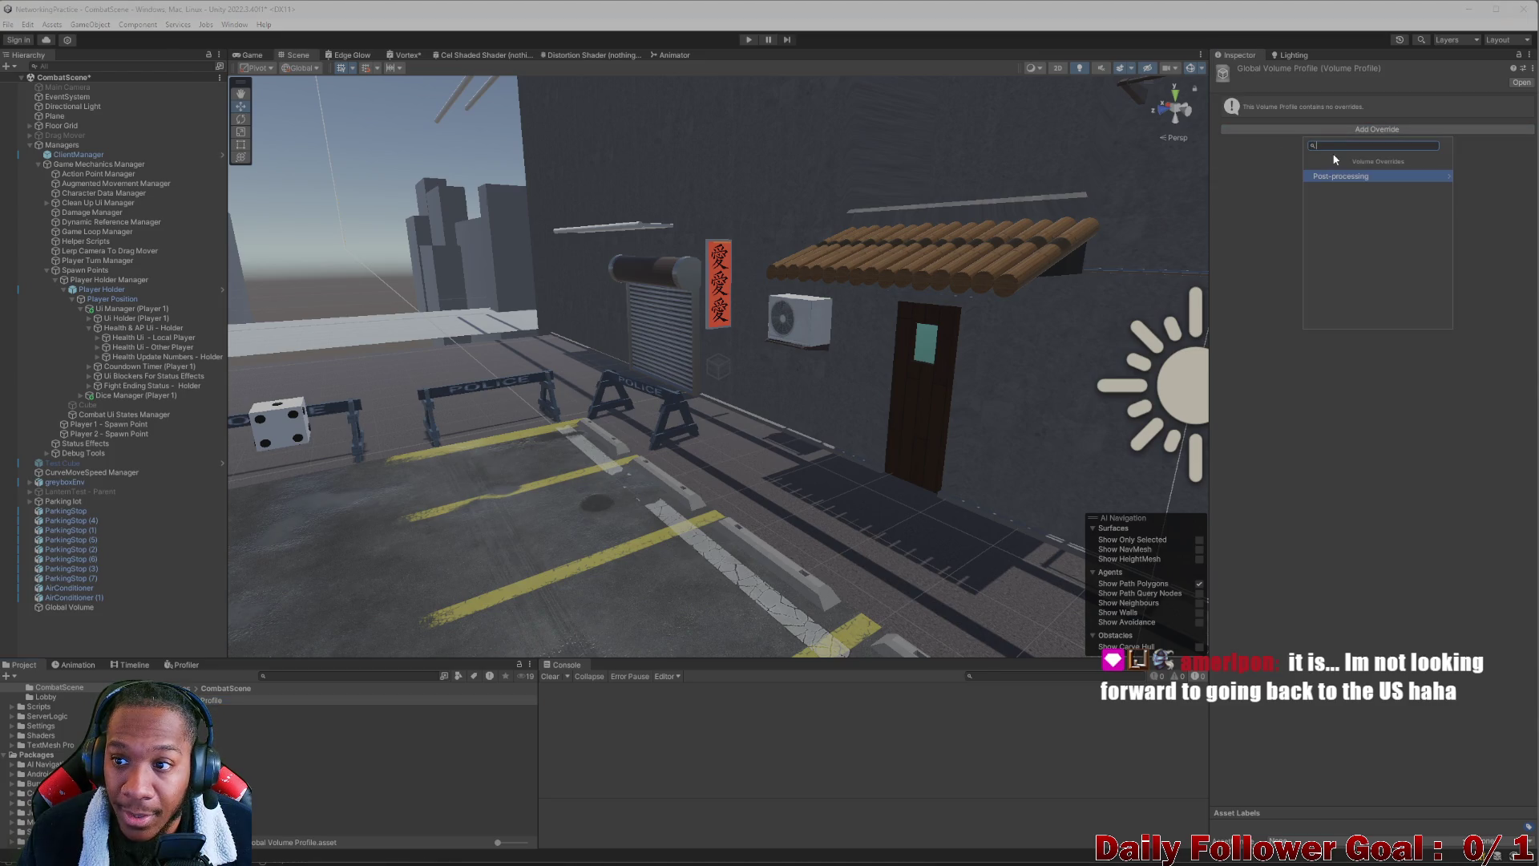
Add a Bloom override and try Intensity around 2.5 with Threshold near 0.73
{"action": "left_click", "coordinate": [1349, 175]}
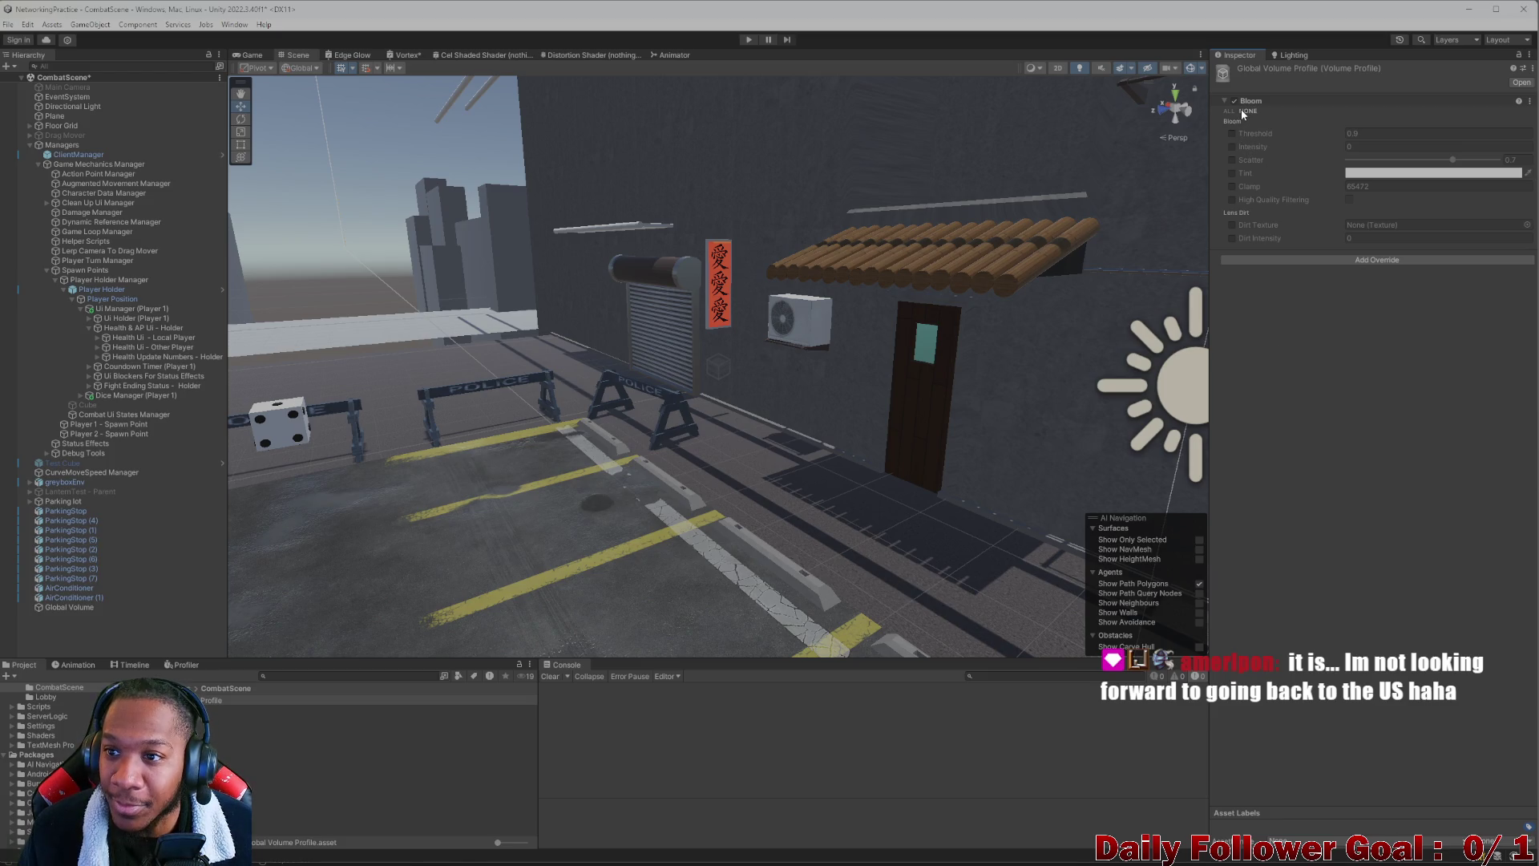
{"action": "left_click", "coordinate": [1231, 133]}
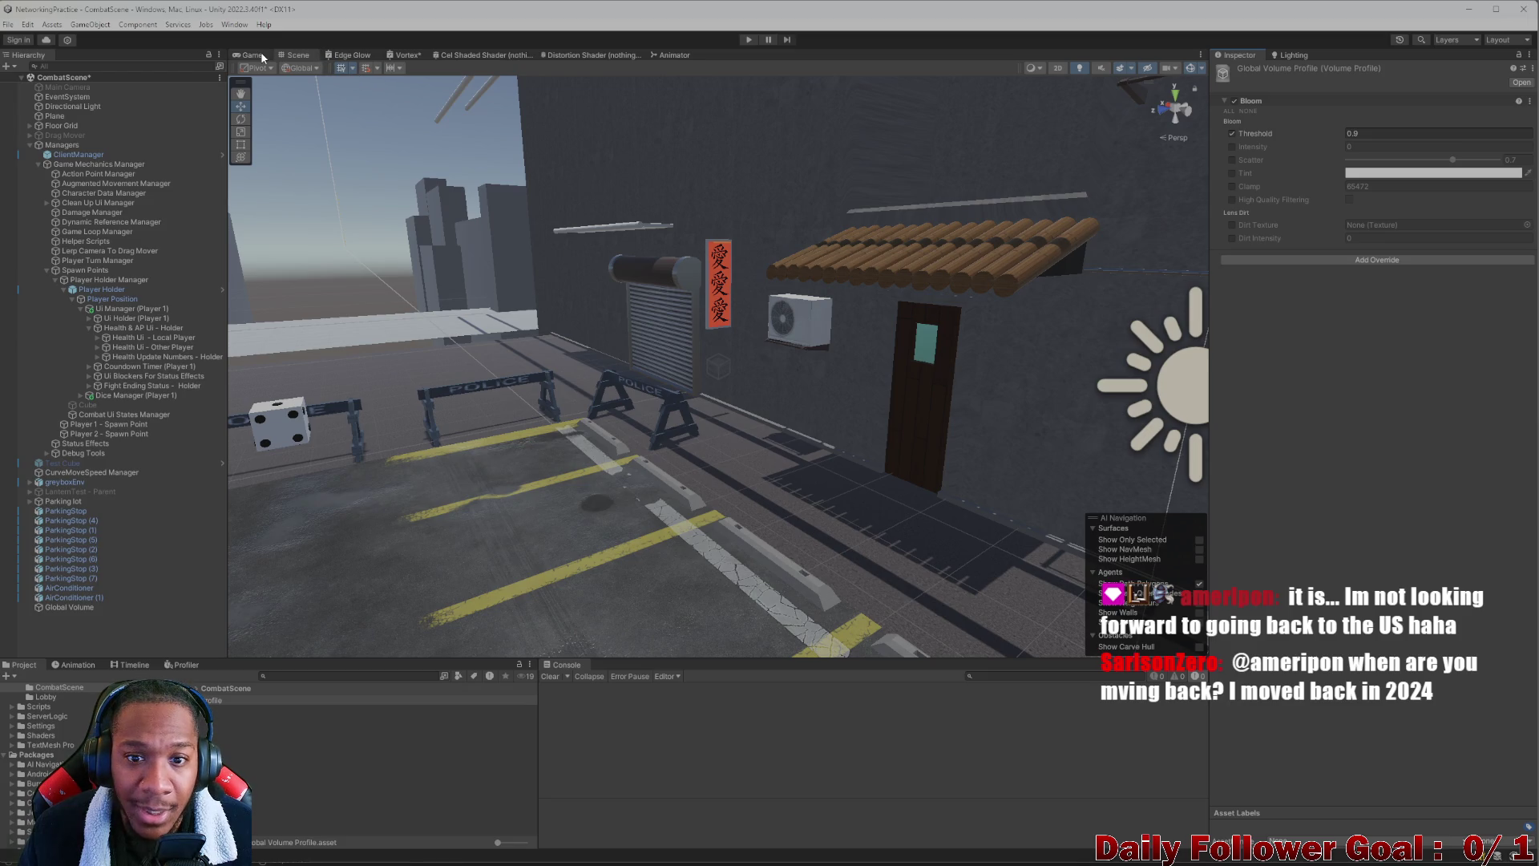
{"action": "left_click_drag", "start_coordinate": [801, 300], "coordinate": [641, 300]}
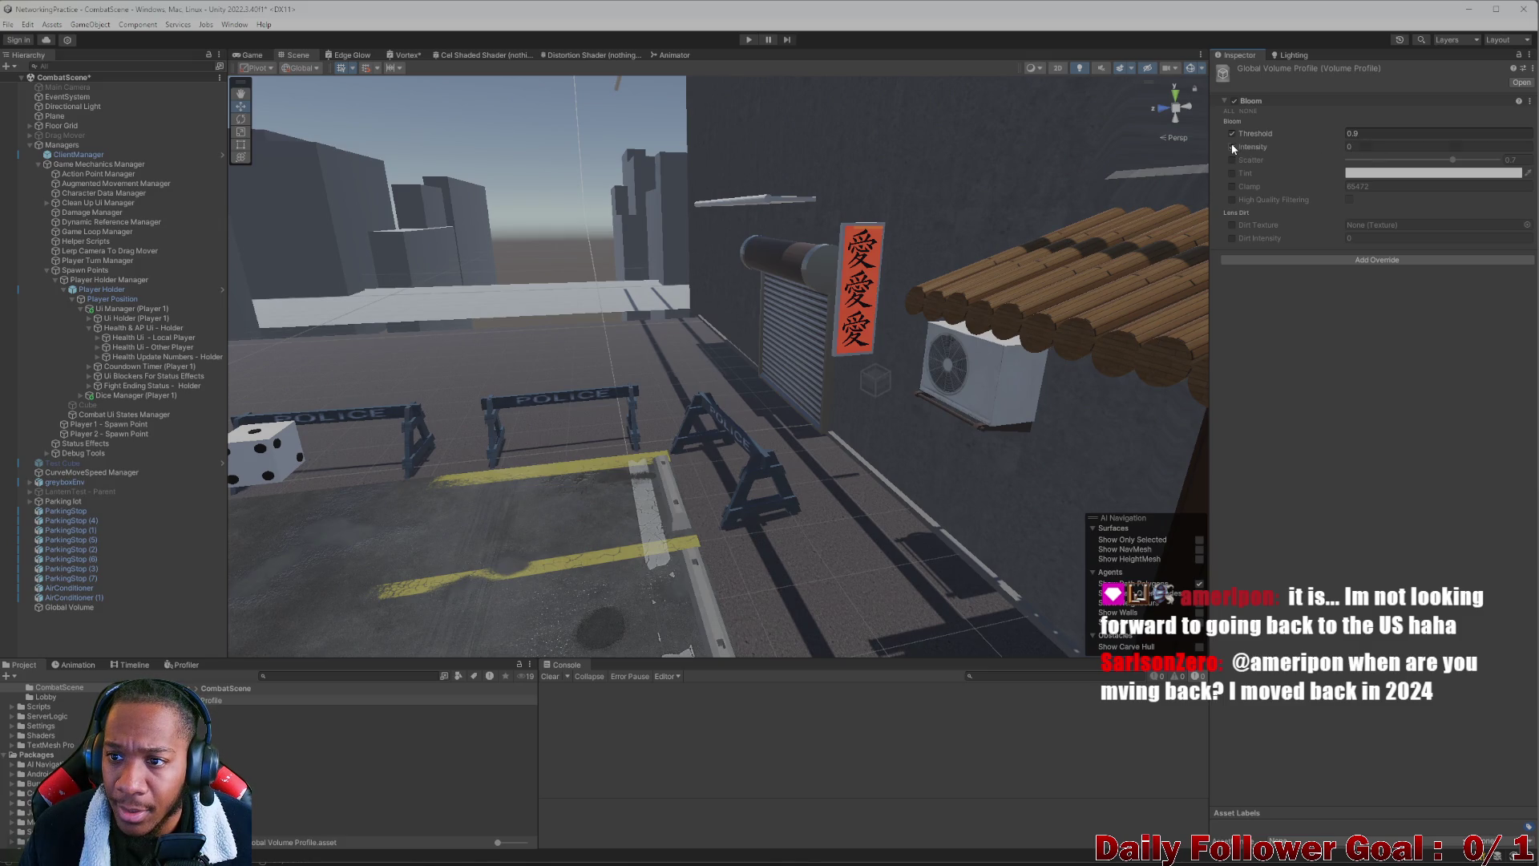
{"action": "mouse_move", "coordinate": [1332, 147]}
{"action": "left_mouse_down"}
{"action": "mouse_move", "coordinate": [1391, 162]}
{"action": "mouse_move", "coordinate": [1375, 175]}
{"action": "left_mouse_up"}
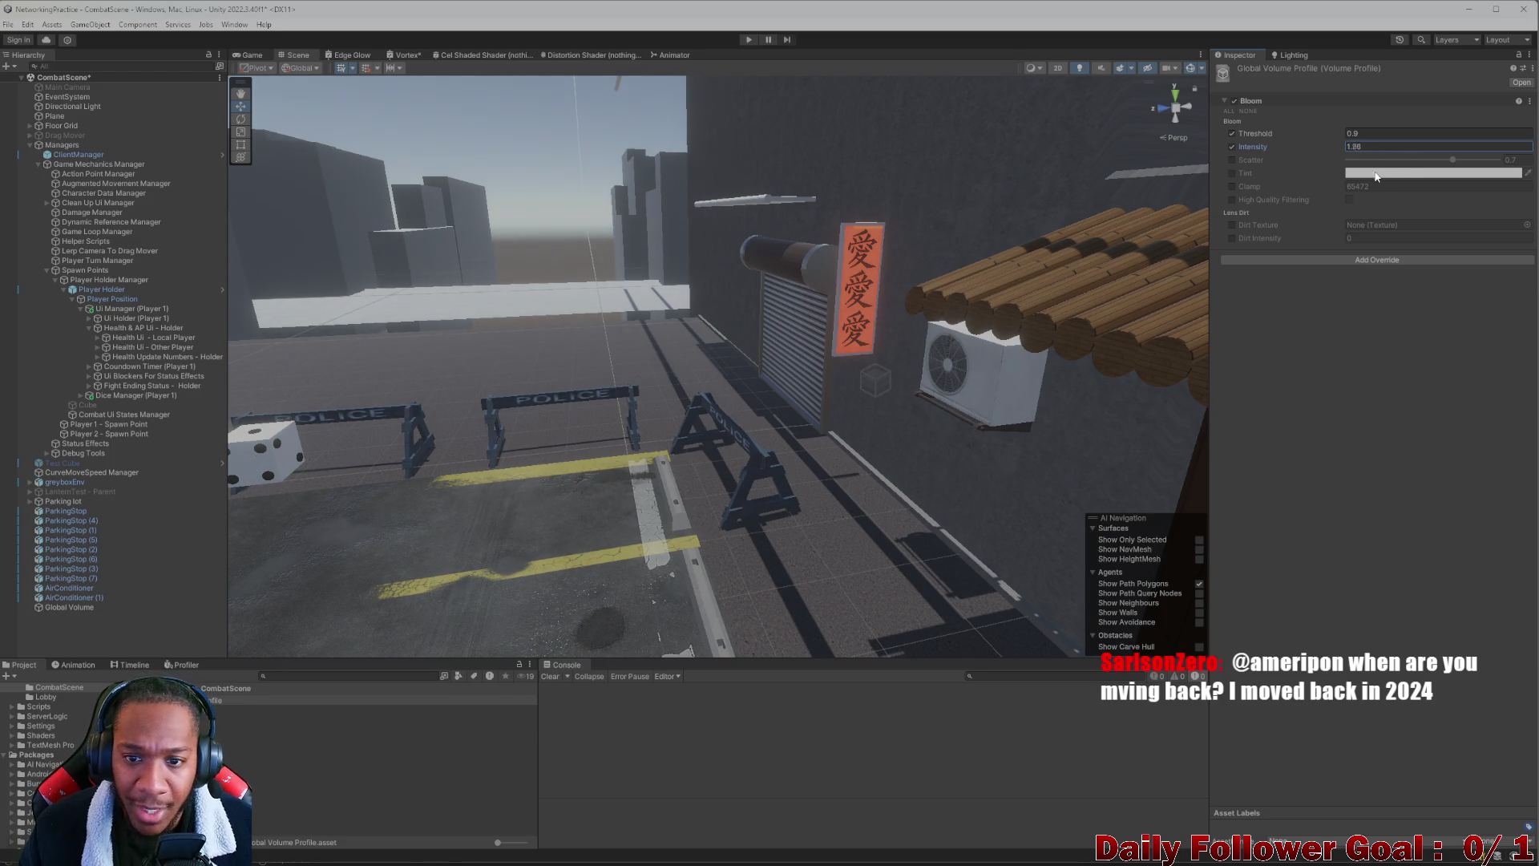
{"action": "mouse_move", "coordinate": [1327, 128]}
{"action": "left_mouse_down"}
{"action": "mouse_move", "coordinate": [1339, 136]}
{"action": "mouse_move", "coordinate": [1323, 137]}
{"action": "left_mouse_up"}
Set Bloom Threshold to 1.2 and Intensity to 10, then orbit to inspect the glow
{"action": "scroll", "coordinate": [762, 335], "scroll_direction": "down", "scroll_amount": 5}
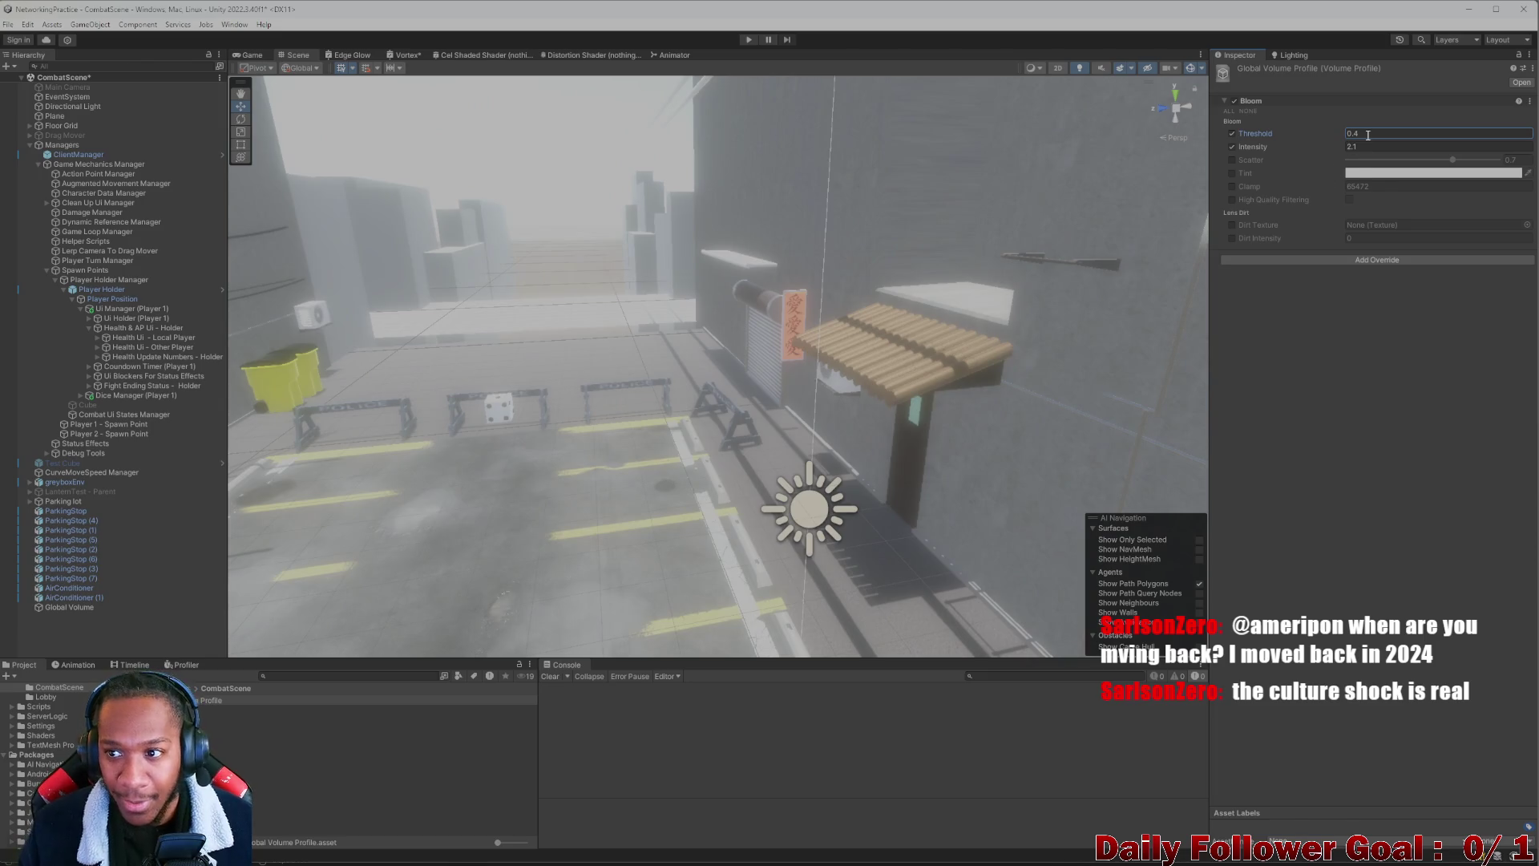
{"action": "scroll", "coordinate": [1182, 212], "scroll_direction": "up", "scroll_amount": 5}
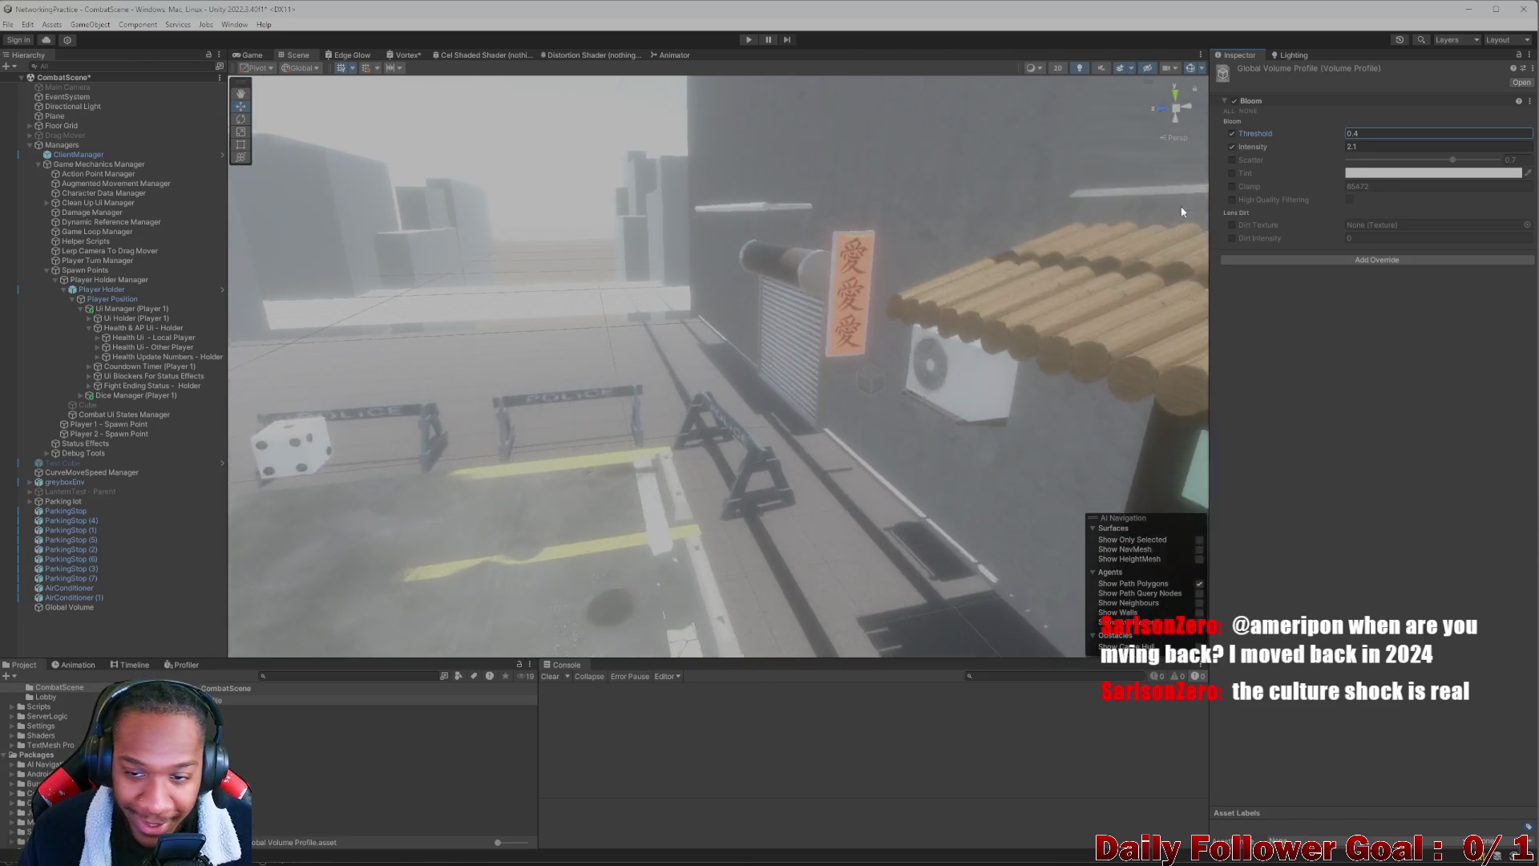
{"action": "scroll", "coordinate": [1182, 211], "scroll_direction": "up", "scroll_amount": 3}
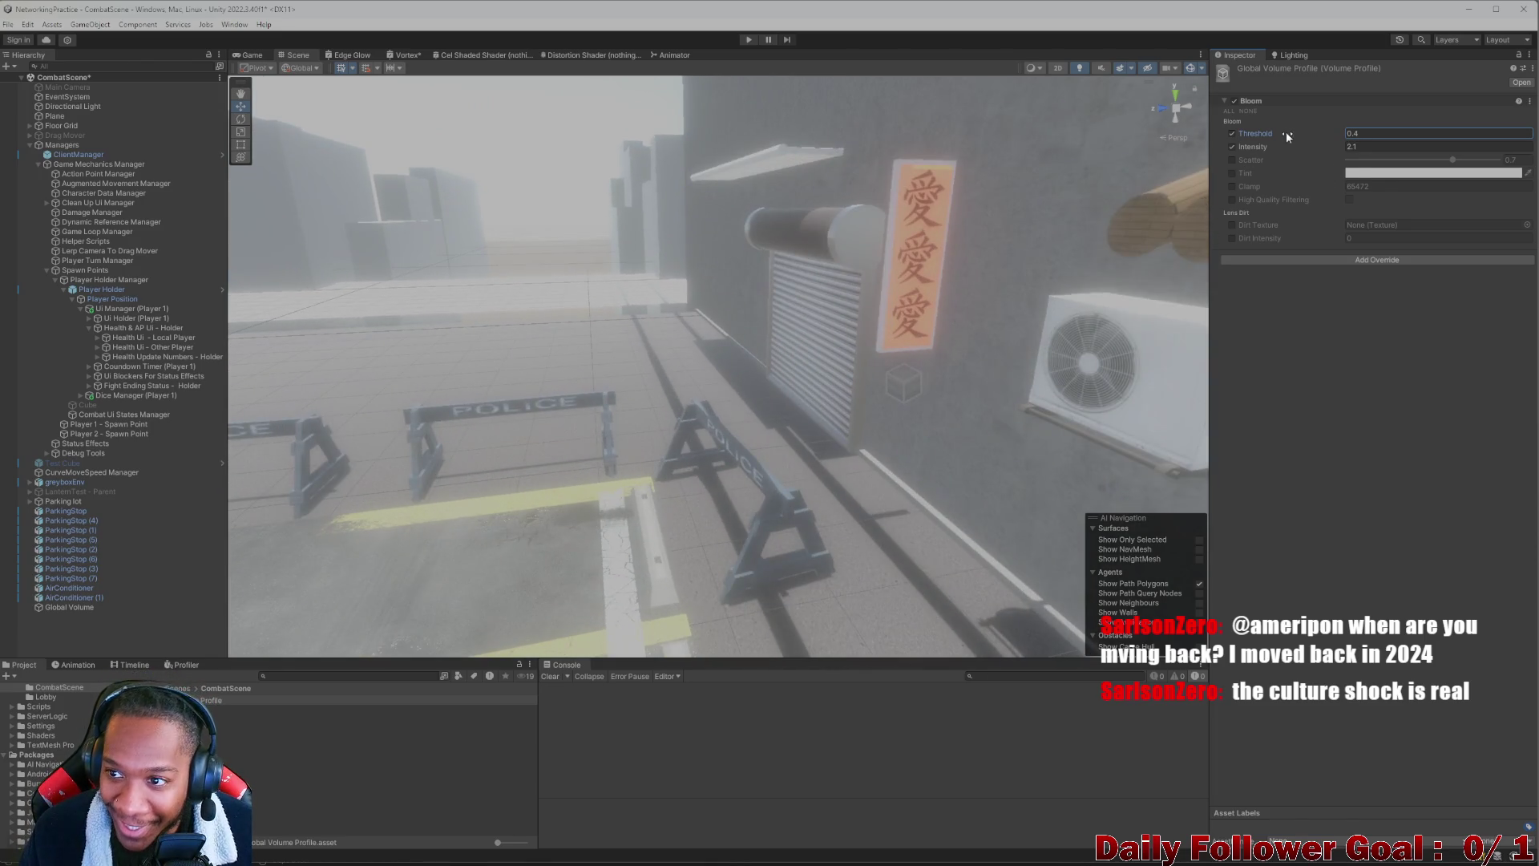
{"action": "left_click_drag", "start_coordinate": [1310, 133], "coordinate": [1334, 138]}
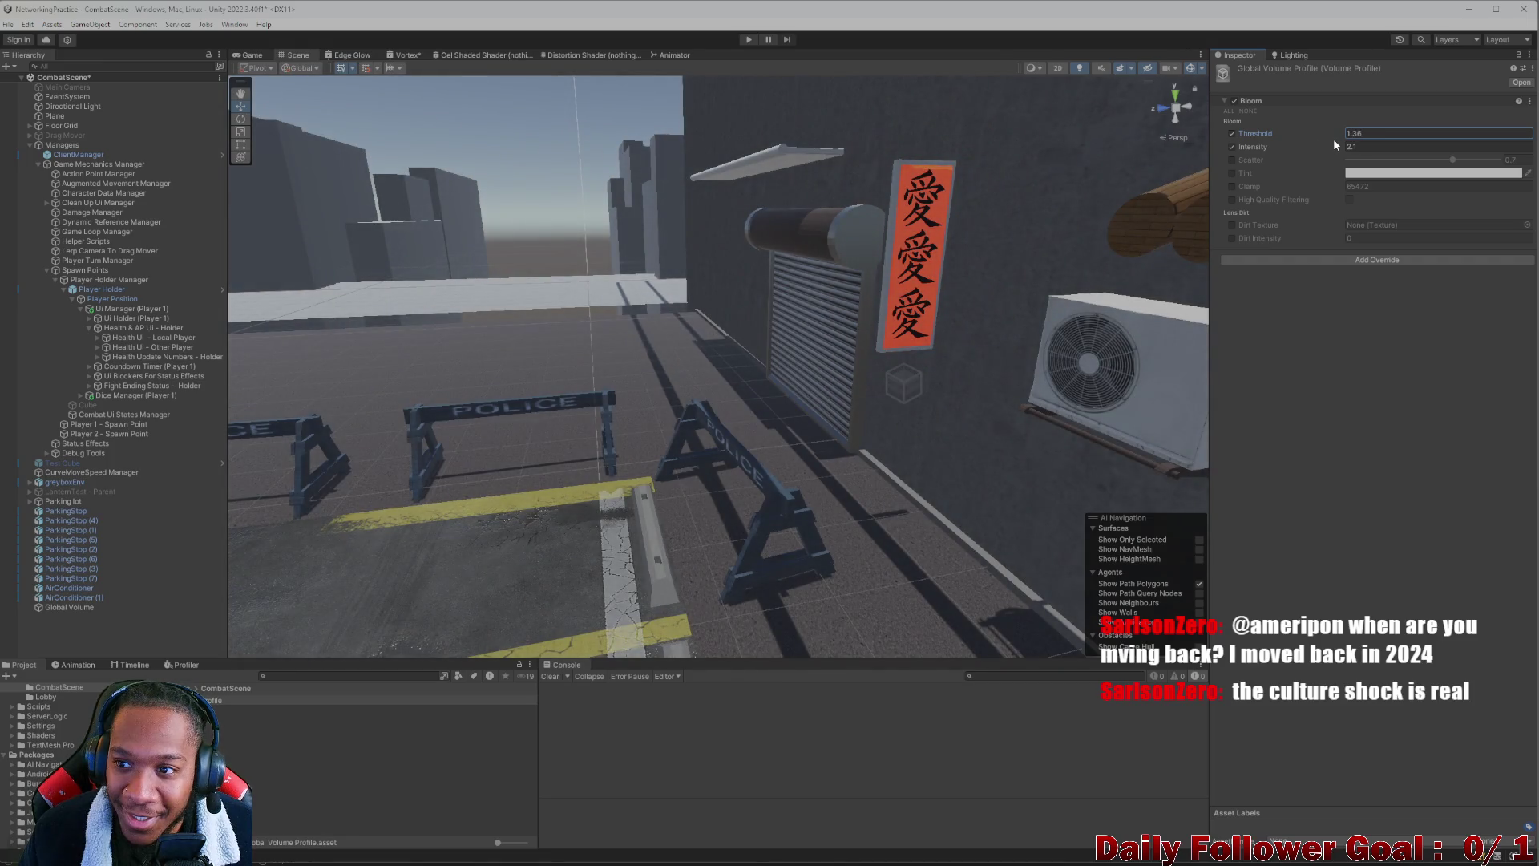
{"action": "double_click", "coordinate": [1378, 134]}
{"action": "type", "text": "1"}
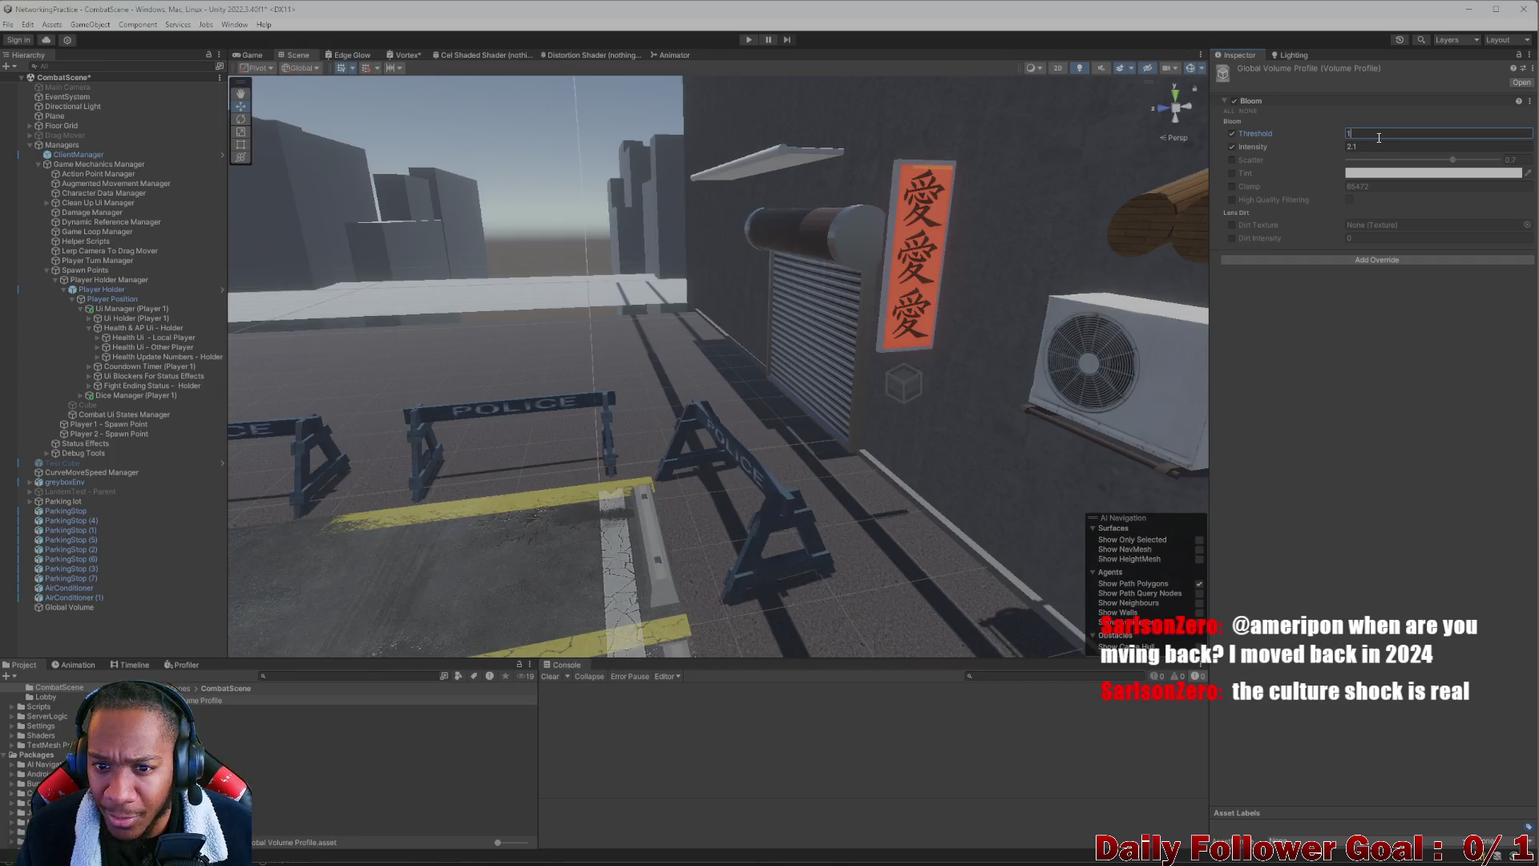
{"action": "type", "text": ".2"}
{"action": "left_click_drag", "start_coordinate": [1291, 148], "coordinate": [1409, 148]}
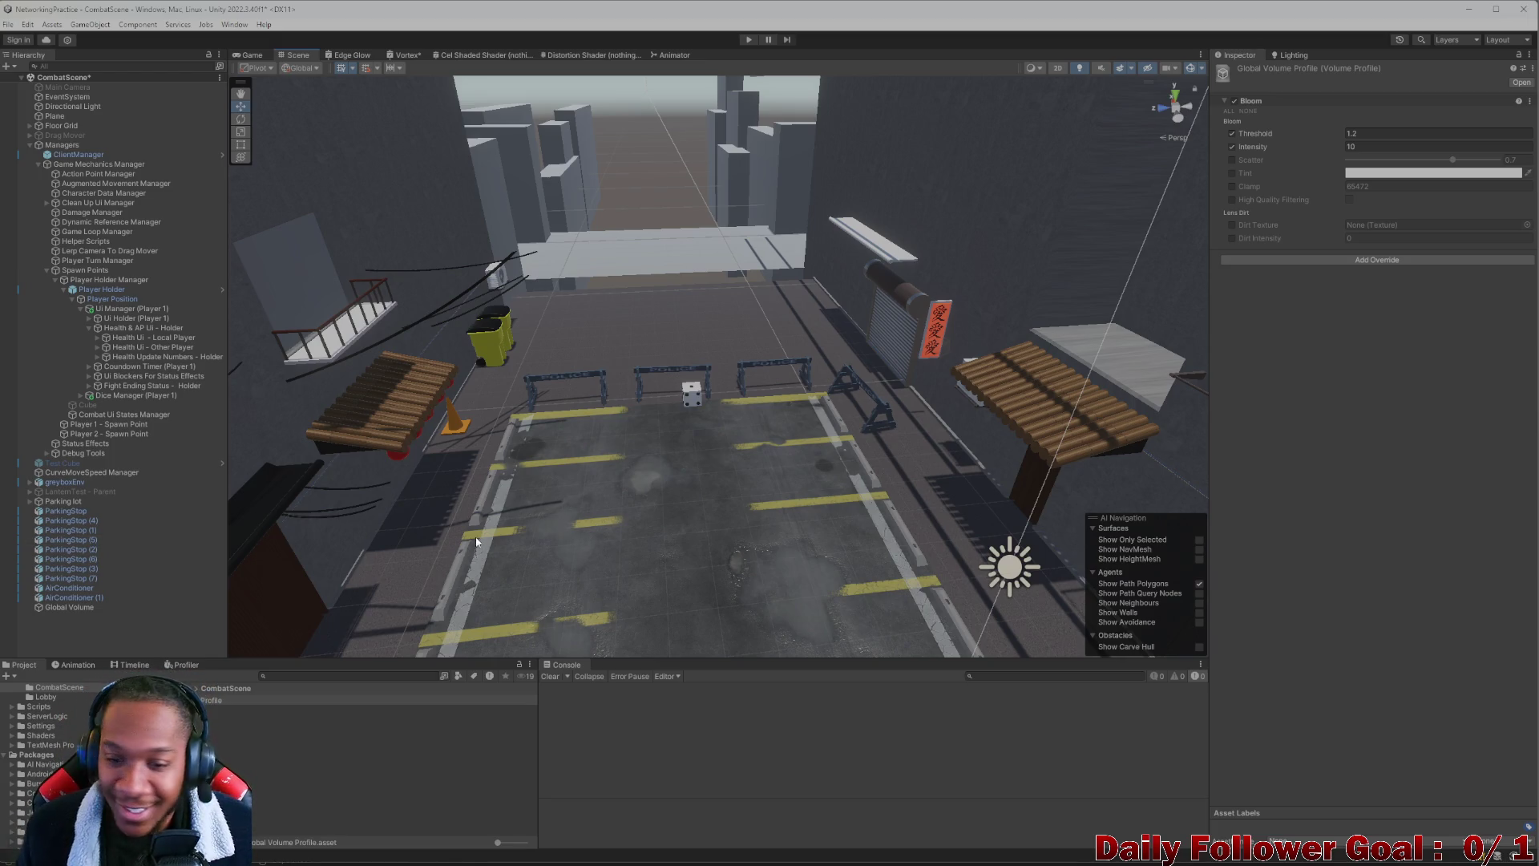
{"action": "mouse_move", "coordinate": [736, 418]}
{"action": "left_mouse_down"}
{"action": "mouse_move", "coordinate": [781, 454]}
{"action": "mouse_move", "coordinate": [718, 470]}
{"action": "mouse_move", "coordinate": [747, 512]}
{"action": "mouse_move", "coordinate": [800, 532]}
{"action": "mouse_move", "coordinate": [545, 441]}
{"action": "mouse_move", "coordinate": [629, 439]}
{"action": "mouse_move", "coordinate": [693, 511]}
{"action": "mouse_move", "coordinate": [650, 486]}
{"action": "left_mouse_up"}
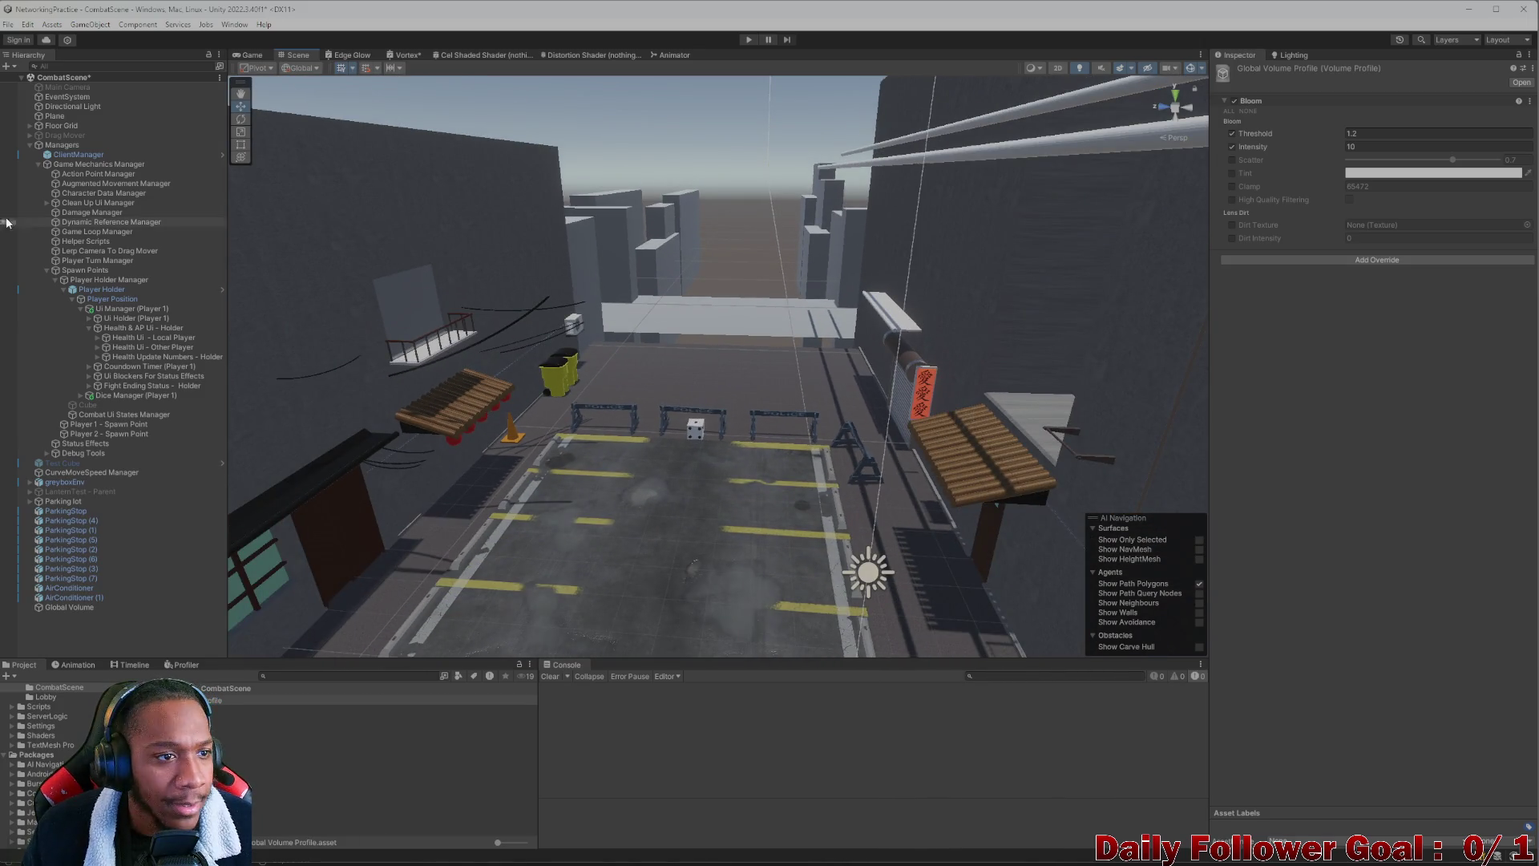
{"action": "left_click", "coordinate": [72, 105]}
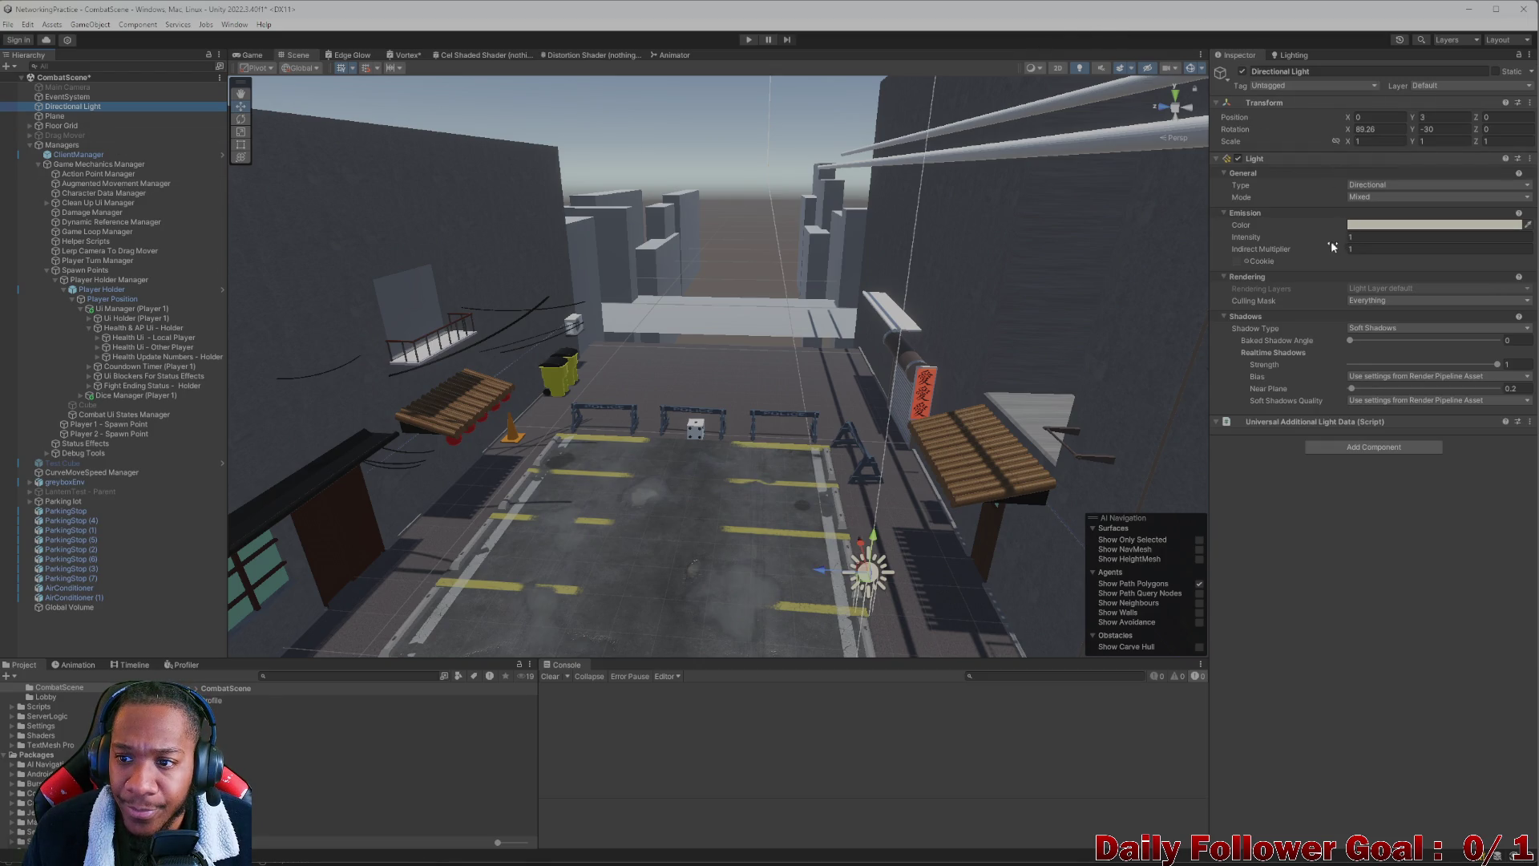
Frame the Directional Light and trial lower intensities, keeping Indirect Multiplier at 1
{"action": "key", "text": "f"}
{"action": "left_click", "coordinate": [1283, 245]}
{"action": "type", "text": "0.2"}
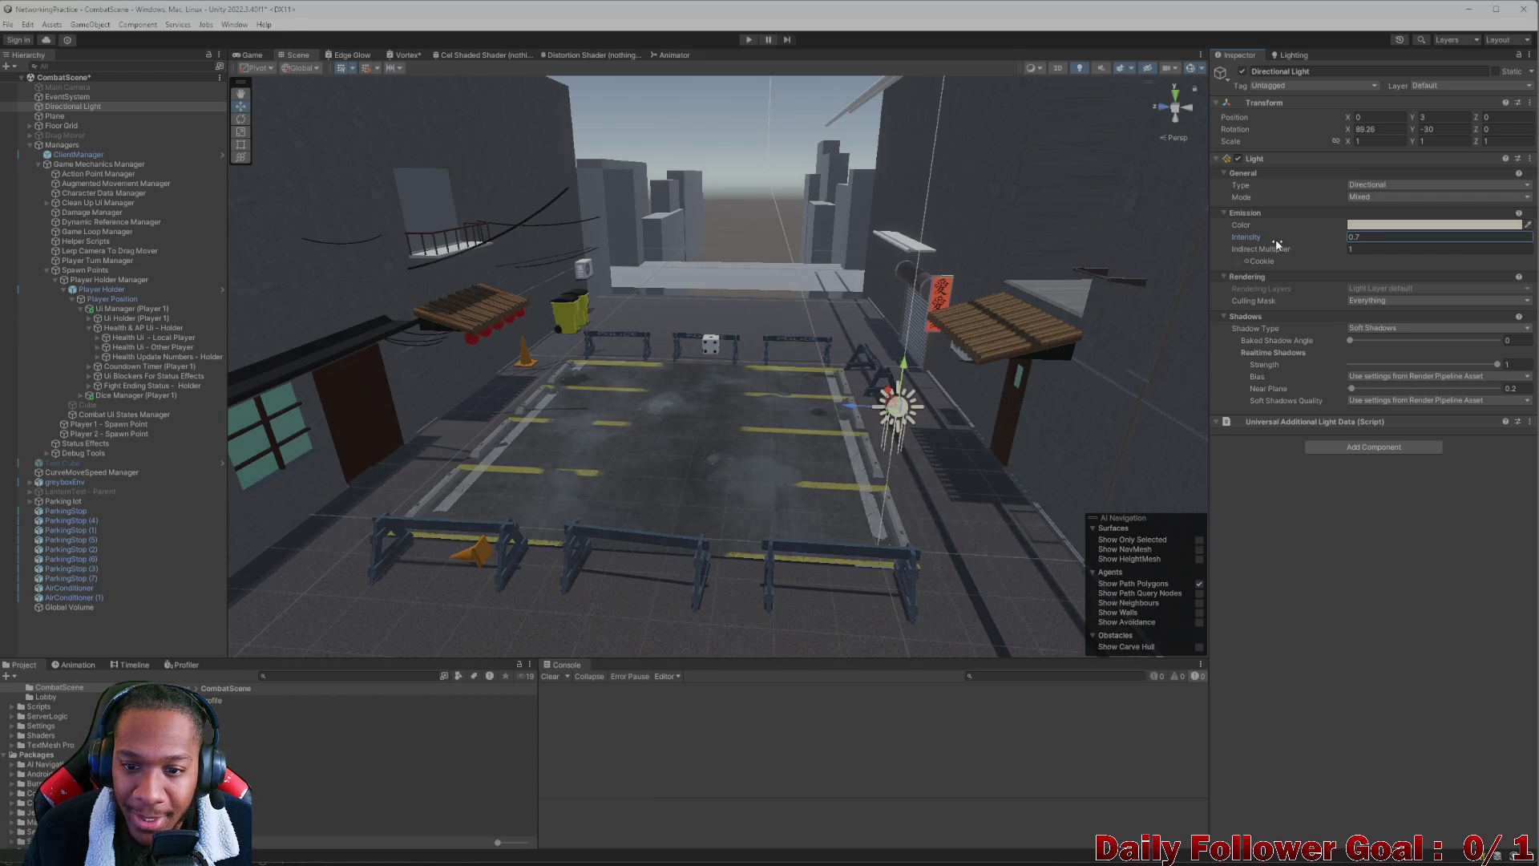
{"action": "key", "text": "BackSpace"}
{"action": "key", "text": "BackSpace"}
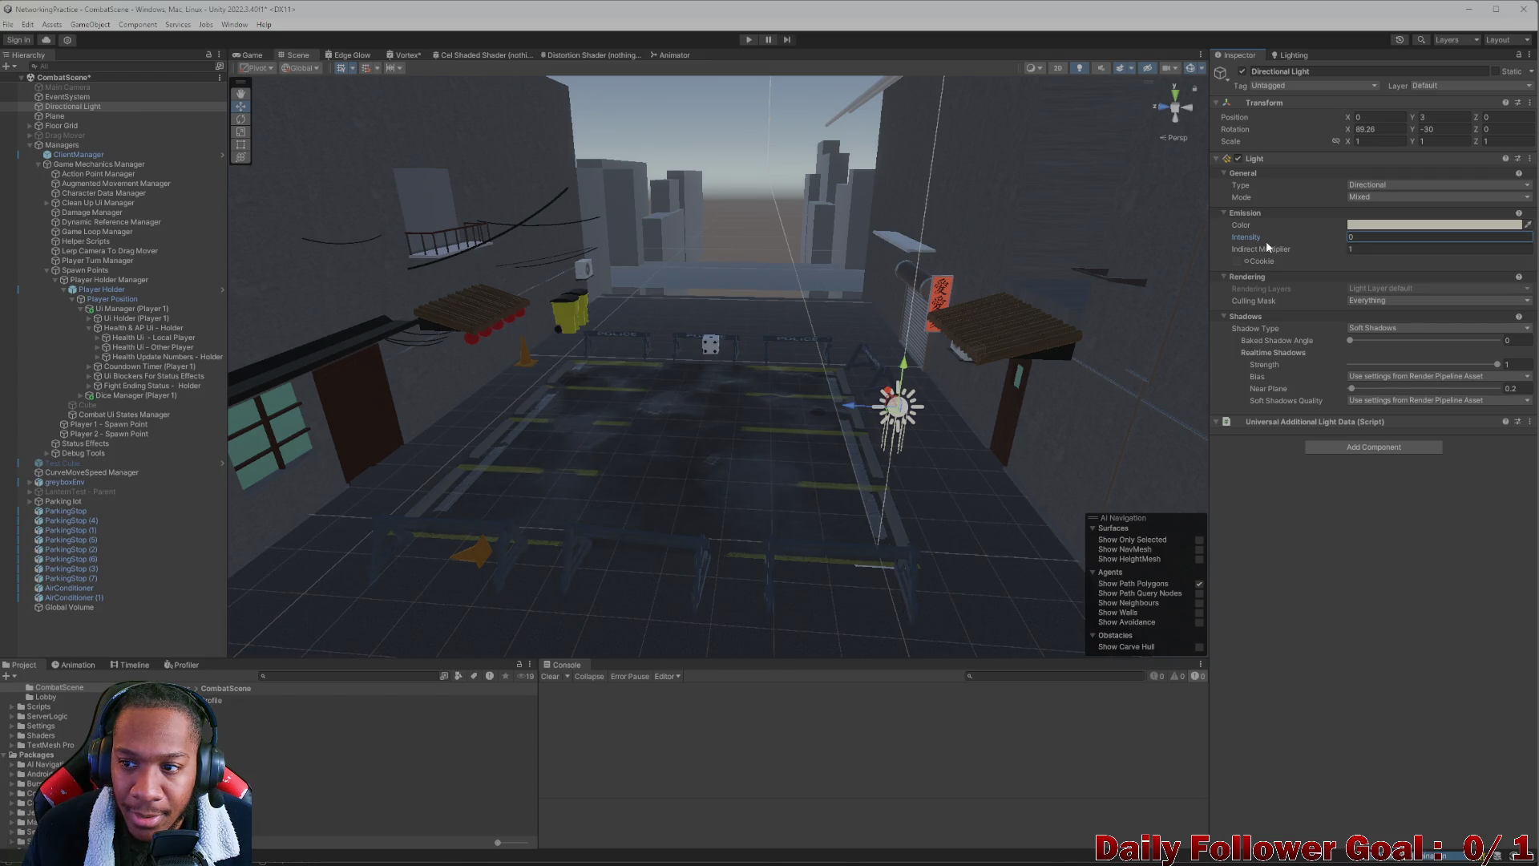
{"action": "scroll", "coordinate": [662, 301], "scroll_direction": "down", "scroll_amount": 3}
{"action": "scroll", "coordinate": [661, 301], "scroll_direction": "down", "scroll_amount": 5}
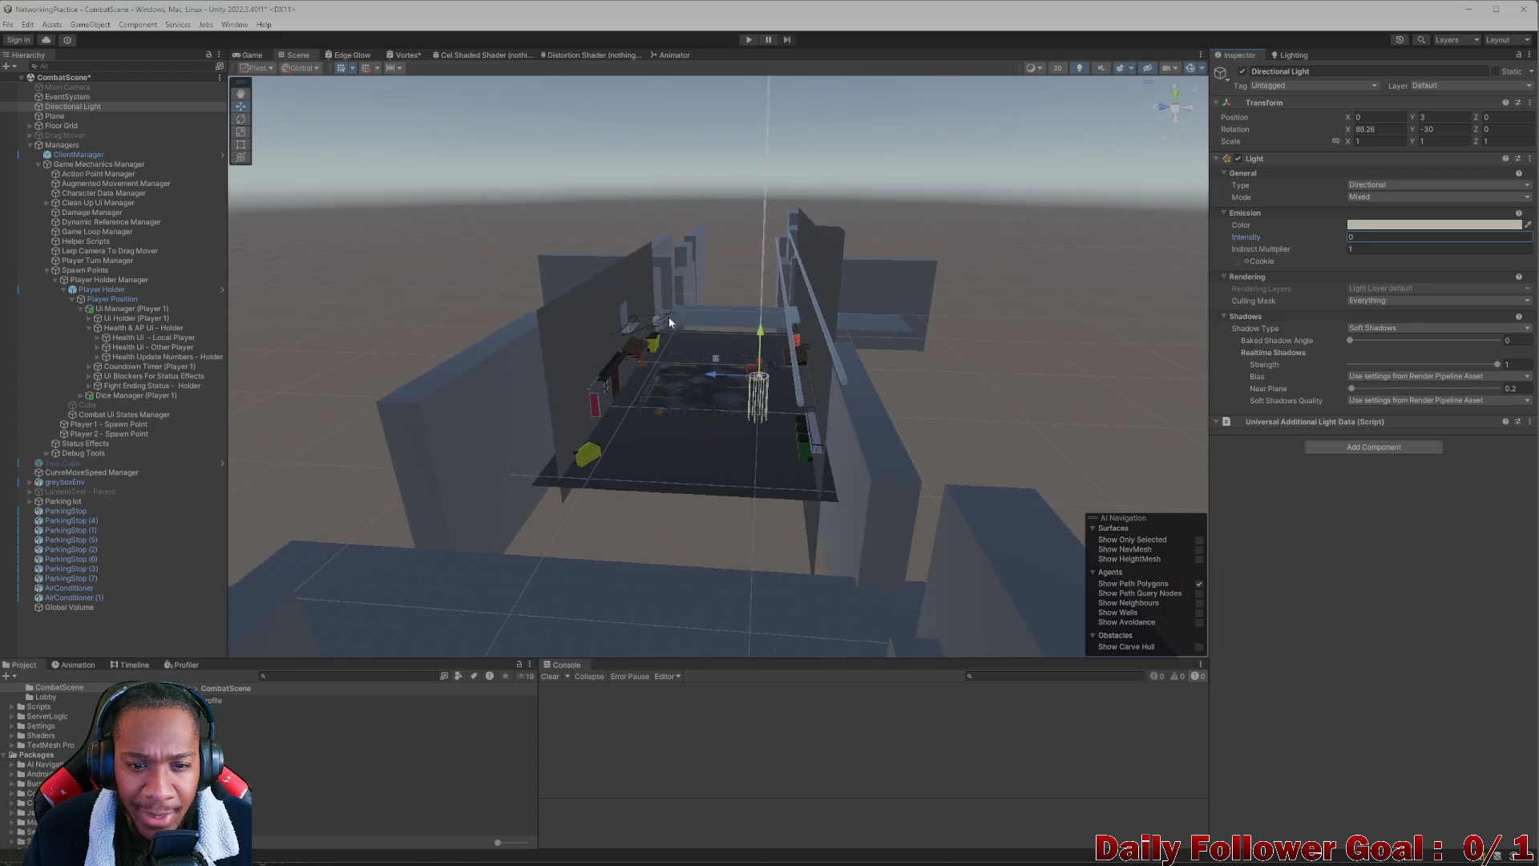
{"action": "scroll", "coordinate": [668, 316], "scroll_direction": "up", "scroll_amount": 8}
{"action": "scroll", "coordinate": [695, 348], "scroll_direction": "down", "scroll_amount": 6}
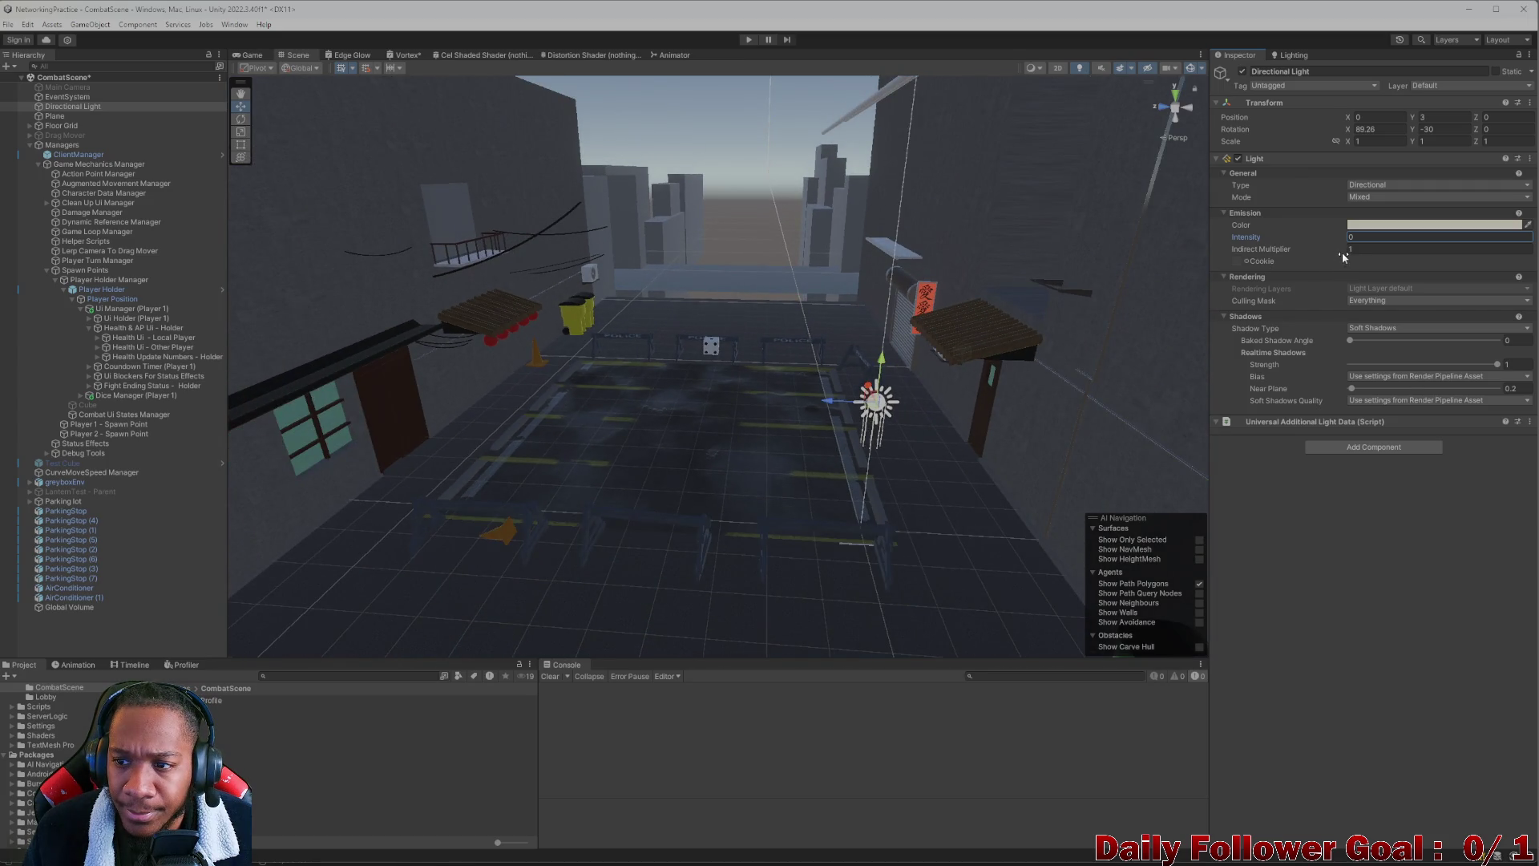
{"action": "mouse_move", "coordinate": [1298, 254]}
{"action": "left_mouse_down"}
{"action": "mouse_move", "coordinate": [1266, 242]}
{"action": "mouse_move", "coordinate": [1283, 244]}
{"action": "left_mouse_up"}
{"action": "left_click", "coordinate": [1263, 240]}
Set the Directional Light intensity to 0.5 after trying 1.5, and view the dimmed street
{"action": "scroll", "coordinate": [627, 406], "scroll_direction": "up", "scroll_amount": 5}
{"action": "mouse_move", "coordinate": [655, 430]}
{"action": "left_mouse_down"}
{"action": "mouse_move", "coordinate": [715, 459]}
{"action": "mouse_move", "coordinate": [683, 397]}
{"action": "left_mouse_up"}
{"action": "left_click_drag", "start_coordinate": [699, 376], "coordinate": [722, 357]}
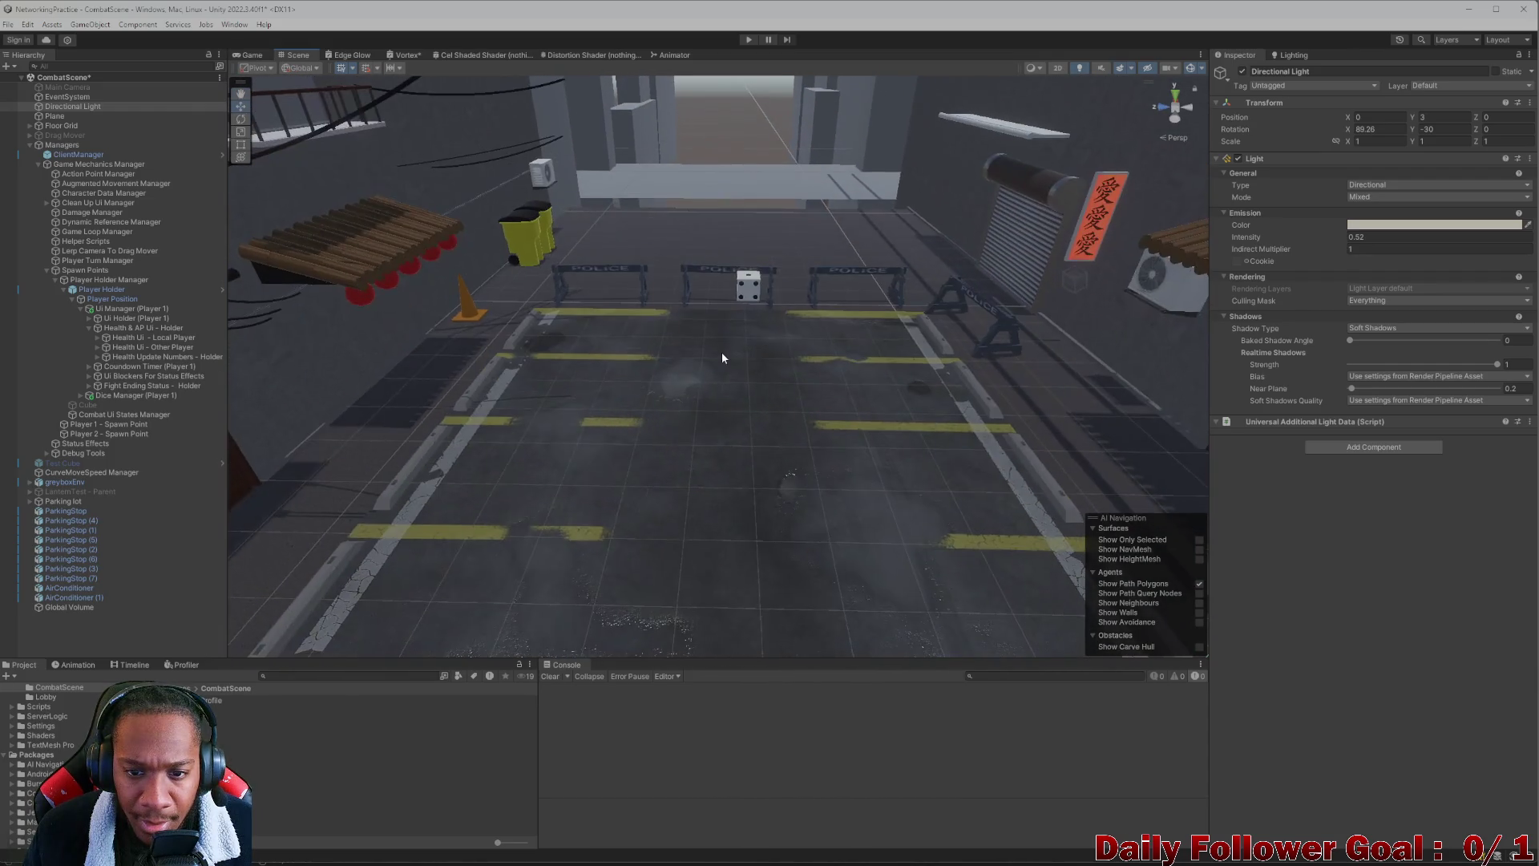
{"action": "key", "text": "BackSpace"}
{"action": "type", "text": "1"}
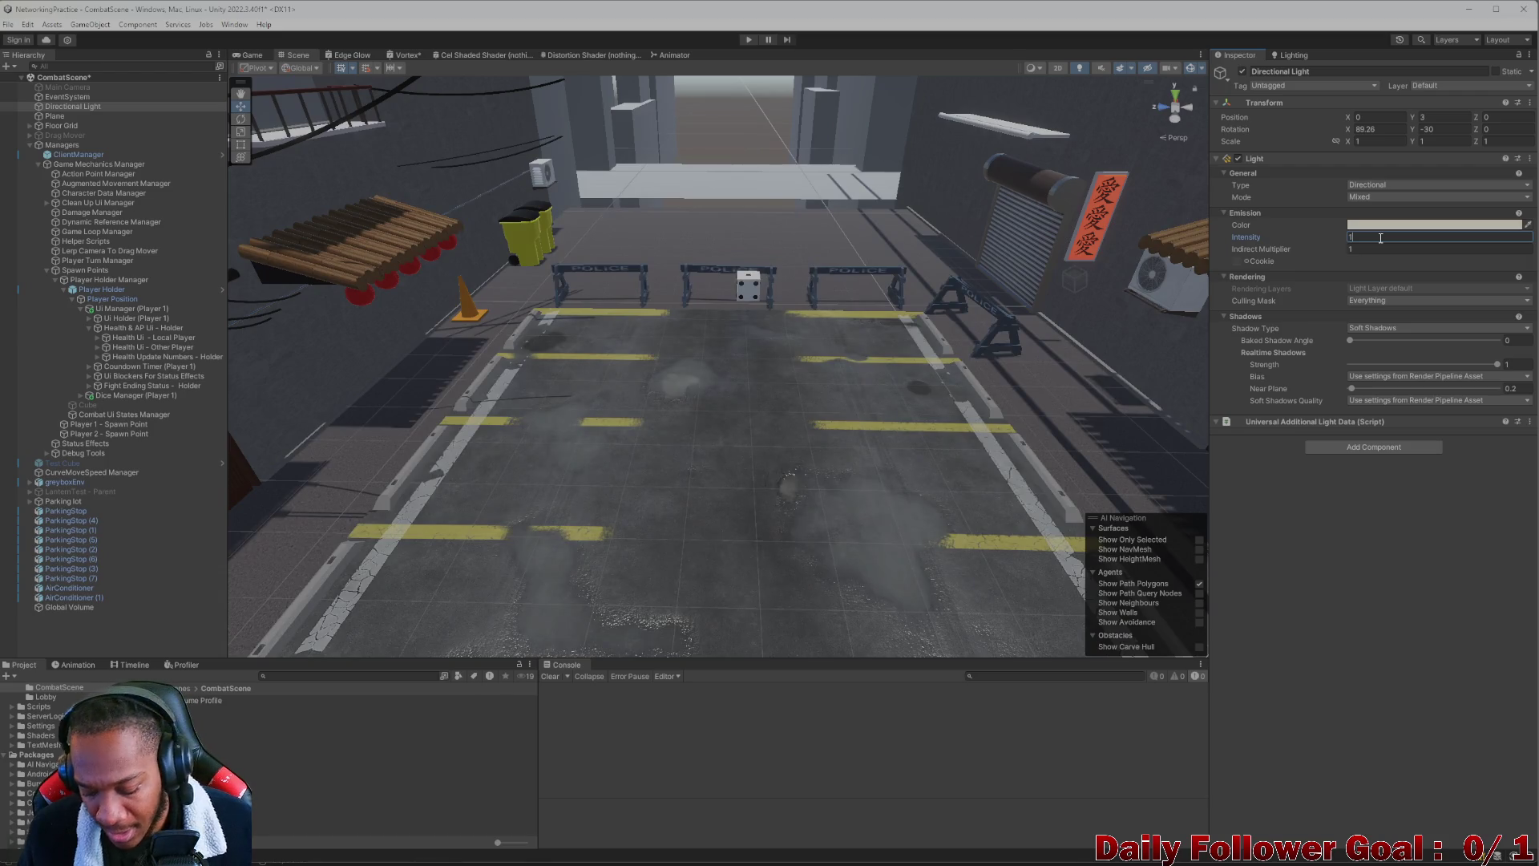
{"action": "type", "text": ".5"}
{"action": "key", "text": "BackSpace"}
{"action": "key", "text": "BackSpace"}
{"action": "key", "text": "BackSpace"}
{"action": "type", "text": "0.5"}
{"action": "mouse_move", "coordinate": [449, 401]}
{"action": "left_mouse_down"}
{"action": "mouse_move", "coordinate": [591, 415]}
{"action": "mouse_move", "coordinate": [601, 343]}
{"action": "mouse_move", "coordinate": [654, 421]}
{"action": "mouse_move", "coordinate": [703, 353]}
{"action": "mouse_move", "coordinate": [723, 422]}
{"action": "mouse_move", "coordinate": [690, 459]}
{"action": "mouse_move", "coordinate": [700, 437]}
{"action": "mouse_move", "coordinate": [637, 435]}
{"action": "left_mouse_up"}
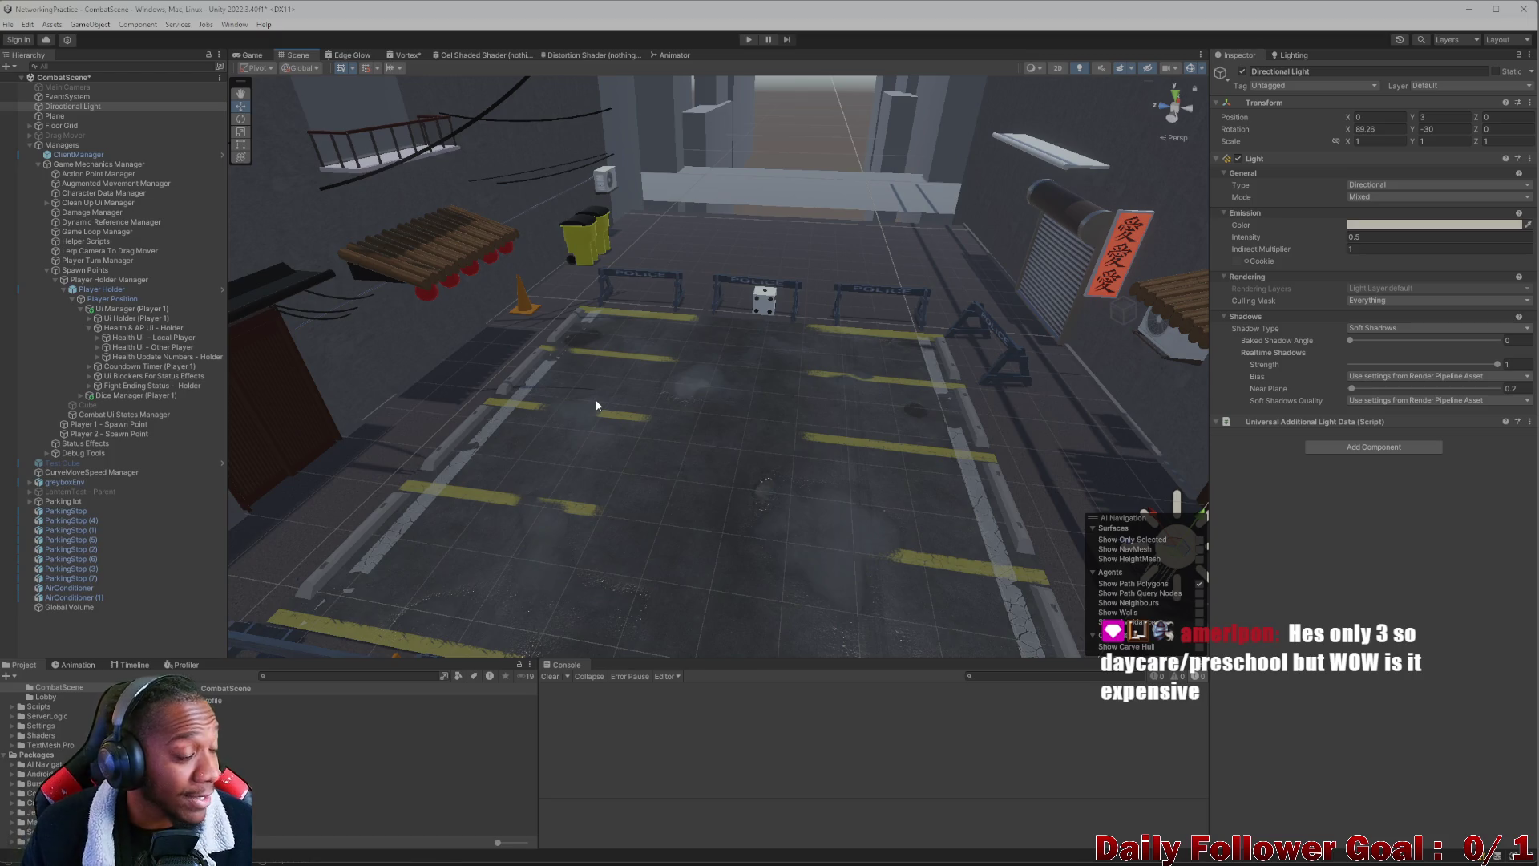
{"action": "mouse_move", "coordinate": [596, 405]}
{"action": "left_mouse_down"}
{"action": "mouse_move", "coordinate": [581, 440]}
{"action": "mouse_move", "coordinate": [629, 460]}
{"action": "left_mouse_up"}
{"action": "mouse_move", "coordinate": [766, 511]}
{"action": "left_mouse_down"}
{"action": "mouse_move", "coordinate": [734, 469]}
{"action": "mouse_move", "coordinate": [701, 502]}
{"action": "mouse_move", "coordinate": [688, 425]}
{"action": "mouse_move", "coordinate": [664, 464]}
{"action": "mouse_move", "coordinate": [605, 418]}
{"action": "mouse_move", "coordinate": [591, 457]}
{"action": "mouse_move", "coordinate": [607, 434]}
{"action": "mouse_move", "coordinate": [567, 346]}
{"action": "mouse_move", "coordinate": [617, 432]}
{"action": "mouse_move", "coordinate": [639, 416]}
{"action": "mouse_move", "coordinate": [526, 388]}
{"action": "mouse_move", "coordinate": [443, 536]}
{"action": "mouse_move", "coordinate": [505, 455]}
{"action": "mouse_move", "coordinate": [653, 396]}
{"action": "mouse_move", "coordinate": [568, 415]}
{"action": "mouse_move", "coordinate": [570, 443]}
{"action": "left_mouse_up"}
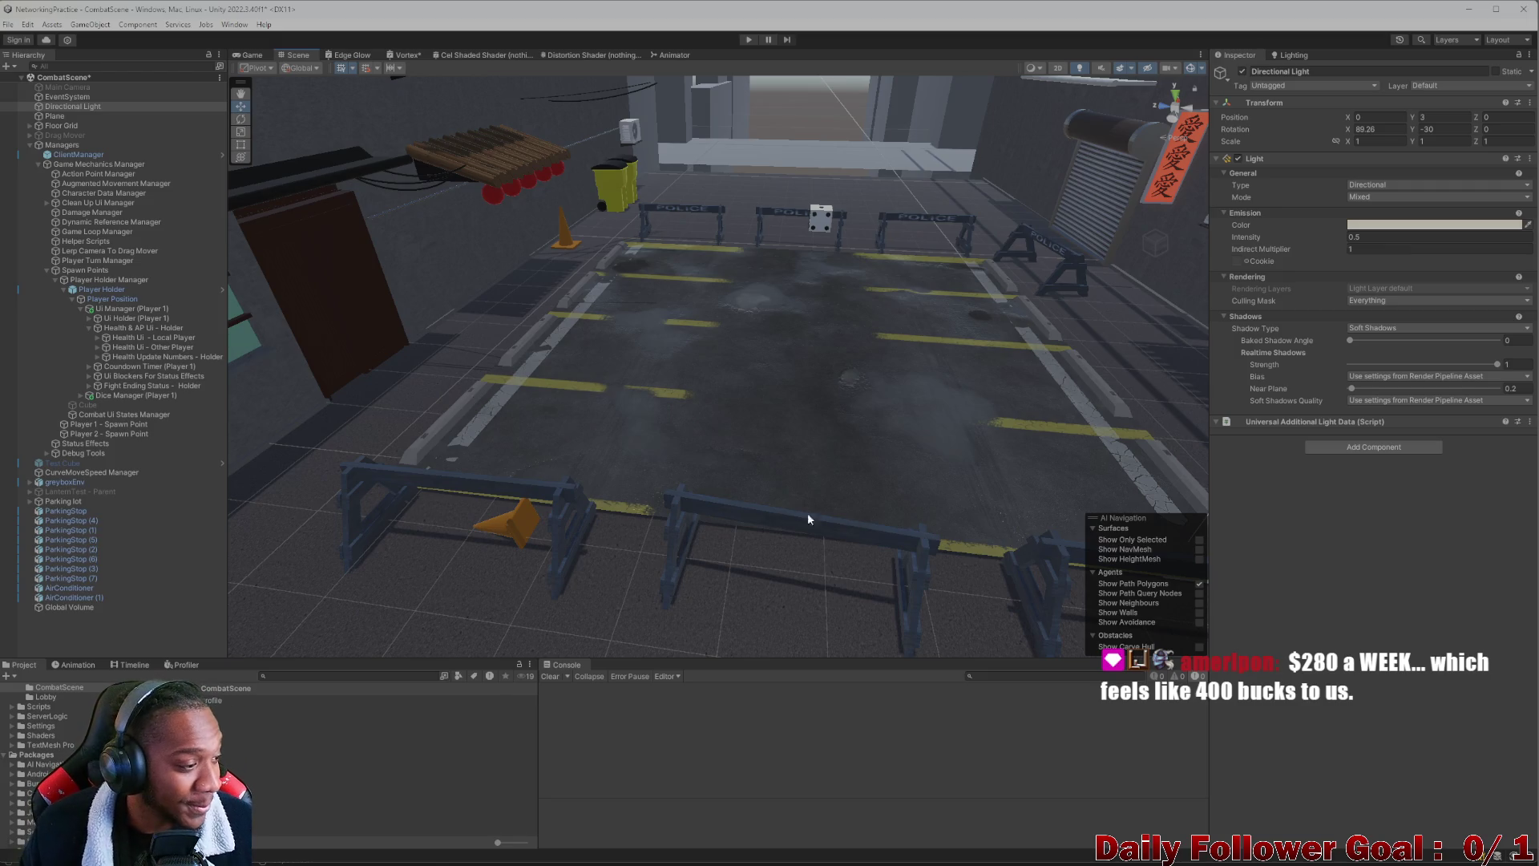
{"action": "scroll", "coordinate": [710, 434], "scroll_direction": "up", "scroll_amount": 3}
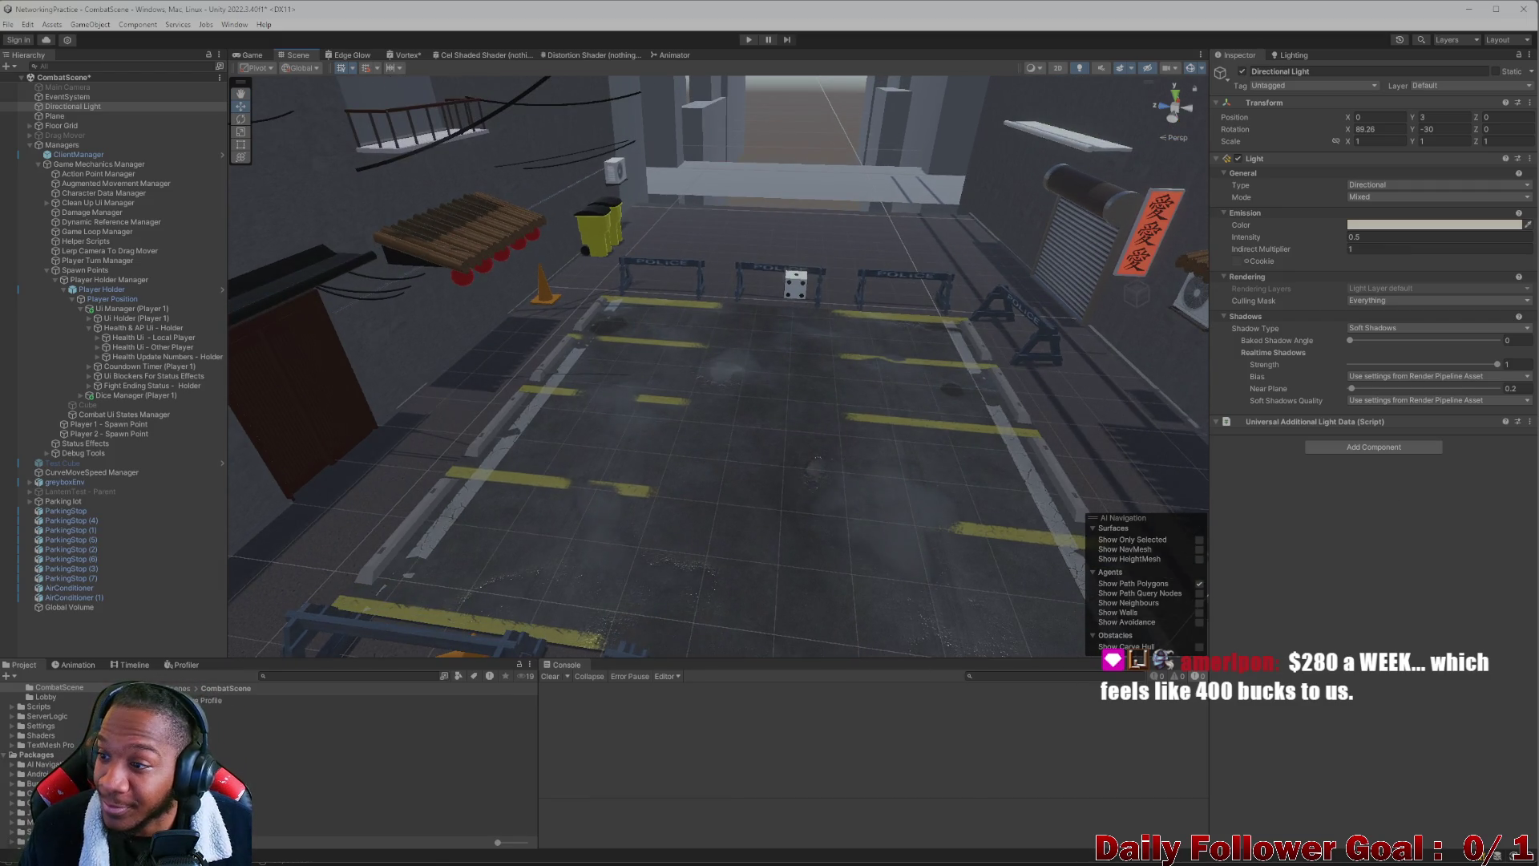
{"action": "mouse_move", "coordinate": [784, 321]}
{"action": "left_mouse_down"}
{"action": "mouse_move", "coordinate": [691, 355]}
{"action": "mouse_move", "coordinate": [715, 359]}
{"action": "mouse_move", "coordinate": [653, 437]}
{"action": "mouse_move", "coordinate": [725, 429]}
{"action": "mouse_move", "coordinate": [654, 405]}
{"action": "mouse_move", "coordinate": [699, 368]}
{"action": "mouse_move", "coordinate": [644, 323]}
{"action": "mouse_move", "coordinate": [690, 324]}
{"action": "mouse_move", "coordinate": [709, 412]}
{"action": "mouse_move", "coordinate": [566, 391]}
{"action": "mouse_move", "coordinate": [702, 514]}
{"action": "mouse_move", "coordinate": [838, 584]}
{"action": "mouse_move", "coordinate": [972, 505]}
{"action": "mouse_move", "coordinate": [794, 195]}
{"action": "mouse_move", "coordinate": [652, 533]}
{"action": "mouse_move", "coordinate": [337, 313]}
{"action": "mouse_move", "coordinate": [673, 419]}
{"action": "mouse_move", "coordinate": [1071, 440]}
{"action": "mouse_move", "coordinate": [753, 493]}
{"action": "mouse_move", "coordinate": [801, 385]}
{"action": "mouse_move", "coordinate": [724, 389]}
{"action": "mouse_move", "coordinate": [609, 433]}
{"action": "mouse_move", "coordinate": [652, 361]}
{"action": "mouse_move", "coordinate": [651, 378]}
{"action": "left_mouse_up"}
{"action": "scroll", "coordinate": [633, 311], "scroll_direction": "down", "scroll_amount": 2}
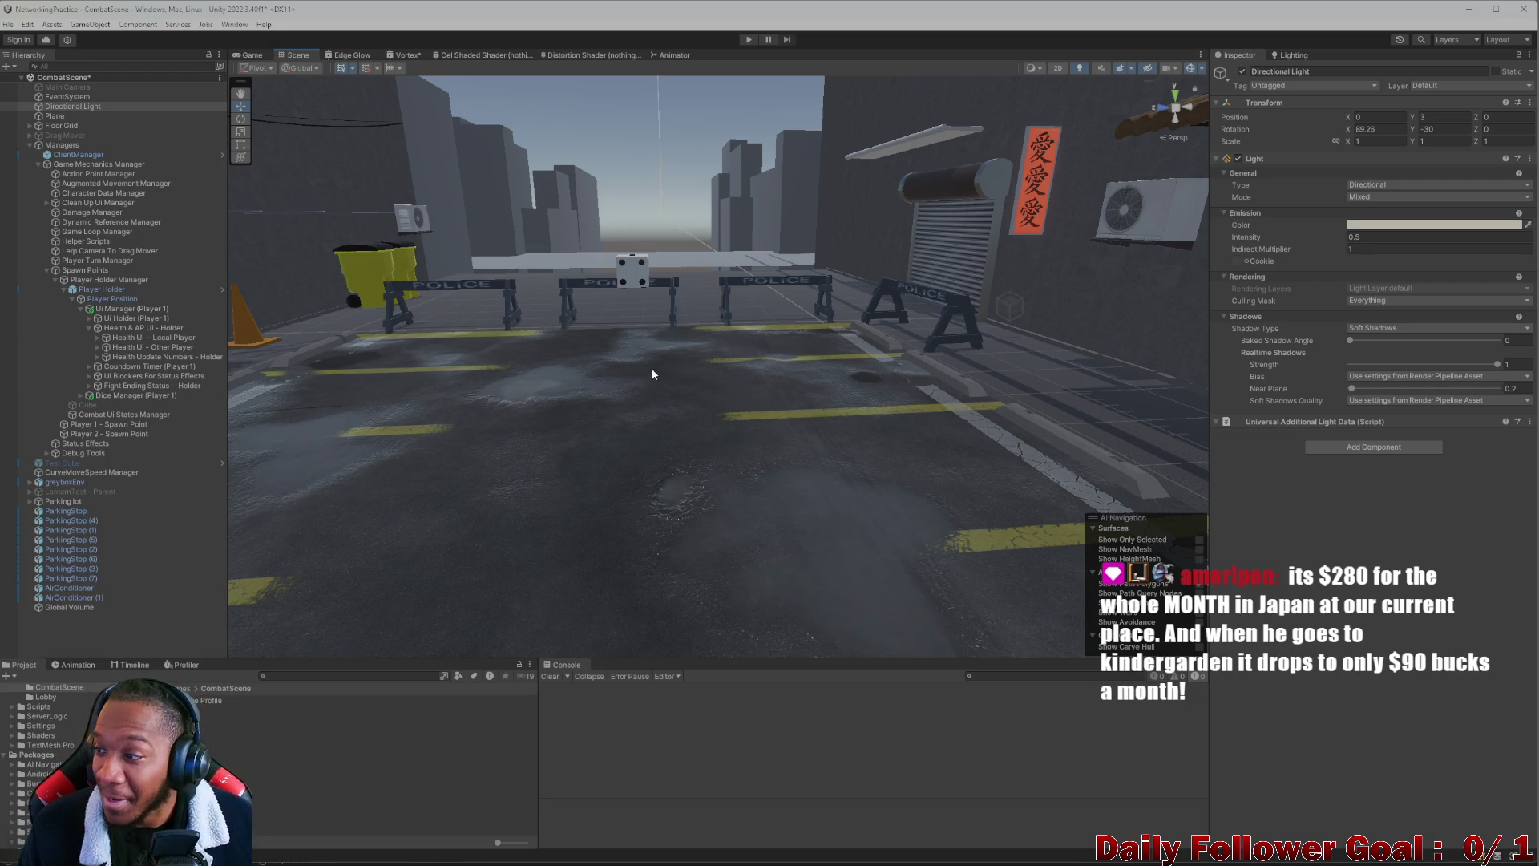
{"action": "scroll", "coordinate": [645, 364], "scroll_direction": "down", "scroll_amount": 6}
{"action": "mouse_move", "coordinate": [739, 440]}
{"action": "left_mouse_down"}
{"action": "mouse_move", "coordinate": [550, 410]}
{"action": "mouse_move", "coordinate": [619, 409]}
{"action": "mouse_move", "coordinate": [639, 347]}
{"action": "mouse_move", "coordinate": [631, 459]}
{"action": "mouse_move", "coordinate": [647, 416]}
{"action": "mouse_move", "coordinate": [702, 406]}
{"action": "left_mouse_up"}
{"action": "scroll", "coordinate": [702, 407], "scroll_direction": "down", "scroll_amount": 5}
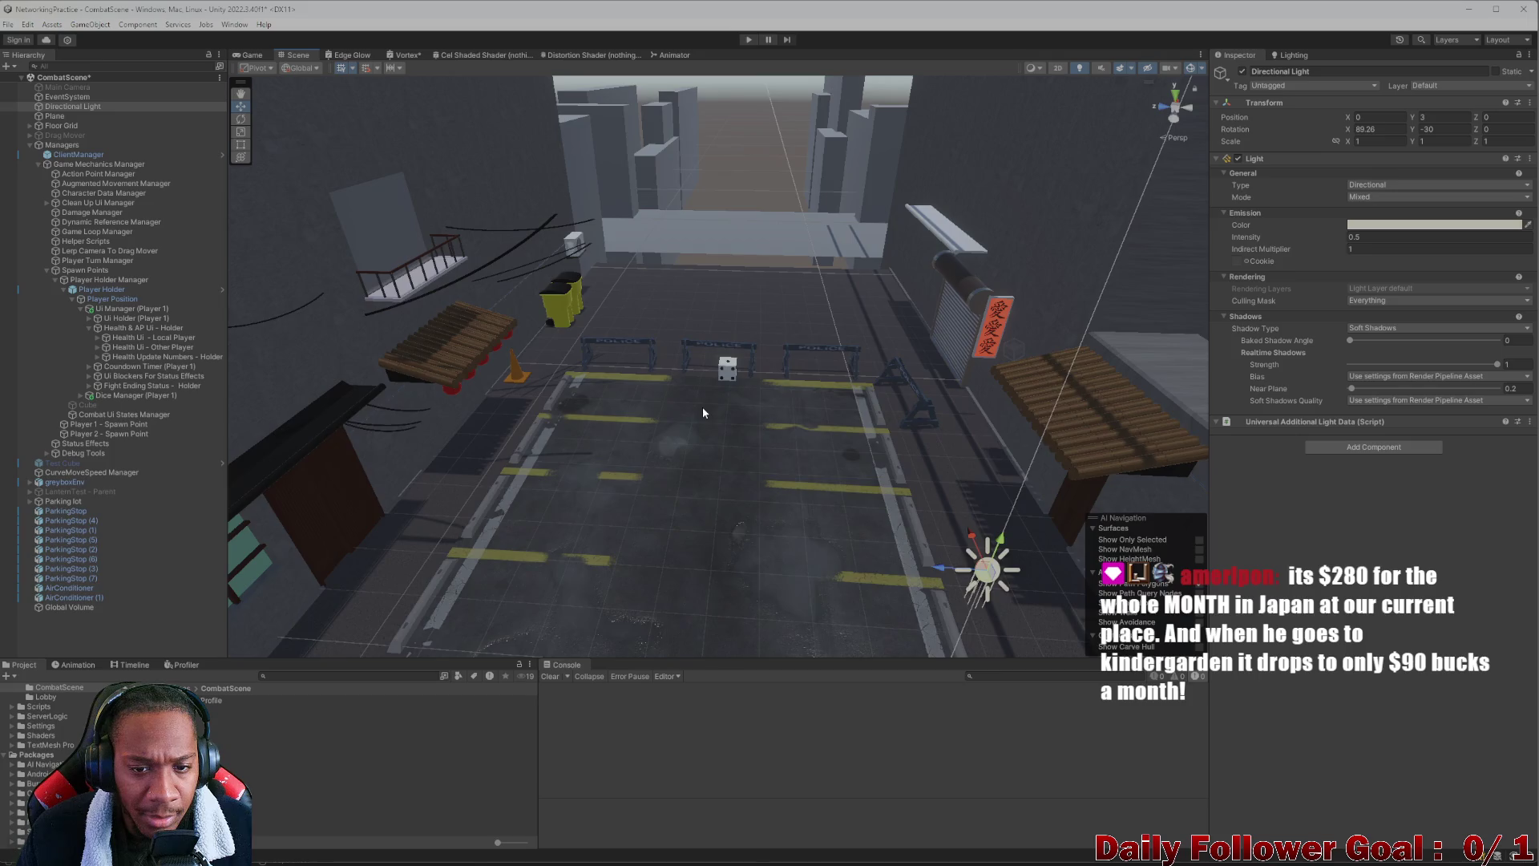
{"action": "scroll", "coordinate": [704, 347], "scroll_direction": "up", "scroll_amount": 10}
{"action": "mouse_move", "coordinate": [739, 325]}
{"action": "left_mouse_down"}
{"action": "mouse_move", "coordinate": [704, 368]}
{"action": "mouse_move", "coordinate": [584, 399]}
{"action": "mouse_move", "coordinate": [591, 433]}
{"action": "mouse_move", "coordinate": [617, 407]}
{"action": "left_mouse_up"}
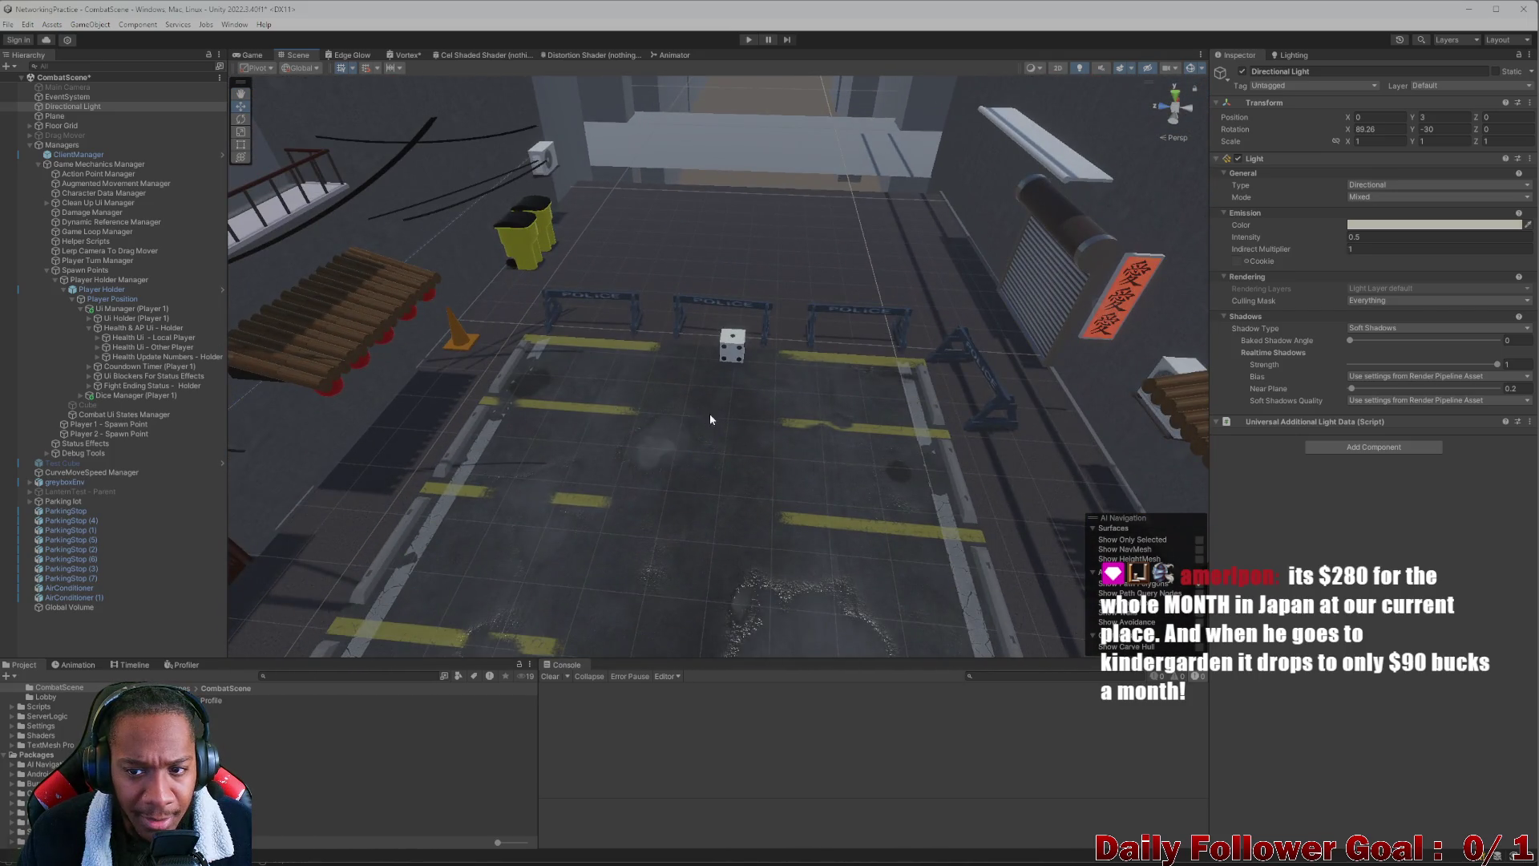
{"action": "scroll", "coordinate": [709, 414], "scroll_direction": "up", "scroll_amount": 10}
{"action": "mouse_move", "coordinate": [704, 403]}
{"action": "left_mouse_down"}
{"action": "mouse_move", "coordinate": [768, 199]}
{"action": "mouse_move", "coordinate": [746, 137]}
{"action": "mouse_move", "coordinate": [659, 167]}
{"action": "mouse_move", "coordinate": [646, 196]}
{"action": "mouse_move", "coordinate": [611, 195]}
{"action": "mouse_move", "coordinate": [579, 147]}
{"action": "mouse_move", "coordinate": [573, 241]}
{"action": "left_mouse_up"}
{"action": "left_click", "coordinate": [758, 208]}
{"action": "left_click", "coordinate": [58, 106]}
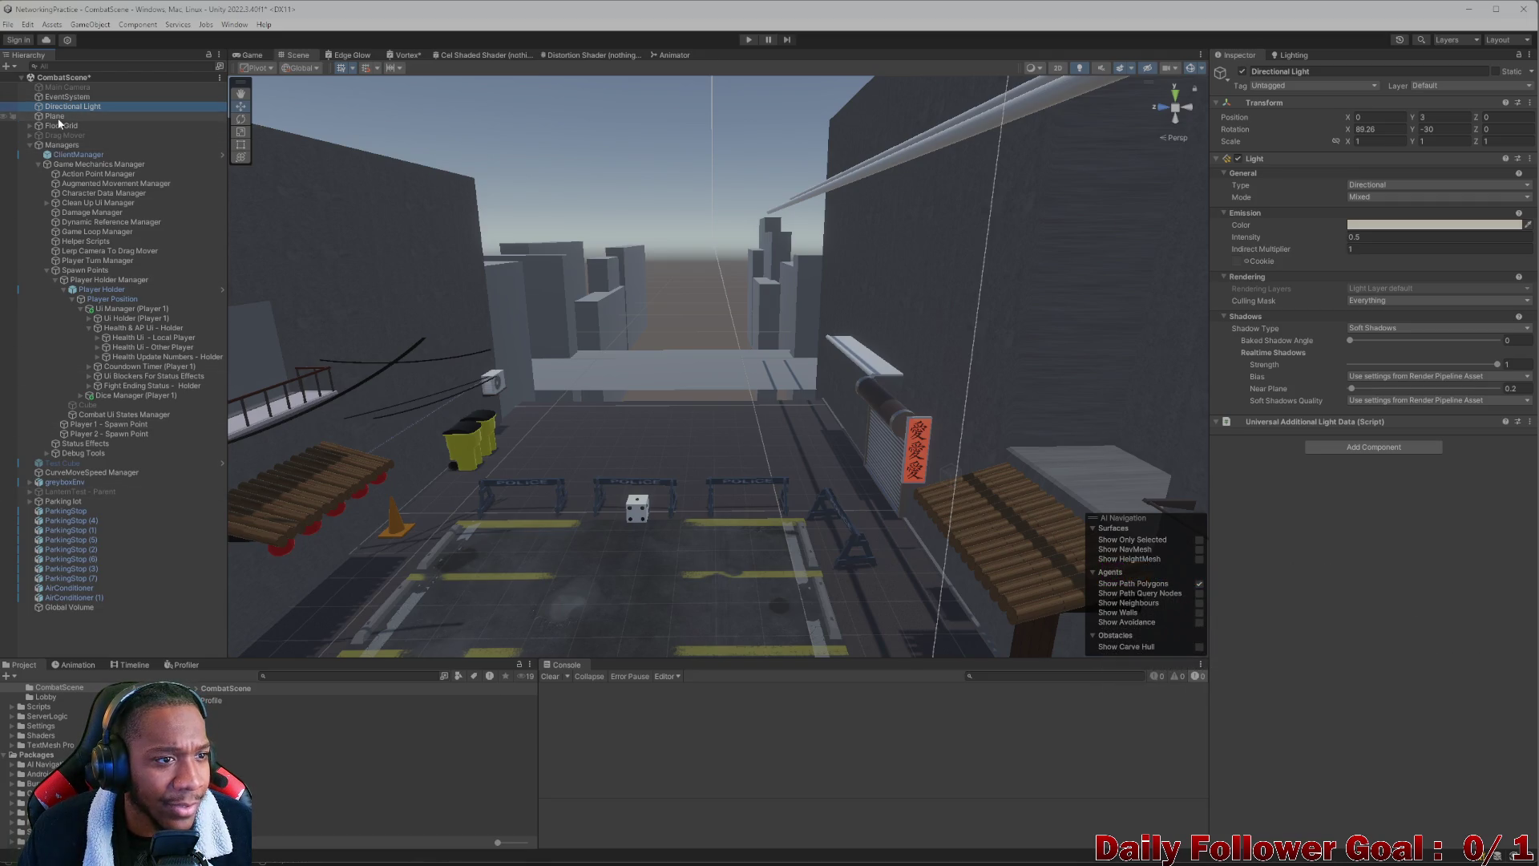
Switch the Main Camera's Environment Background Type to Solid Color and back to Skybox
{"action": "left_click", "coordinate": [58, 116]}
{"action": "left_click", "coordinate": [65, 97]}
{"action": "left_click", "coordinate": [68, 87]}
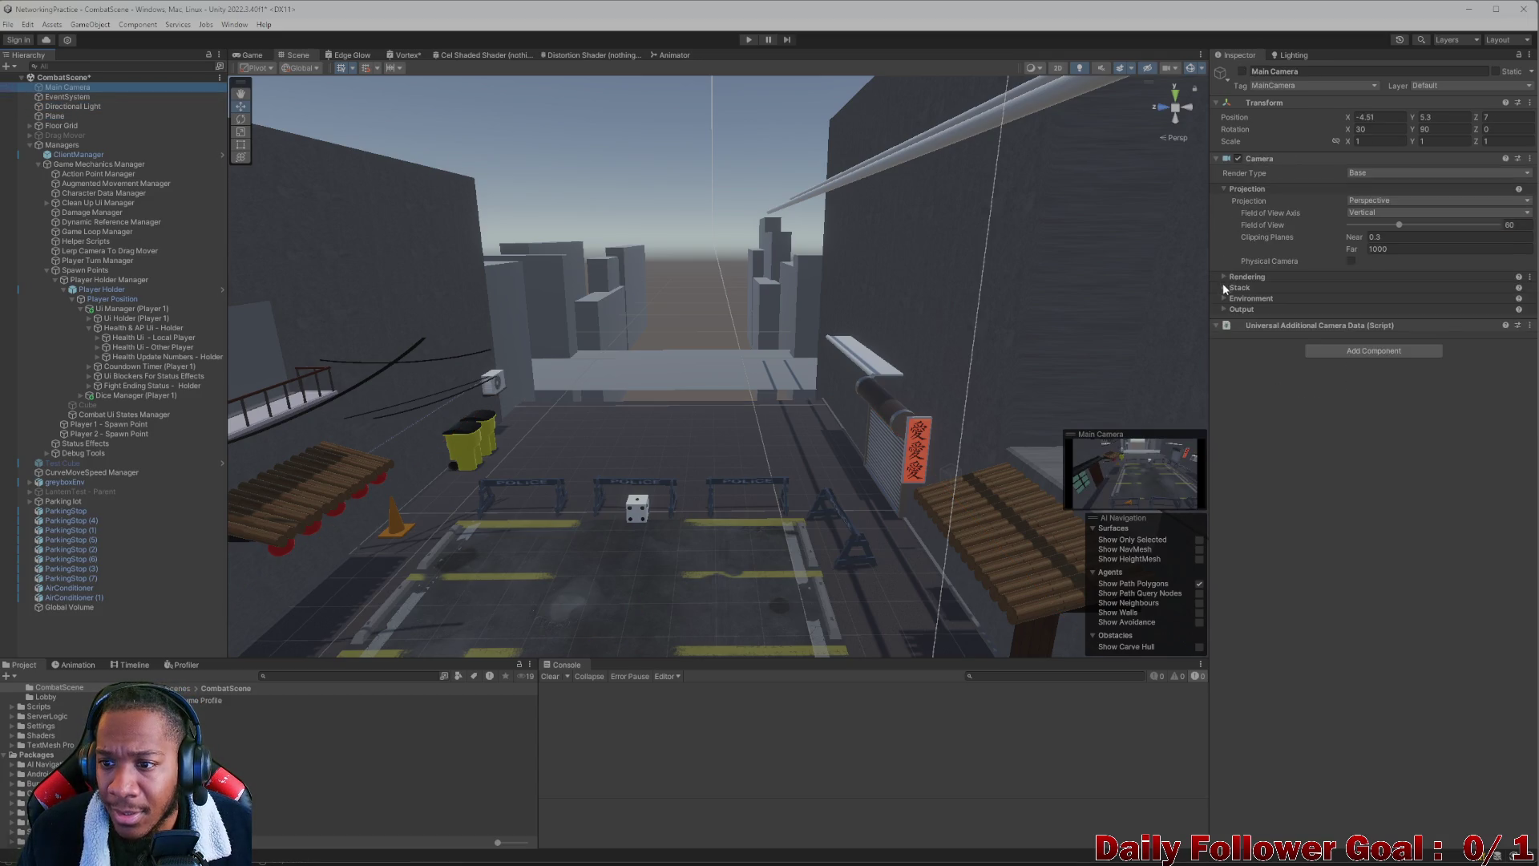
{"action": "left_click", "coordinate": [1224, 299]}
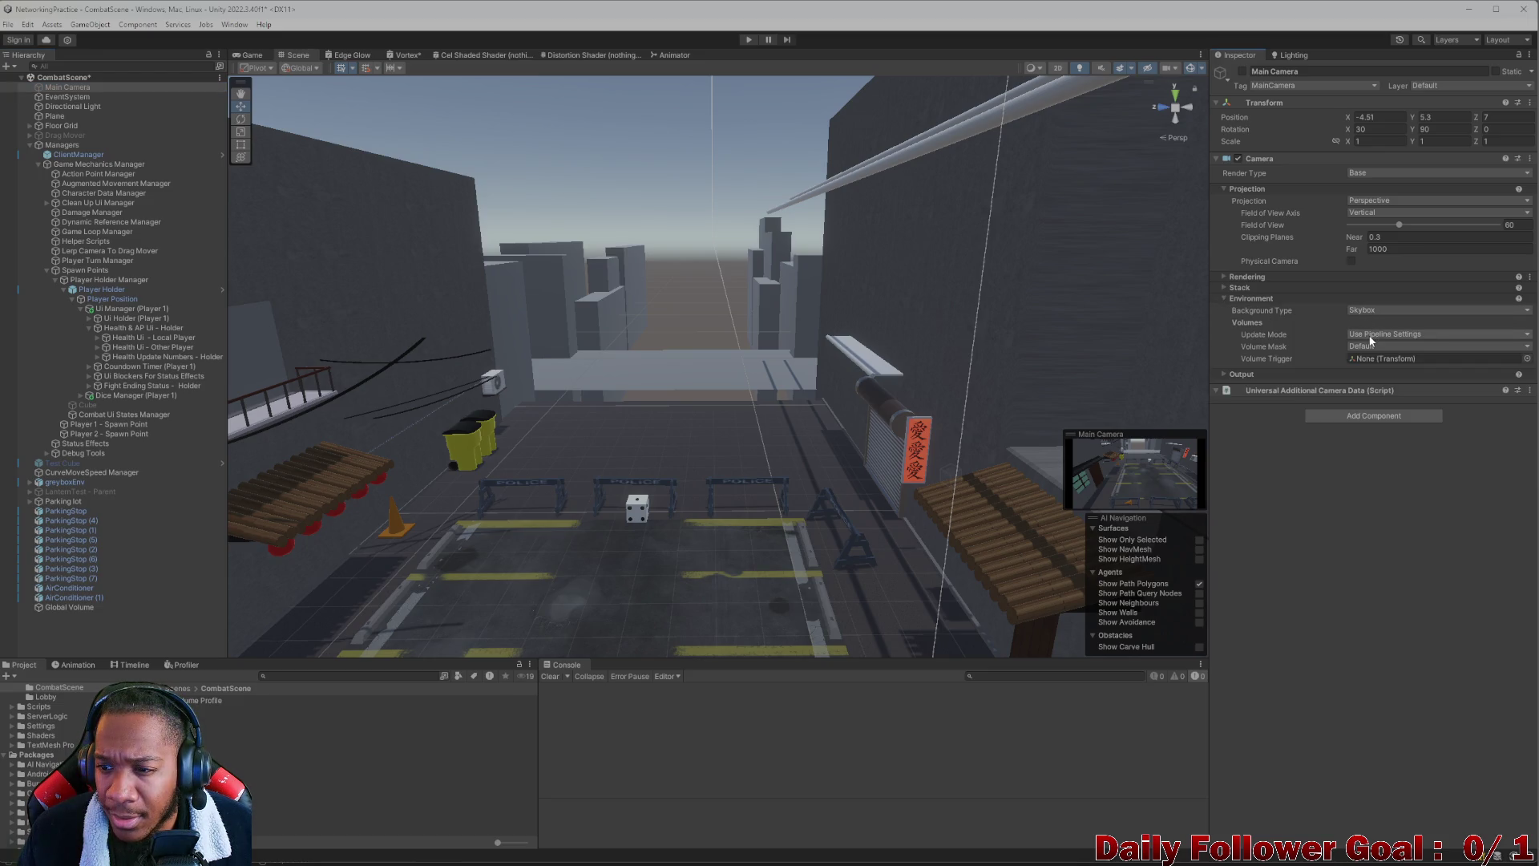
{"action": "left_click", "coordinate": [1375, 310]}
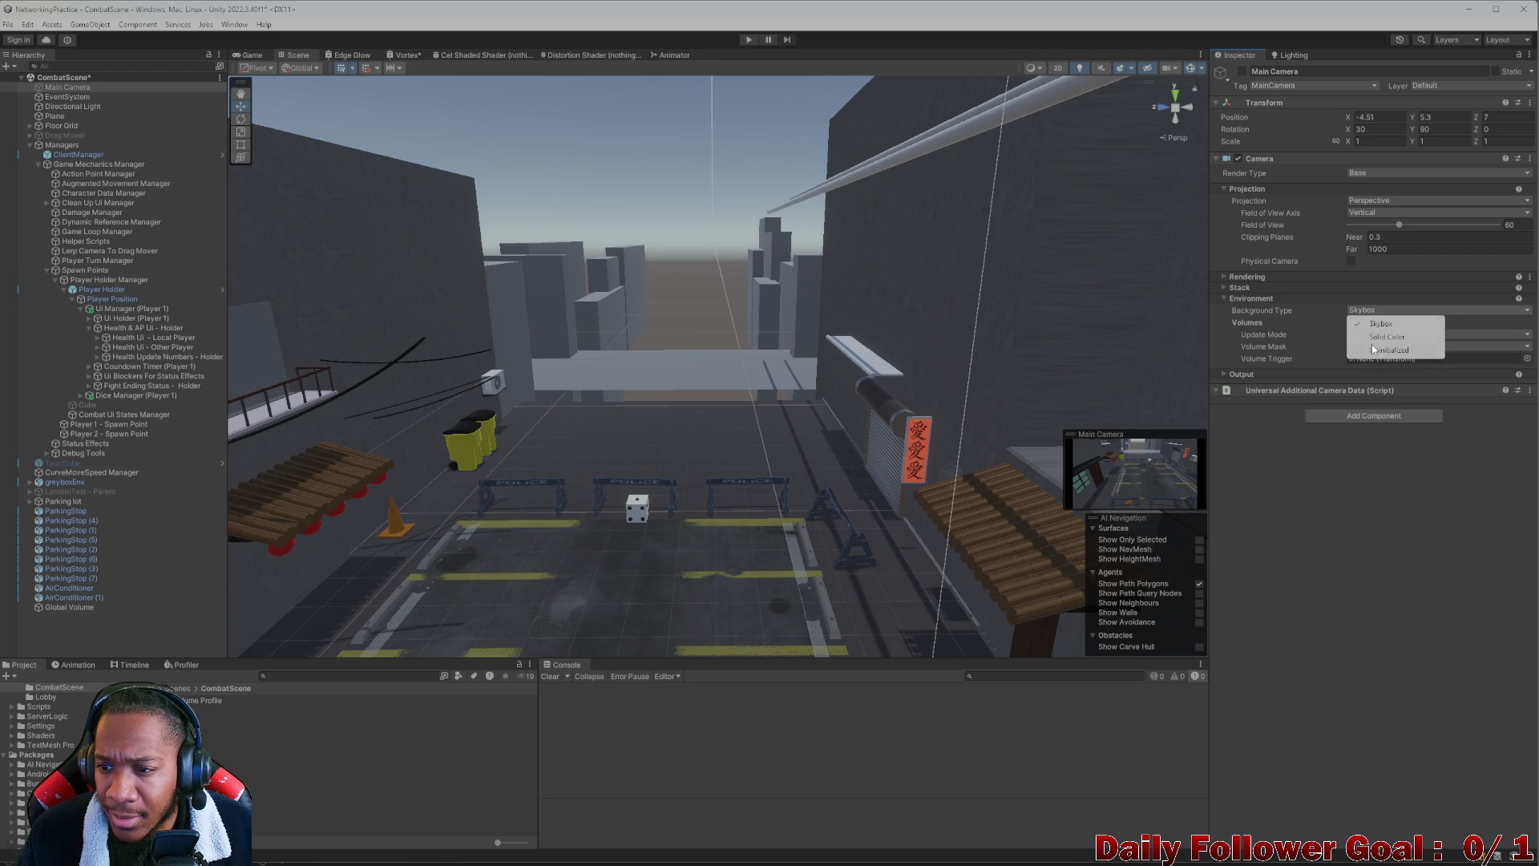
{"action": "left_click", "coordinate": [1377, 339]}
{"action": "left_click", "coordinate": [1374, 311]}
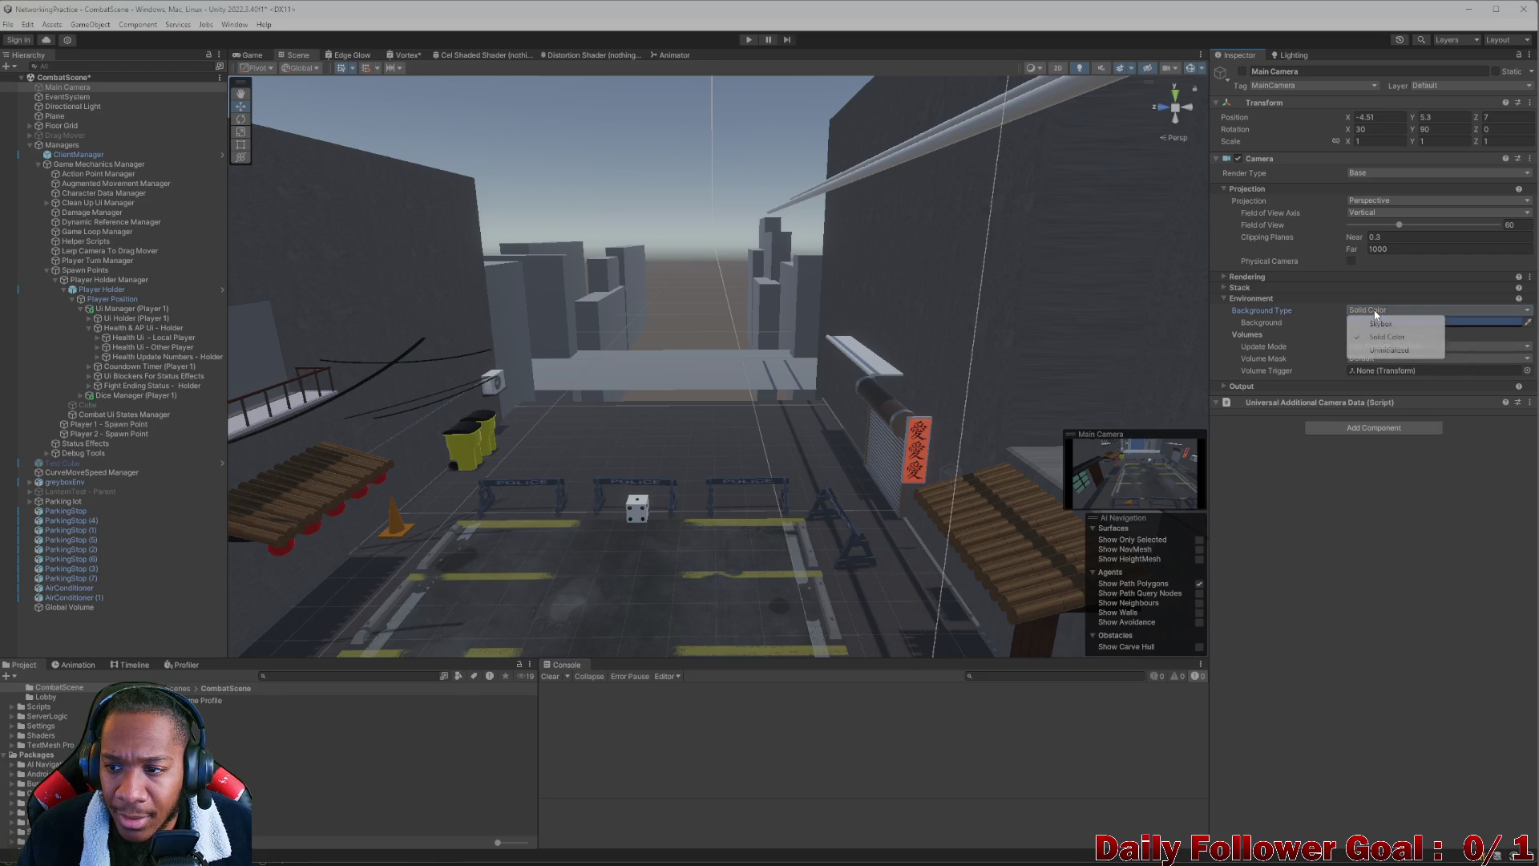
{"action": "left_click", "coordinate": [1379, 325]}
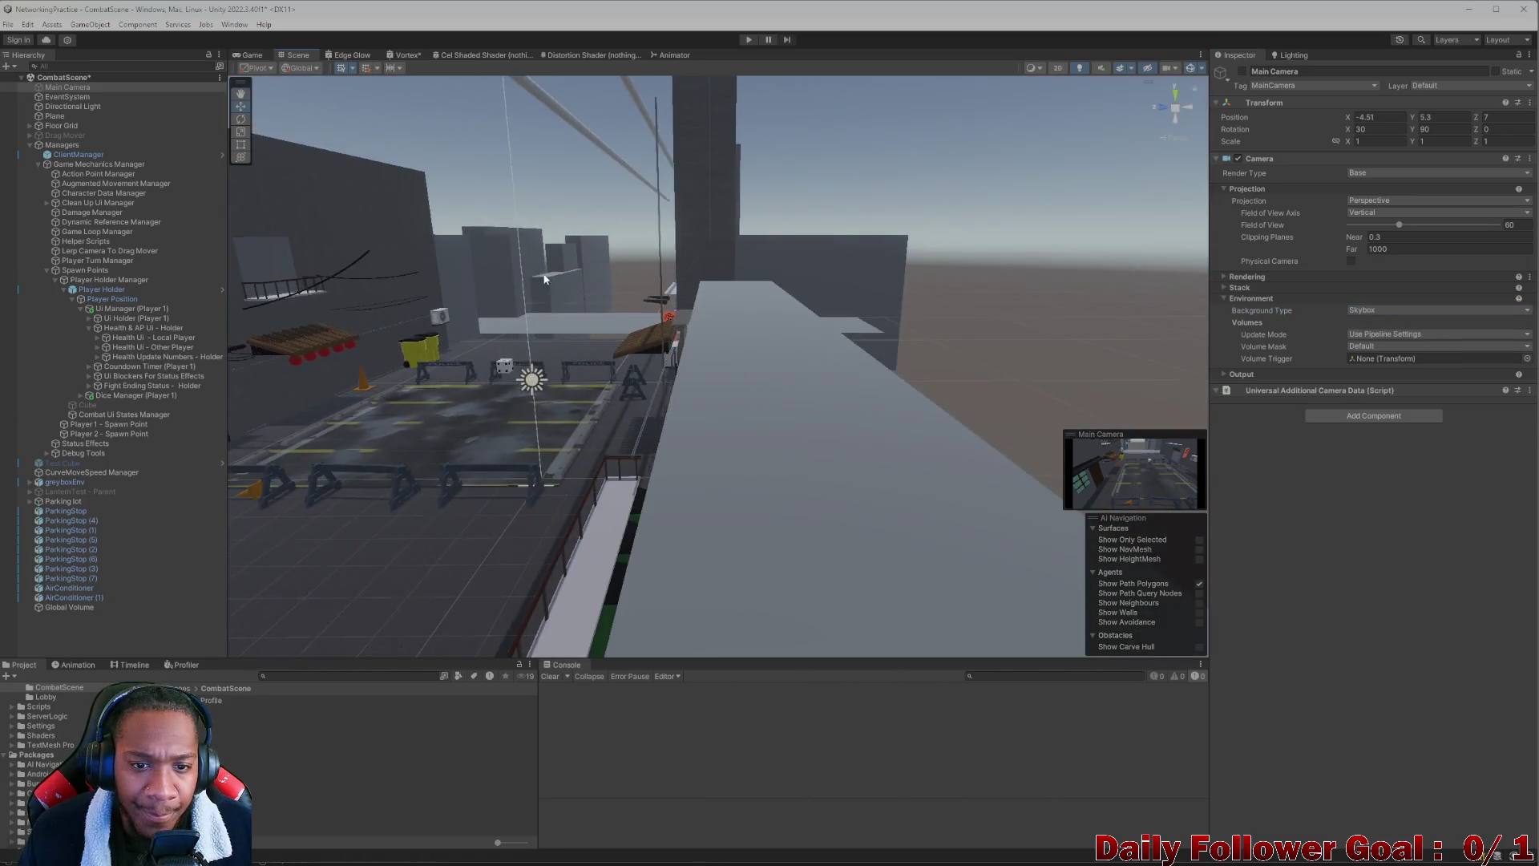
Close Unity, discarding the unsaved Vortex shader changes
{"action": "mouse_move", "coordinate": [544, 278]}
{"action": "left_mouse_down"}
{"action": "mouse_move", "coordinate": [474, 260]}
{"action": "mouse_move", "coordinate": [543, 344]}
{"action": "mouse_move", "coordinate": [694, 316]}
{"action": "mouse_move", "coordinate": [603, 312]}
{"action": "mouse_move", "coordinate": [550, 281]}
{"action": "mouse_move", "coordinate": [618, 332]}
{"action": "left_mouse_up"}
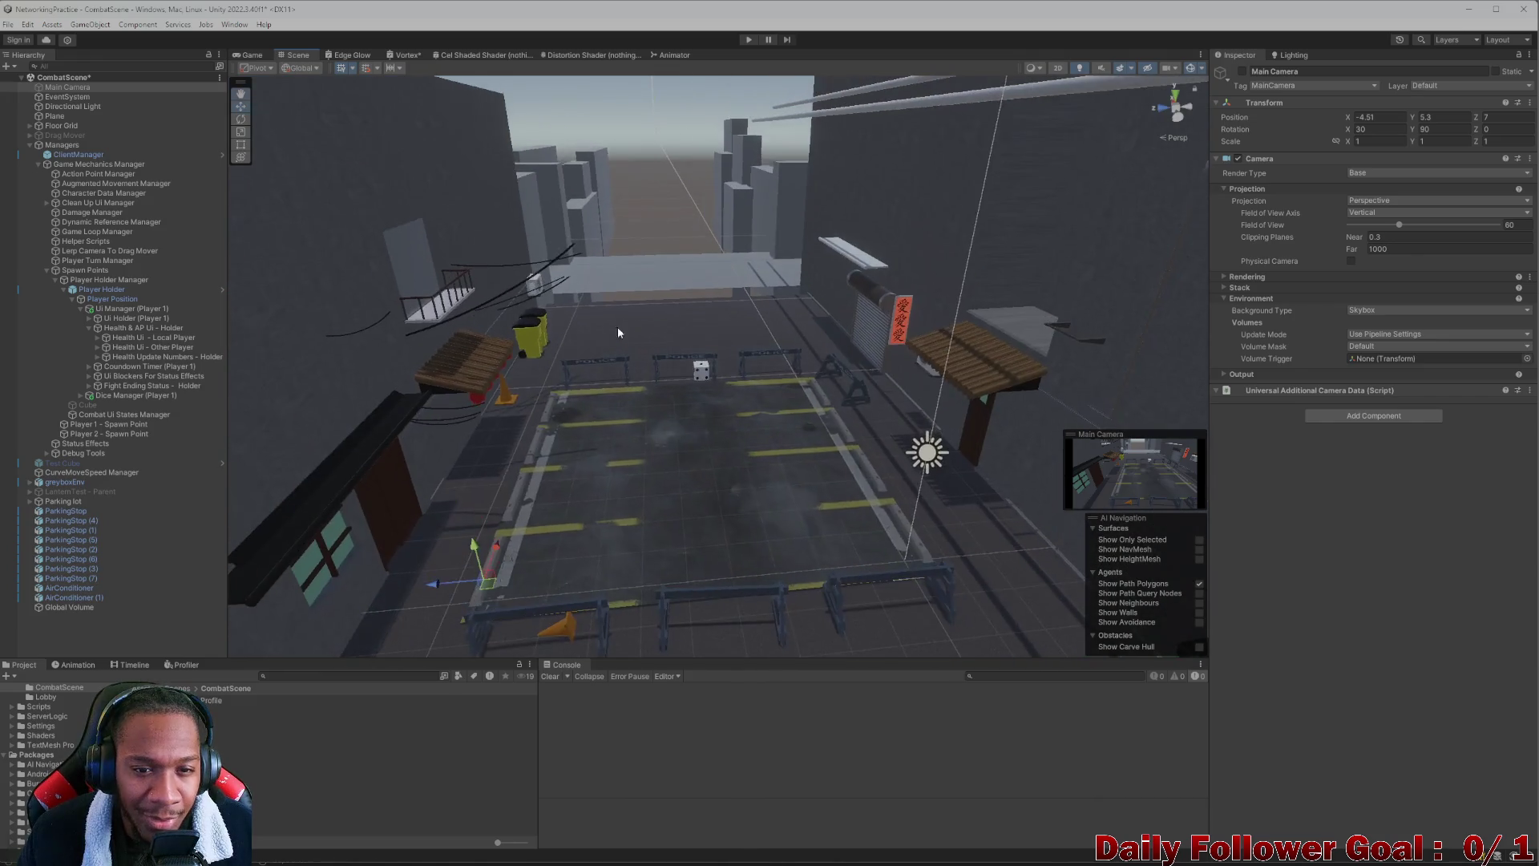
{"action": "left_click", "coordinate": [660, 195]}
{"action": "left_click_drag", "start_coordinate": [632, 171], "coordinate": [572, 230]}
{"action": "mouse_move", "coordinate": [666, 398]}
{"action": "left_mouse_down"}
{"action": "mouse_move", "coordinate": [661, 287]}
{"action": "mouse_move", "coordinate": [645, 377]}
{"action": "left_mouse_up"}
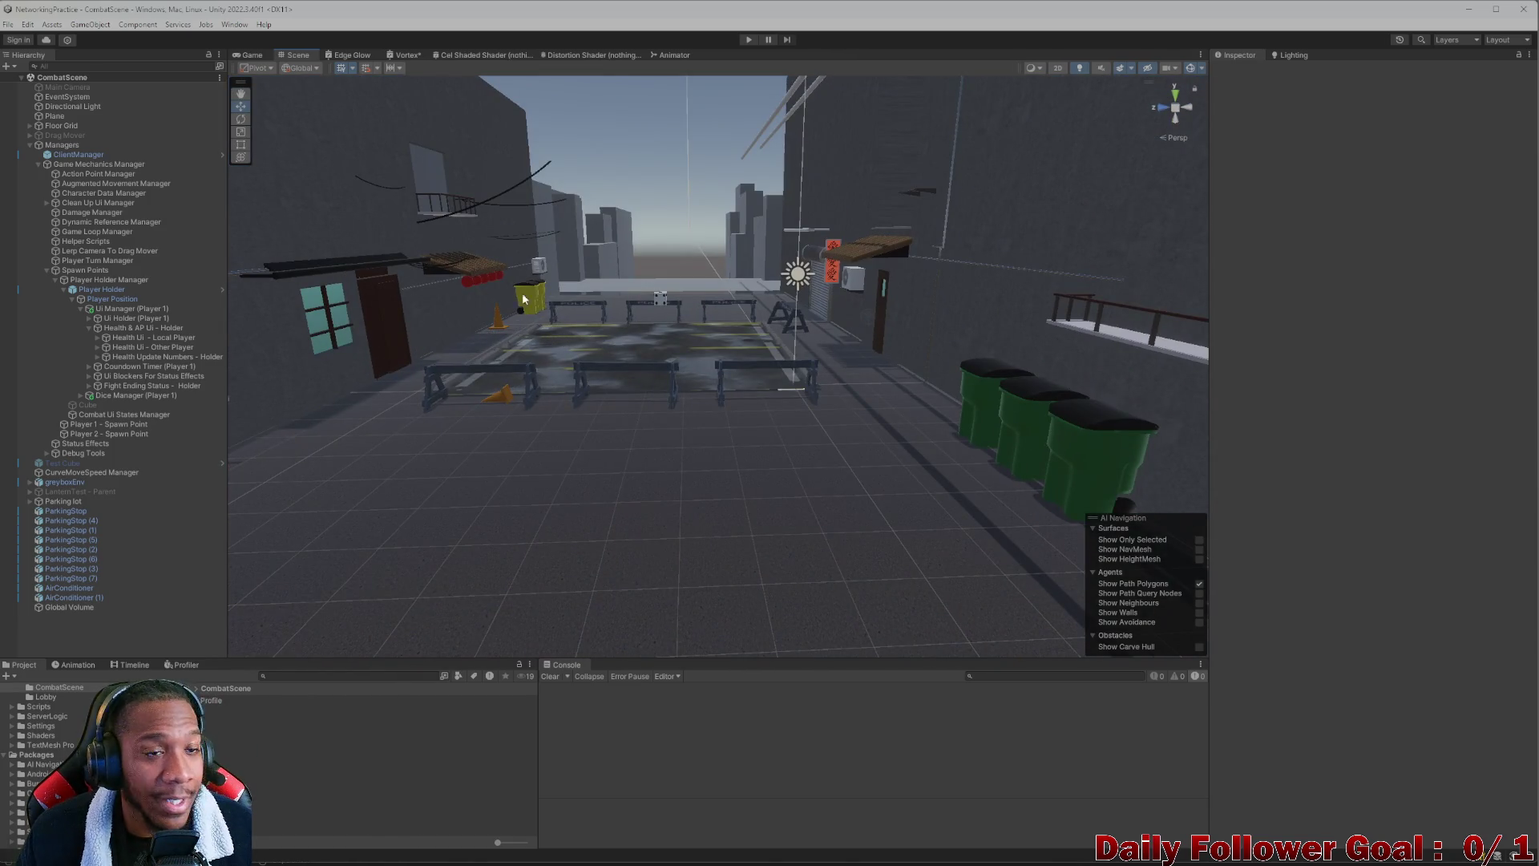
{"action": "left_click", "coordinate": [1523, 9]}
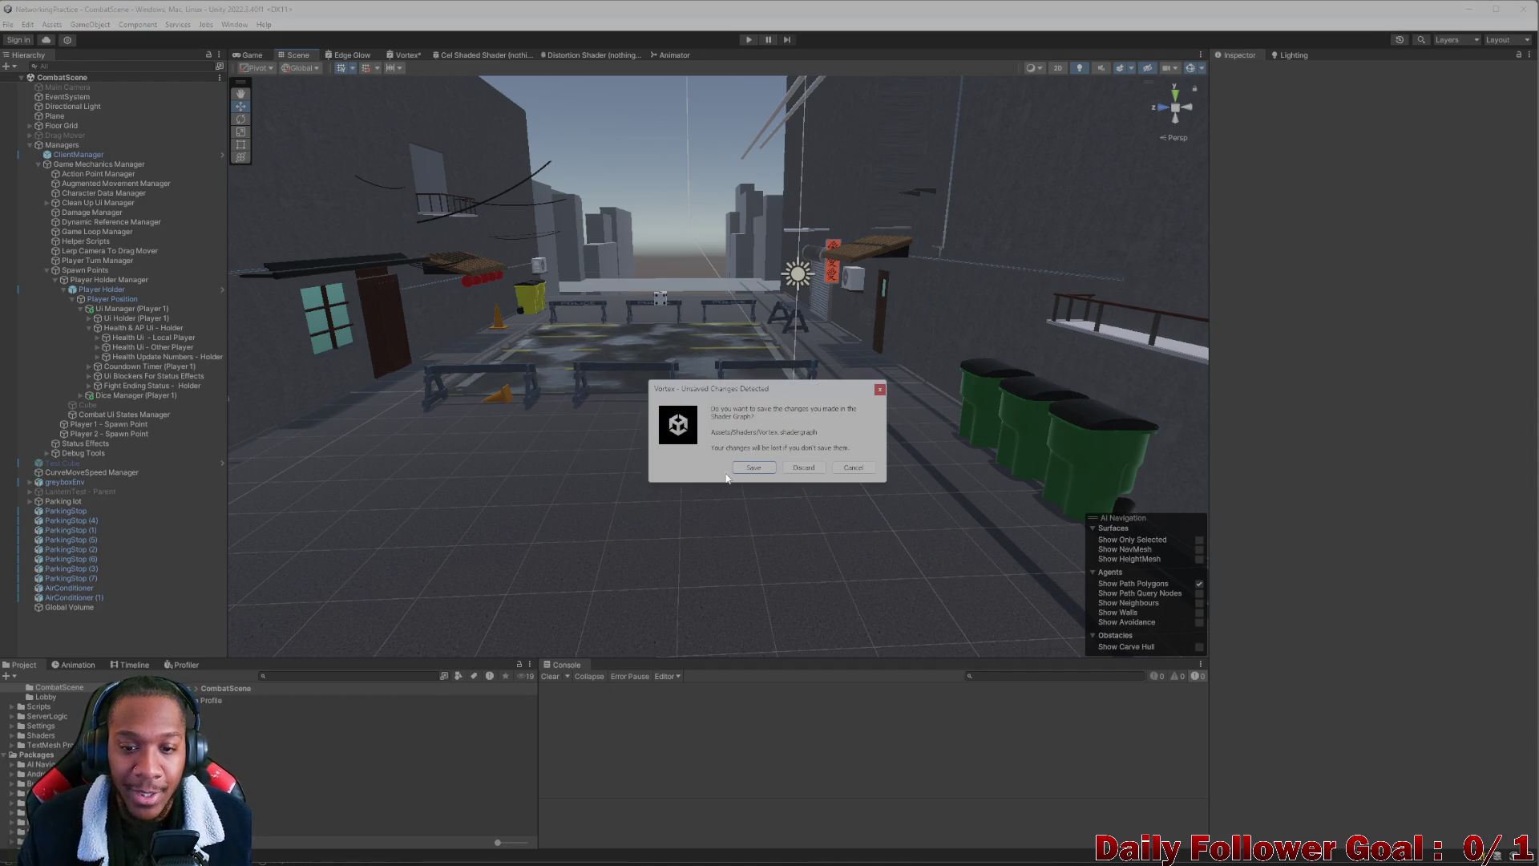
{"action": "left_click", "coordinate": [803, 468]}
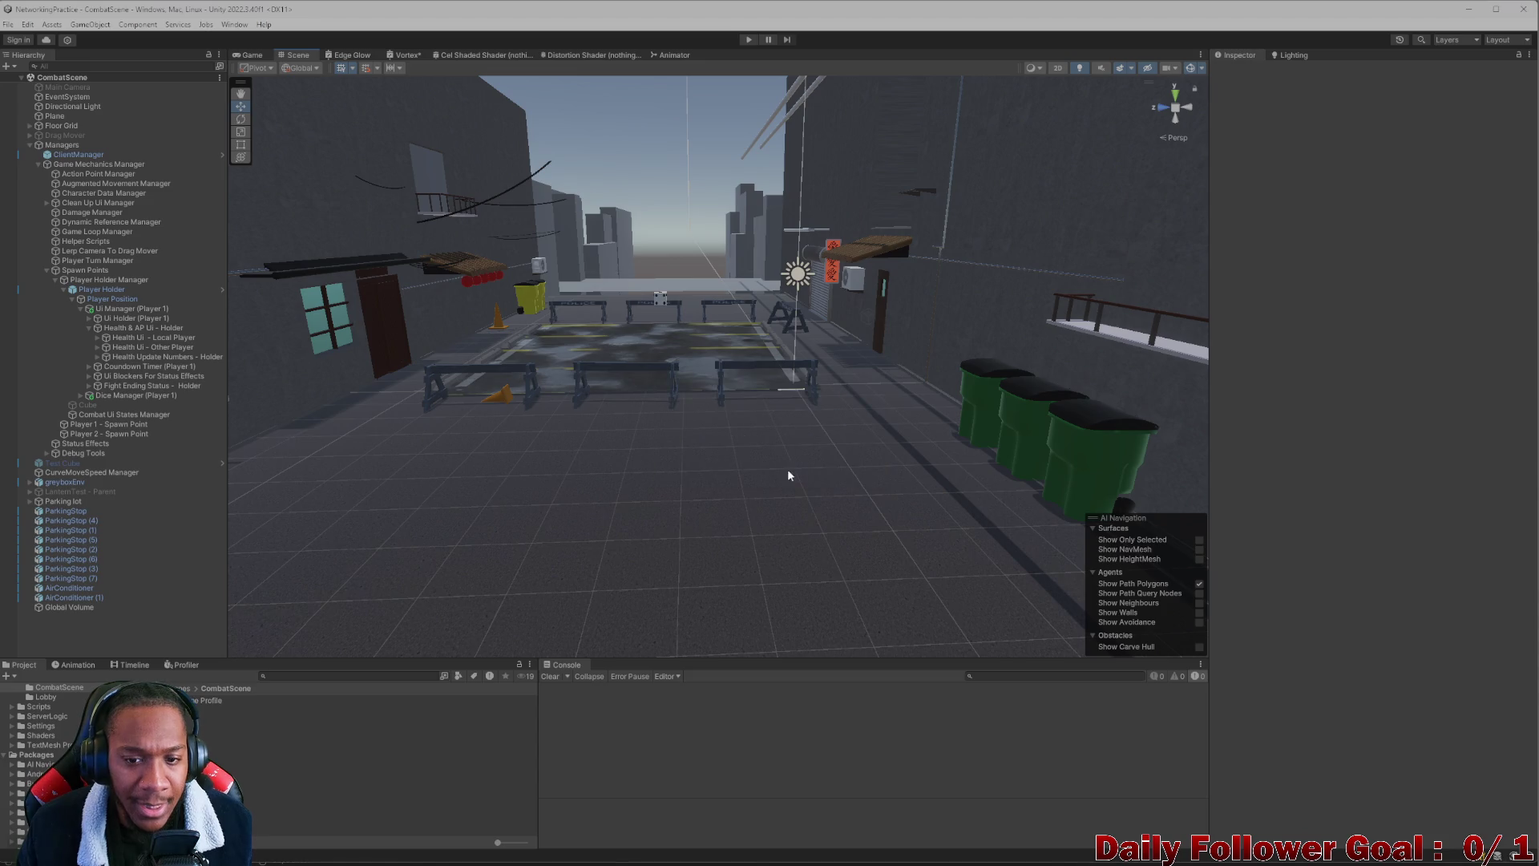